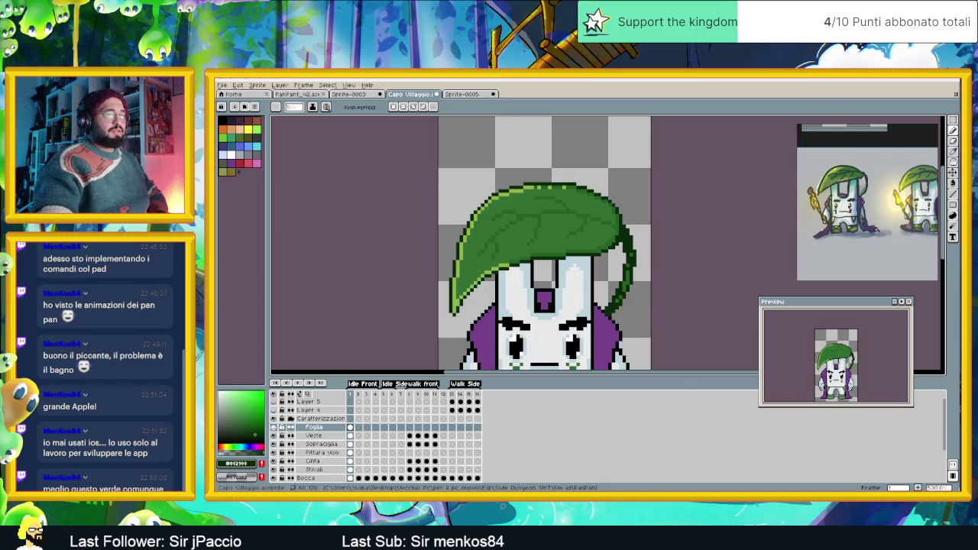
- Glance at the Reddit thread tab in the browser, then return to the sprite in Aseprite
{"action": "key", "text": "alt+Tab"}
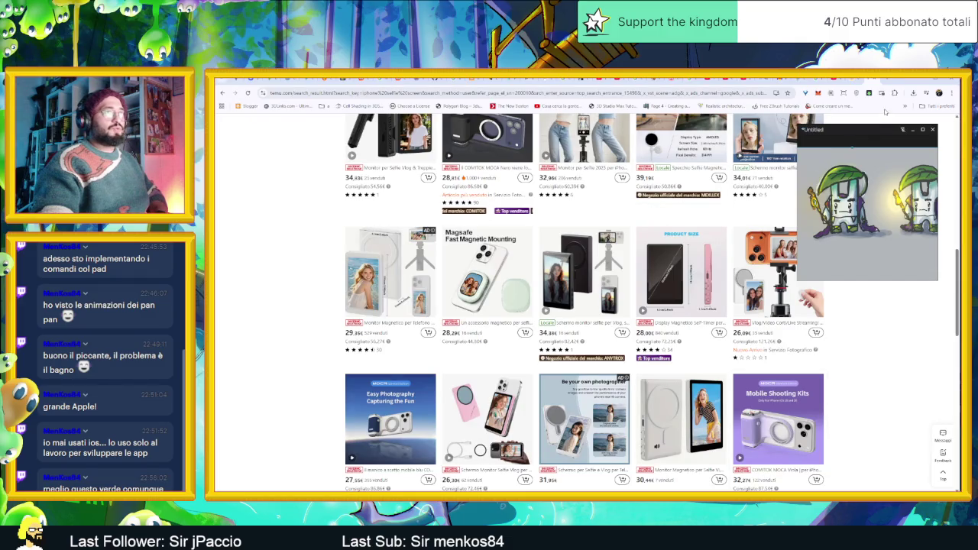
{"action": "left_click", "coordinate": [887, 79]}
{"action": "left_click", "coordinate": [923, 81]}
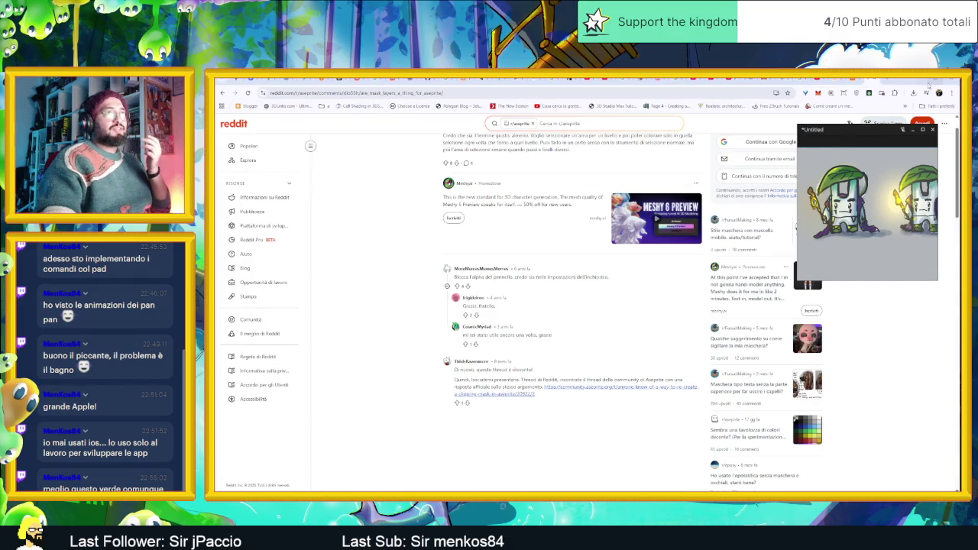
{"action": "left_click", "coordinate": [917, 79]}
- Zoom the canvas on the leaf-hat sprite and bring up the File menu
{"action": "scroll", "coordinate": [593, 256], "scroll_direction": "down", "scroll_amount": 1}
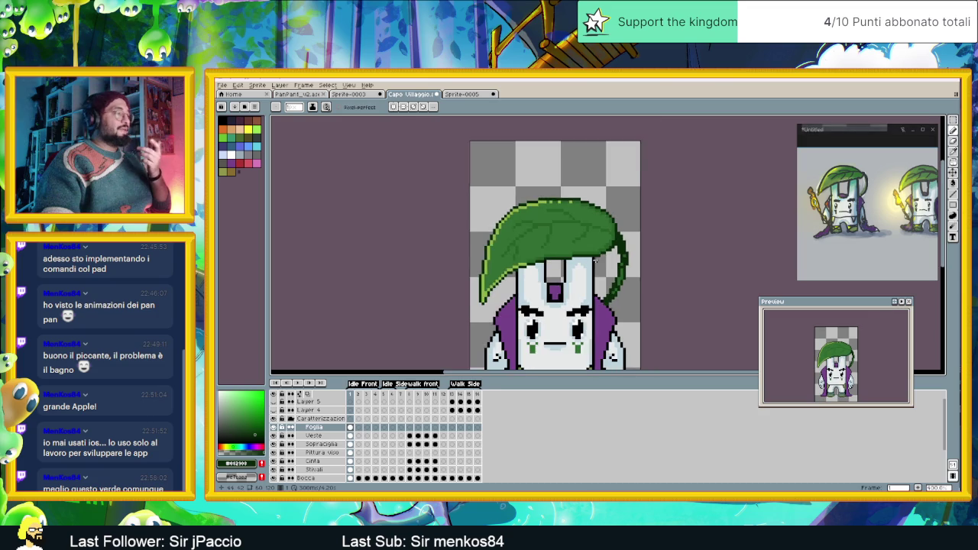
{"action": "scroll", "coordinate": [592, 255], "scroll_direction": "down", "scroll_amount": 1}
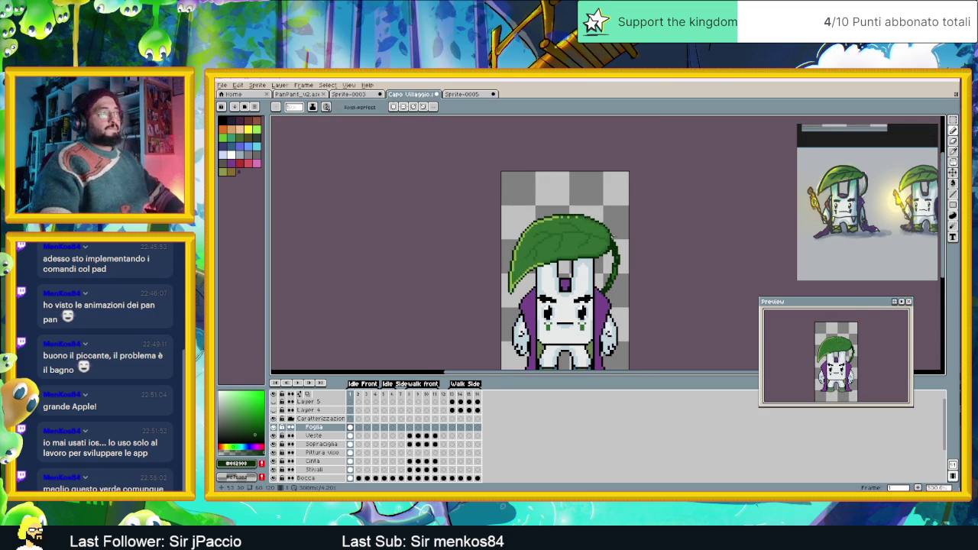
{"action": "scroll", "coordinate": [595, 244], "scroll_direction": "down", "scroll_amount": 1}
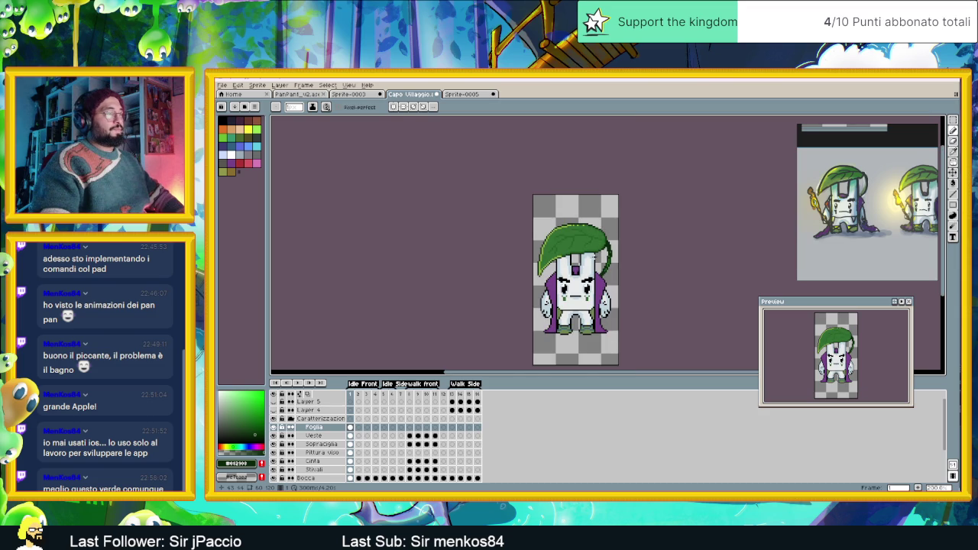
{"action": "scroll", "coordinate": [595, 258], "scroll_direction": "up", "scroll_amount": 1}
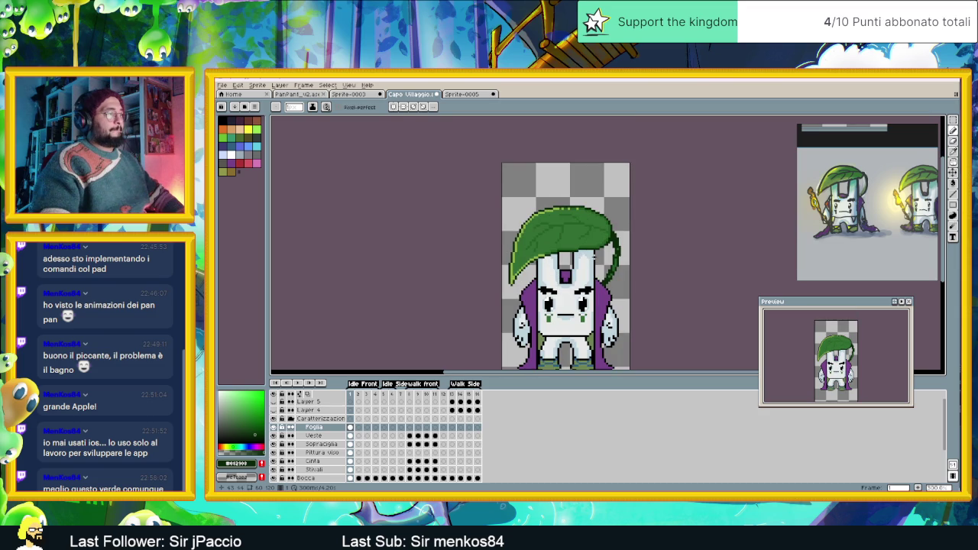
{"action": "scroll", "coordinate": [562, 245], "scroll_direction": "down", "scroll_amount": 1}
{"action": "left_click", "coordinate": [223, 85]}
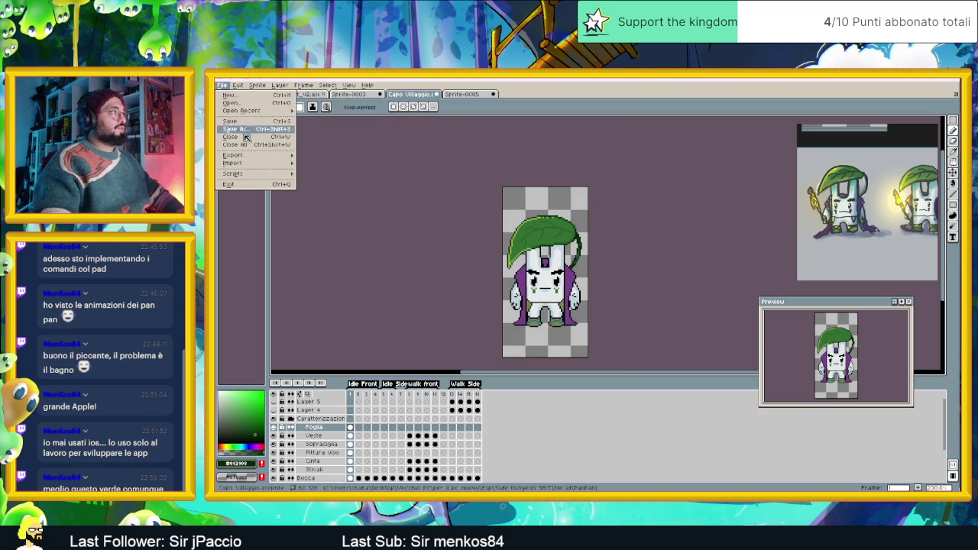
- Set the export output file to Capo Villaggio_test_maschere.png in PNG format
{"action": "mouse_move", "coordinate": [233, 155]}
{"action": "left_click", "coordinate": [336, 158]}
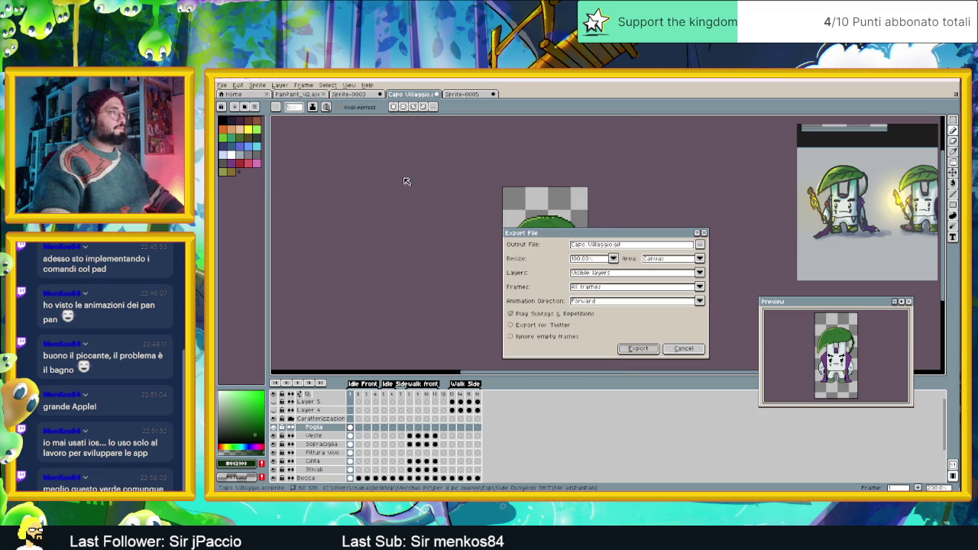
{"action": "left_click", "coordinate": [700, 244]}
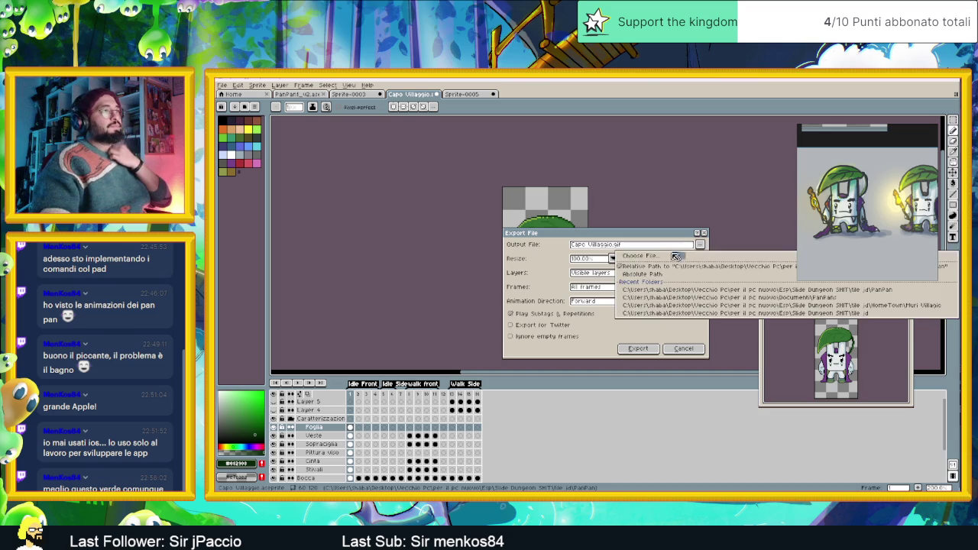
{"action": "left_click", "coordinate": [661, 256]}
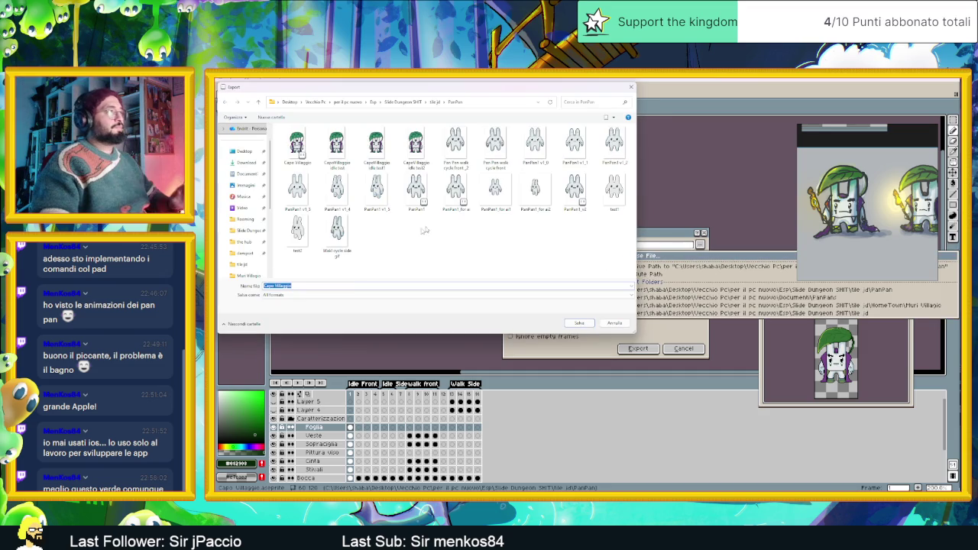
{"action": "left_click", "coordinate": [306, 286]}
{"action": "type", "text": "_test"}
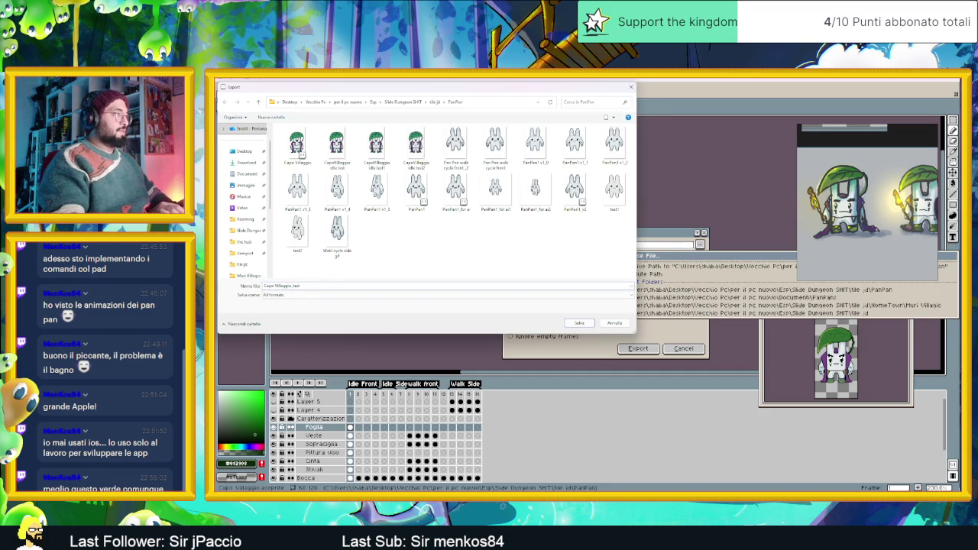
{"action": "type", "text": "_mas"}
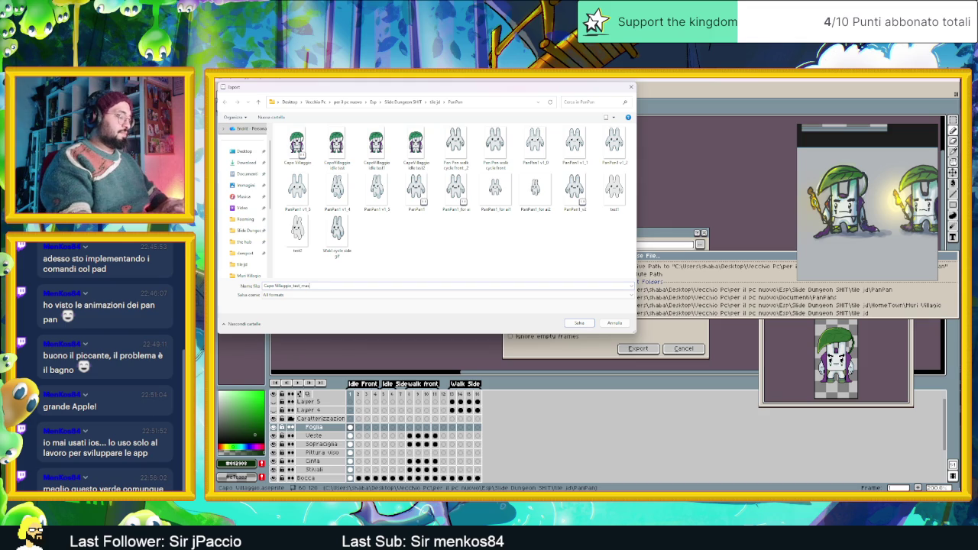
{"action": "type", "text": "chere"}
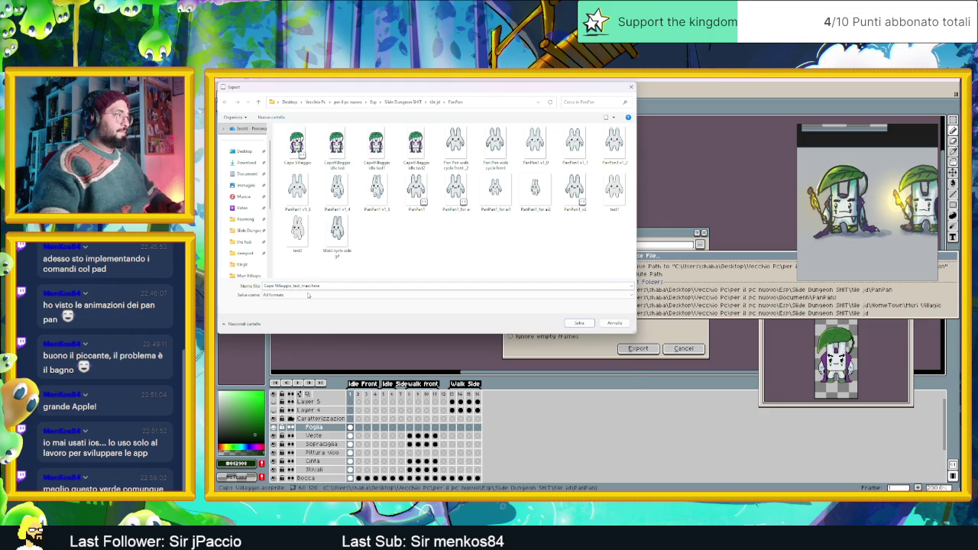
{"action": "left_click", "coordinate": [308, 294]}
{"action": "left_click", "coordinate": [298, 371]}
{"action": "left_click", "coordinate": [577, 328]}
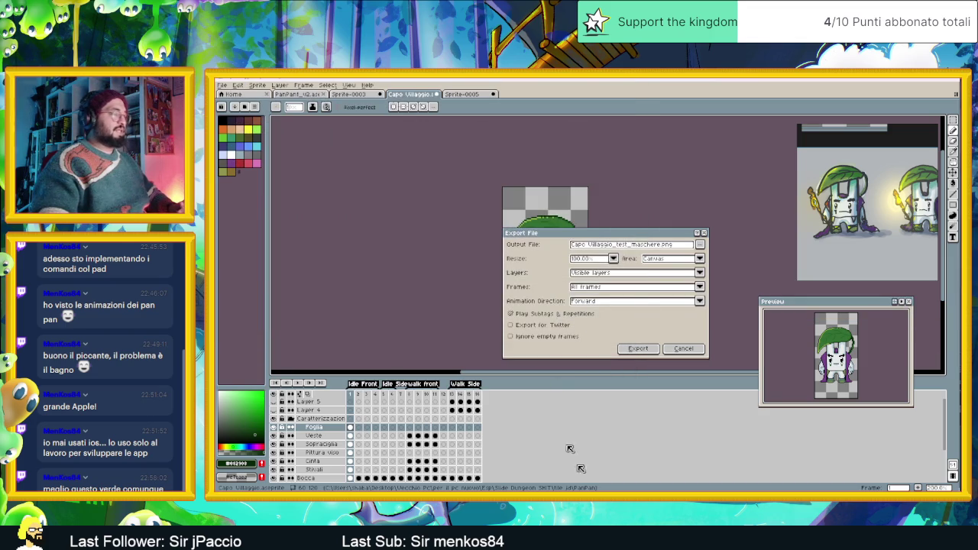
{"action": "key", "text": "super+e"}
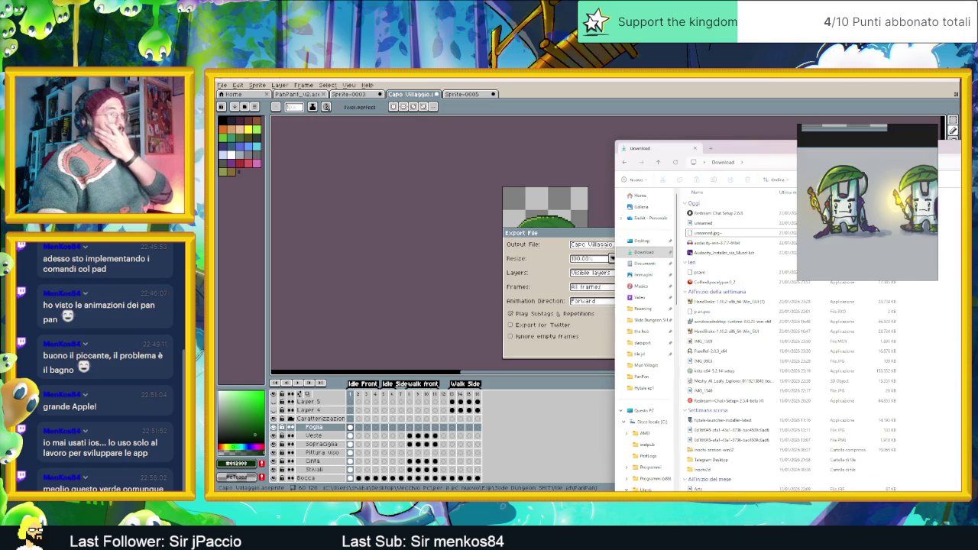
{"action": "left_click_drag", "start_coordinate": [726, 148], "coordinate": [325, 126]}
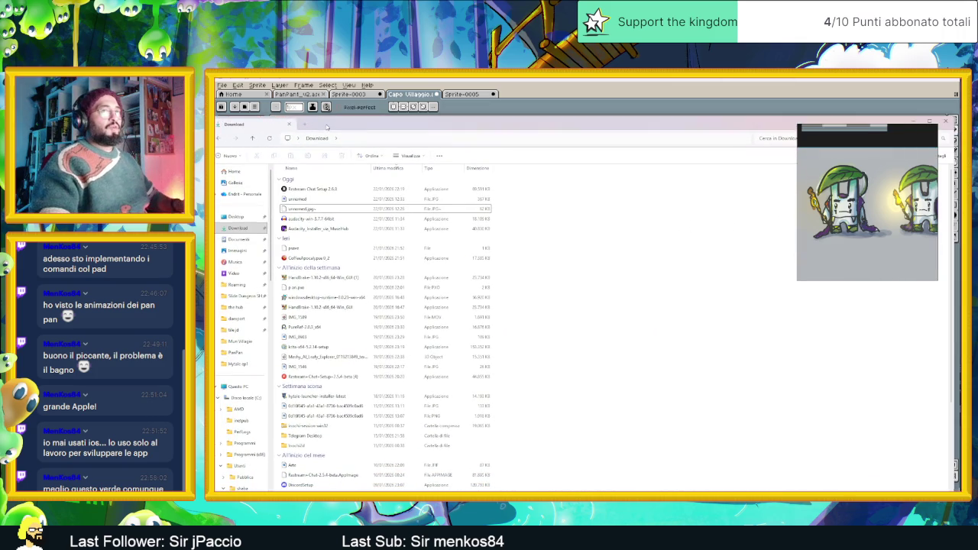
{"action": "left_click_drag", "start_coordinate": [436, 113], "coordinate": [483, 122]}
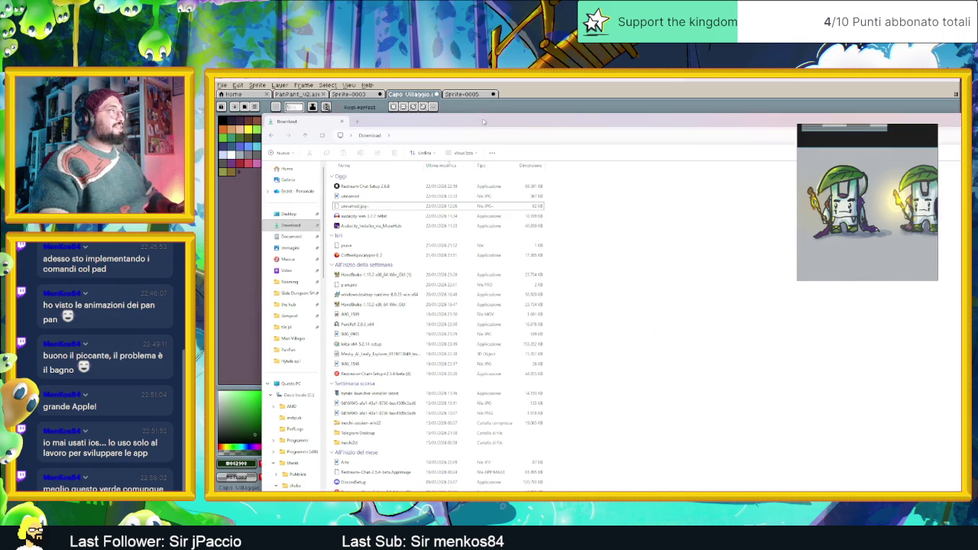
{"action": "left_click_drag", "start_coordinate": [303, 120], "coordinate": [498, 149]}
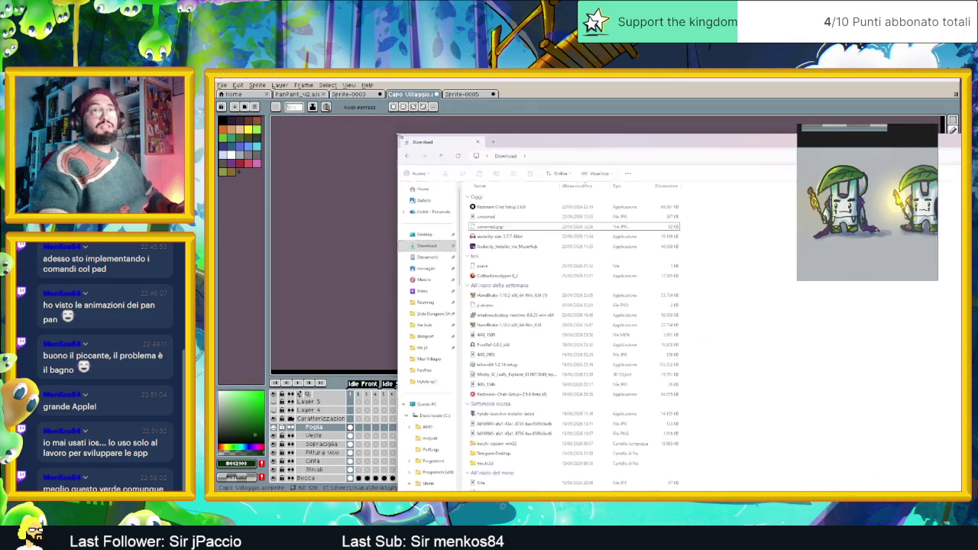
{"action": "double_click", "coordinate": [604, 150]}
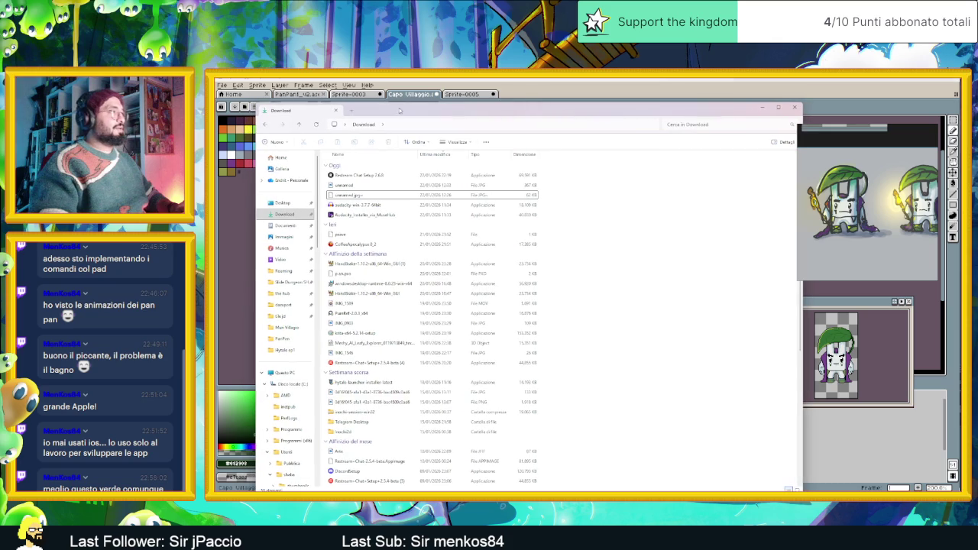
{"action": "left_click", "coordinate": [281, 158]}
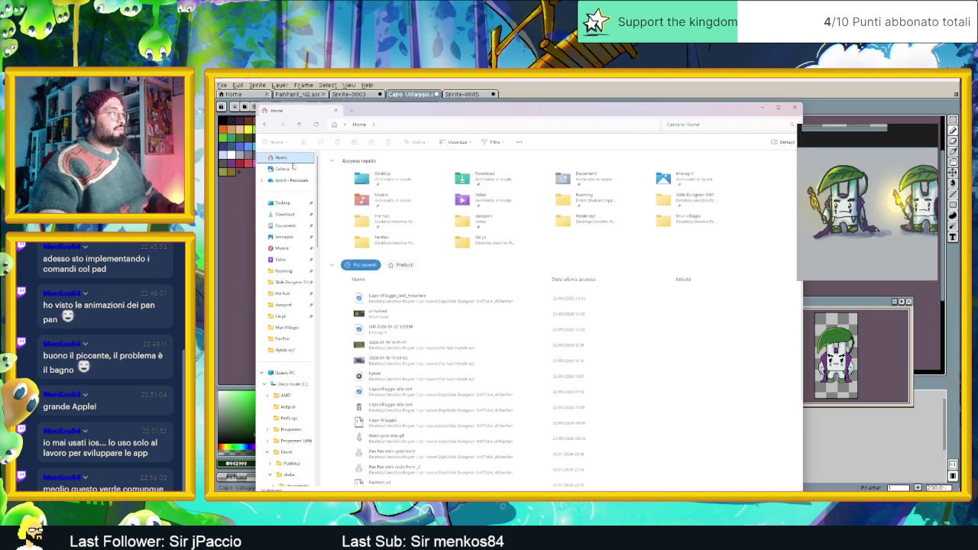
{"action": "left_click", "coordinate": [283, 203]}
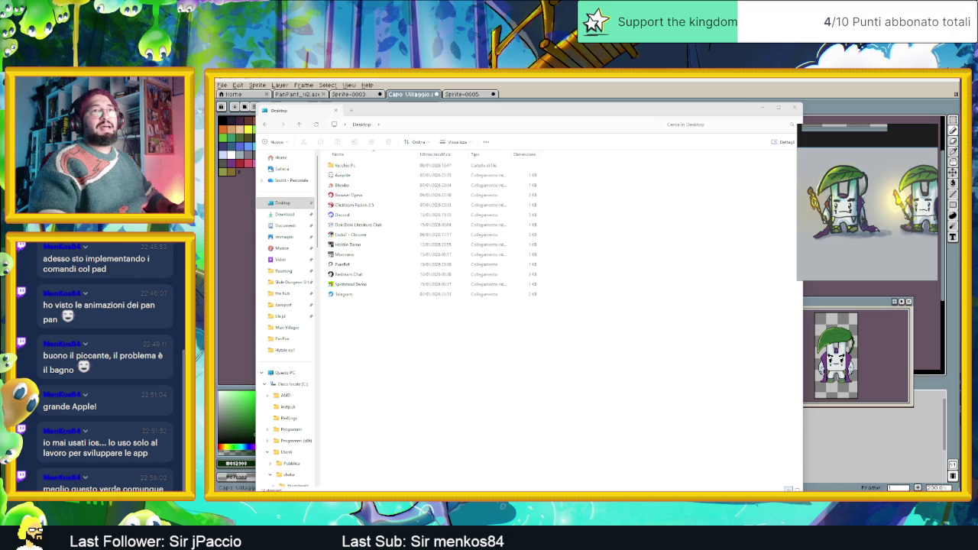
{"action": "mouse_move", "coordinate": [974, 196]}
{"action": "left_mouse_down"}
{"action": "mouse_move", "coordinate": [583, 198]}
{"action": "mouse_move", "coordinate": [974, 290]}
{"action": "left_mouse_up"}
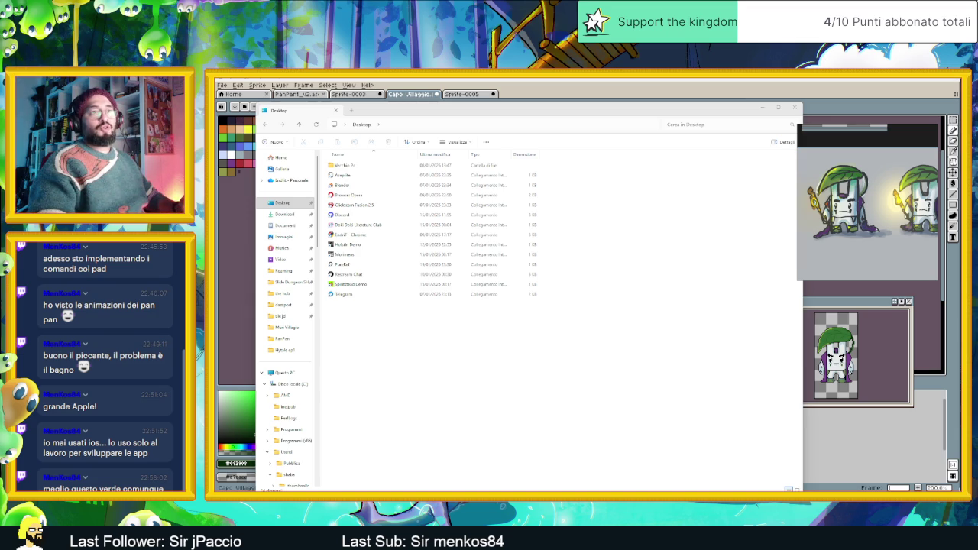
{"action": "left_click", "coordinate": [586, 342]}
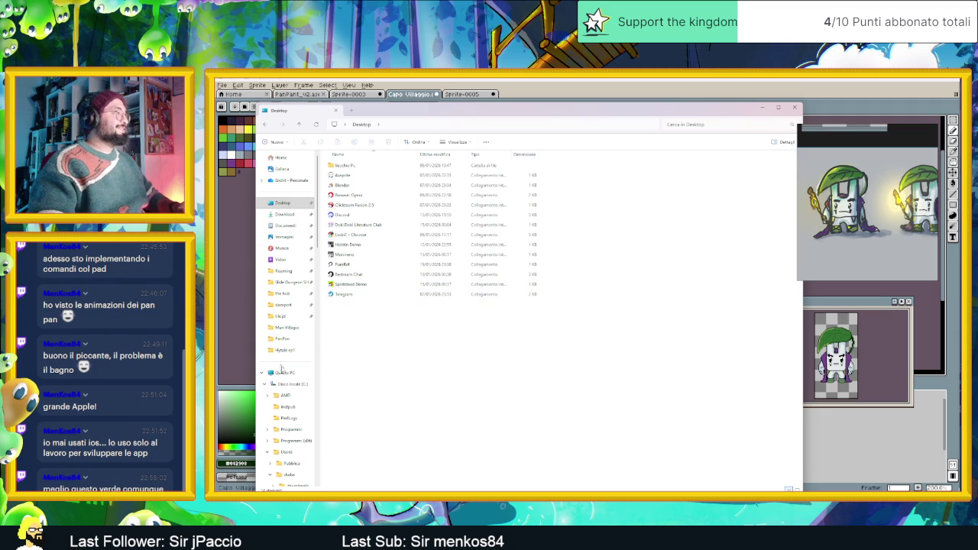
{"action": "left_click", "coordinate": [295, 344]}
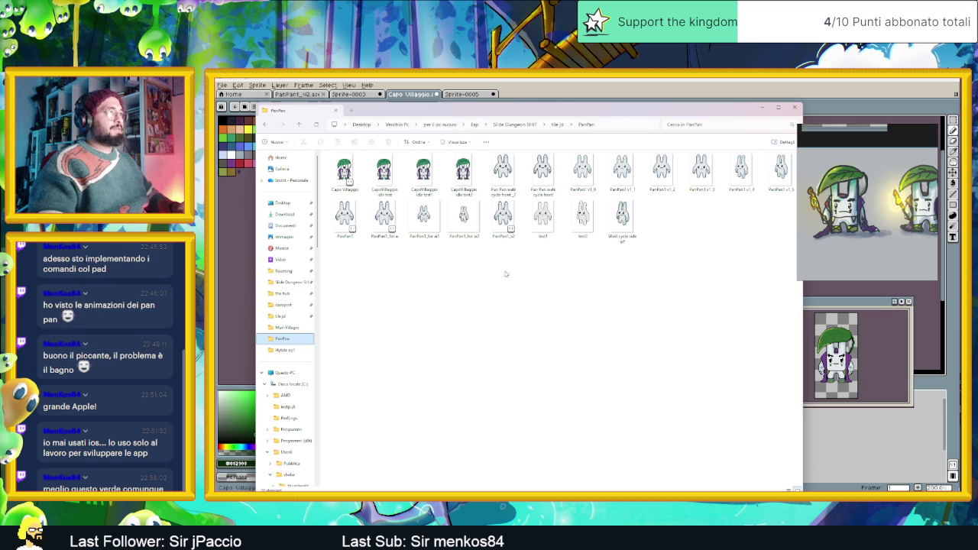
{"action": "left_click", "coordinate": [505, 273]}
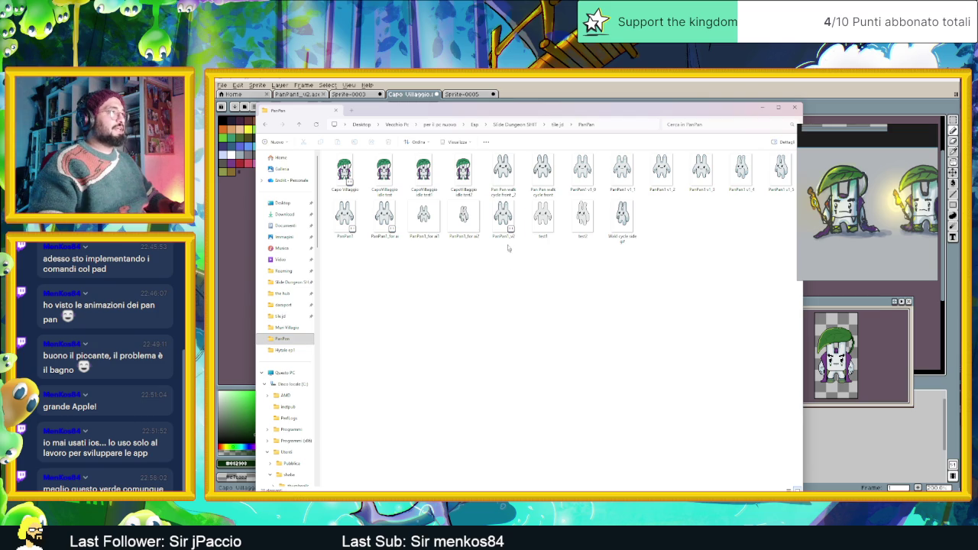
{"action": "left_click", "coordinate": [763, 107]}
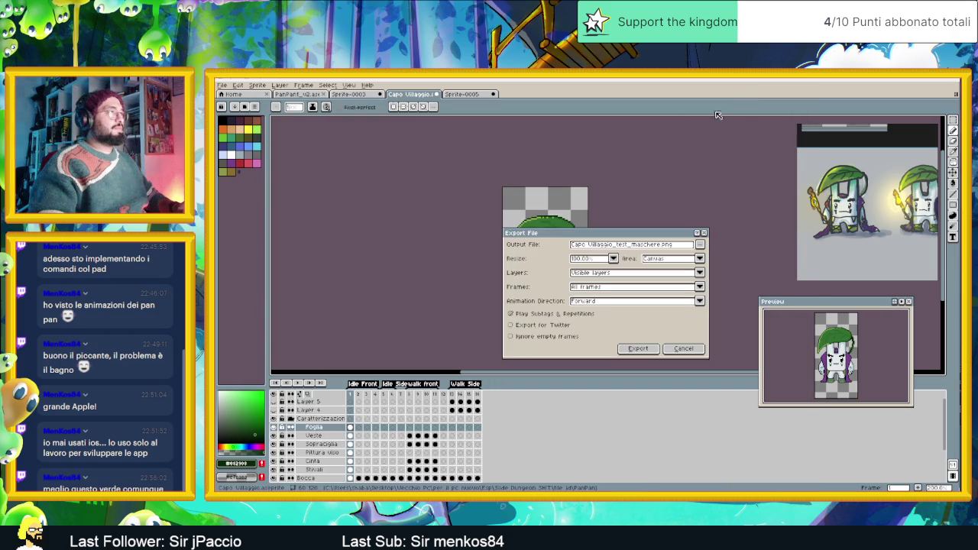
- Export only the selected frames of the sprite
{"action": "left_click", "coordinate": [639, 288]}
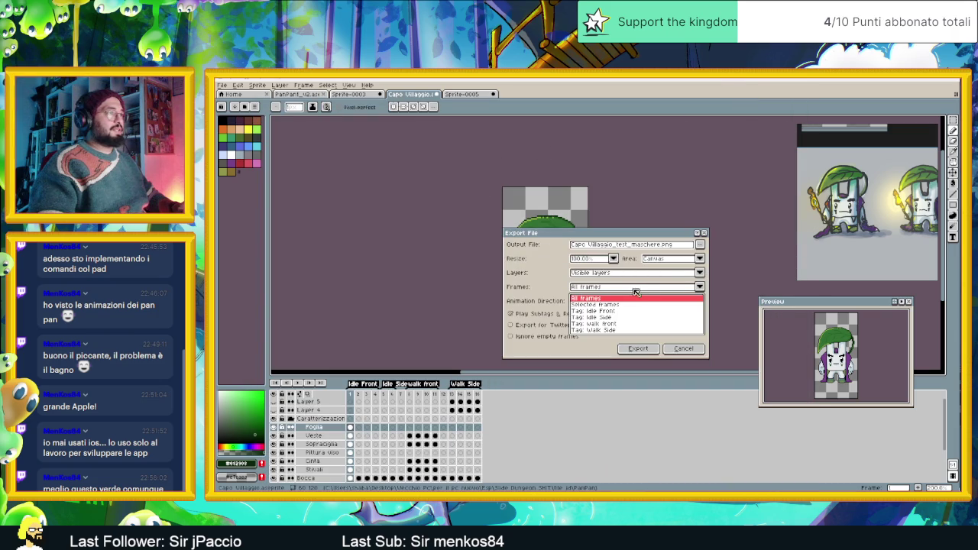
{"action": "left_click", "coordinate": [624, 306]}
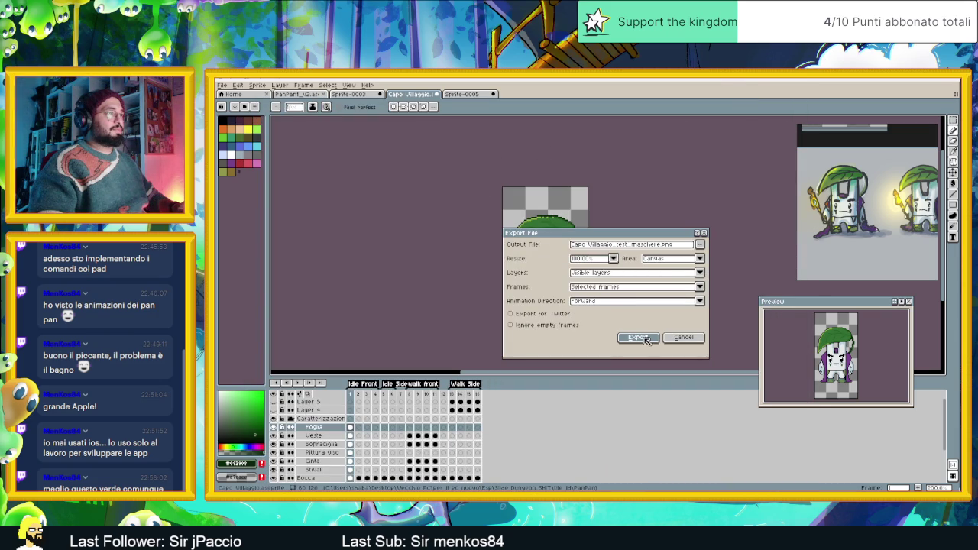
{"action": "left_click", "coordinate": [641, 338]}
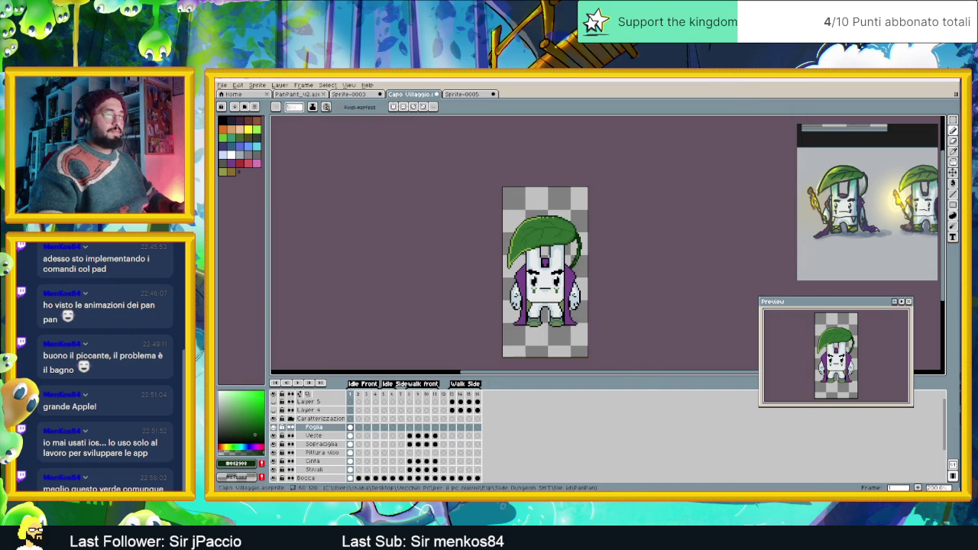
- Locate the new Capo Villaggio_test_maschere.png among the files in the PanPan folder
{"action": "key", "text": "alt+Tab"}
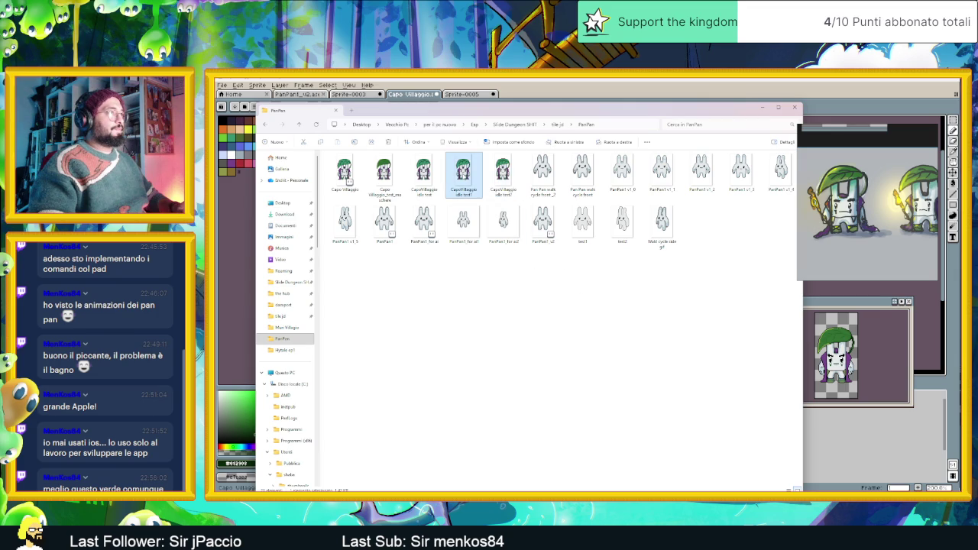
{"action": "left_click", "coordinate": [424, 174]}
{"action": "left_click", "coordinate": [397, 174]}
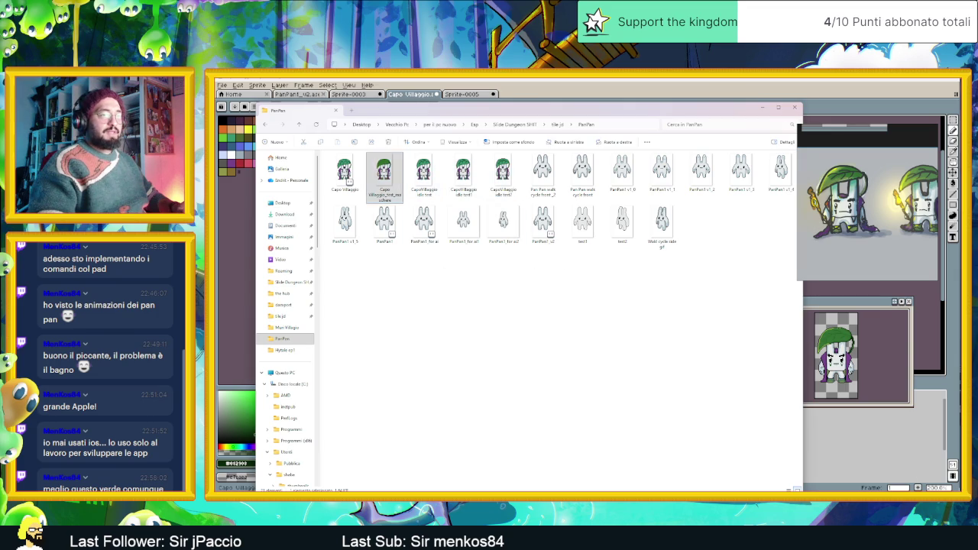
{"action": "key", "text": "alt+Tab"}
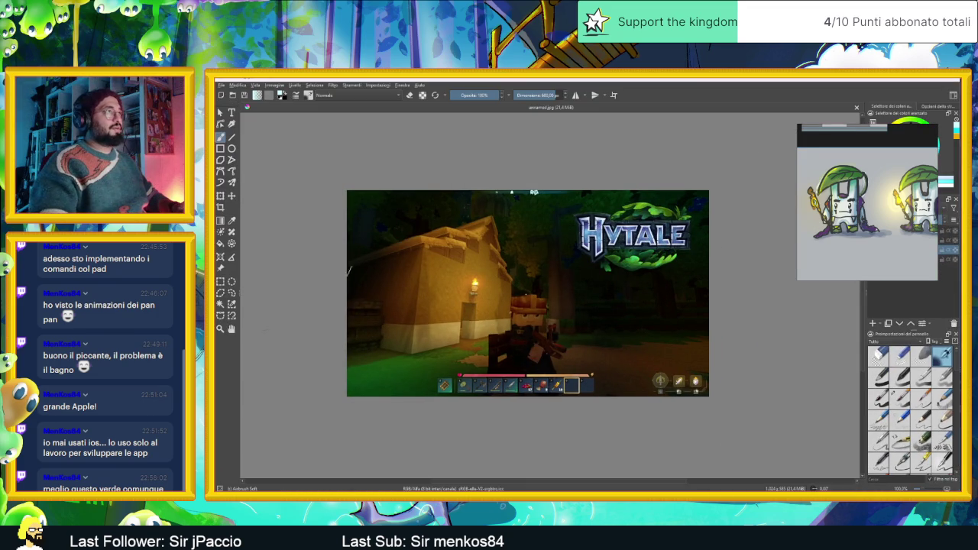
- Create a new blank Krita document and drop the leaf-hat sprite PNG in as a layer
{"action": "left_click", "coordinate": [222, 85]}
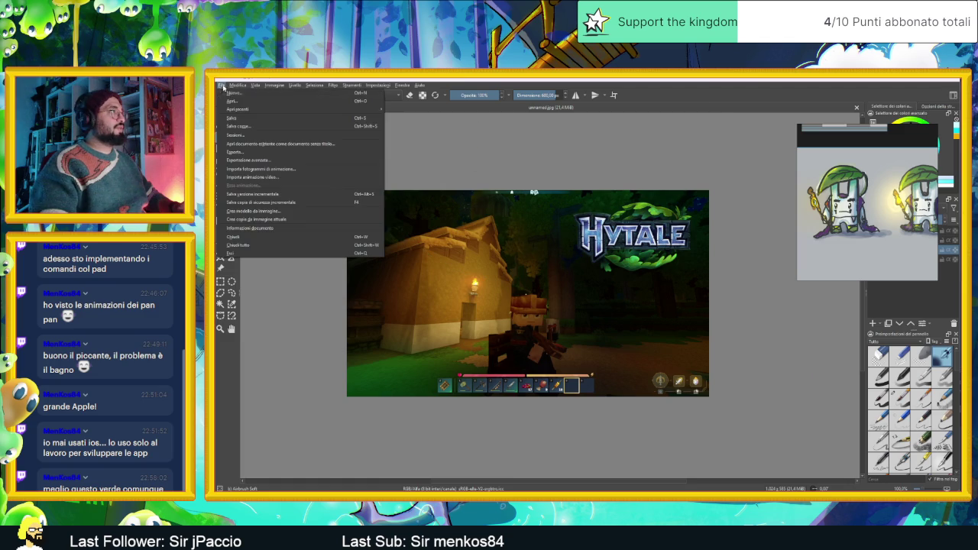
{"action": "left_click", "coordinate": [233, 92]}
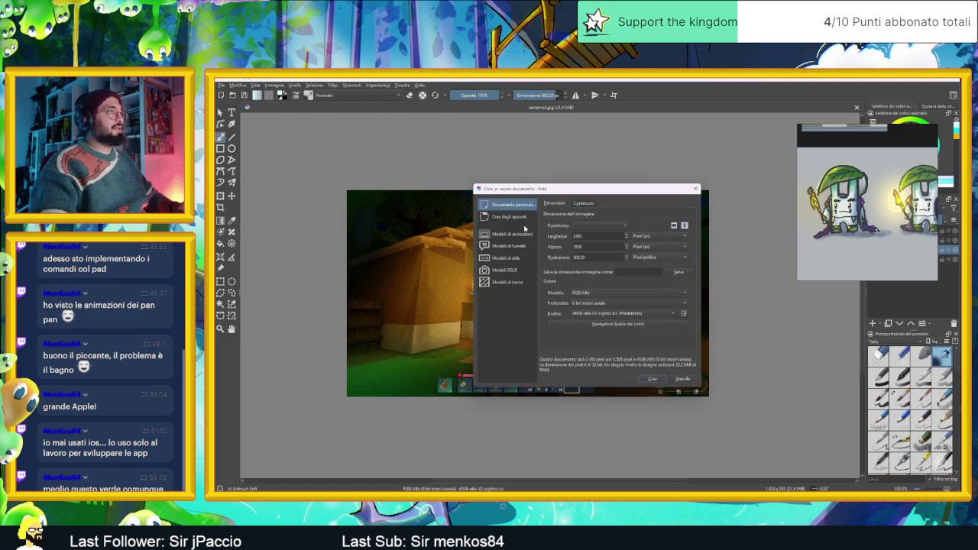
{"action": "left_click", "coordinate": [651, 380]}
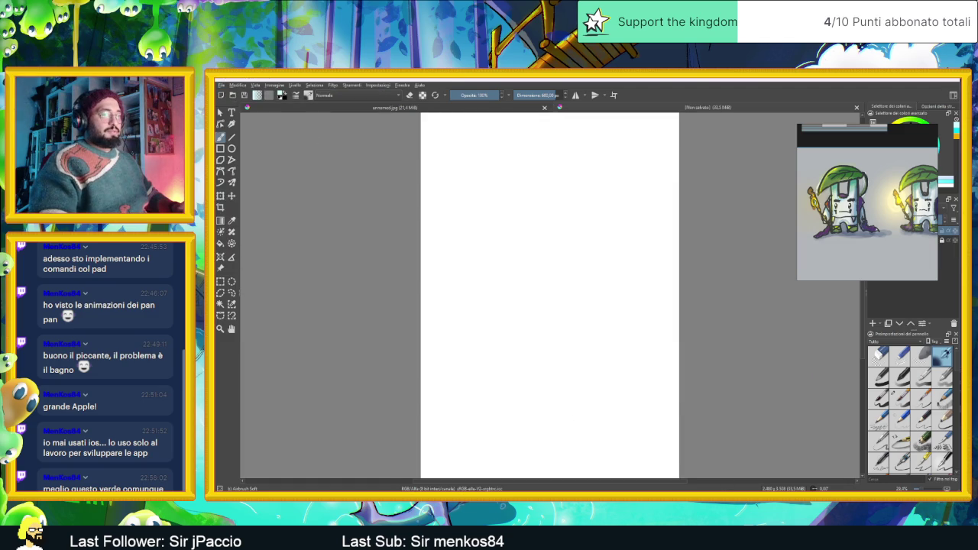
{"action": "key", "text": "alt+Tab"}
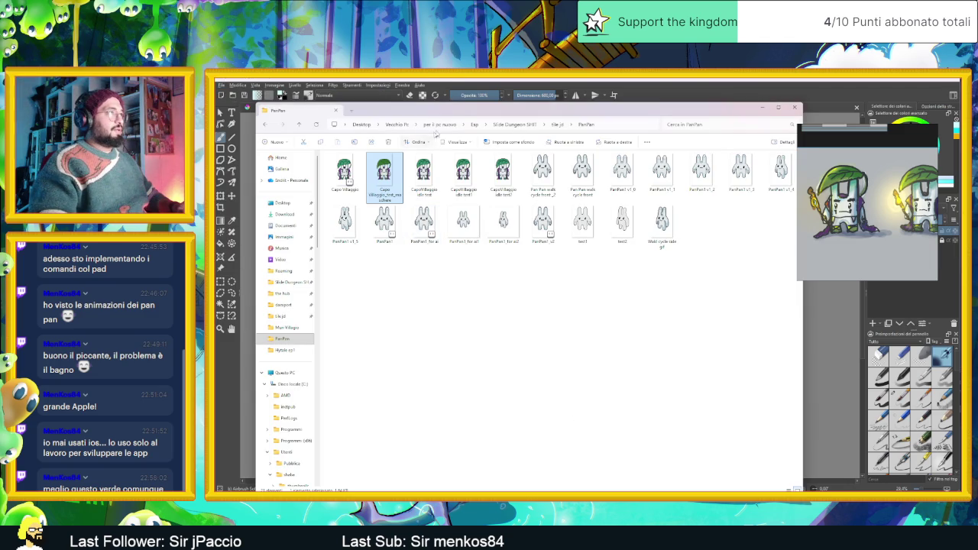
{"action": "left_click_drag", "start_coordinate": [467, 114], "coordinate": [738, 151]}
{"action": "left_click_drag", "start_coordinate": [655, 210], "coordinate": [497, 231]}
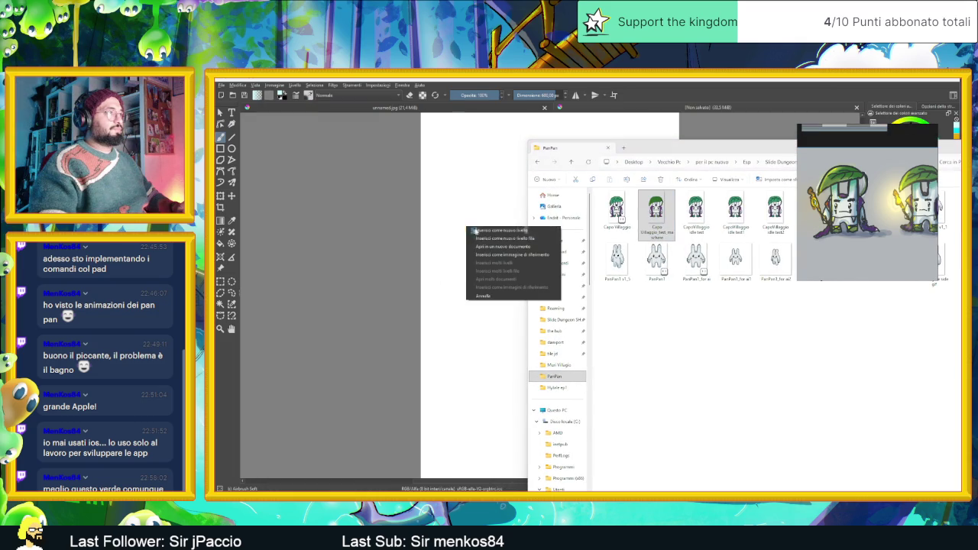
{"action": "left_click", "coordinate": [498, 230]}
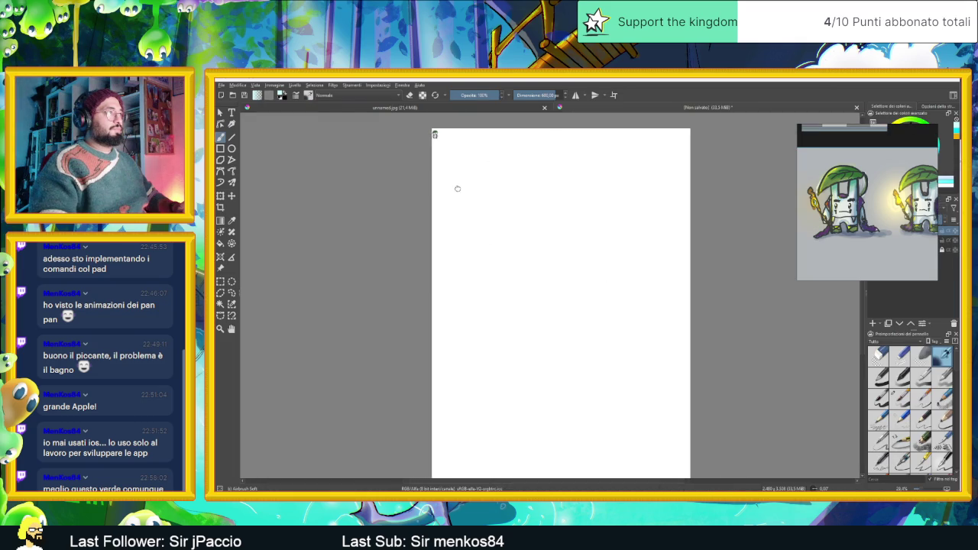
- Zoom in on the sprite and add an empty layer, Livello Disegno 2, on top
{"action": "scroll", "coordinate": [479, 214], "scroll_direction": "up", "scroll_amount": 3}
{"action": "scroll", "coordinate": [479, 214], "scroll_direction": "up", "scroll_amount": 3}
{"action": "scroll", "coordinate": [479, 214], "scroll_direction": "up", "scroll_amount": 3}
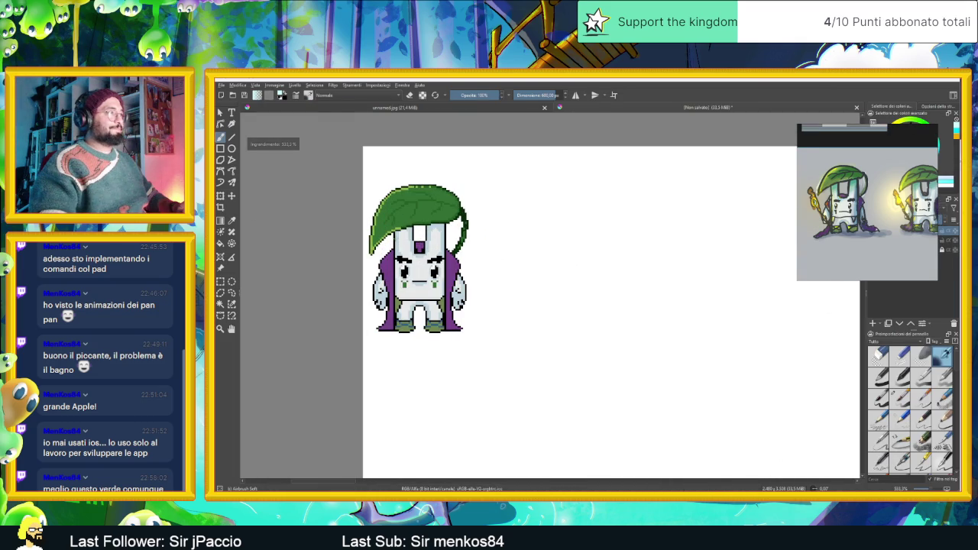
{"action": "left_click_drag", "start_coordinate": [886, 131], "coordinate": [797, 127]}
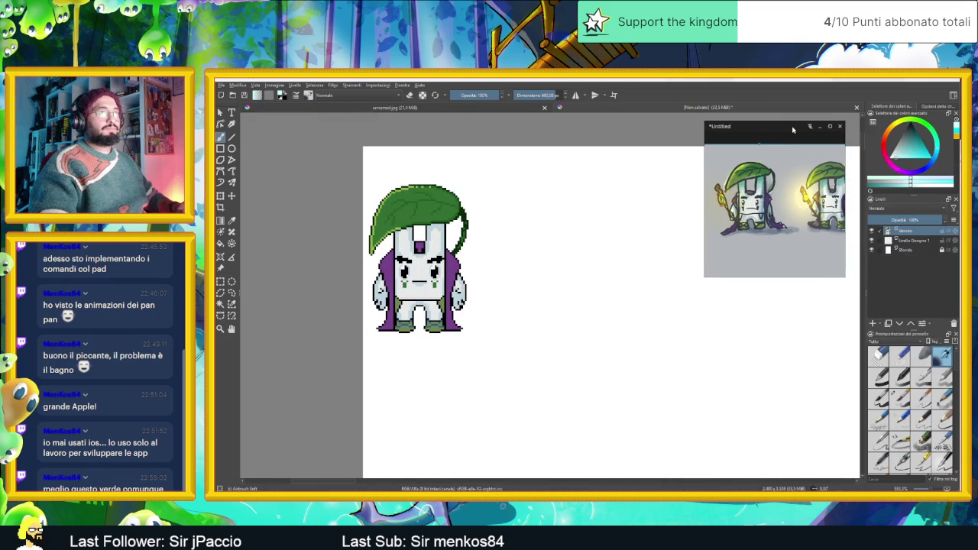
{"action": "left_click", "coordinate": [909, 233]}
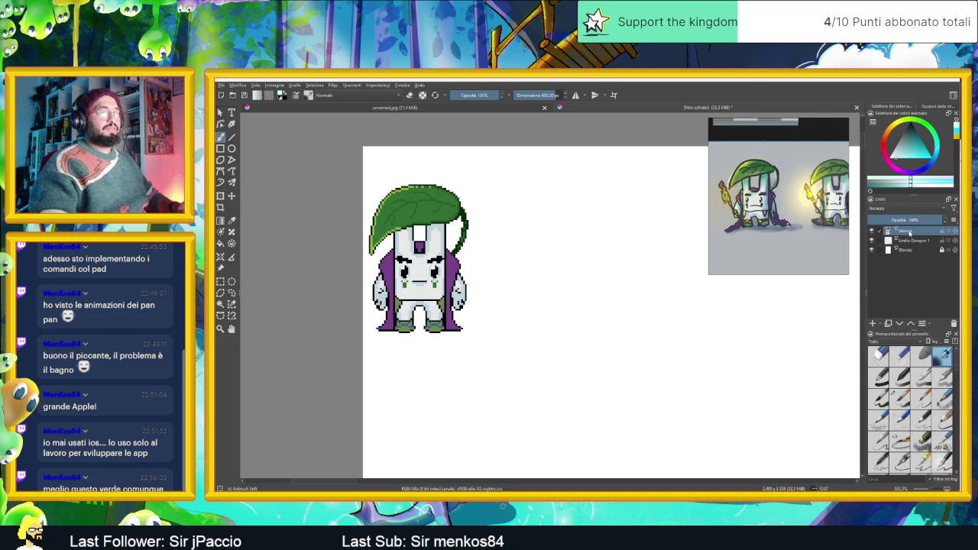
{"action": "key", "text": "plus"}
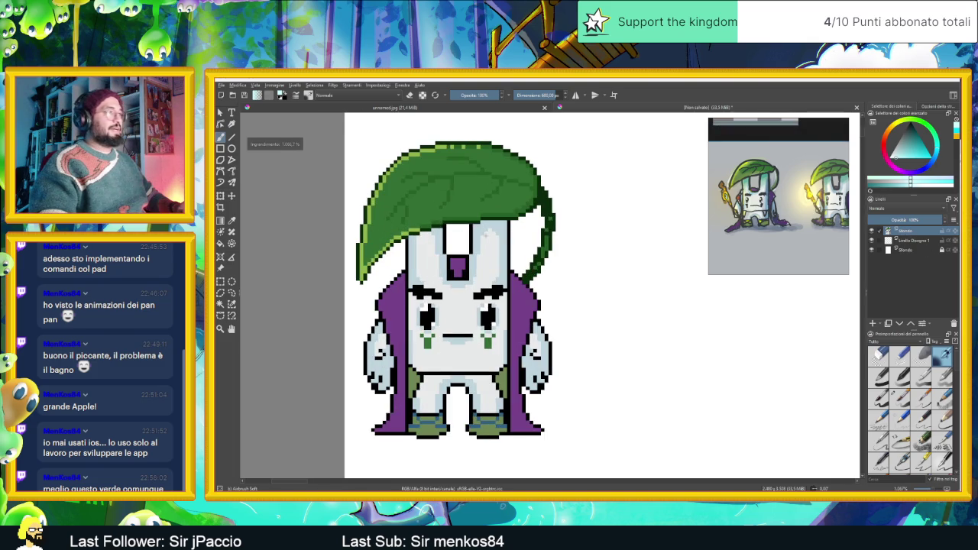
{"action": "key", "text": "plus"}
{"action": "left_click", "coordinate": [872, 324]}
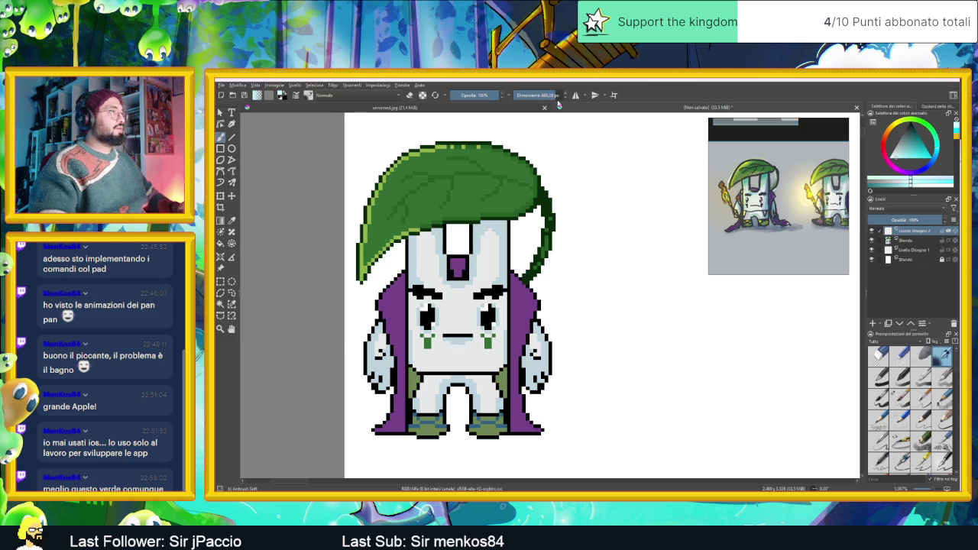
- Shrink the airbrush to about 8 px, undoing the test stroke across the head
{"action": "left_click_drag", "start_coordinate": [552, 95], "coordinate": [524, 95]}
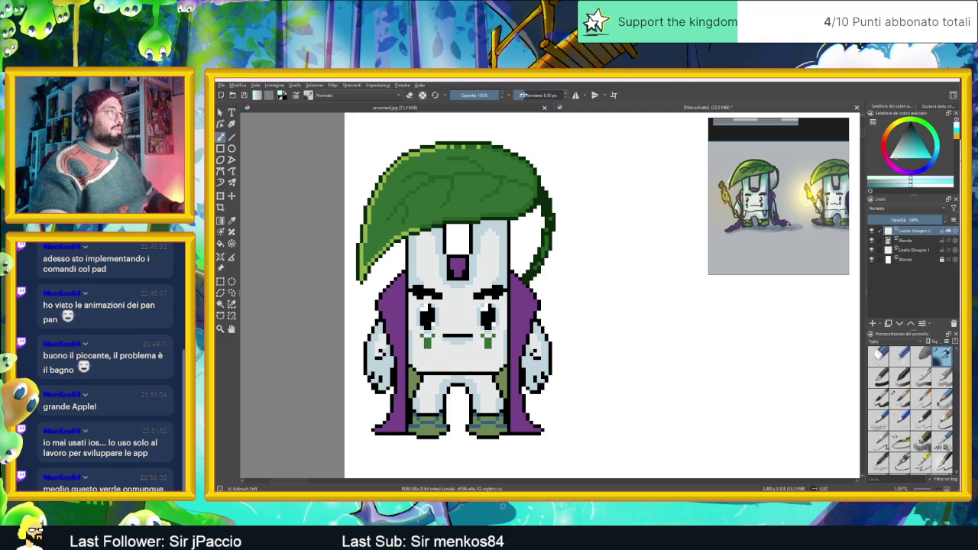
{"action": "left_click_drag", "start_coordinate": [405, 241], "coordinate": [527, 241]}
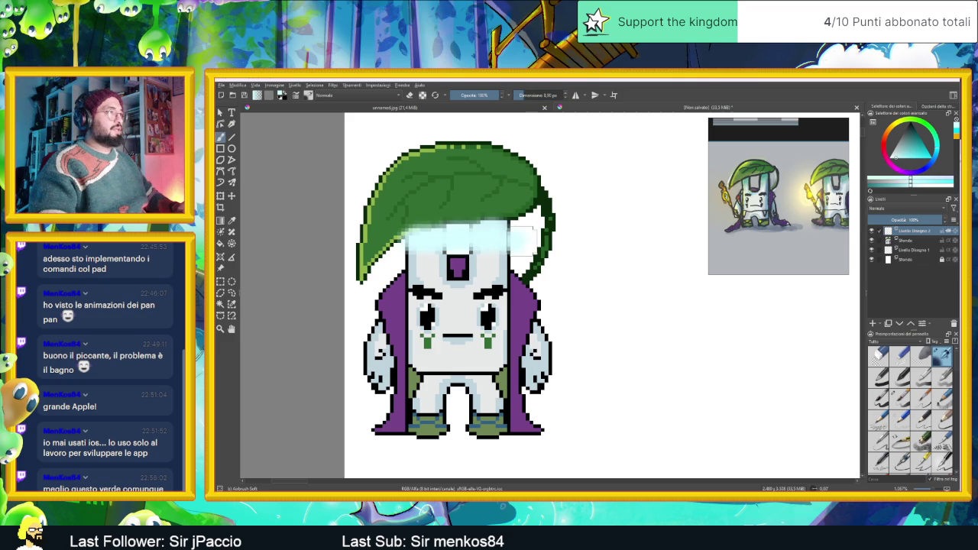
{"action": "key", "text": "ctrl+z"}
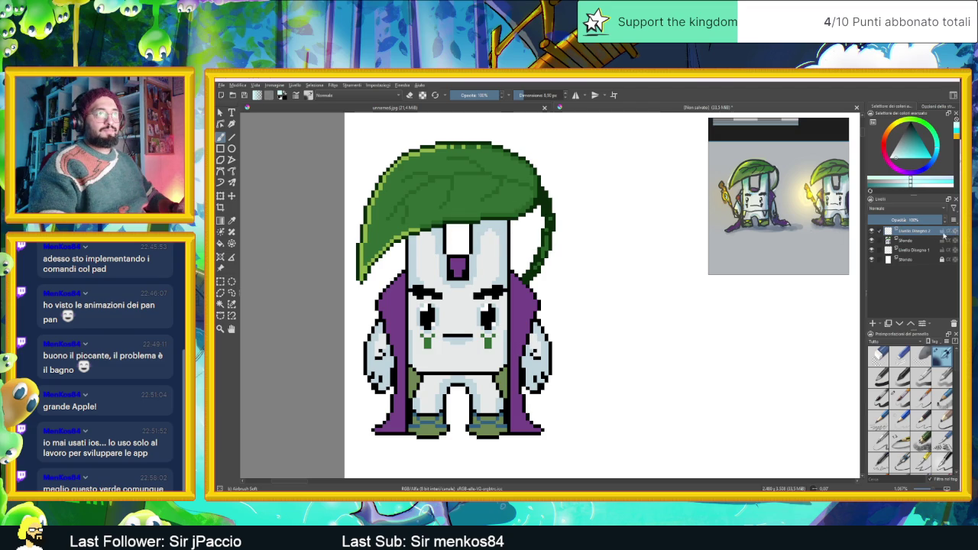
- Add a transparency mask to the top layer, then remove it again
{"action": "right_click", "coordinate": [908, 234]}
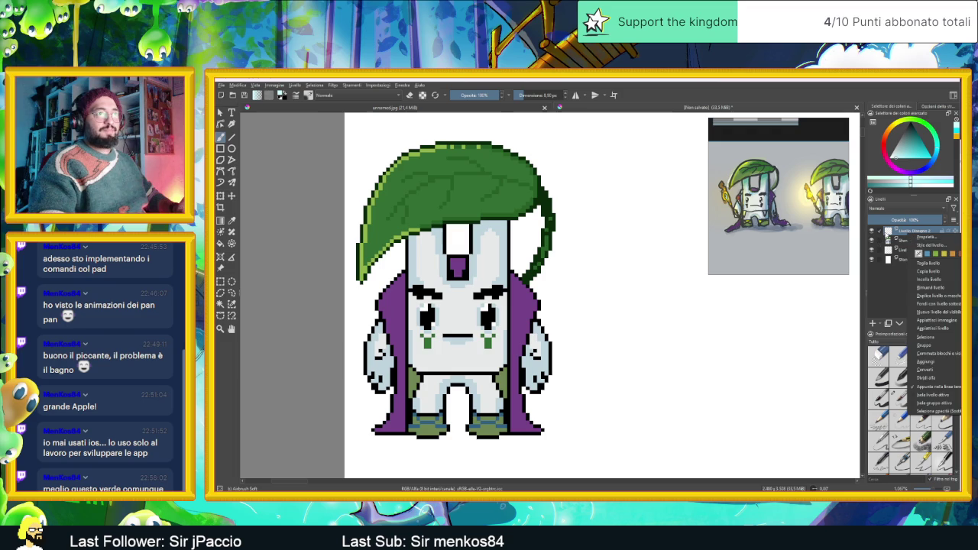
{"action": "right_click", "coordinate": [894, 231]}
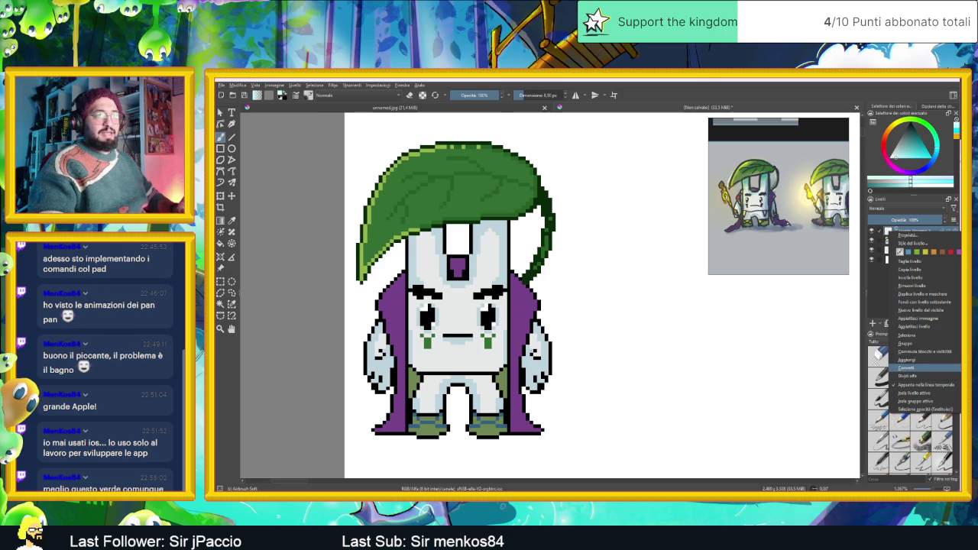
{"action": "left_click", "coordinate": [907, 368]}
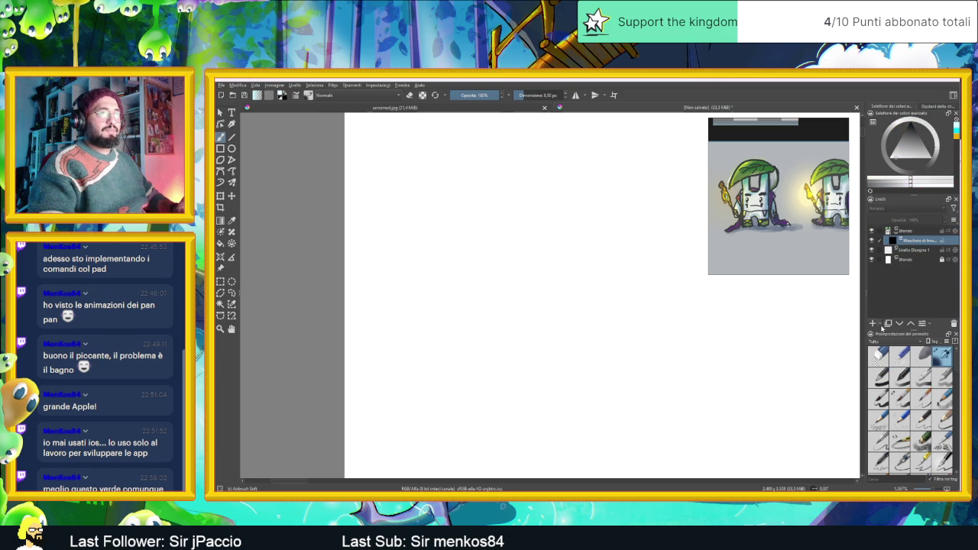
{"action": "left_click", "coordinate": [874, 324]}
- Try converting the layer to a Levels filter mask, cancel it, and move to the browser
{"action": "right_click", "coordinate": [895, 230]}
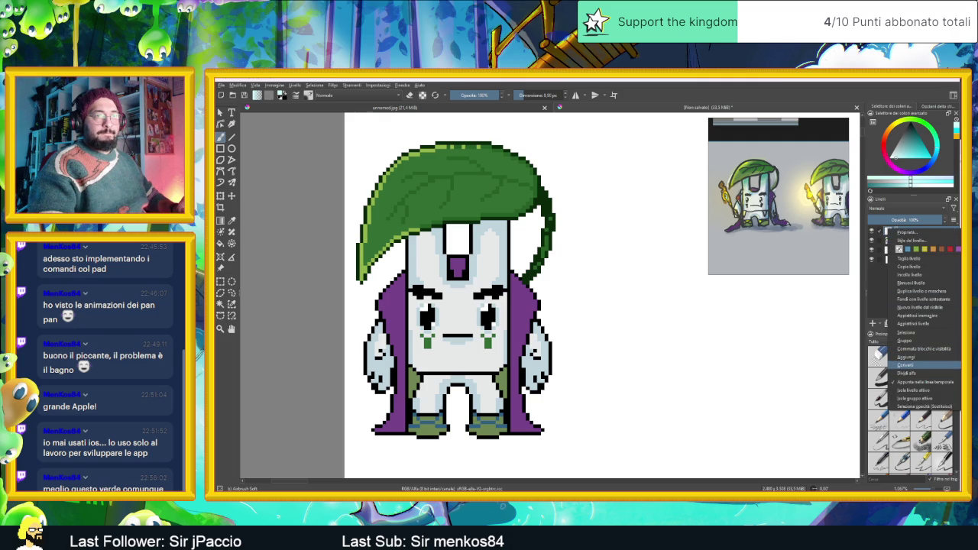
{"action": "left_click", "coordinate": [849, 381]}
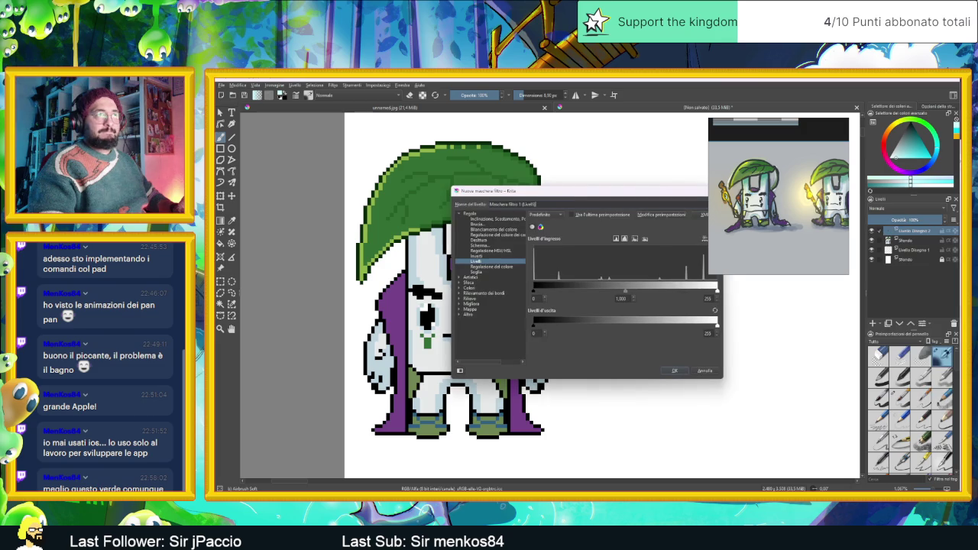
{"action": "left_click", "coordinate": [709, 370]}
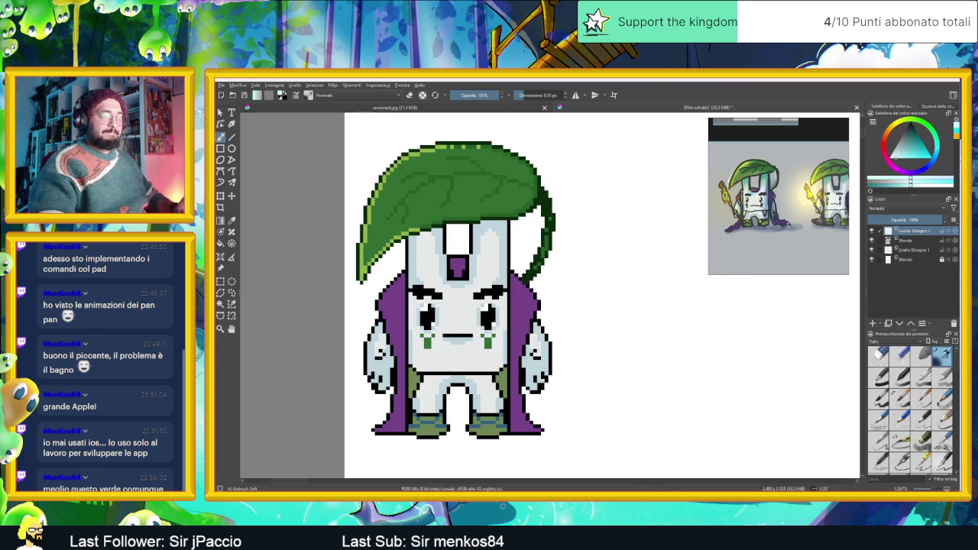
{"action": "key", "text": "alt+Tab"}
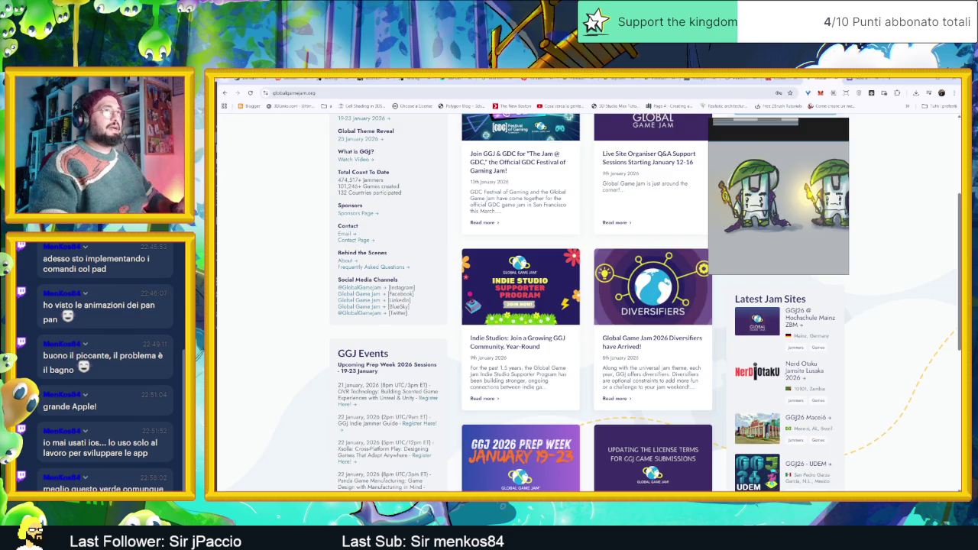
- Search Google in a new tab for 'krita set layer to alpha mask like procreate'
{"action": "left_click", "coordinate": [884, 78]}
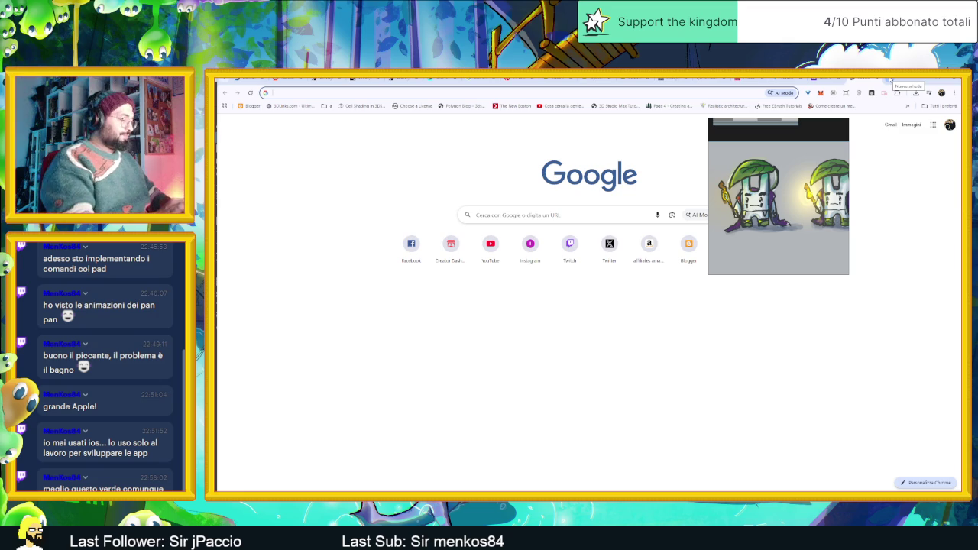
{"action": "type", "text": "krita "}
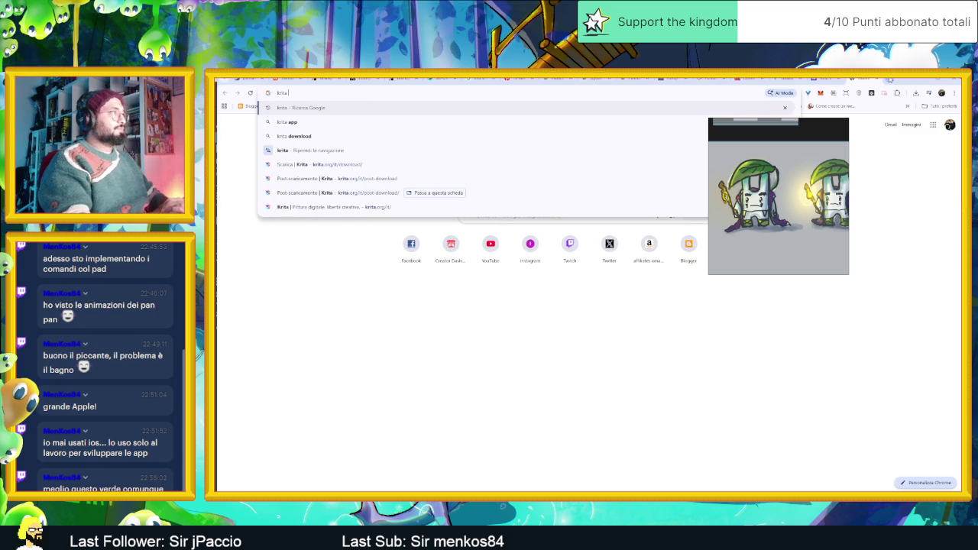
{"action": "type", "text": "a"}
{"action": "key", "text": "BackSpace"}
{"action": "type", "text": "set layer to alpha "}
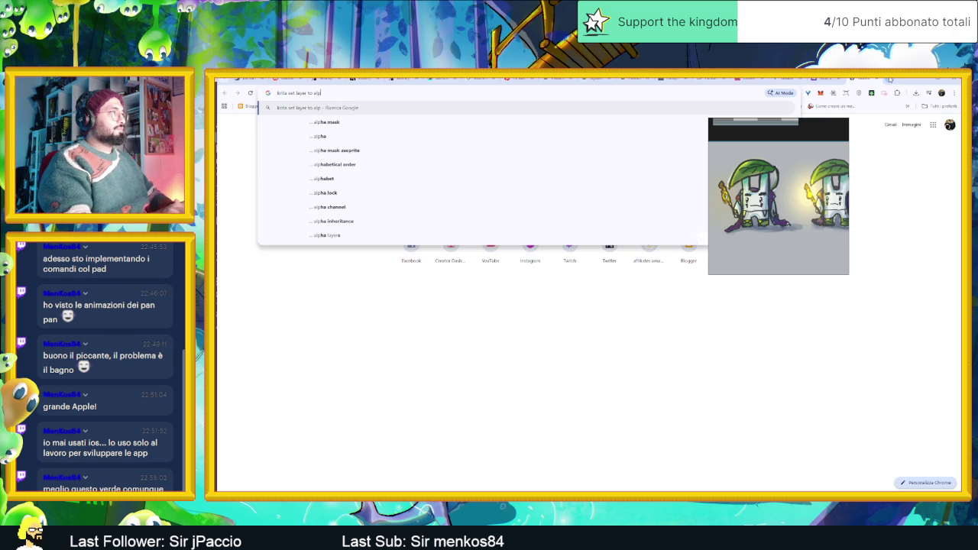
{"action": "type", "text": "mask lik"}
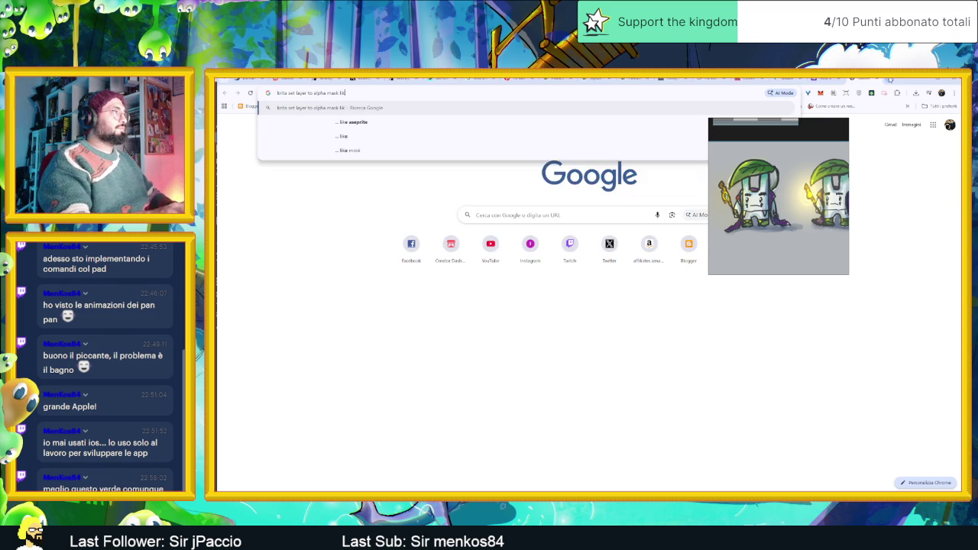
{"action": "type", "text": "je péro"}
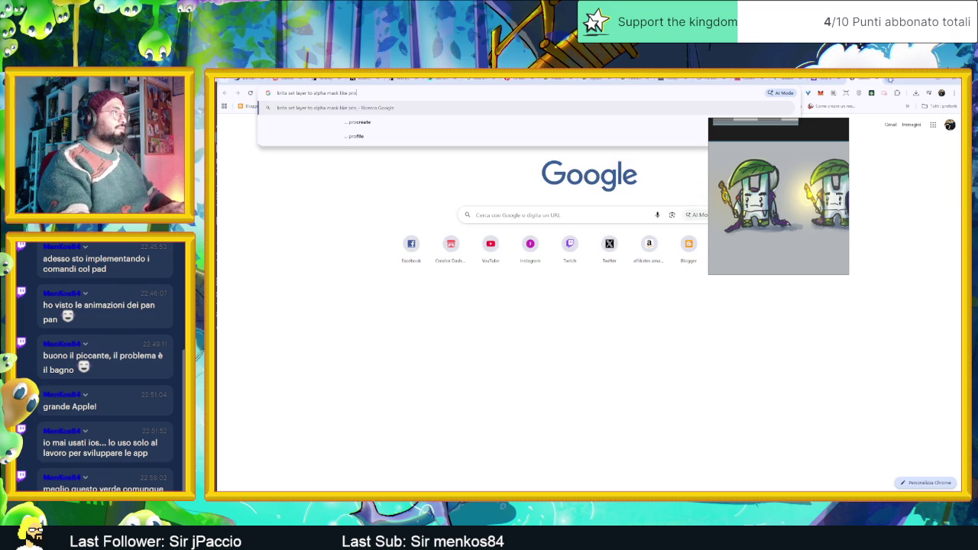
{"action": "type", "text": "rovc"}
{"action": "left_click", "coordinate": [360, 122]}
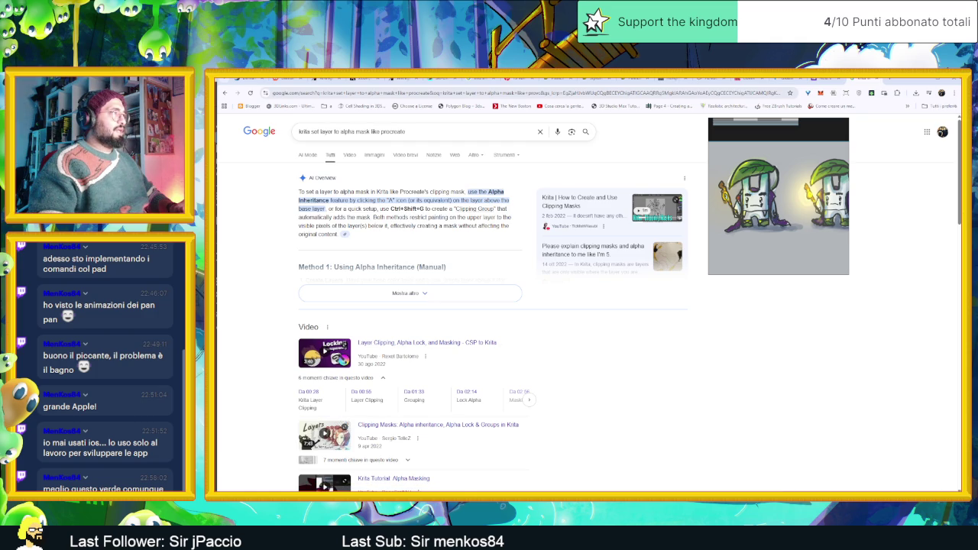
- Search for Alpha Inheritance instead, then minimise Chrome to return to Krita
{"action": "left_click", "coordinate": [490, 193]}
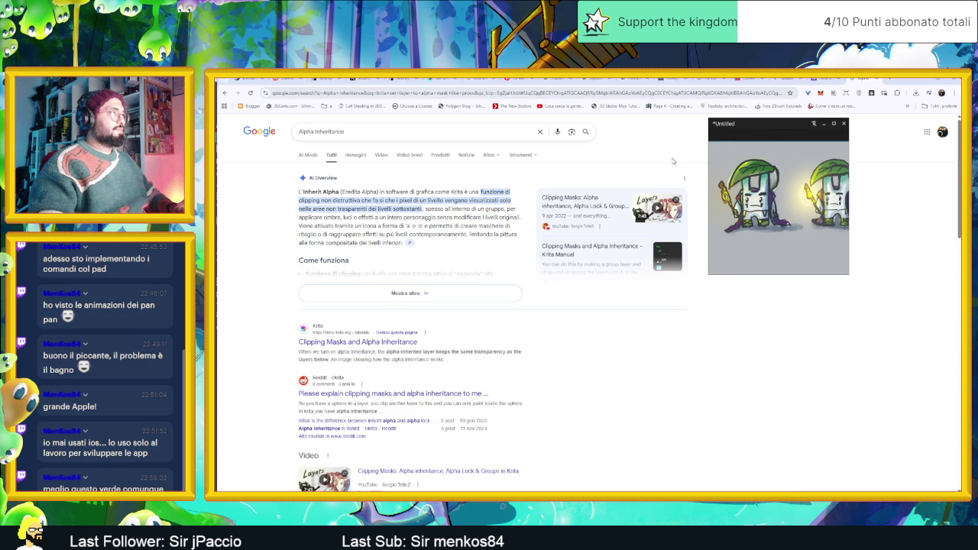
{"action": "left_click", "coordinate": [922, 81]}
{"action": "left_click", "coordinate": [875, 90]}
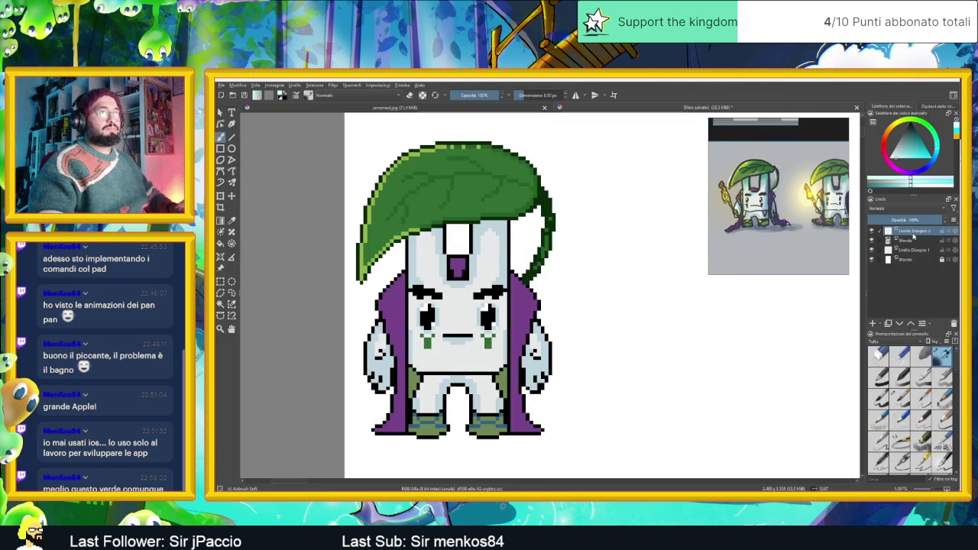
- Try dark teal airbrush strokes over the head on two layers, undoing each one
{"action": "left_click", "coordinate": [913, 156]}
{"action": "mouse_move", "coordinate": [520, 229]}
{"action": "left_mouse_down"}
{"action": "mouse_move", "coordinate": [412, 241]}
{"action": "mouse_move", "coordinate": [573, 222]}
{"action": "left_mouse_up"}
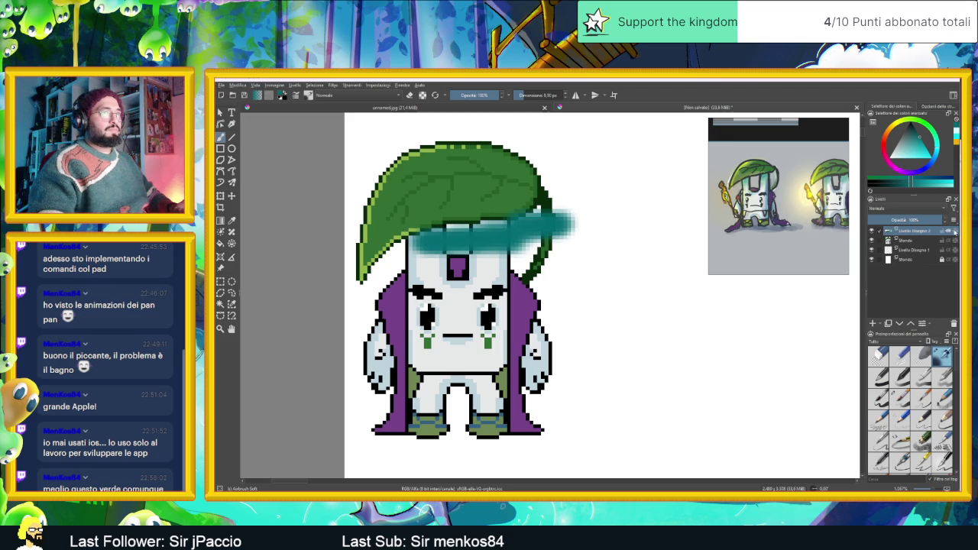
{"action": "key", "text": "ctrl+z"}
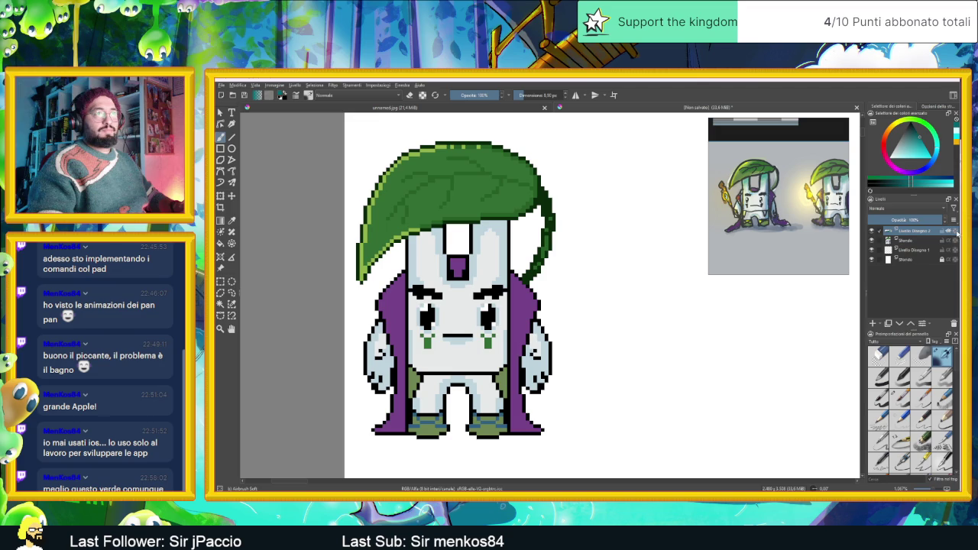
{"action": "key", "text": "ctrl+shift+z"}
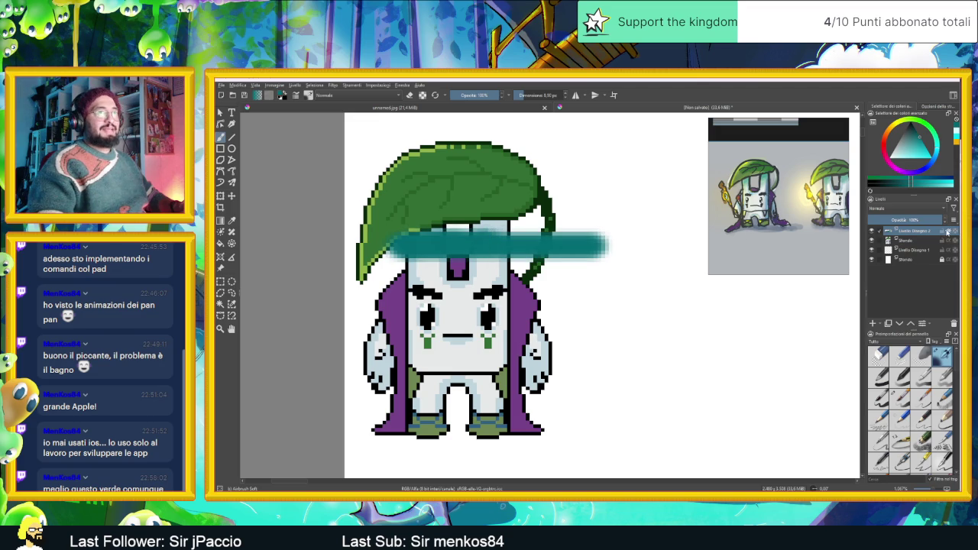
{"action": "key", "text": "ctrl+z"}
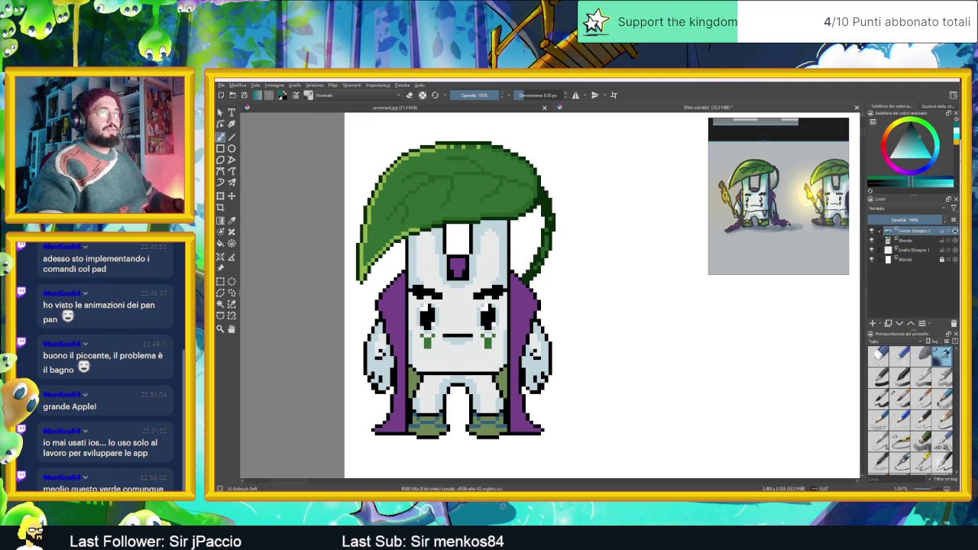
{"action": "left_click", "coordinate": [922, 241]}
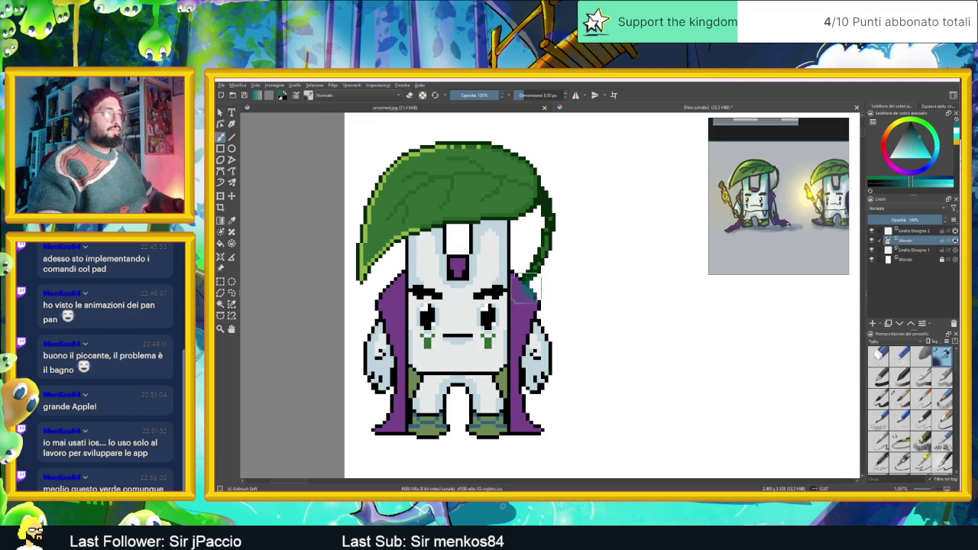
{"action": "left_click_drag", "start_coordinate": [536, 288], "coordinate": [541, 203]}
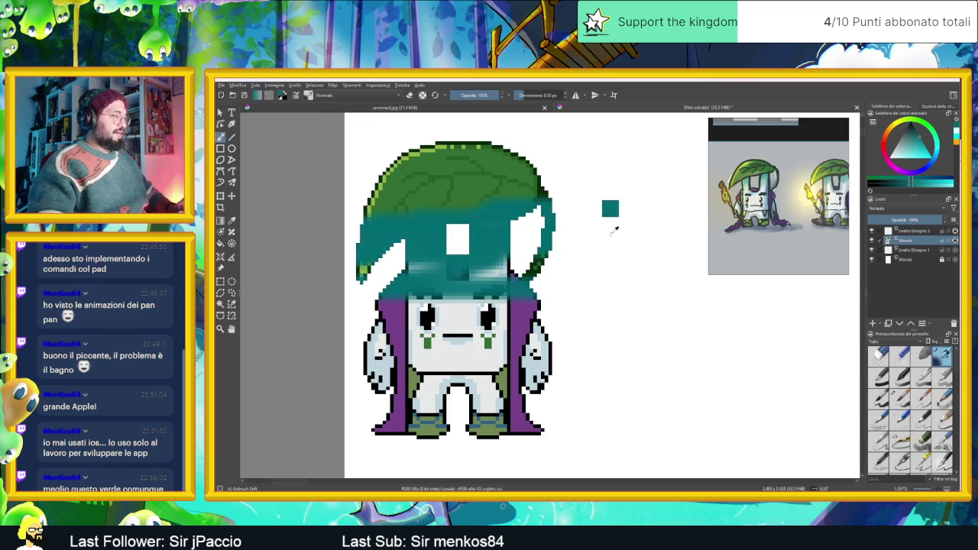
{"action": "key", "text": "ctrl+z"}
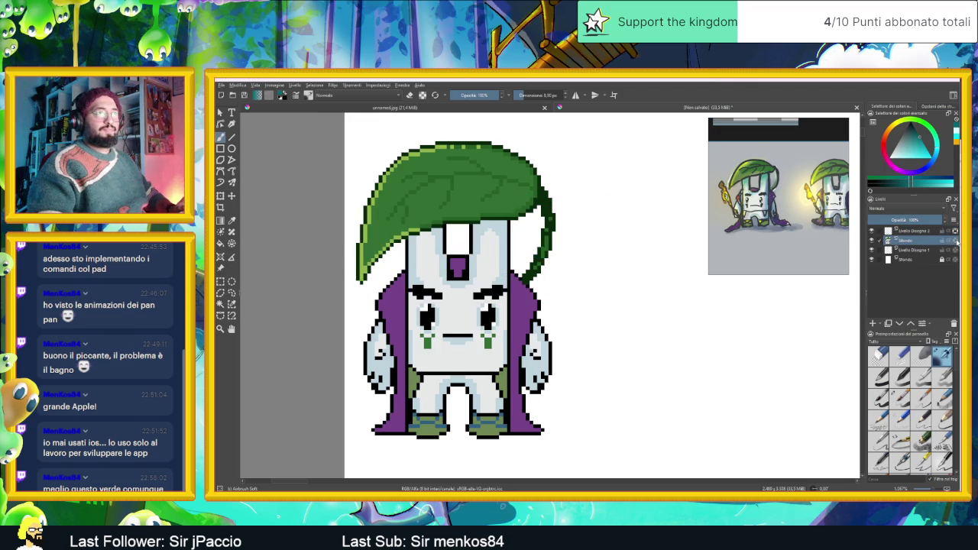
- Move Livello Disegno 2 below Sfondo and select both layers
{"action": "left_click", "coordinate": [909, 232]}
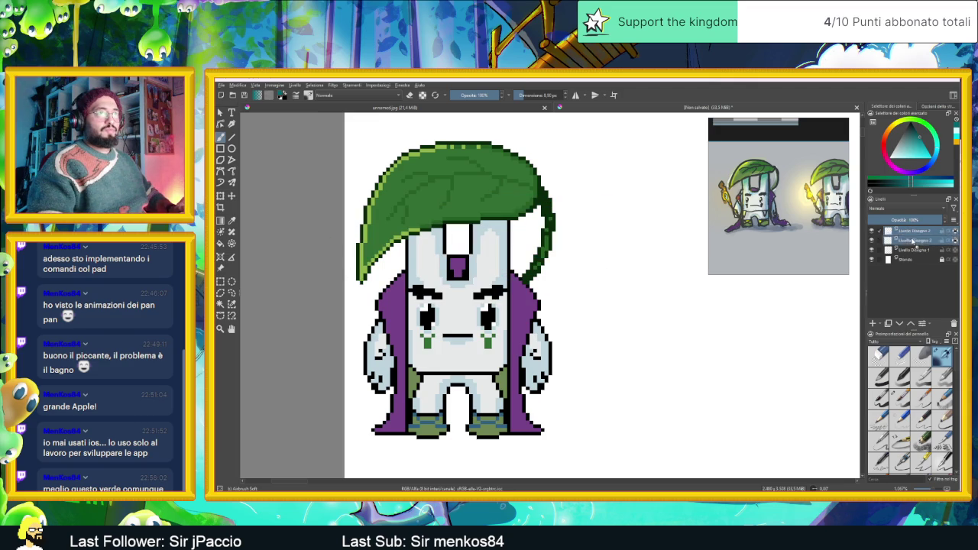
{"action": "left_click_drag", "start_coordinate": [912, 240], "coordinate": [920, 245]}
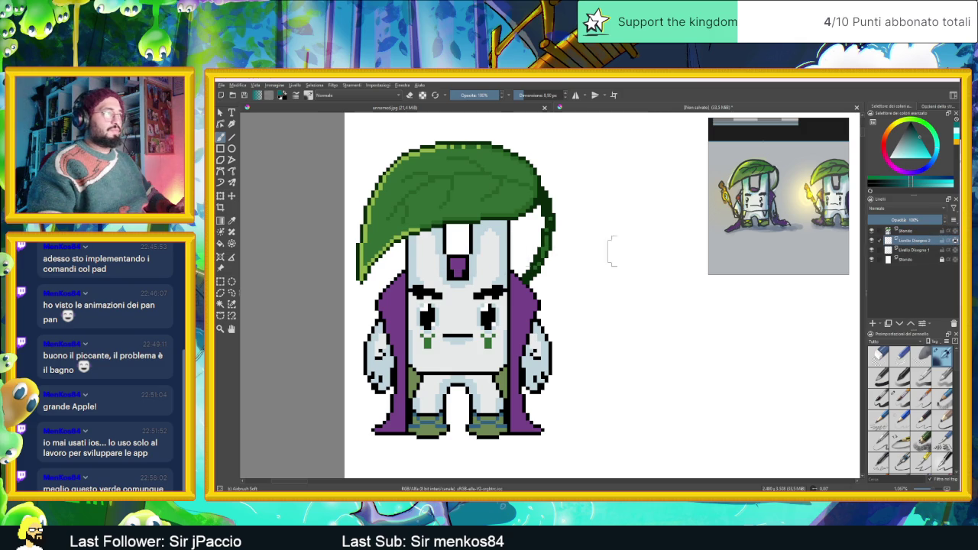
{"action": "left_click", "coordinate": [912, 232], "text": "ctrl"}
- Put the selected layers into a clipping group and make Livello maschera the painting layer
{"action": "right_click", "coordinate": [918, 231]}
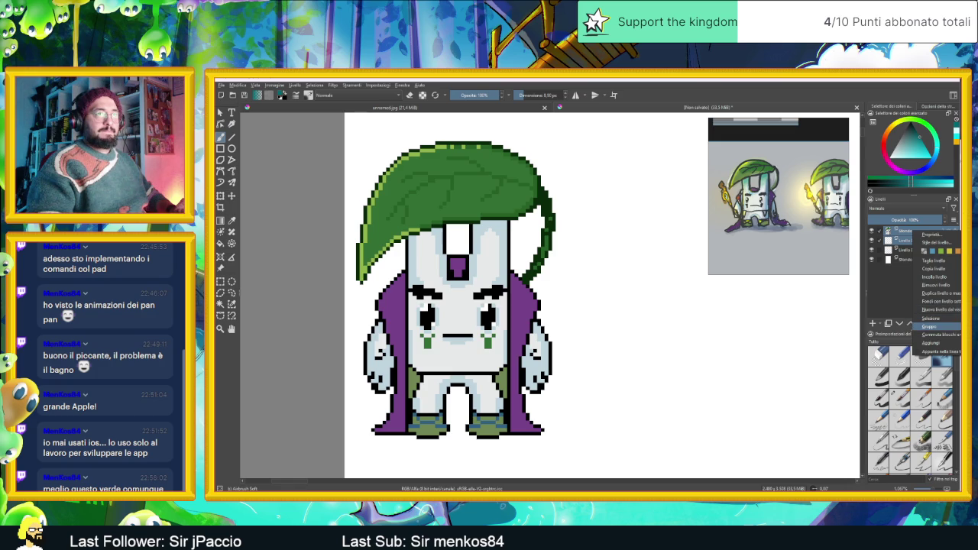
{"action": "left_click", "coordinate": [930, 326]}
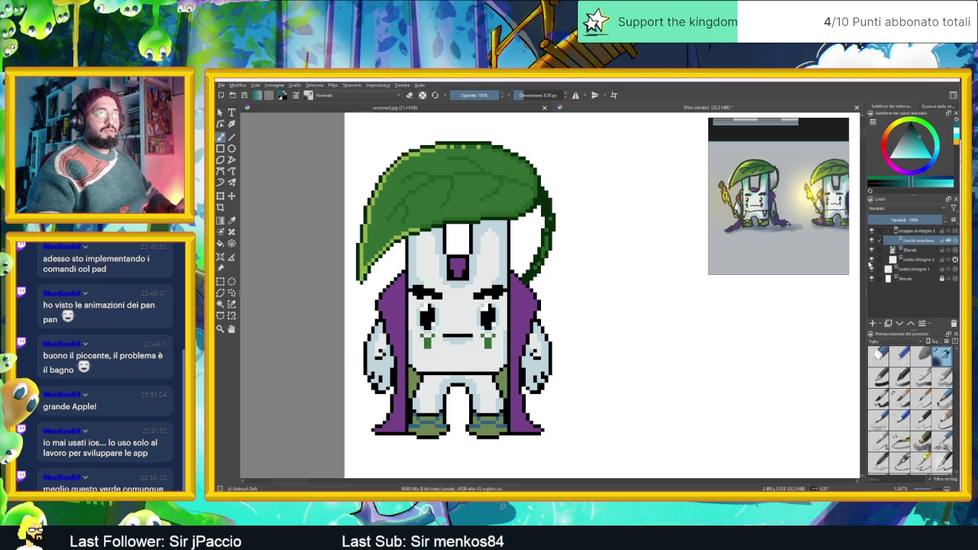
{"action": "left_click_drag", "start_coordinate": [572, 255], "coordinate": [547, 223]}
{"action": "left_click", "coordinate": [946, 240]}
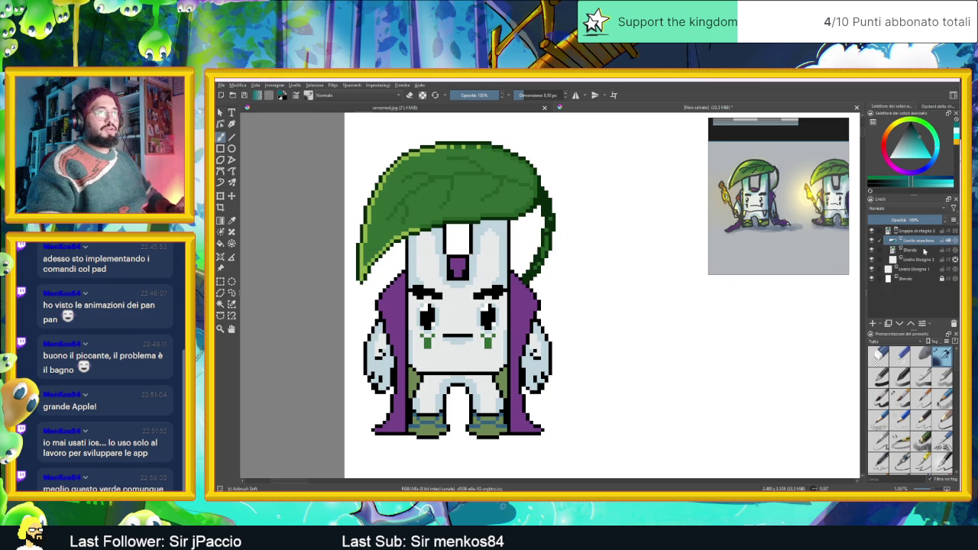
{"action": "left_click", "coordinate": [919, 260]}
{"action": "left_click", "coordinate": [924, 243]}
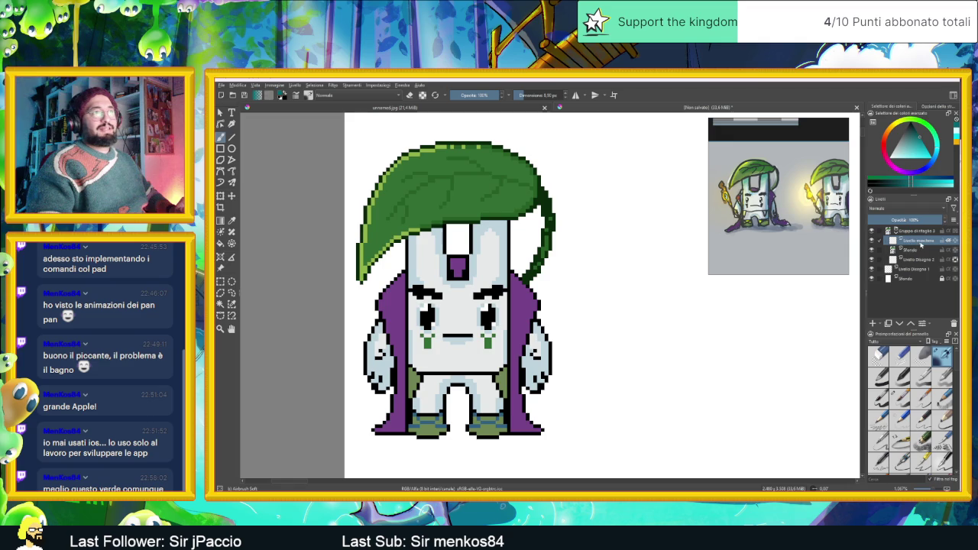
- Airbrush teal over the leaf bottom, head top, purple gem and brows
{"action": "mouse_move", "coordinate": [550, 231]}
{"action": "left_mouse_down"}
{"action": "mouse_move", "coordinate": [563, 220]}
{"action": "mouse_move", "coordinate": [354, 229]}
{"action": "left_mouse_up"}
{"action": "left_click_drag", "start_coordinate": [456, 229], "coordinate": [370, 257]}
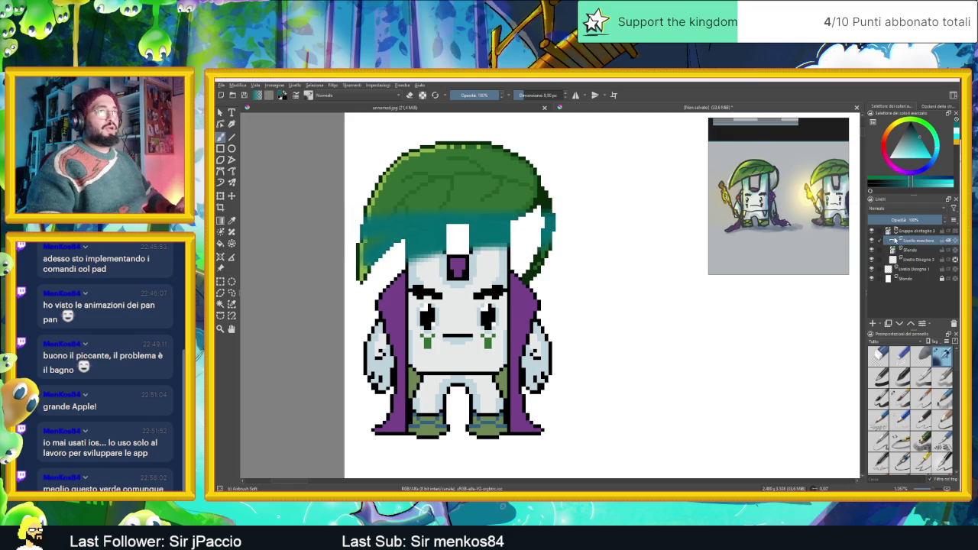
{"action": "mouse_move", "coordinate": [416, 237]}
{"action": "left_mouse_down"}
{"action": "mouse_move", "coordinate": [557, 212]}
{"action": "mouse_move", "coordinate": [375, 197]}
{"action": "mouse_move", "coordinate": [541, 194]}
{"action": "left_mouse_up"}
{"action": "mouse_move", "coordinate": [501, 233]}
{"action": "left_mouse_down"}
{"action": "mouse_move", "coordinate": [428, 257]}
{"action": "mouse_move", "coordinate": [502, 242]}
{"action": "mouse_move", "coordinate": [389, 264]}
{"action": "mouse_move", "coordinate": [541, 254]}
{"action": "mouse_move", "coordinate": [454, 194]}
{"action": "mouse_move", "coordinate": [412, 215]}
{"action": "mouse_move", "coordinate": [483, 194]}
{"action": "mouse_move", "coordinate": [478, 208]}
{"action": "left_mouse_up"}
- Shift the teal overlay up about 5 px with the Move tool
{"action": "left_click", "coordinate": [231, 196]}
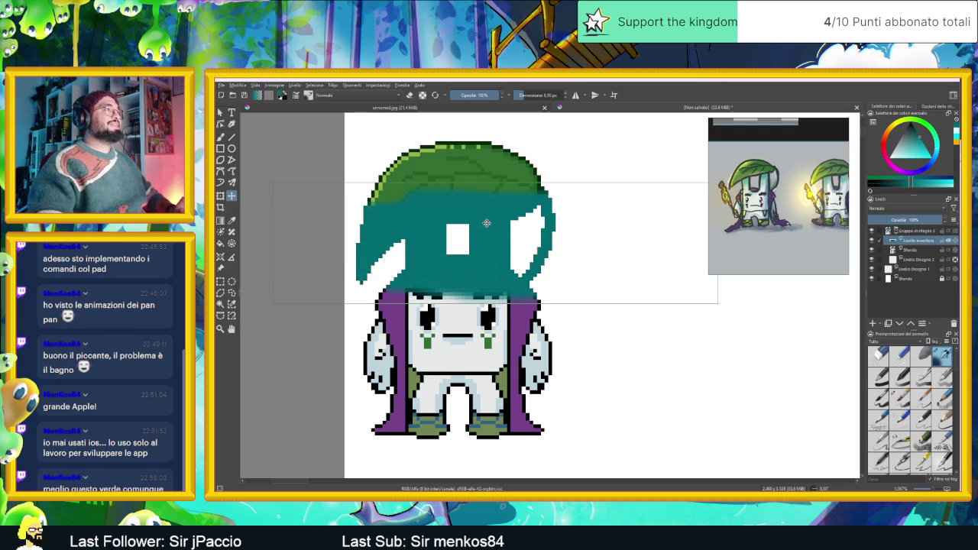
{"action": "mouse_move", "coordinate": [486, 223]}
{"action": "left_mouse_down"}
{"action": "mouse_move", "coordinate": [484, 200]}
{"action": "mouse_move", "coordinate": [494, 205]}
{"action": "left_mouse_up"}
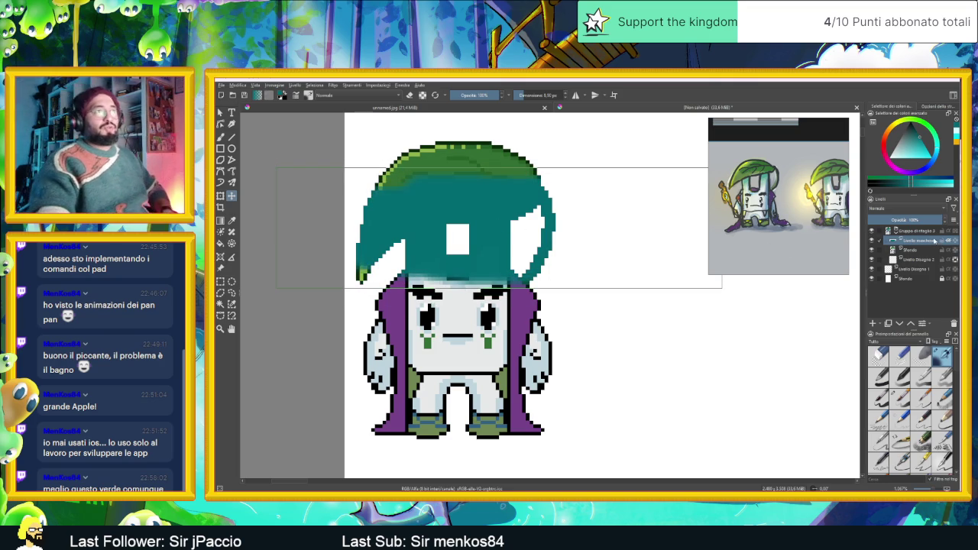
{"action": "left_click", "coordinate": [879, 208]}
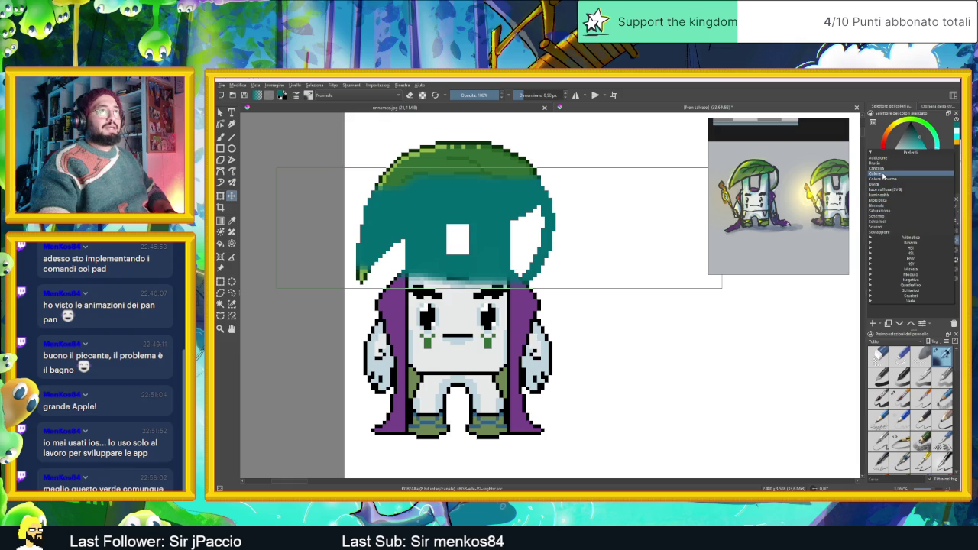
- Switch the teal layer's blending to Colore, then Luminosità, and nudge the band upward
{"action": "left_click", "coordinate": [879, 175]}
{"action": "left_click", "coordinate": [909, 209]}
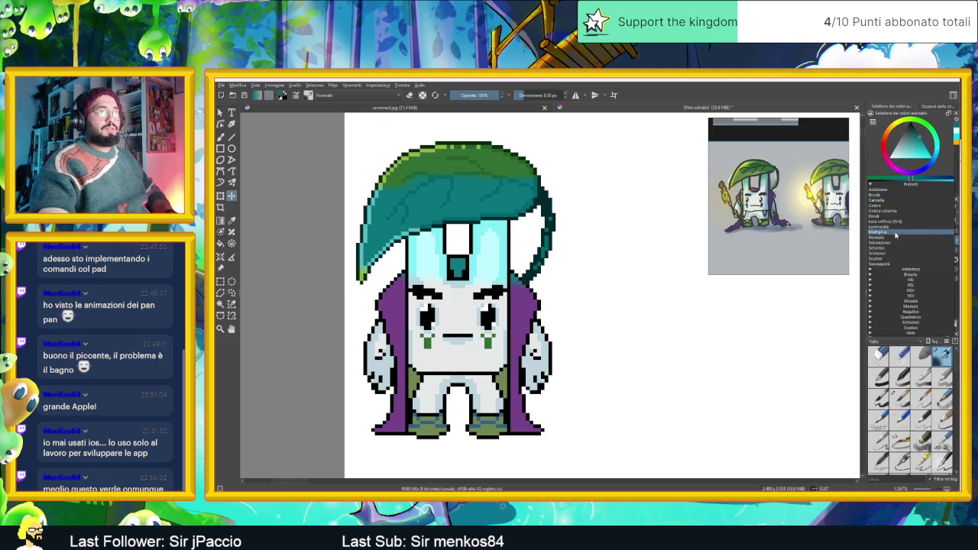
{"action": "left_click", "coordinate": [900, 230]}
{"action": "mouse_move", "coordinate": [465, 214]}
{"action": "left_mouse_down"}
{"action": "mouse_move", "coordinate": [473, 224]}
{"action": "mouse_move", "coordinate": [510, 217]}
{"action": "mouse_move", "coordinate": [472, 224]}
{"action": "mouse_move", "coordinate": [471, 194]}
{"action": "left_mouse_up"}
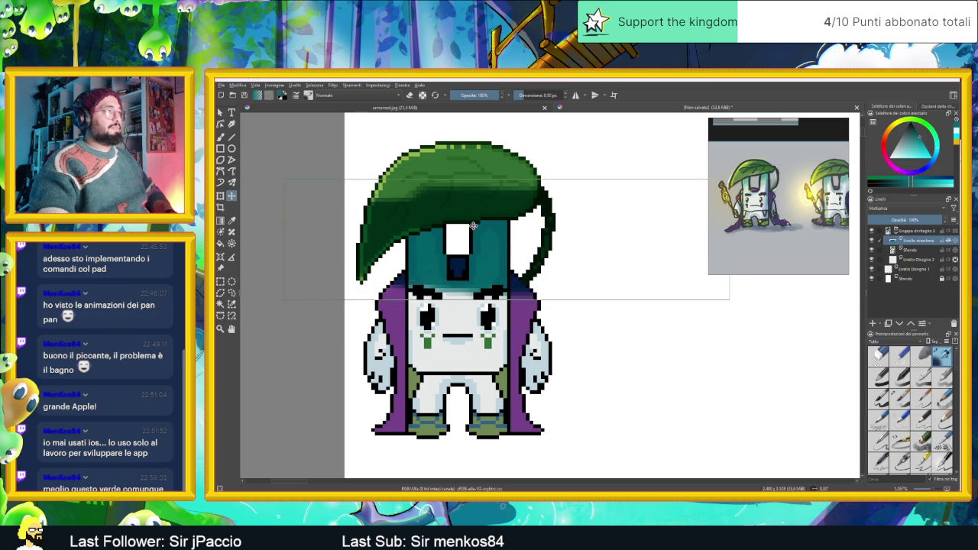
{"action": "left_click_drag", "start_coordinate": [472, 194], "coordinate": [474, 189]}
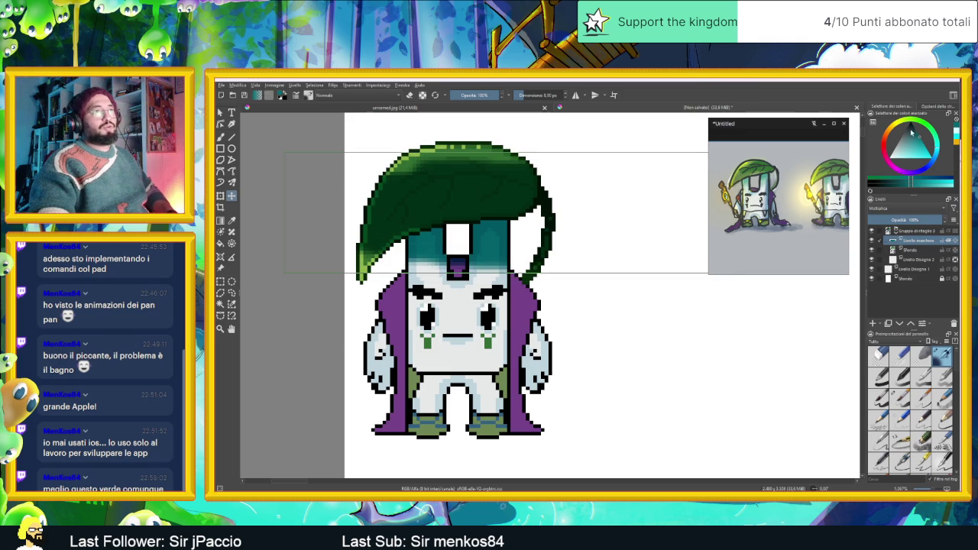
- Airbrush green, then a brighter green, across the lower face band
{"action": "left_click", "coordinate": [841, 160], "text": "ctrl"}
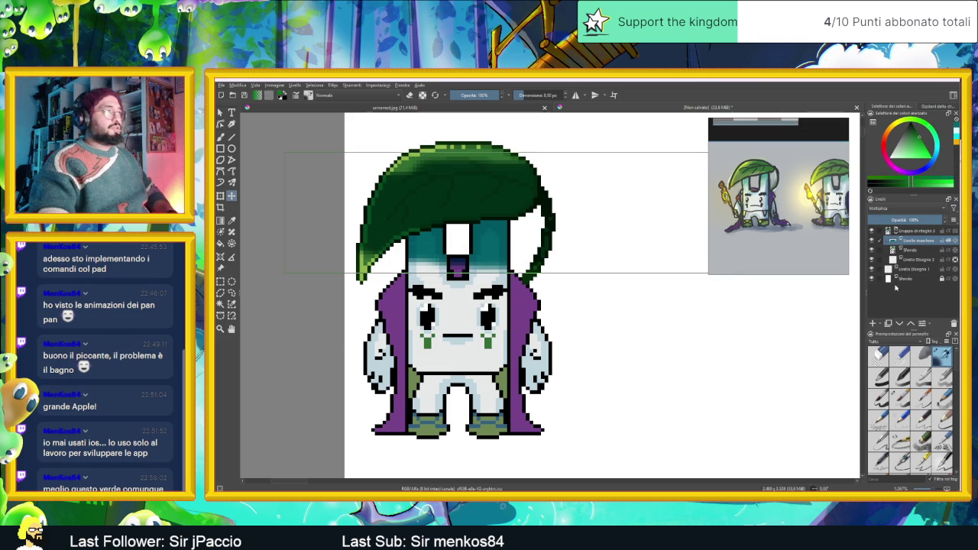
{"action": "key", "text": "b"}
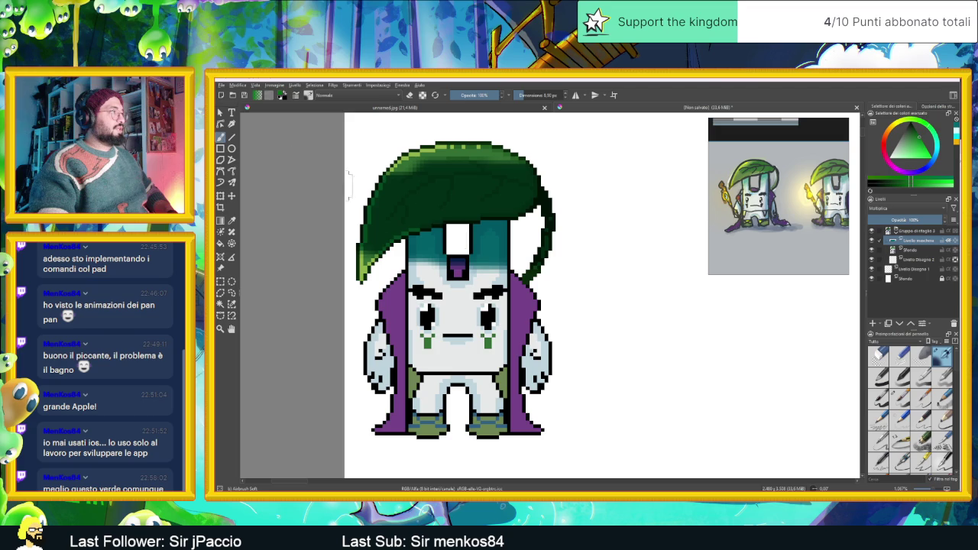
{"action": "mouse_move", "coordinate": [408, 263]}
{"action": "left_mouse_down"}
{"action": "mouse_move", "coordinate": [512, 260]}
{"action": "mouse_move", "coordinate": [504, 256]}
{"action": "left_mouse_up"}
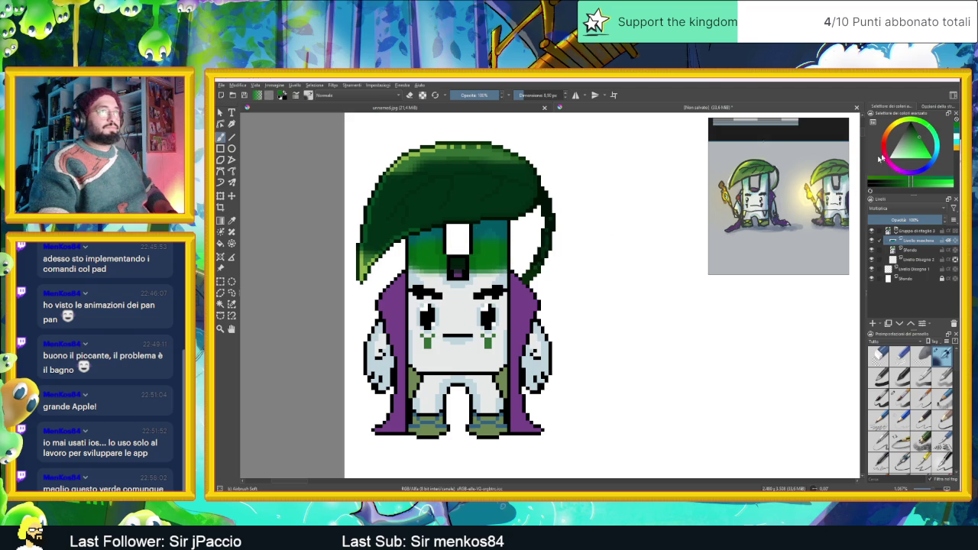
{"action": "left_click", "coordinate": [911, 181]}
{"action": "mouse_move", "coordinate": [508, 259]}
{"action": "left_mouse_down"}
{"action": "mouse_move", "coordinate": [443, 272]}
{"action": "mouse_move", "coordinate": [524, 262]}
{"action": "left_mouse_up"}
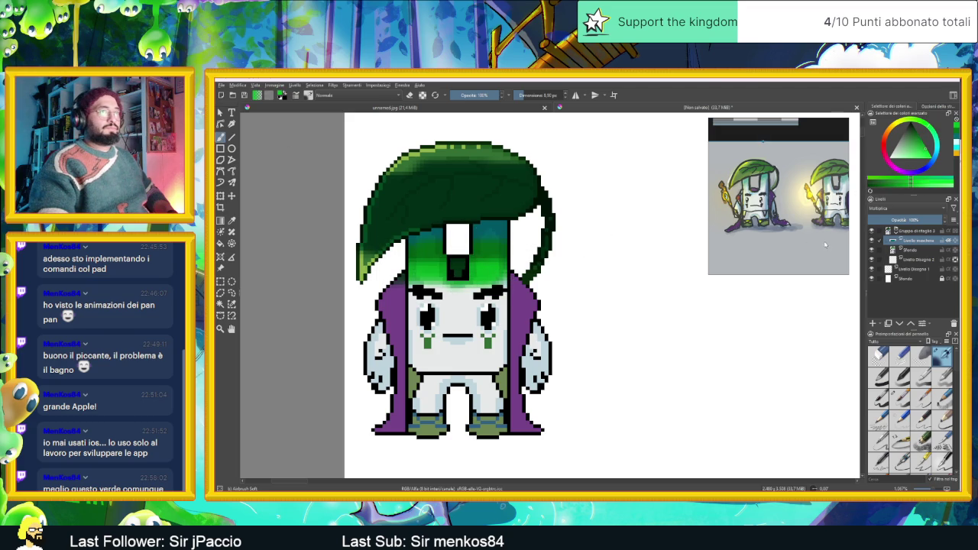
- Shift the painting colour to a lighter teal and set the overlay opacity back to 100%
{"action": "mouse_move", "coordinate": [915, 220]}
{"action": "left_mouse_down"}
{"action": "mouse_move", "coordinate": [905, 220]}
{"action": "mouse_move", "coordinate": [914, 220]}
{"action": "left_mouse_up"}
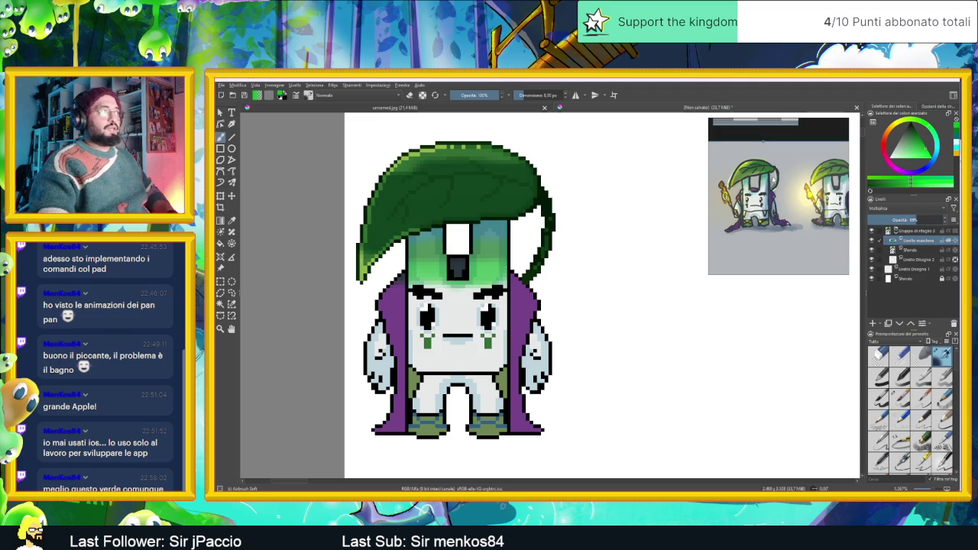
{"action": "left_click_drag", "start_coordinate": [932, 152], "coordinate": [924, 147]}
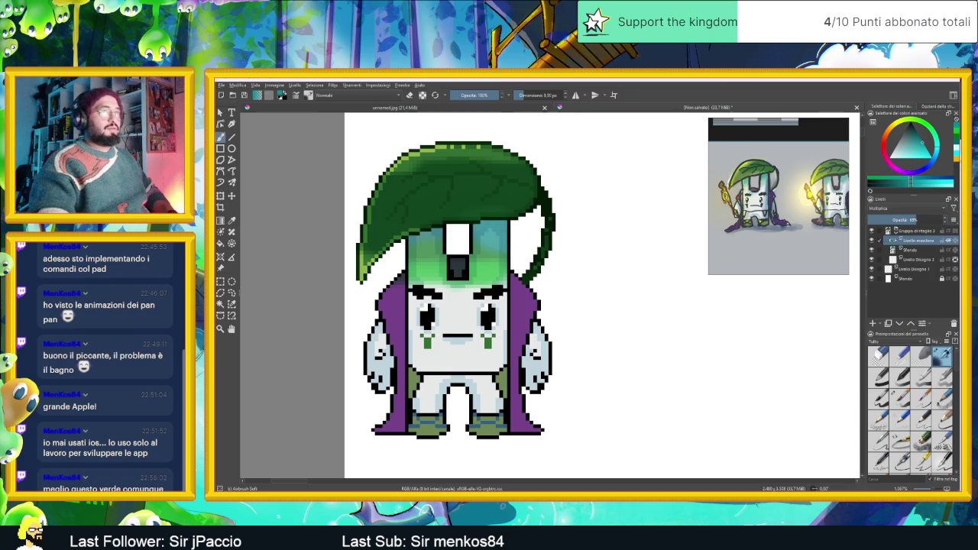
{"action": "left_click_drag", "start_coordinate": [925, 138], "coordinate": [914, 132]}
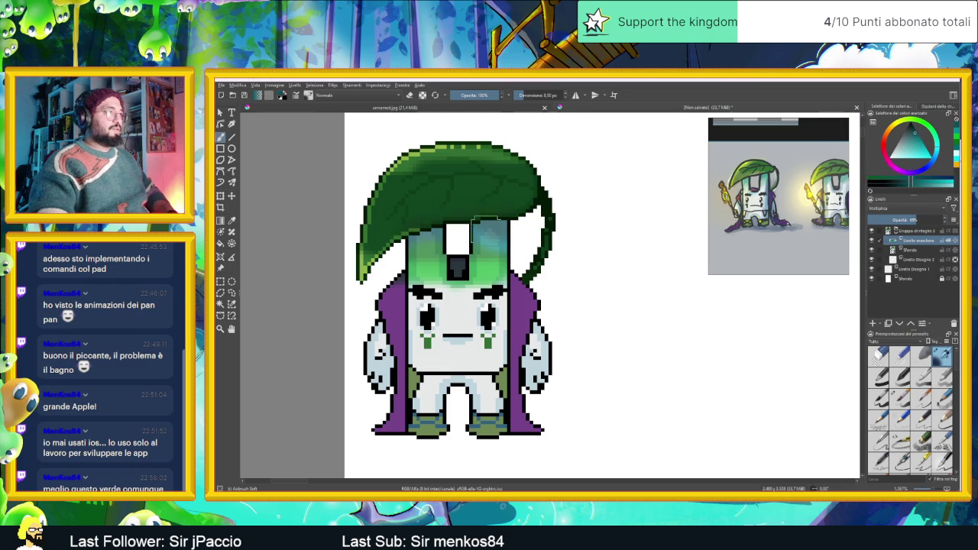
{"action": "left_click", "coordinate": [917, 143]}
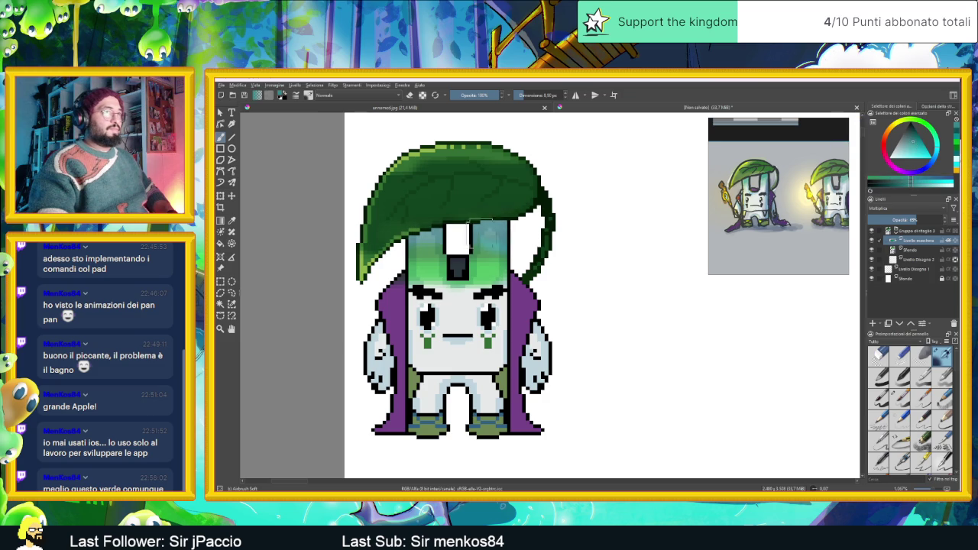
{"action": "left_click_drag", "start_coordinate": [926, 219], "coordinate": [941, 219]}
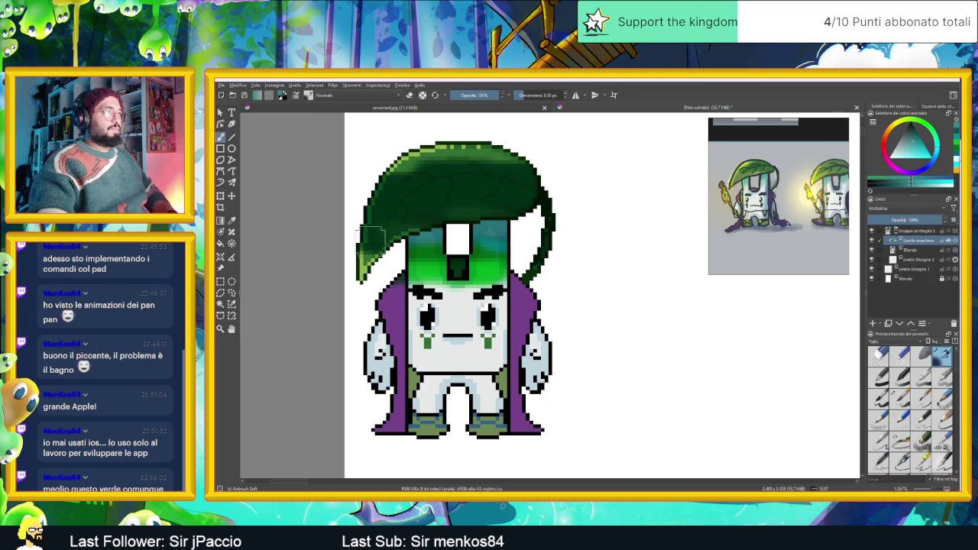
- Airbrush a soft cyan glow on the head, then repaint green on the face and beside the visor
{"action": "left_click", "coordinate": [920, 156]}
{"action": "mouse_move", "coordinate": [500, 279]}
{"action": "left_mouse_down"}
{"action": "mouse_move", "coordinate": [504, 243]}
{"action": "mouse_move", "coordinate": [397, 252]}
{"action": "left_mouse_up"}
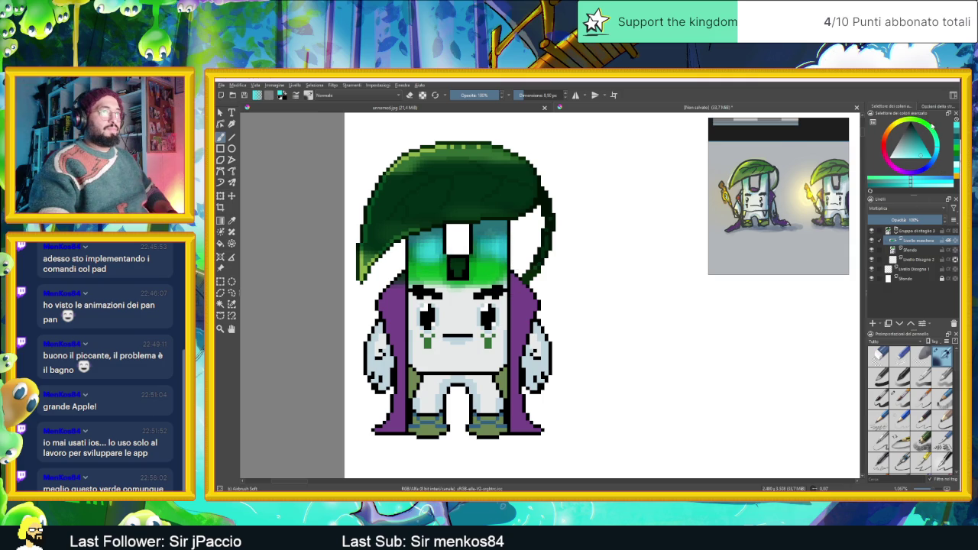
{"action": "left_click", "coordinate": [902, 148]}
{"action": "left_click_drag", "start_coordinate": [927, 135], "coordinate": [924, 153]}
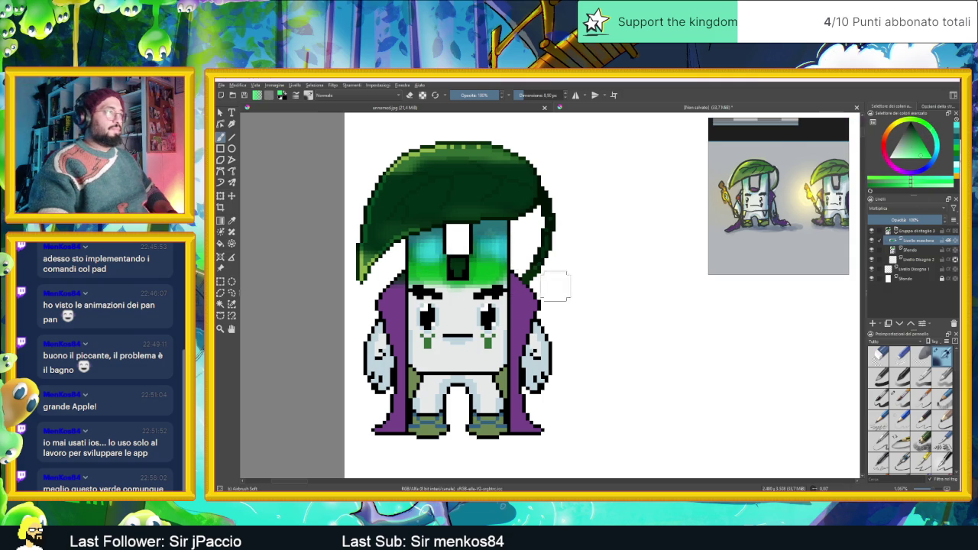
{"action": "left_click_drag", "start_coordinate": [527, 273], "coordinate": [517, 255]}
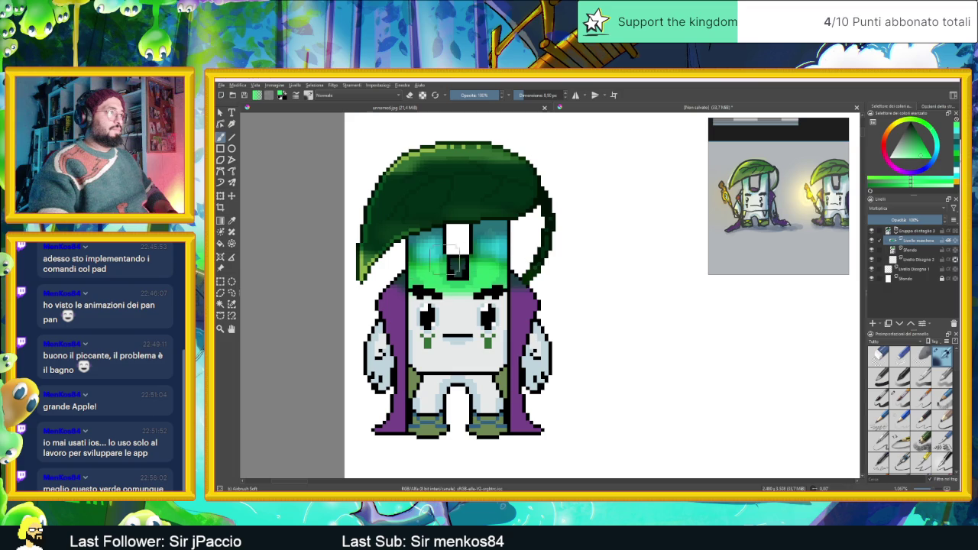
{"action": "left_click_drag", "start_coordinate": [451, 246], "coordinate": [445, 256]}
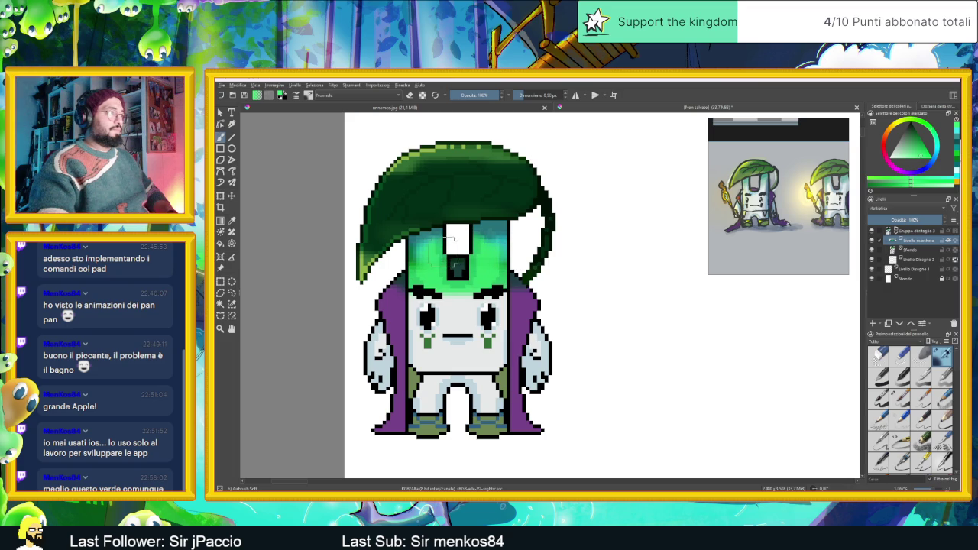
{"action": "scroll", "coordinate": [538, 203], "scroll_direction": "down", "scroll_amount": 1}
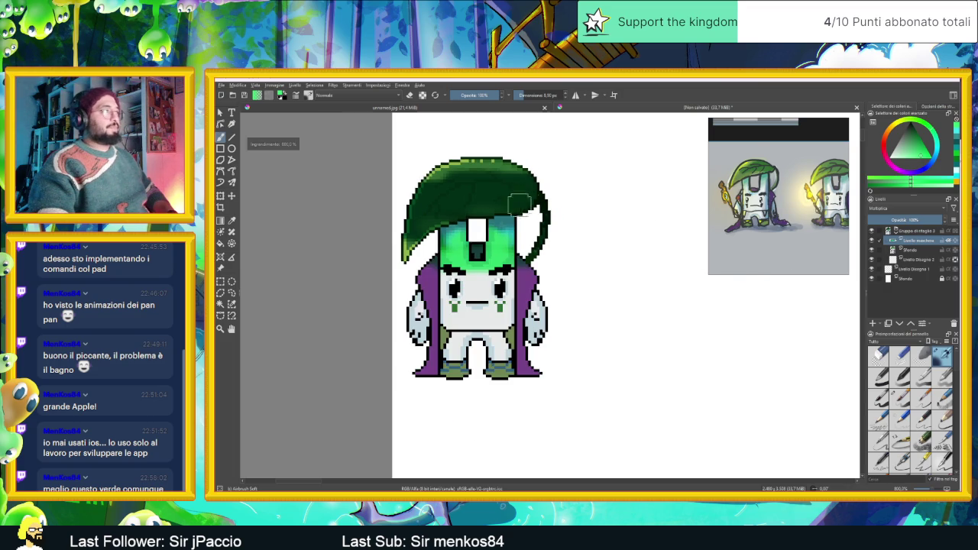
- Close the untitled Krita document with Ctrl+W so its save-changes prompt appears
{"action": "scroll", "coordinate": [461, 213], "scroll_direction": "down", "scroll_amount": 2}
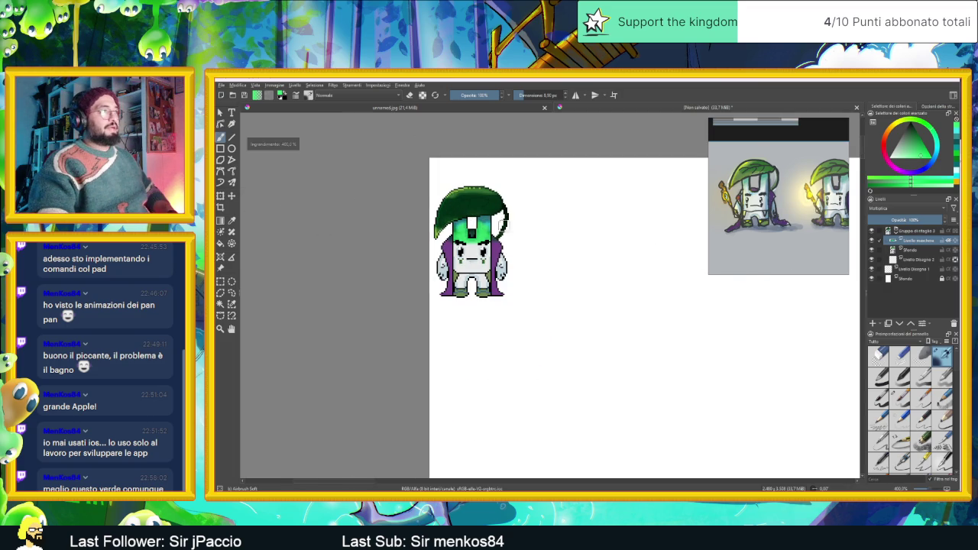
{"action": "scroll", "coordinate": [550, 229], "scroll_direction": "down", "scroll_amount": 1}
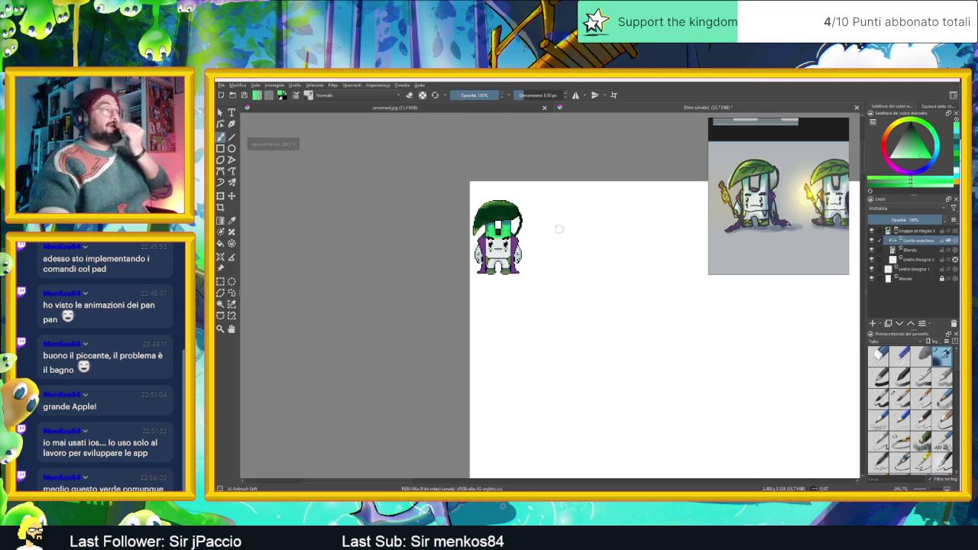
{"action": "scroll", "coordinate": [498, 230], "scroll_direction": "up", "scroll_amount": 1}
{"action": "scroll", "coordinate": [497, 219], "scroll_direction": "up", "scroll_amount": 2}
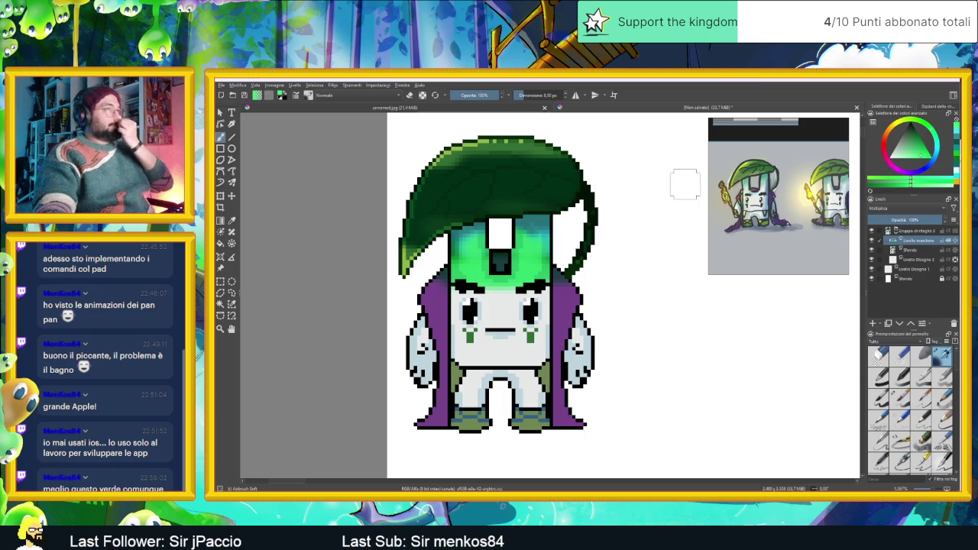
{"action": "scroll", "coordinate": [556, 246], "scroll_direction": "down", "scroll_amount": 2}
{"action": "scroll", "coordinate": [556, 246], "scroll_direction": "down", "scroll_amount": 1}
{"action": "scroll", "coordinate": [561, 248], "scroll_direction": "down", "scroll_amount": 1}
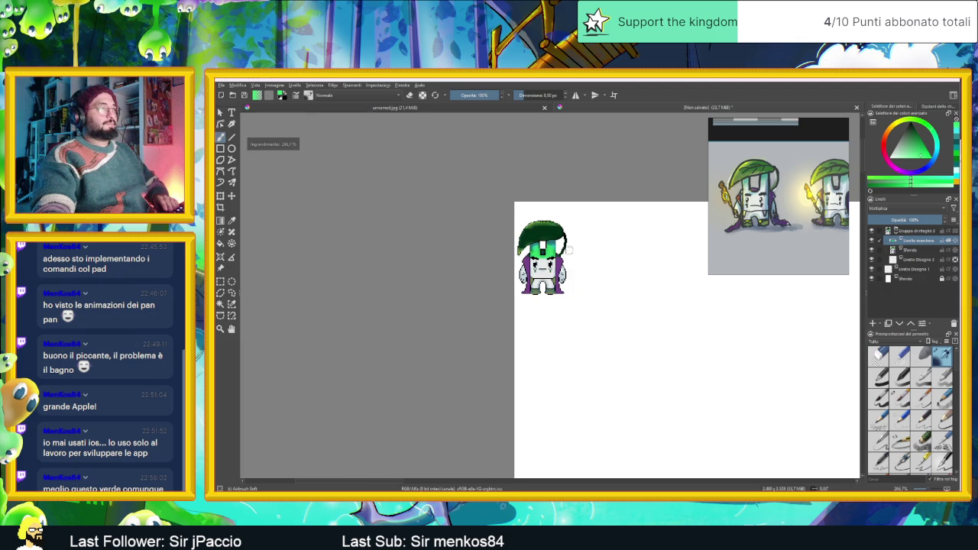
{"action": "key", "text": "ctrl+w"}
- Discard the untitled Krita image and return to the Aseprite sprite with the leaf hat in view
{"action": "left_click", "coordinate": [596, 298]}
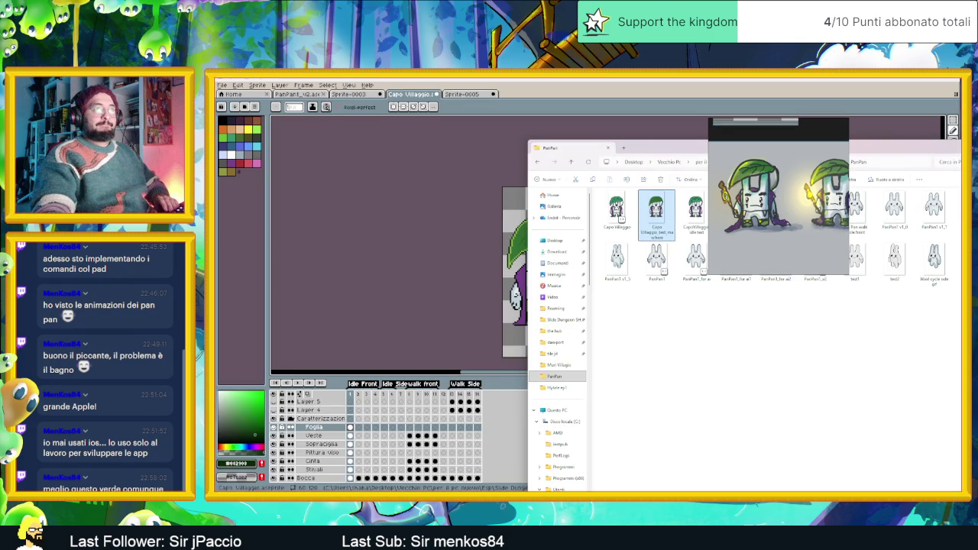
{"action": "left_click", "coordinate": [522, 285]}
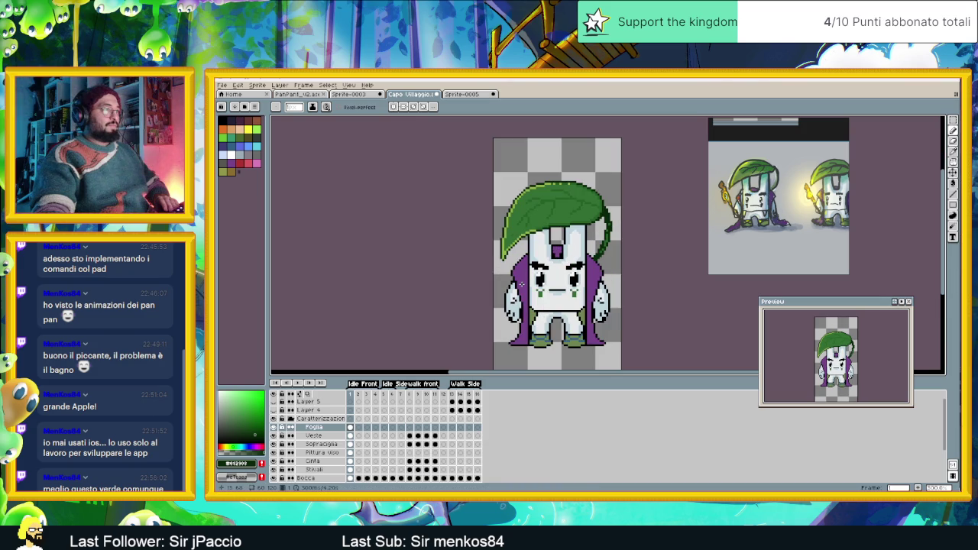
{"action": "scroll", "coordinate": [539, 231], "scroll_direction": "up", "scroll_amount": 1}
{"action": "scroll", "coordinate": [535, 236], "scroll_direction": "up", "scroll_amount": 1}
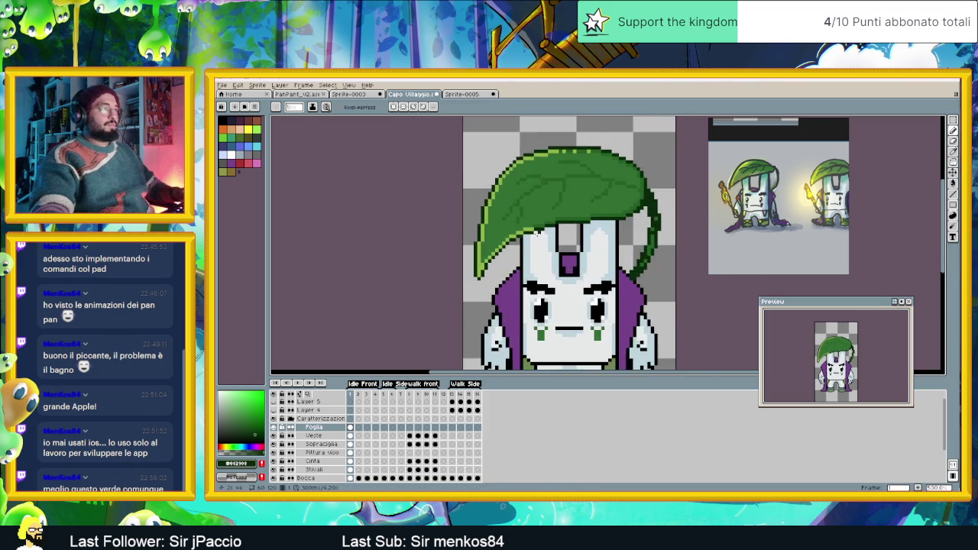
{"action": "scroll", "coordinate": [530, 239], "scroll_direction": "up", "scroll_amount": 2}
{"action": "left_click_drag", "start_coordinate": [505, 209], "coordinate": [528, 250]}
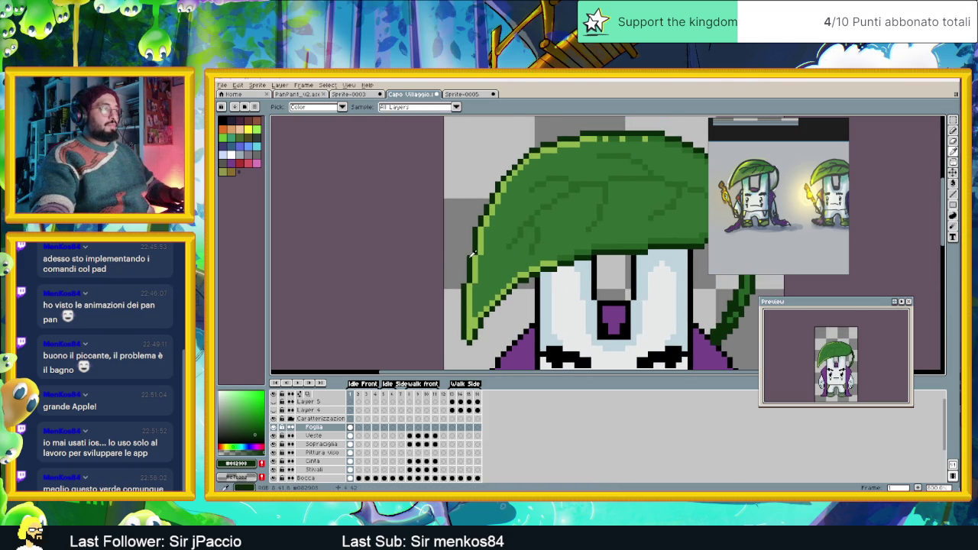
- Pick a lighter leaf green, pencil it along the leaf hat's lower edge, and bucket-fill a leaf region
{"action": "left_click", "coordinate": [550, 201], "text": "alt"}
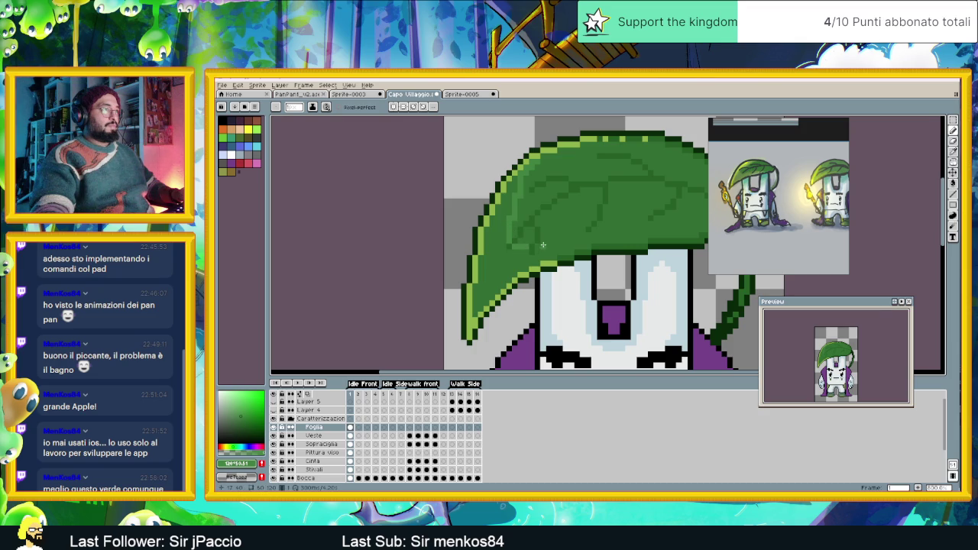
{"action": "left_click", "coordinate": [541, 245]}
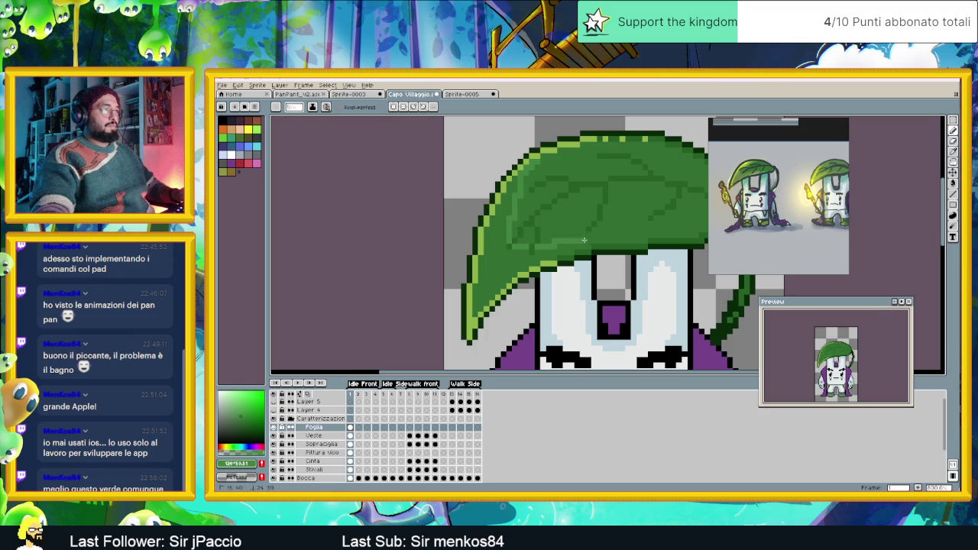
{"action": "left_click_drag", "start_coordinate": [600, 240], "coordinate": [629, 240]}
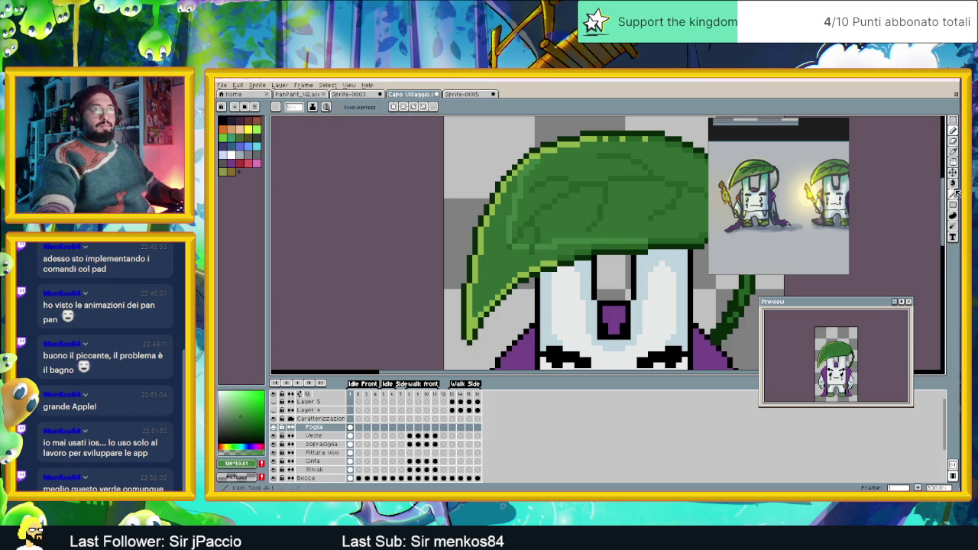
{"action": "key", "text": "g"}
{"action": "left_click", "coordinate": [524, 266]}
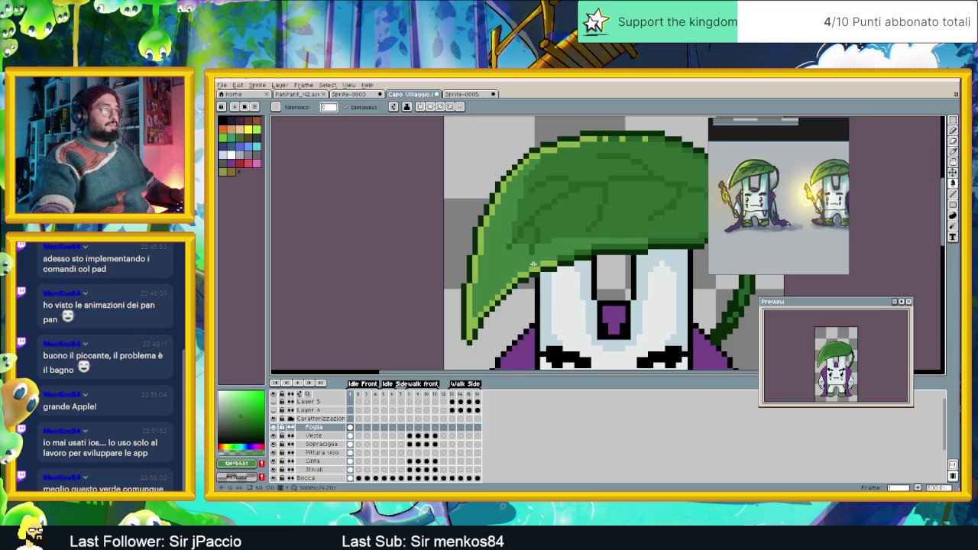
- Eyedrop the leaf hat's green as the drawing colour and return to the Pencil tool
{"action": "scroll", "coordinate": [593, 244], "scroll_direction": "down", "scroll_amount": 2}
{"action": "scroll", "coordinate": [594, 244], "scroll_direction": "up", "scroll_amount": 1}
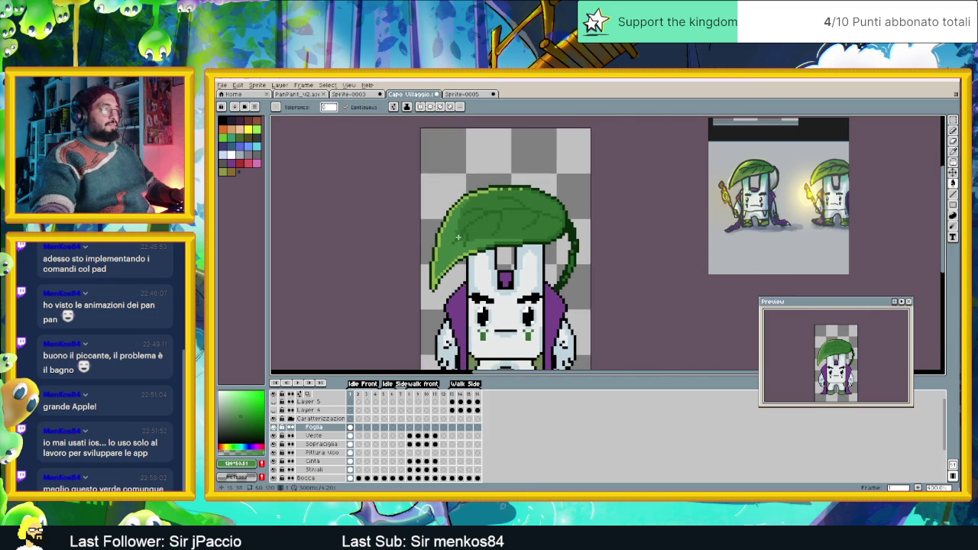
{"action": "scroll", "coordinate": [534, 229], "scroll_direction": "up", "scroll_amount": 1}
{"action": "key", "text": "i"}
{"action": "left_click", "coordinate": [469, 208], "text": "alt"}
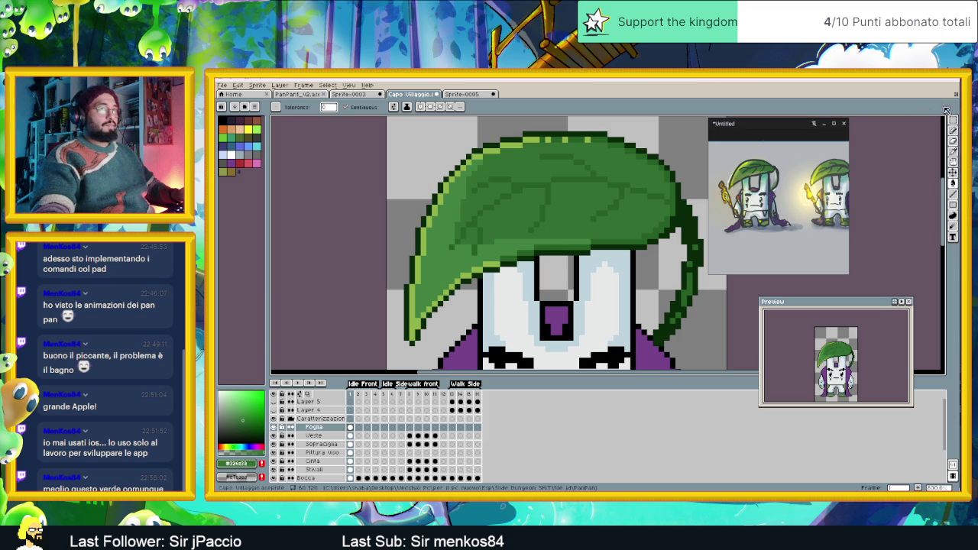
{"action": "key", "text": "b"}
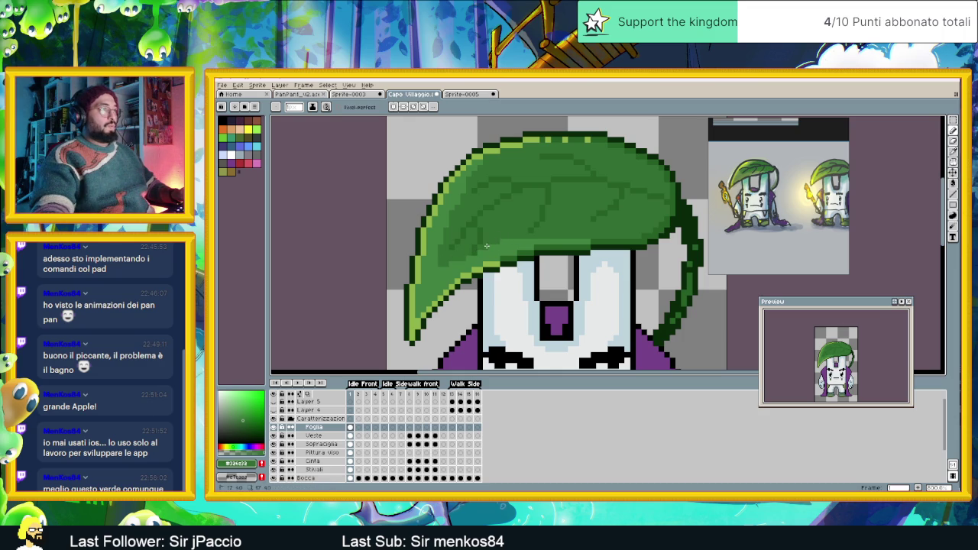
{"action": "scroll", "coordinate": [462, 266], "scroll_direction": "up", "scroll_amount": 1}
{"action": "scroll", "coordinate": [474, 260], "scroll_direction": "up", "scroll_amount": 1}
{"action": "scroll", "coordinate": [502, 238], "scroll_direction": "up", "scroll_amount": 1}
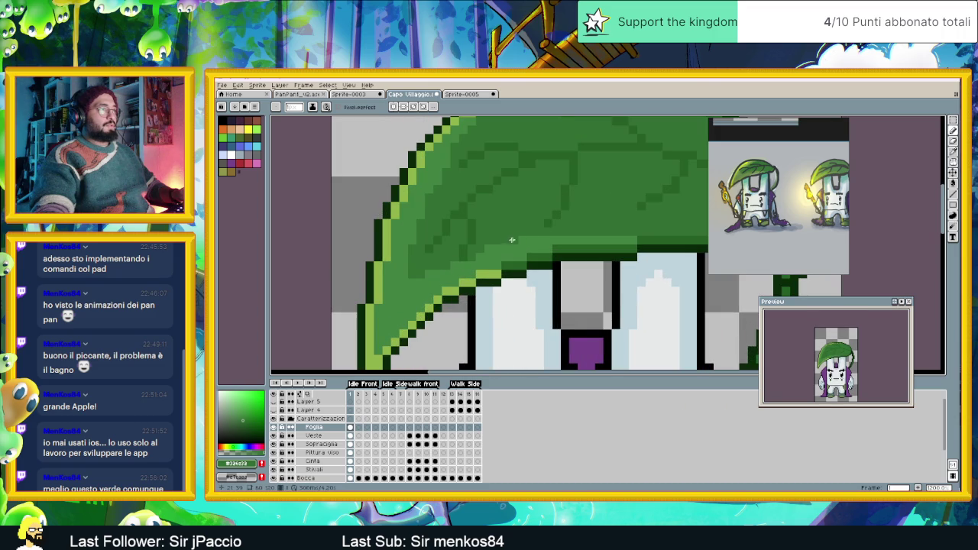
{"action": "scroll", "coordinate": [491, 249], "scroll_direction": "down", "scroll_amount": 2}
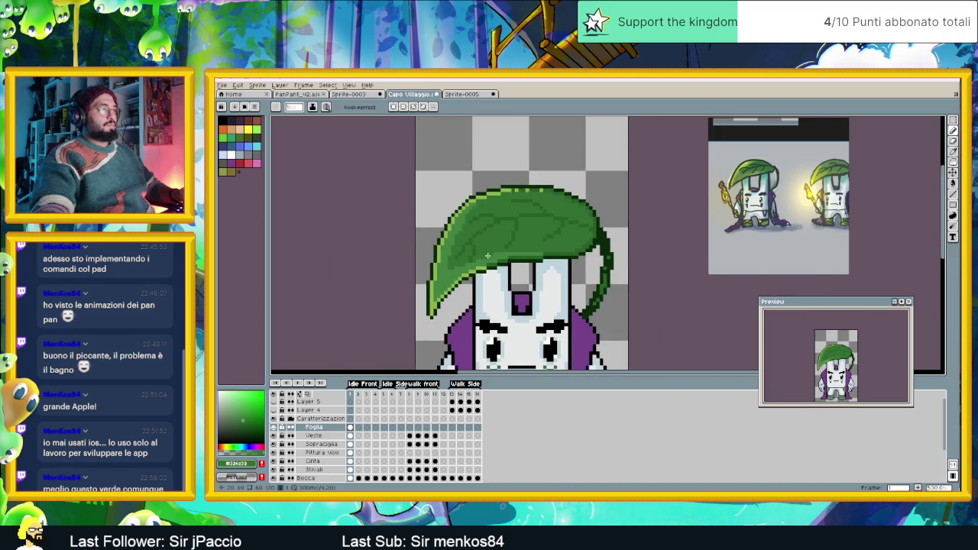
{"action": "scroll", "coordinate": [495, 253], "scroll_direction": "up", "scroll_amount": 2}
{"action": "scroll", "coordinate": [552, 261], "scroll_direction": "down", "scroll_amount": 1}
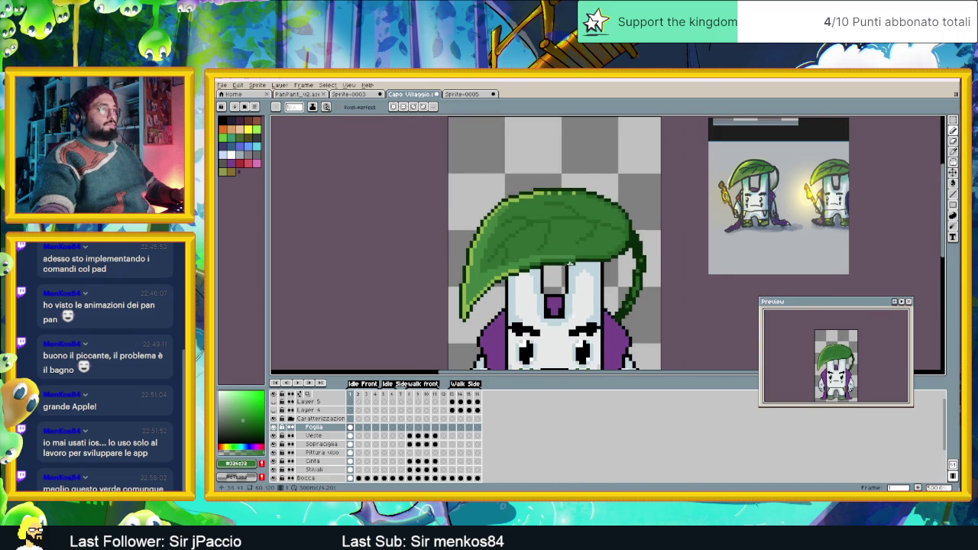
{"action": "scroll", "coordinate": [567, 264], "scroll_direction": "down", "scroll_amount": 1}
{"action": "scroll", "coordinate": [566, 263], "scroll_direction": "up", "scroll_amount": 1}
{"action": "scroll", "coordinate": [519, 244], "scroll_direction": "up", "scroll_amount": 1}
{"action": "scroll", "coordinate": [459, 225], "scroll_direction": "up", "scroll_amount": 1}
{"action": "scroll", "coordinate": [406, 207], "scroll_direction": "up", "scroll_amount": 2}
{"action": "scroll", "coordinate": [407, 207], "scroll_direction": "up", "scroll_amount": 2}
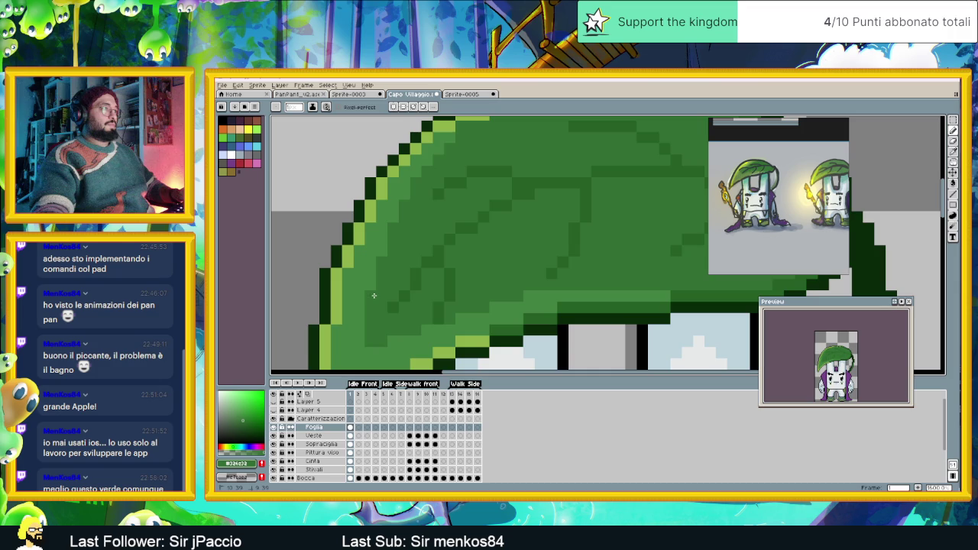
{"action": "scroll", "coordinate": [375, 297], "scroll_direction": "down", "scroll_amount": 2}
{"action": "scroll", "coordinate": [469, 254], "scroll_direction": "down", "scroll_amount": 1}
{"action": "scroll", "coordinate": [536, 264], "scroll_direction": "down", "scroll_amount": 1}
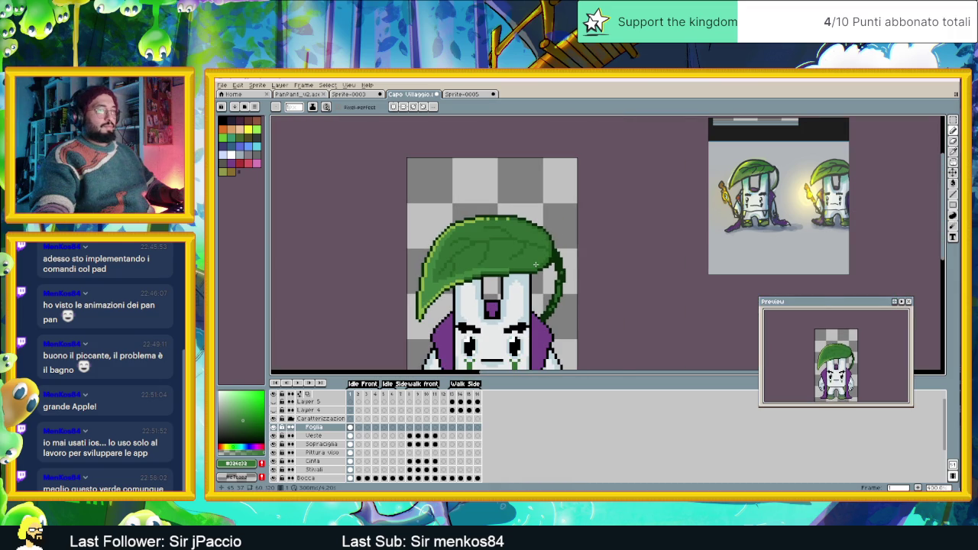
{"action": "scroll", "coordinate": [555, 272], "scroll_direction": "down", "scroll_amount": 1}
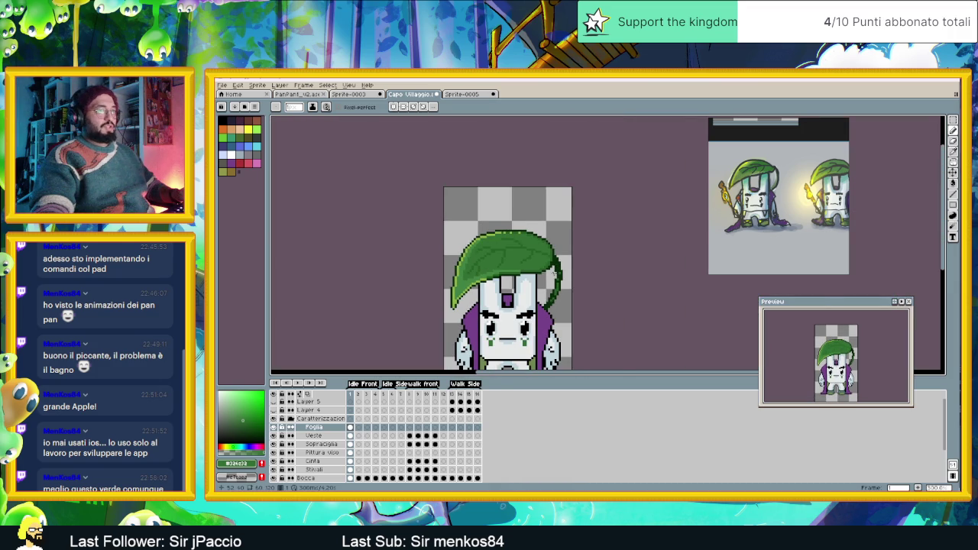
{"action": "scroll", "coordinate": [551, 274], "scroll_direction": "down", "scroll_amount": 1}
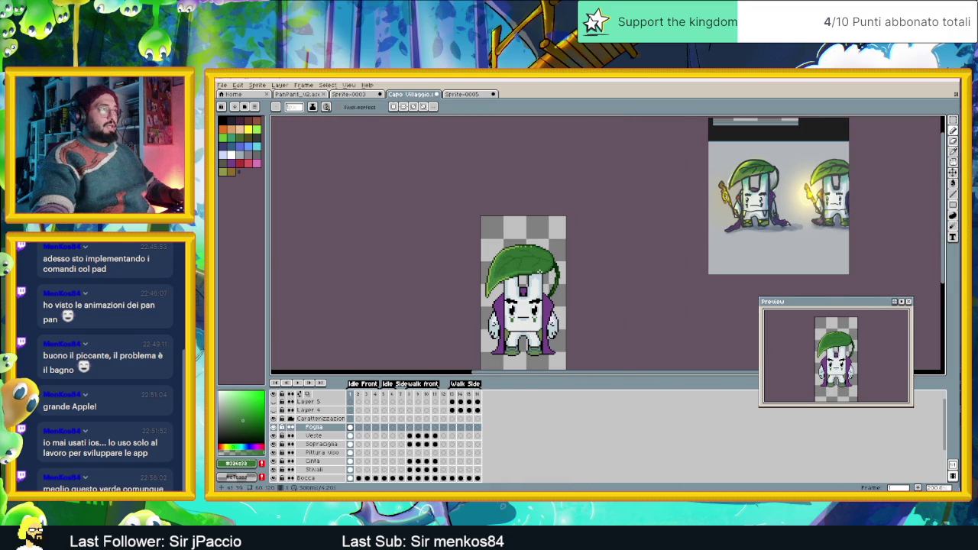
{"action": "scroll", "coordinate": [535, 270], "scroll_direction": "up", "scroll_amount": 1}
{"action": "scroll", "coordinate": [505, 260], "scroll_direction": "up", "scroll_amount": 1}
{"action": "scroll", "coordinate": [490, 253], "scroll_direction": "down", "scroll_amount": 1}
{"action": "scroll", "coordinate": [496, 269], "scroll_direction": "down", "scroll_amount": 1}
{"action": "scroll", "coordinate": [504, 279], "scroll_direction": "down", "scroll_amount": 1}
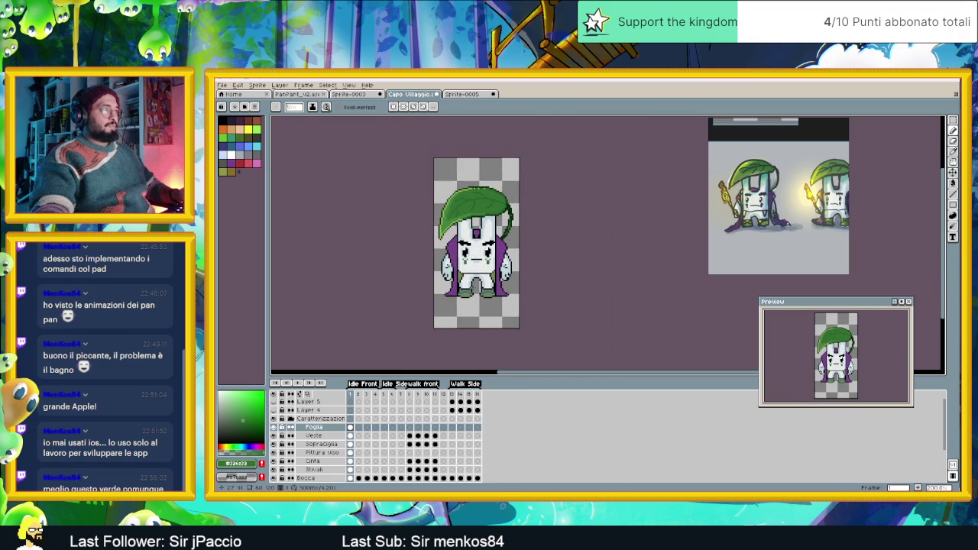
{"action": "scroll", "coordinate": [473, 279], "scroll_direction": "up", "scroll_amount": 1}
{"action": "scroll", "coordinate": [469, 269], "scroll_direction": "down", "scroll_amount": 1}
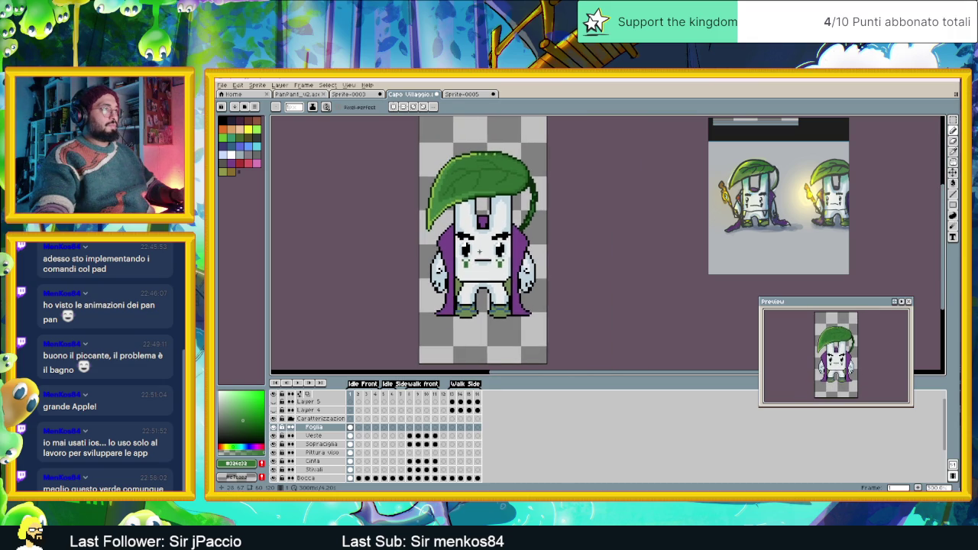
{"action": "scroll", "coordinate": [494, 180], "scroll_direction": "up", "scroll_amount": 1}
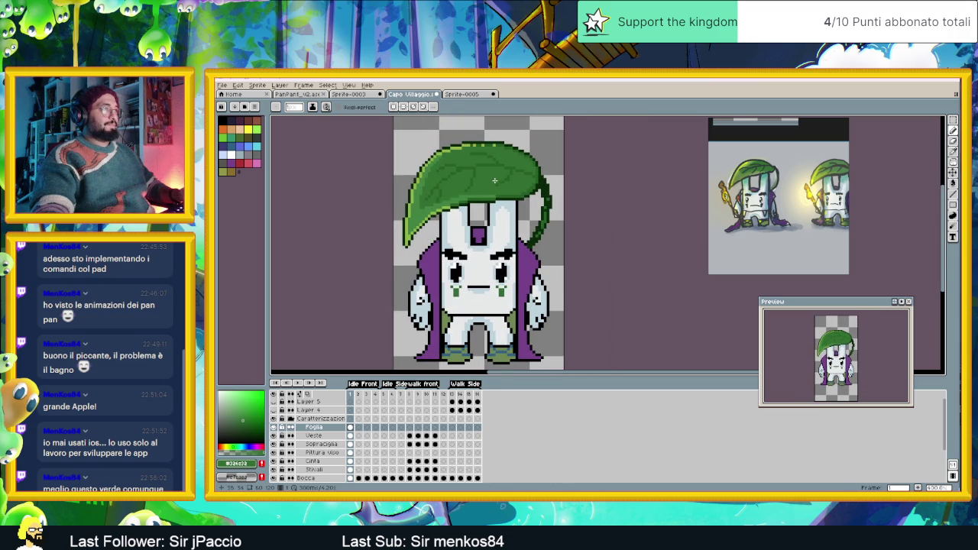
{"action": "scroll", "coordinate": [516, 162], "scroll_direction": "up", "scroll_amount": 2}
{"action": "scroll", "coordinate": [522, 163], "scroll_direction": "down", "scroll_amount": 1}
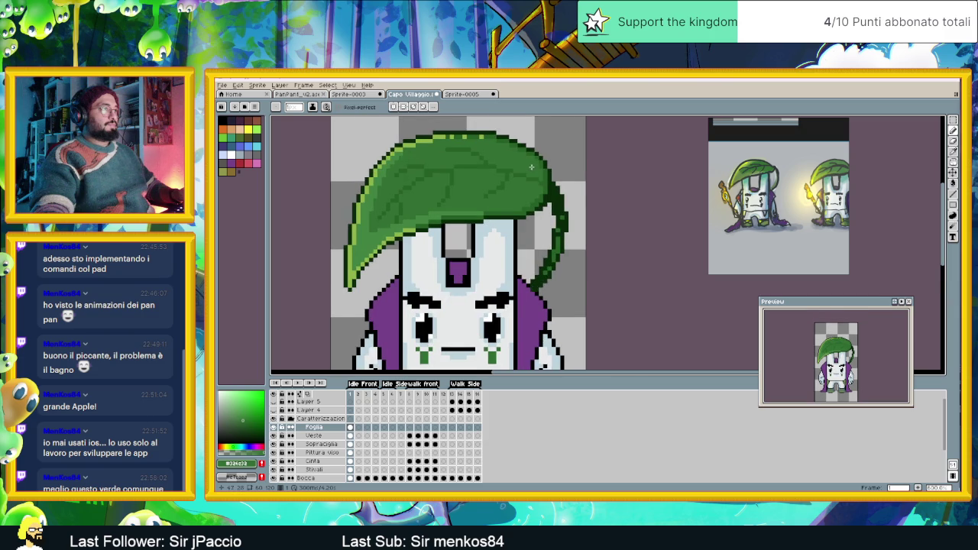
{"action": "scroll", "coordinate": [531, 167], "scroll_direction": "up", "scroll_amount": 2}
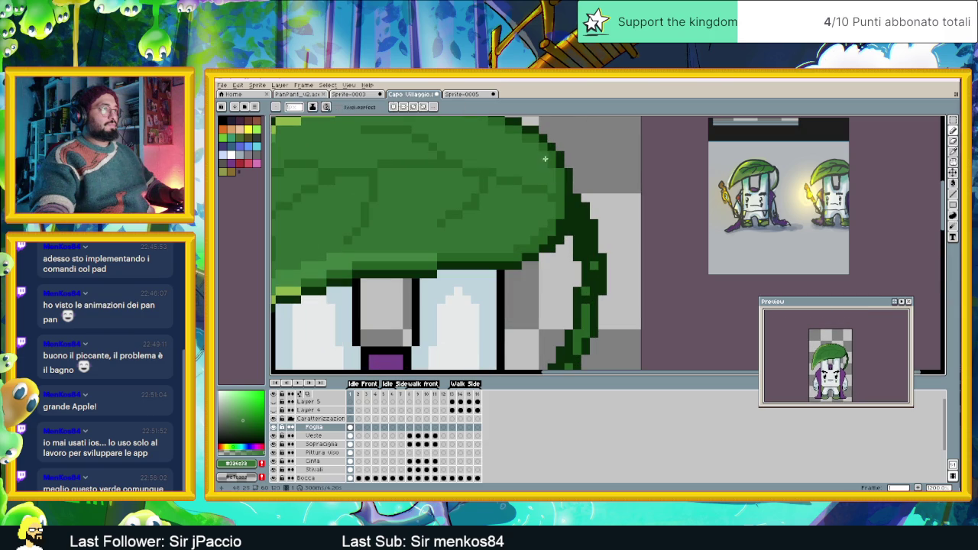
{"action": "left_click_drag", "start_coordinate": [534, 157], "coordinate": [564, 208]}
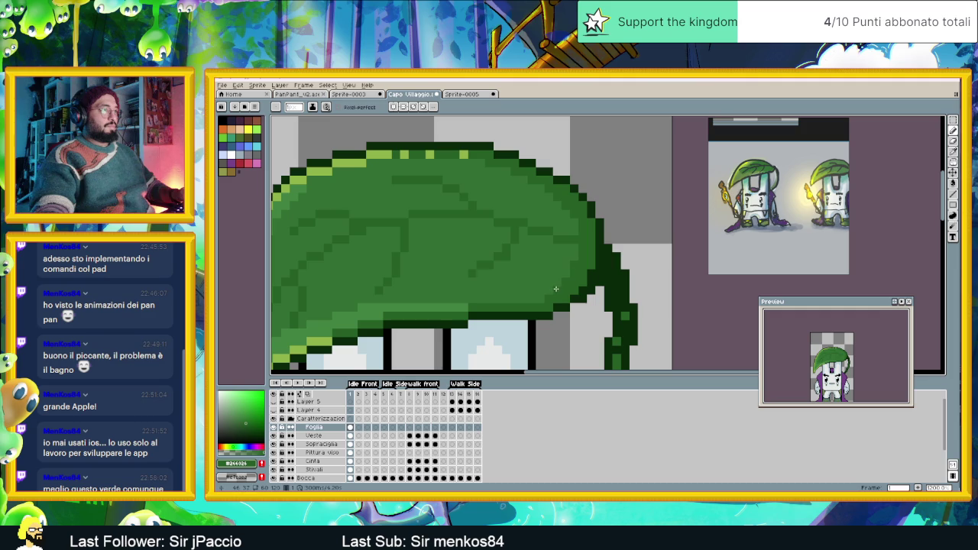
{"action": "scroll", "coordinate": [381, 289], "scroll_direction": "down", "scroll_amount": 3}
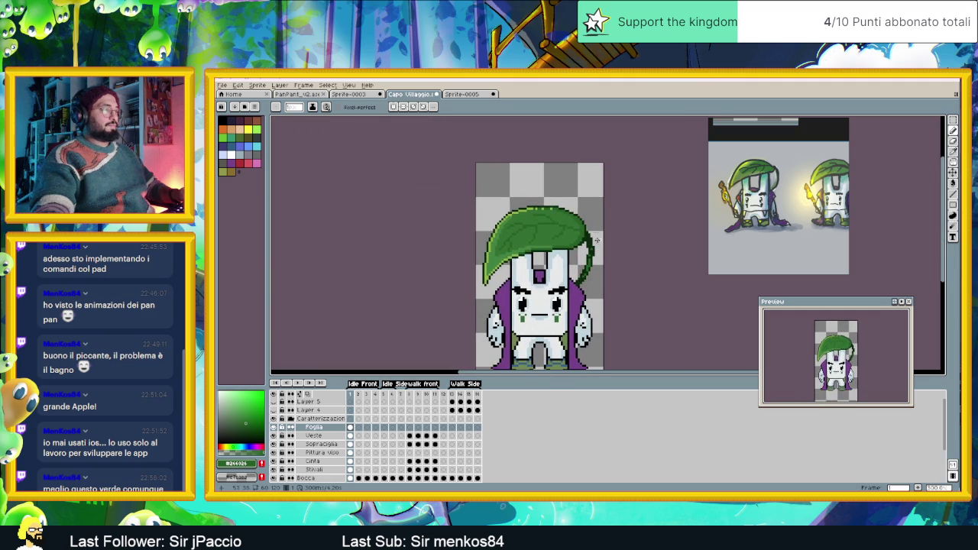
{"action": "scroll", "coordinate": [599, 248], "scroll_direction": "down", "scroll_amount": 1}
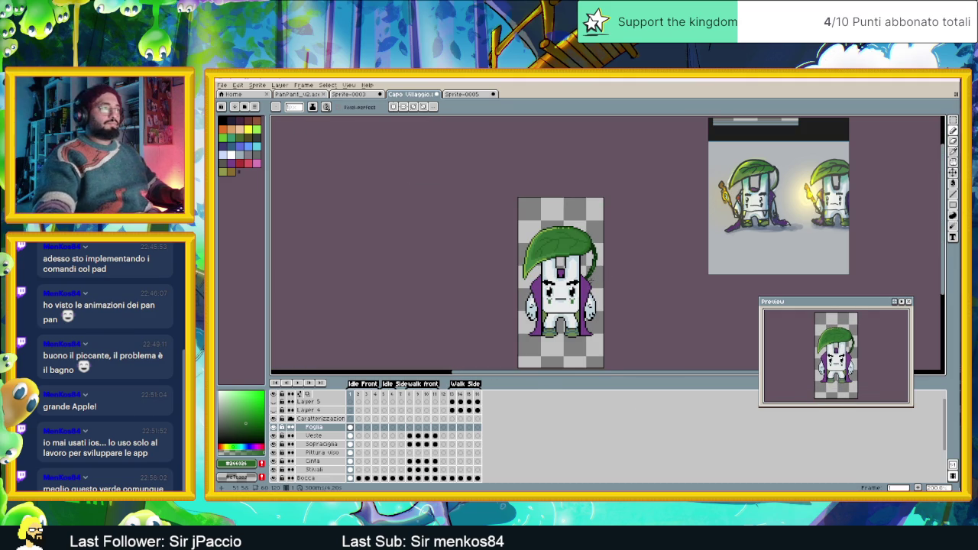
{"action": "scroll", "coordinate": [617, 249], "scroll_direction": "down", "scroll_amount": 1}
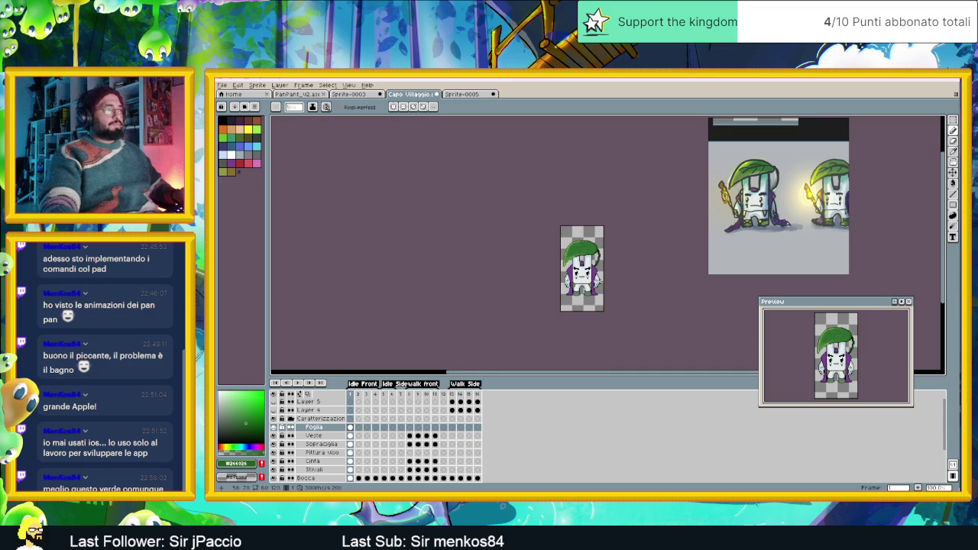
{"action": "scroll", "coordinate": [587, 261], "scroll_direction": "up", "scroll_amount": 1}
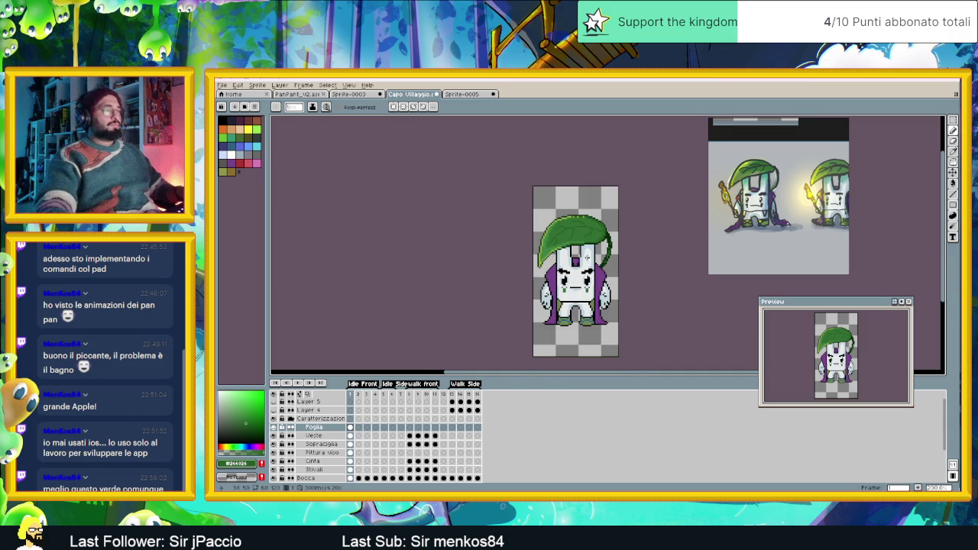
{"action": "scroll", "coordinate": [587, 260], "scroll_direction": "up", "scroll_amount": 1}
{"action": "scroll", "coordinate": [529, 243], "scroll_direction": "up", "scroll_amount": 1}
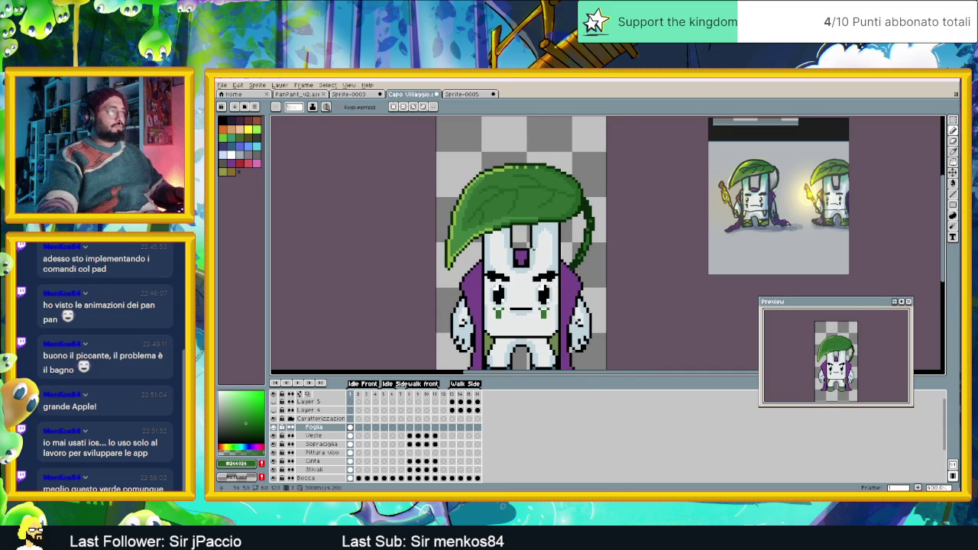
{"action": "scroll", "coordinate": [533, 246], "scroll_direction": "up", "scroll_amount": 1}
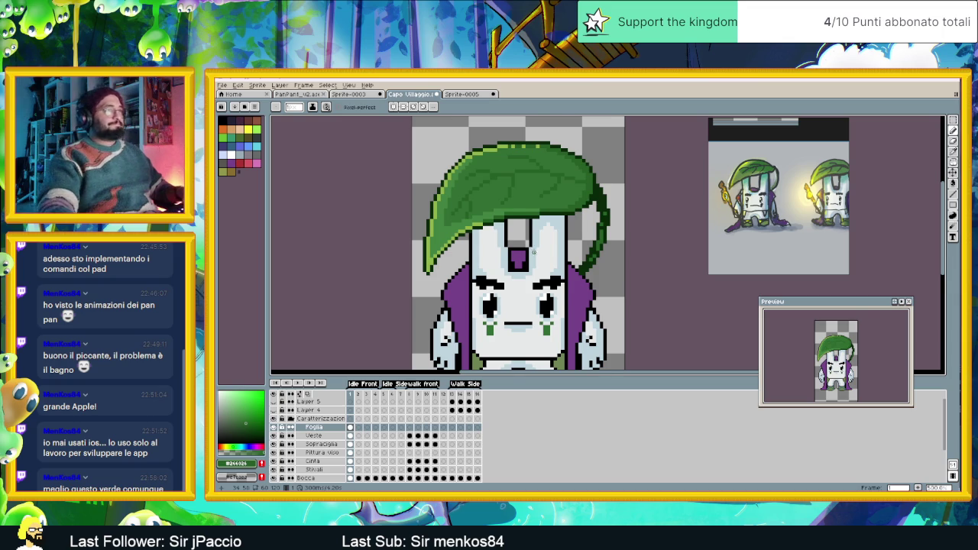
{"action": "scroll", "coordinate": [532, 247], "scroll_direction": "down", "scroll_amount": 1}
{"action": "scroll", "coordinate": [512, 279], "scroll_direction": "down", "scroll_amount": 1}
{"action": "scroll", "coordinate": [511, 279], "scroll_direction": "up", "scroll_amount": 1}
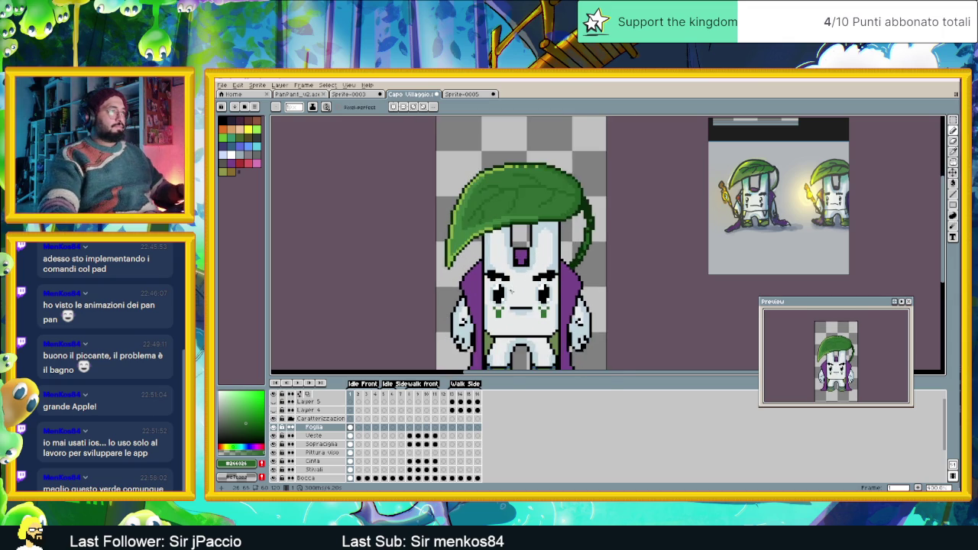
{"action": "scroll", "coordinate": [511, 290], "scroll_direction": "up", "scroll_amount": 1}
{"action": "left_click_drag", "start_coordinate": [518, 309], "coordinate": [568, 197]}
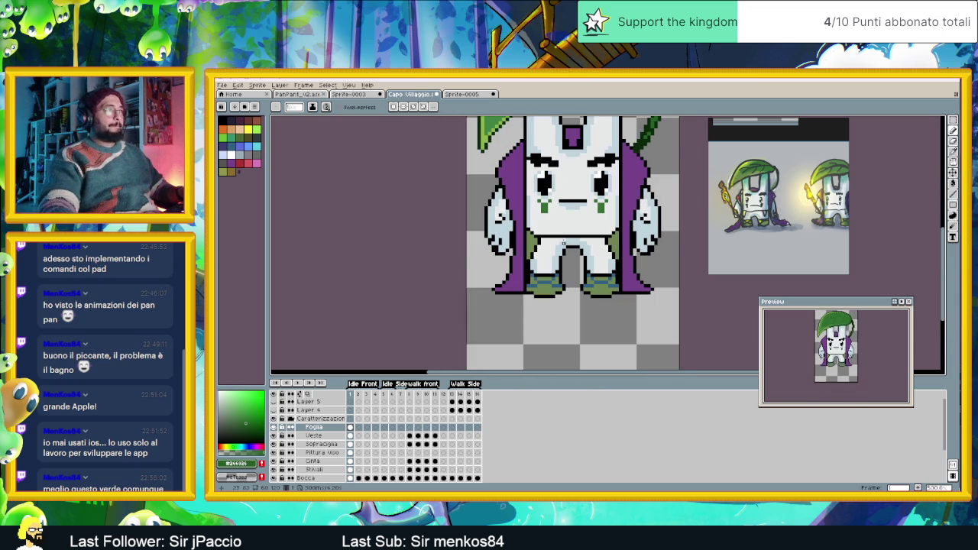
- On the Cinta layer, sample the belt green and choose a darker shade of it
{"action": "left_click", "coordinate": [314, 461]}
{"action": "scroll", "coordinate": [549, 228], "scroll_direction": "up", "scroll_amount": 1}
{"action": "scroll", "coordinate": [547, 244], "scroll_direction": "up", "scroll_amount": 1}
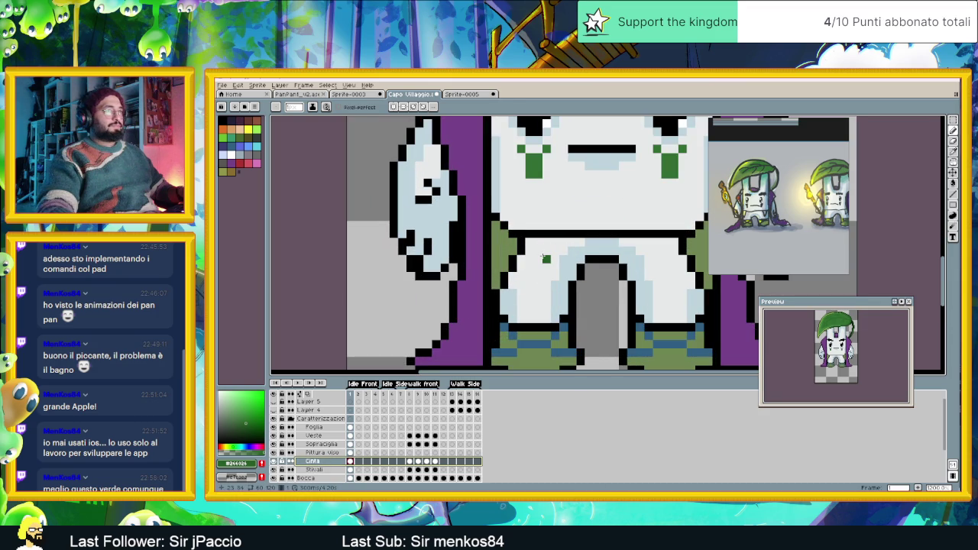
{"action": "left_click", "coordinate": [506, 242], "text": "alt"}
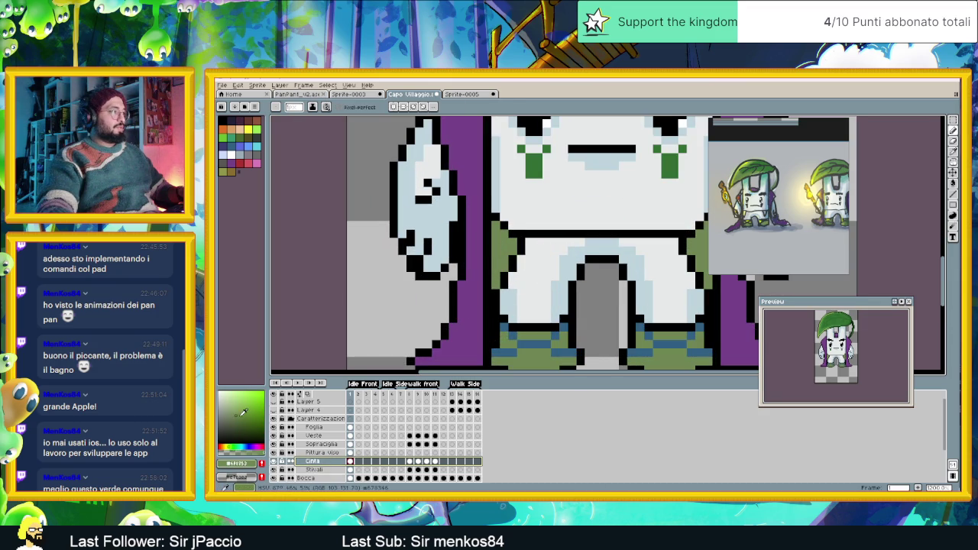
{"action": "left_click_drag", "start_coordinate": [243, 413], "coordinate": [247, 422]}
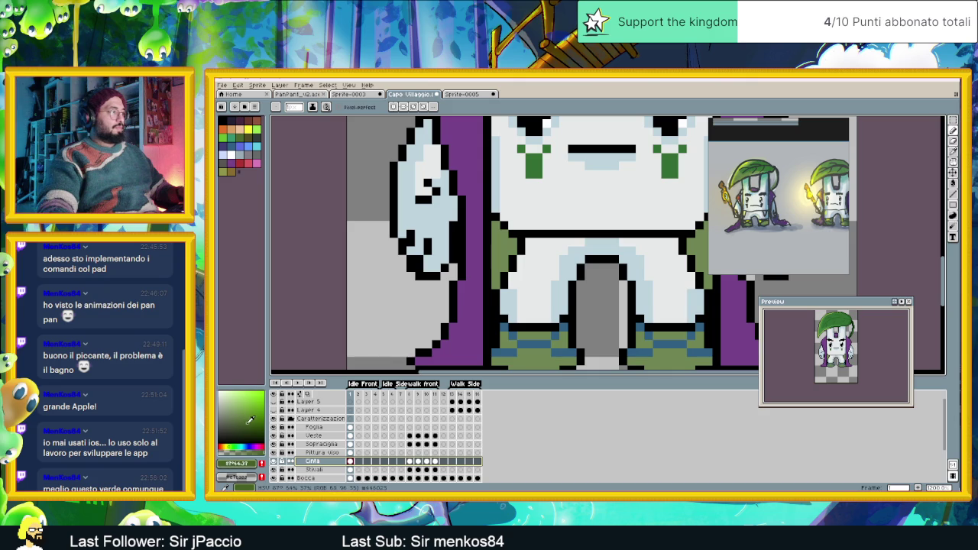
- Pencil the darker green down the belt's left and right edges
{"action": "left_click_drag", "start_coordinate": [494, 226], "coordinate": [493, 275]}
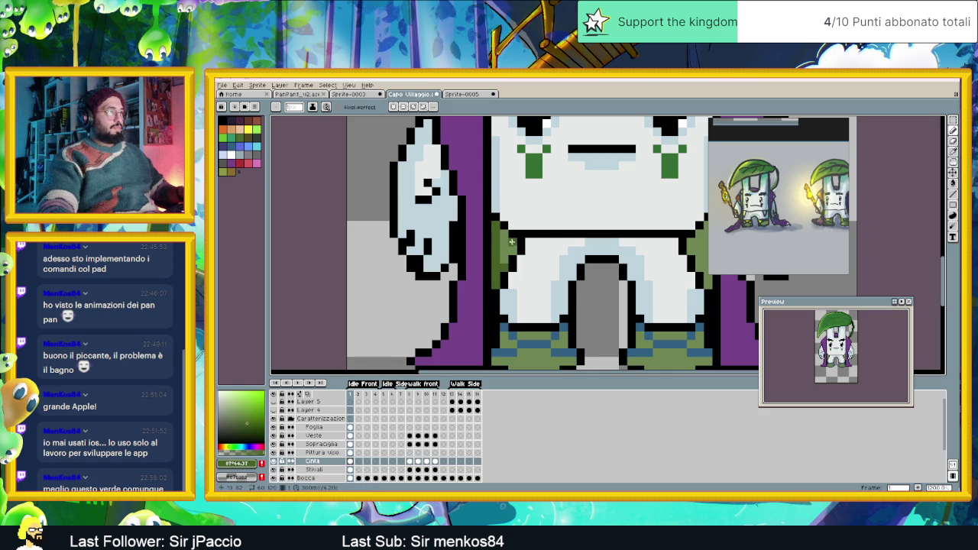
{"action": "scroll", "coordinate": [614, 218], "scroll_direction": "right", "scroll_amount": 3}
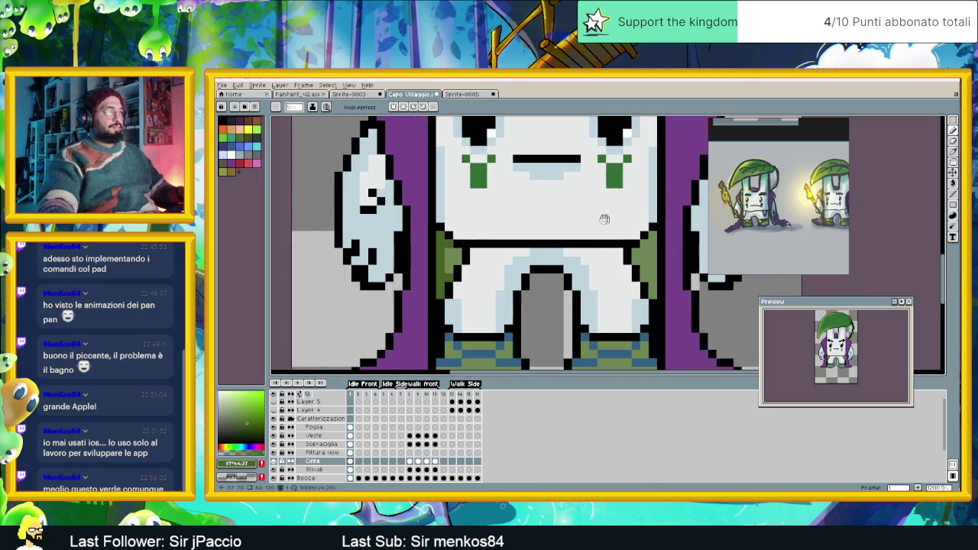
{"action": "left_click_drag", "start_coordinate": [636, 250], "coordinate": [637, 287]}
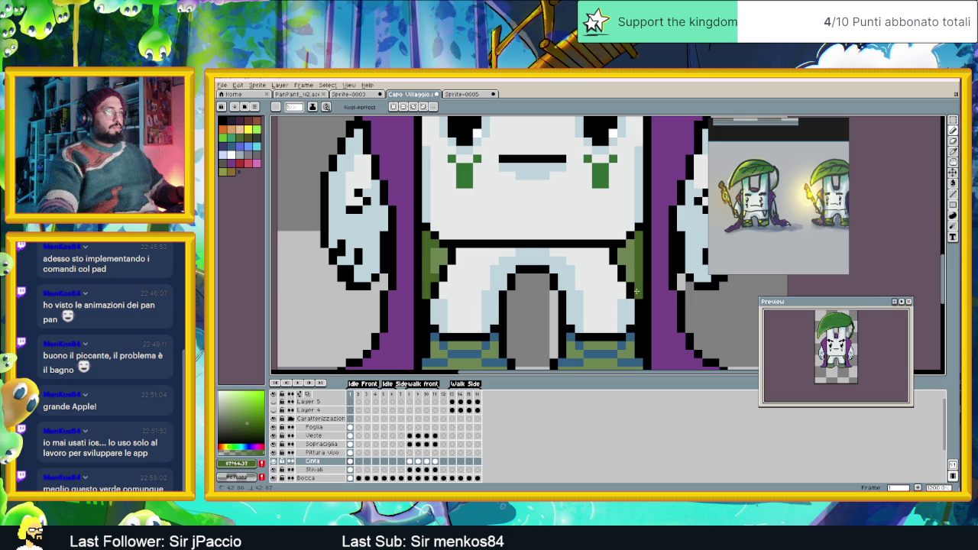
{"action": "scroll", "coordinate": [636, 291], "scroll_direction": "down", "scroll_amount": 3}
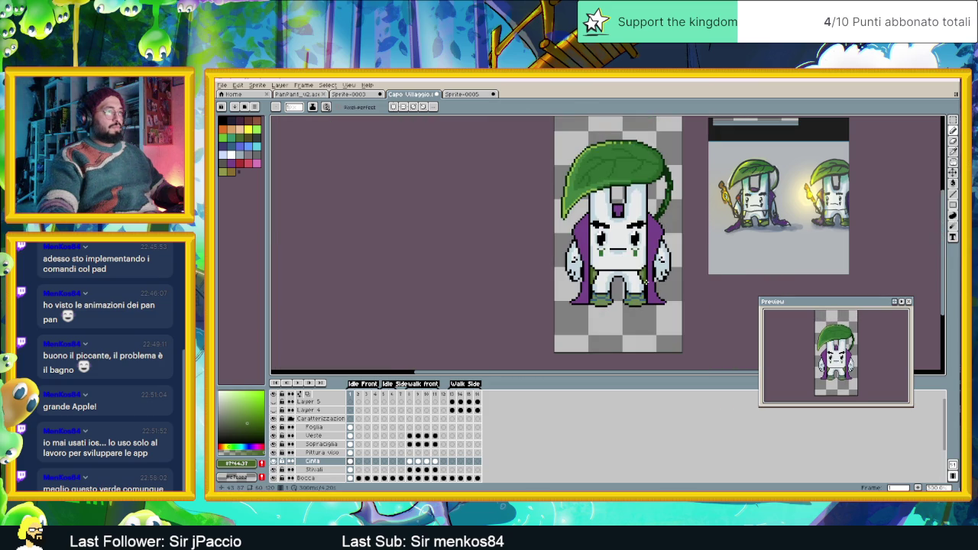
{"action": "scroll", "coordinate": [548, 302], "scroll_direction": "right", "scroll_amount": 2}
{"action": "scroll", "coordinate": [548, 302], "scroll_direction": "up", "scroll_amount": 1}
{"action": "scroll", "coordinate": [547, 302], "scroll_direction": "up", "scroll_amount": 1}
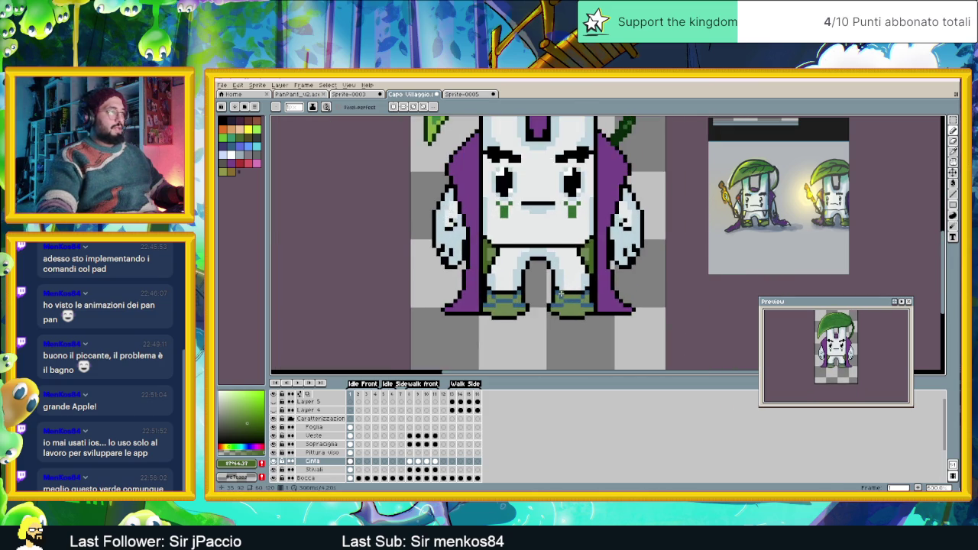
{"action": "scroll", "coordinate": [548, 302], "scroll_direction": "up", "scroll_amount": 1}
{"action": "scroll", "coordinate": [524, 307], "scroll_direction": "up", "scroll_amount": 1}
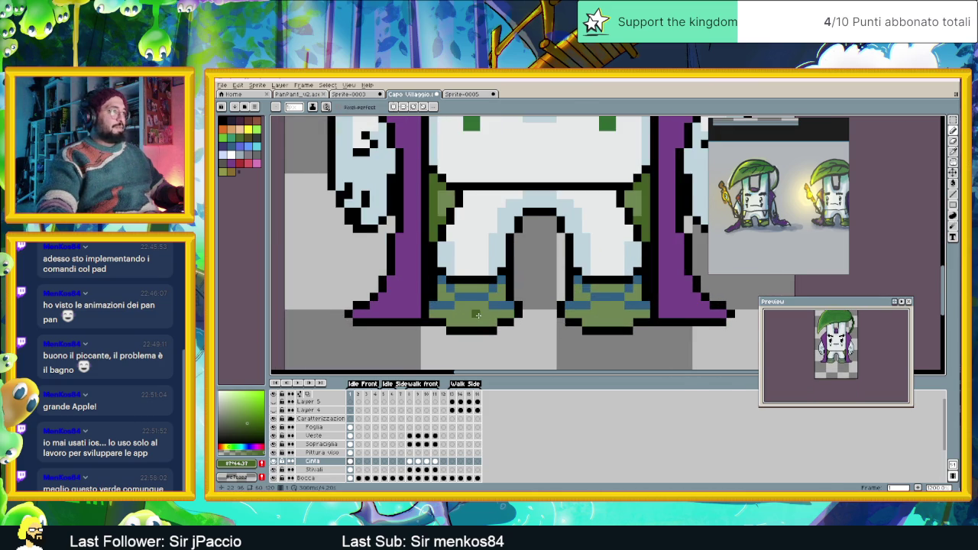
{"action": "scroll", "coordinate": [522, 304], "scroll_direction": "up", "scroll_amount": 1}
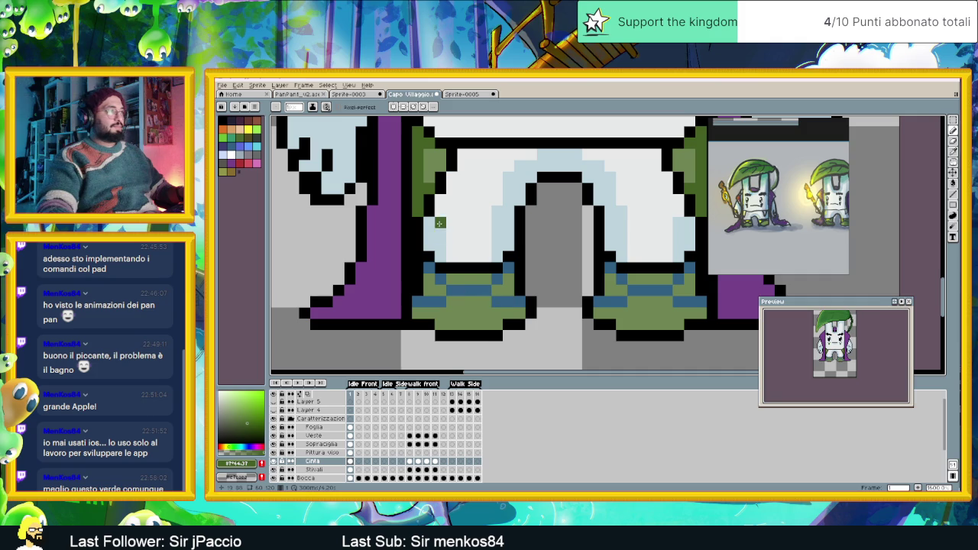
- Undo the stray green fill and bucket-fill both boots darker green on the Stivali layer
{"action": "key", "text": "v"}
{"action": "left_click_drag", "start_coordinate": [482, 312], "coordinate": [469, 312]}
{"action": "key", "text": "ctrl+z"}
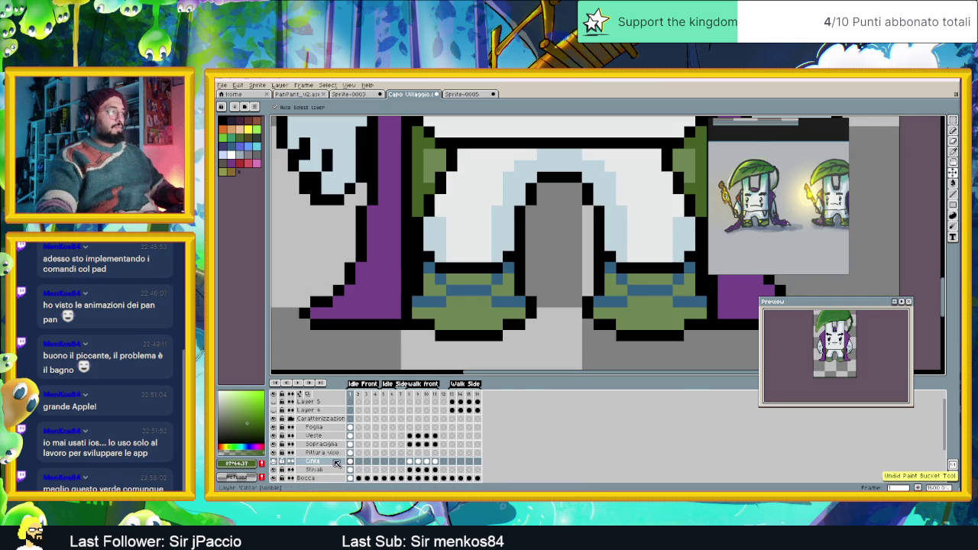
{"action": "left_click", "coordinate": [350, 469]}
{"action": "key", "text": "g"}
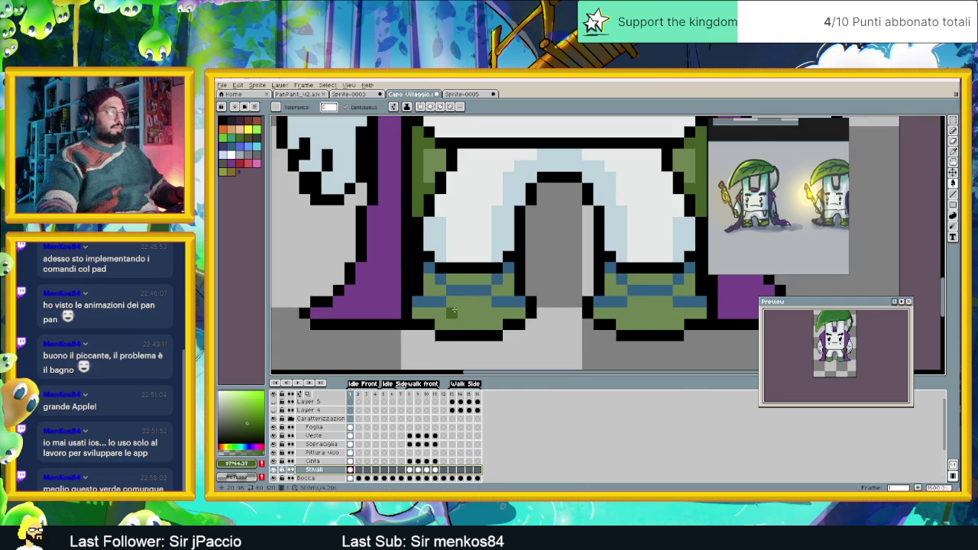
{"action": "left_click", "coordinate": [452, 313]}
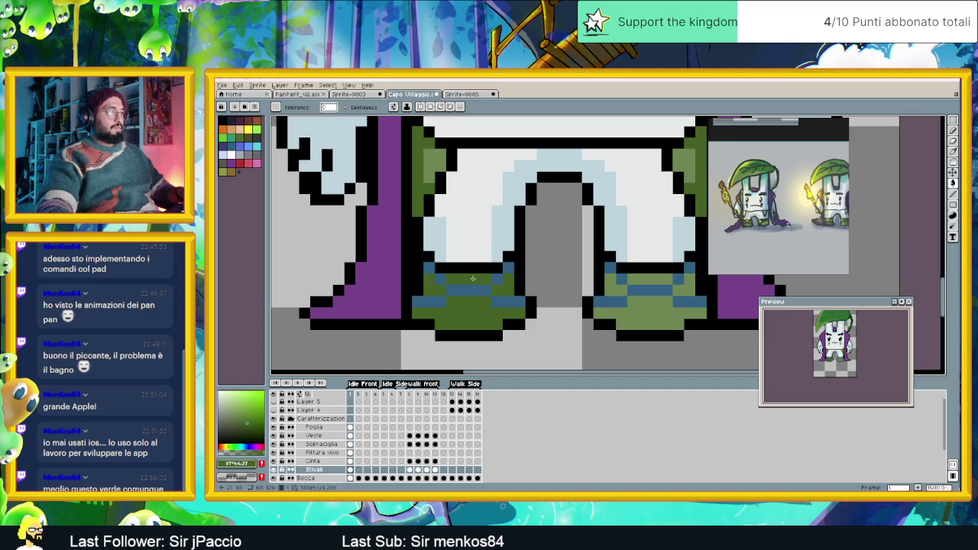
{"action": "scroll", "coordinate": [535, 268], "scroll_direction": "down", "scroll_amount": 2}
{"action": "scroll", "coordinate": [582, 263], "scroll_direction": "up", "scroll_amount": 1}
{"action": "left_click", "coordinate": [575, 261]}
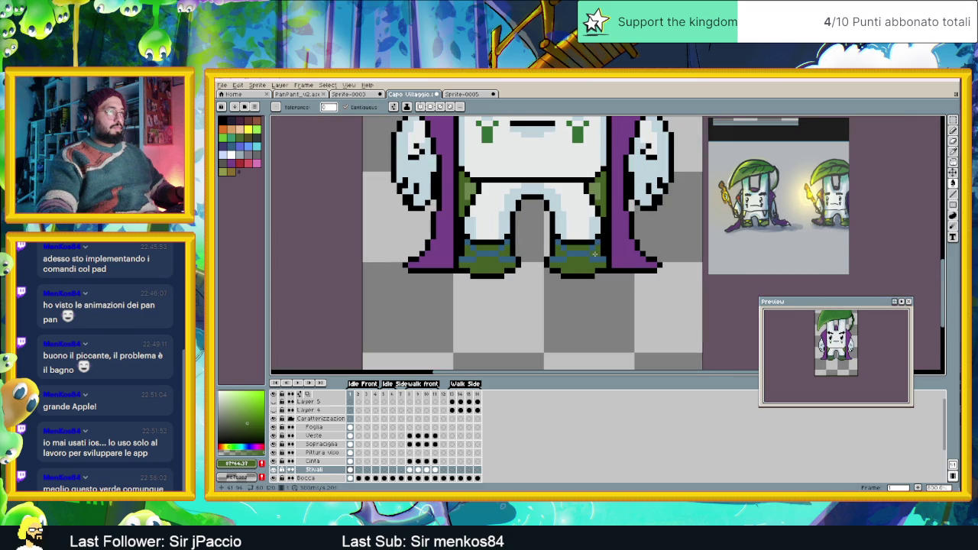
- Paint a lighter green row across the top of each boot and resample the darker boot green
{"action": "scroll", "coordinate": [569, 243], "scroll_direction": "up", "scroll_amount": 1}
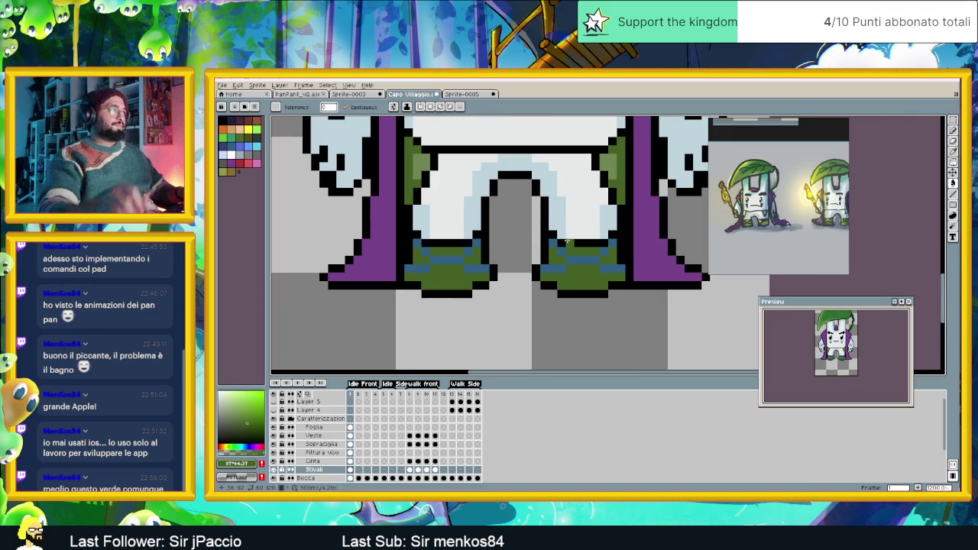
{"action": "scroll", "coordinate": [567, 243], "scroll_direction": "up", "scroll_amount": 2}
{"action": "scroll", "coordinate": [424, 197], "scroll_direction": "down", "scroll_amount": 1}
{"action": "scroll", "coordinate": [424, 197], "scroll_direction": "down", "scroll_amount": 1}
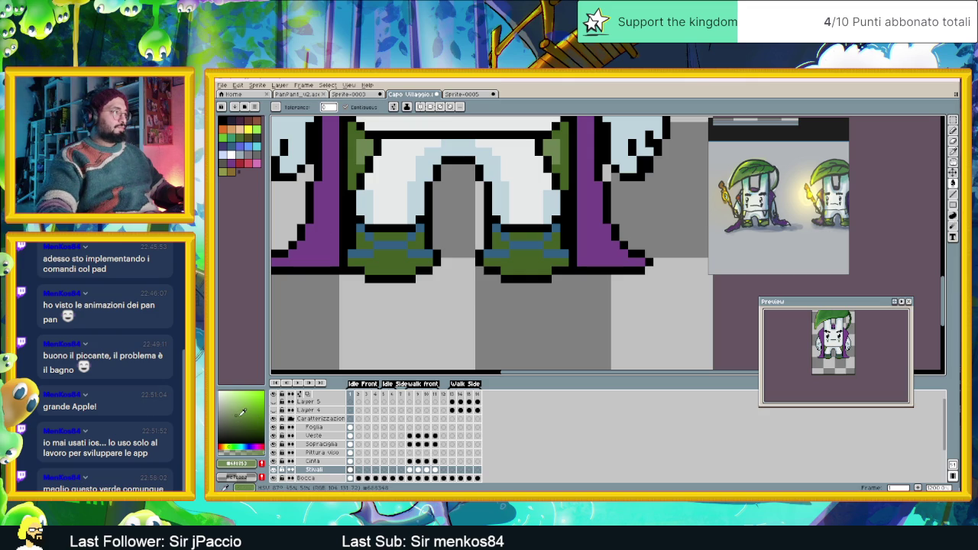
{"action": "left_click", "coordinate": [242, 416]}
{"action": "left_click_drag", "start_coordinate": [378, 237], "coordinate": [425, 236]}
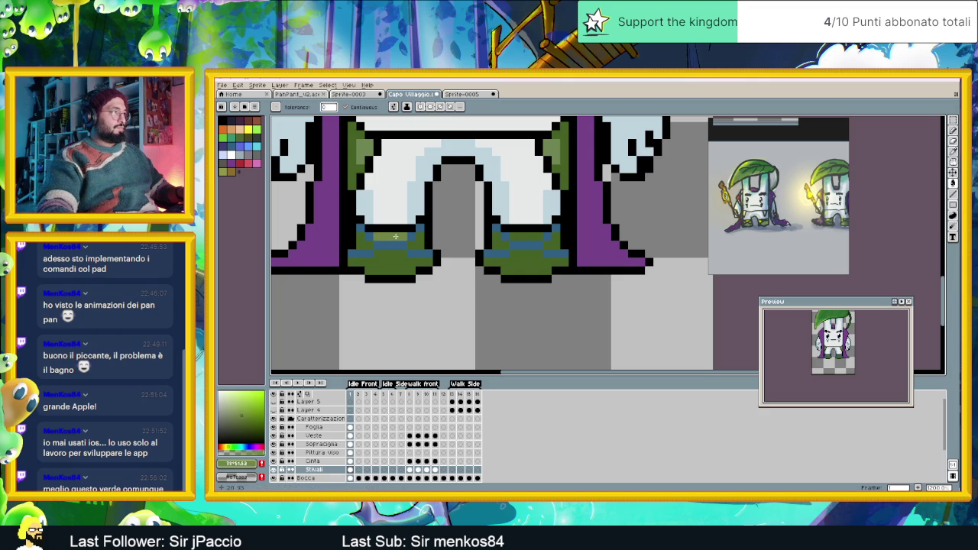
{"action": "left_click_drag", "start_coordinate": [497, 236], "coordinate": [544, 236]}
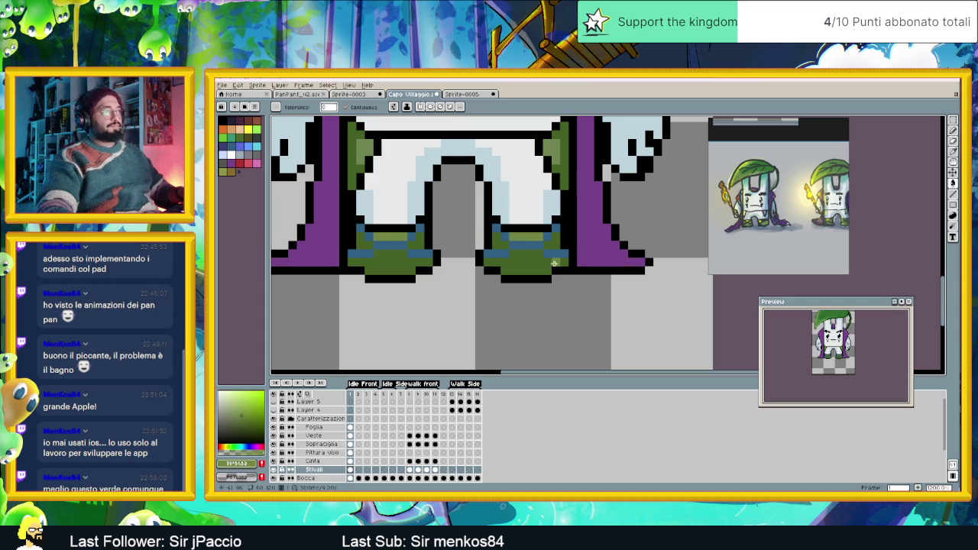
{"action": "left_click", "coordinate": [527, 258], "text": "alt"}
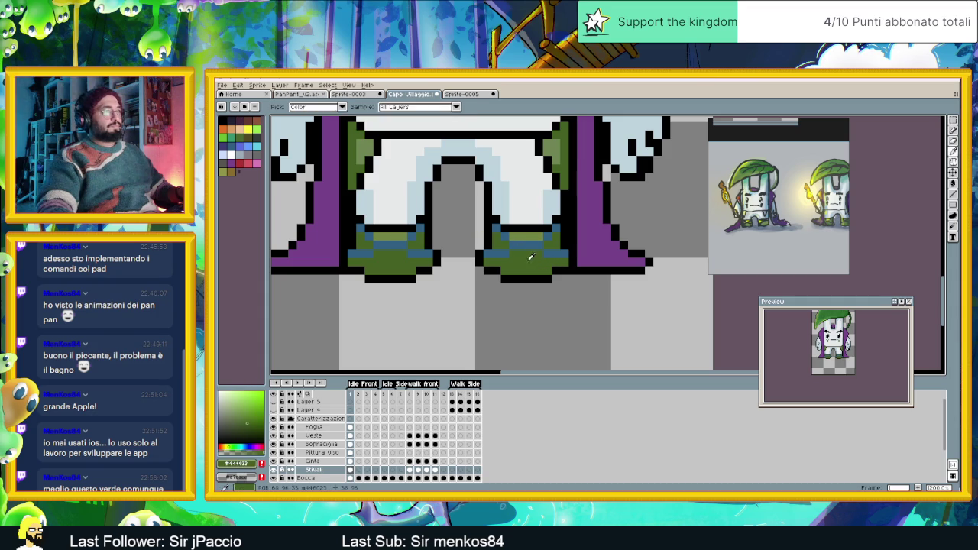
{"action": "left_click", "coordinate": [253, 432]}
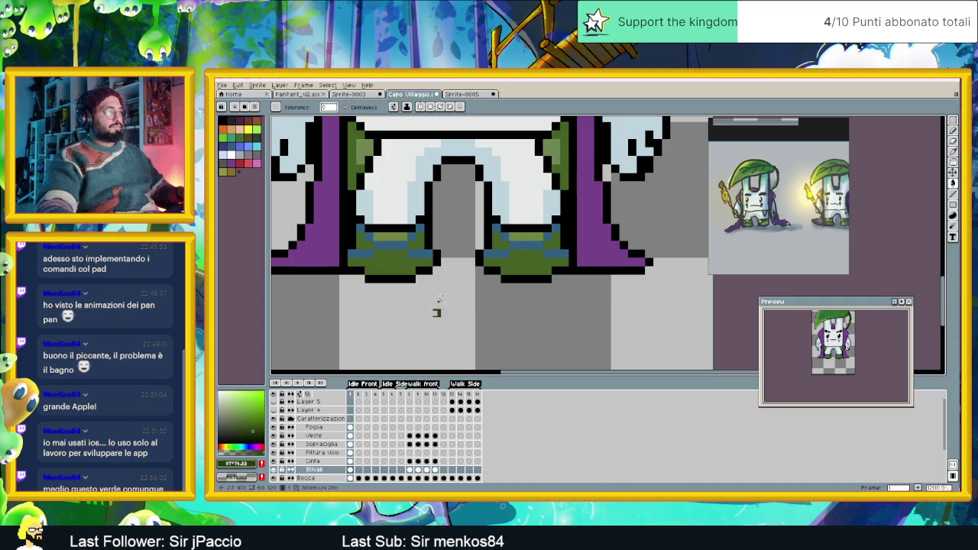
{"action": "left_click", "coordinate": [411, 272]}
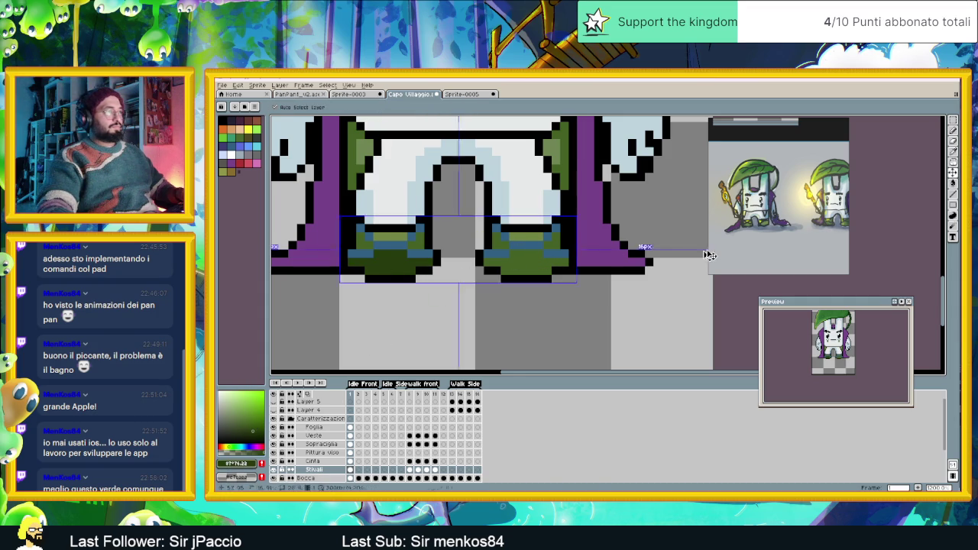
{"action": "key", "text": "ctrl+z"}
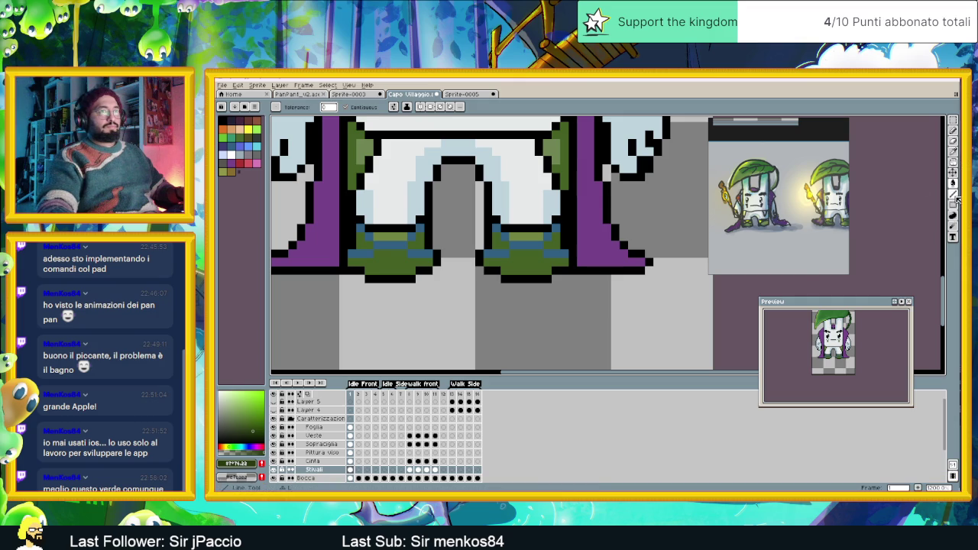
{"action": "left_click", "coordinate": [953, 194]}
{"action": "scroll", "coordinate": [352, 264], "scroll_direction": "up", "scroll_amount": 1}
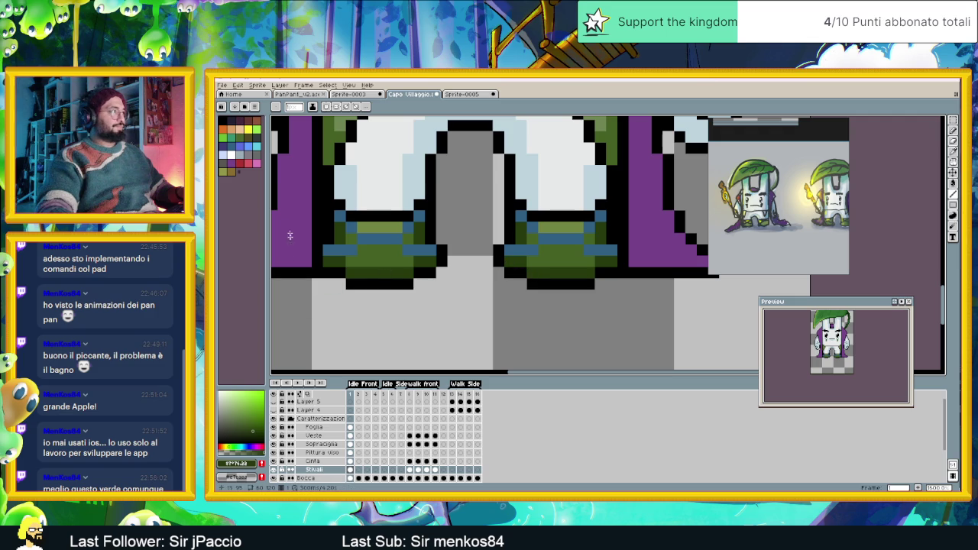
- Choose a dark green and cover the left boot's blue strap, top edge and right edge
{"action": "left_click", "coordinate": [257, 436]}
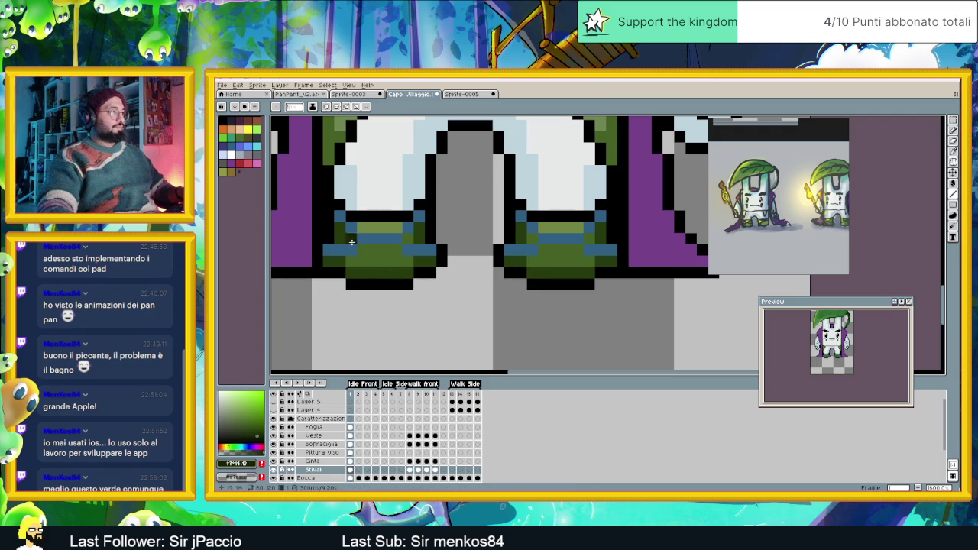
{"action": "left_click_drag", "start_coordinate": [348, 248], "coordinate": [404, 230]}
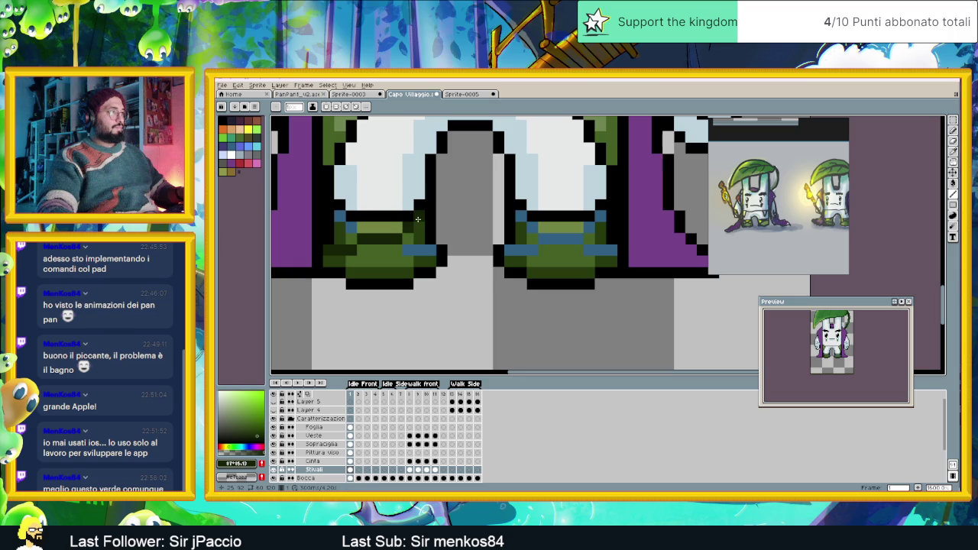
{"action": "left_click_drag", "start_coordinate": [404, 249], "coordinate": [430, 250]}
{"action": "scroll", "coordinate": [424, 236], "scroll_direction": "left", "scroll_amount": 3}
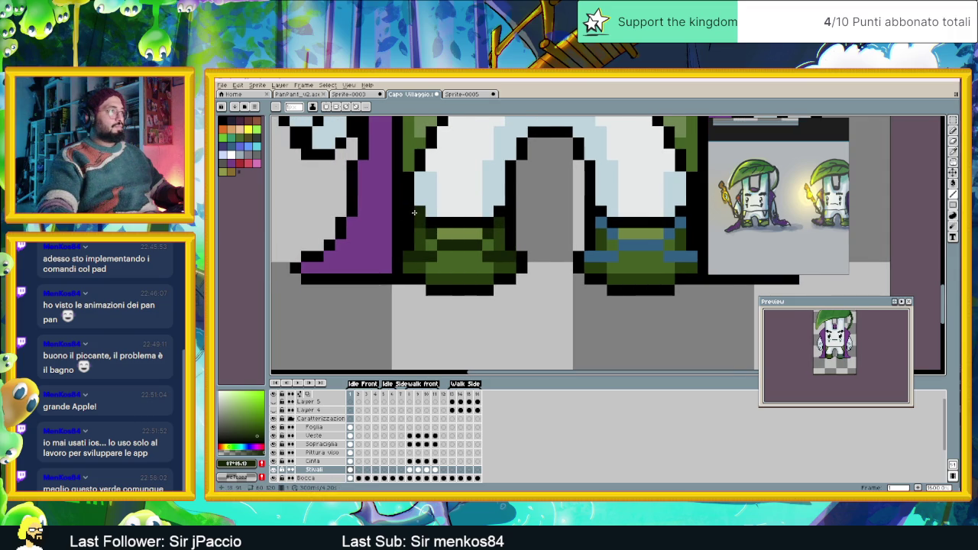
{"action": "left_click_drag", "start_coordinate": [431, 221], "coordinate": [466, 221]}
{"action": "left_click", "coordinate": [500, 212]}
{"action": "left_click_drag", "start_coordinate": [510, 212], "coordinate": [511, 229]}
- Recolour the left boot's lower-right corner and bottom-edge pixels dark green, then hide the cape
{"action": "left_click", "coordinate": [522, 257]}
{"action": "left_click", "coordinate": [522, 267]}
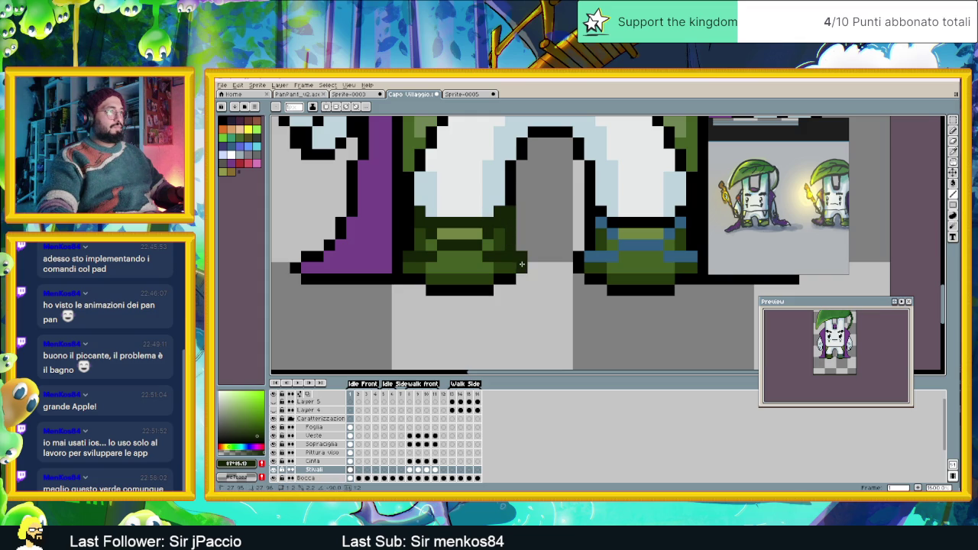
{"action": "left_click", "coordinate": [504, 279]}
{"action": "left_click", "coordinate": [489, 290]}
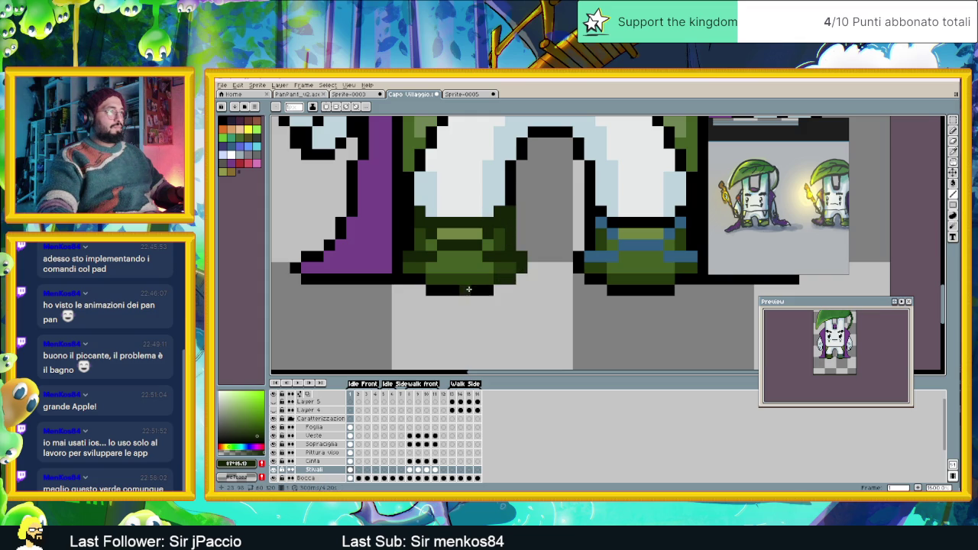
{"action": "left_click_drag", "start_coordinate": [481, 289], "coordinate": [444, 291]}
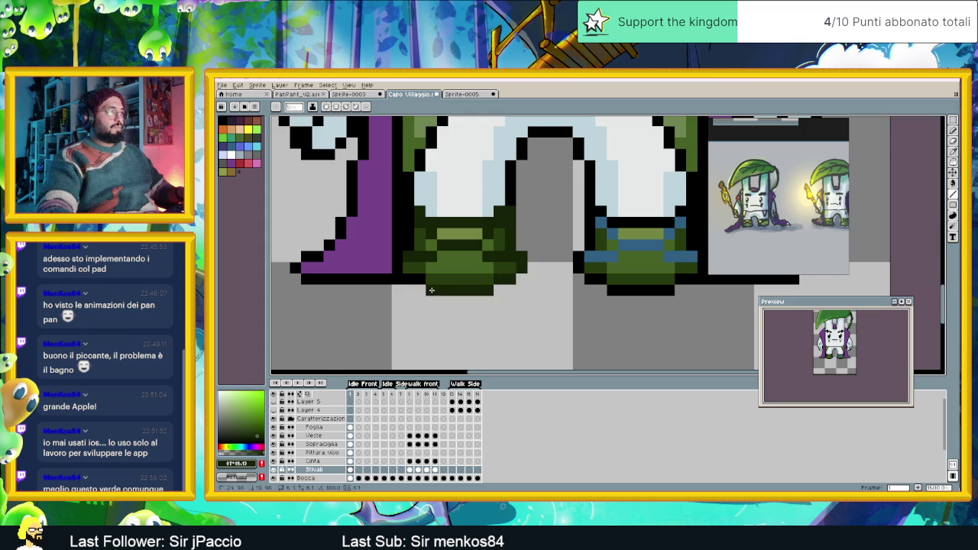
{"action": "left_click", "coordinate": [420, 279]}
{"action": "left_click", "coordinate": [408, 279]}
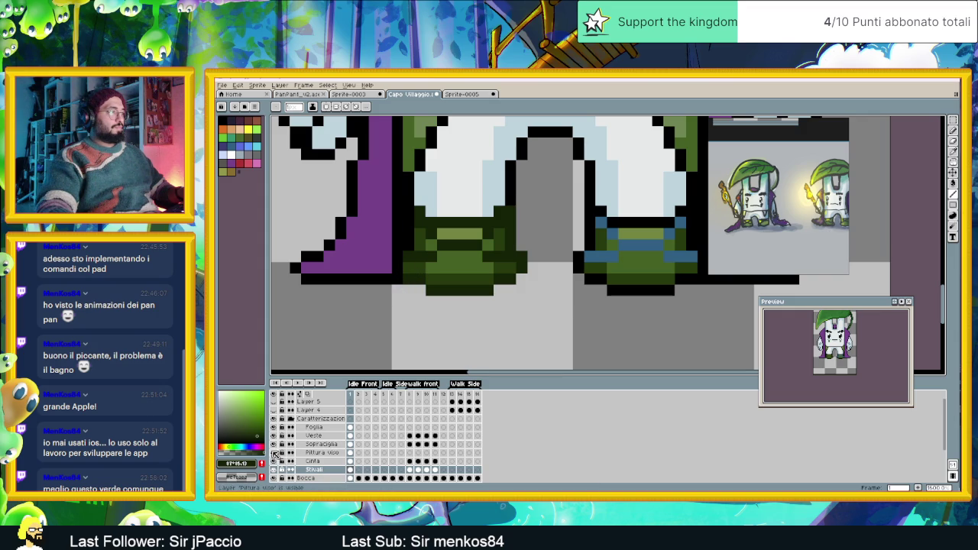
{"action": "left_click", "coordinate": [274, 436]}
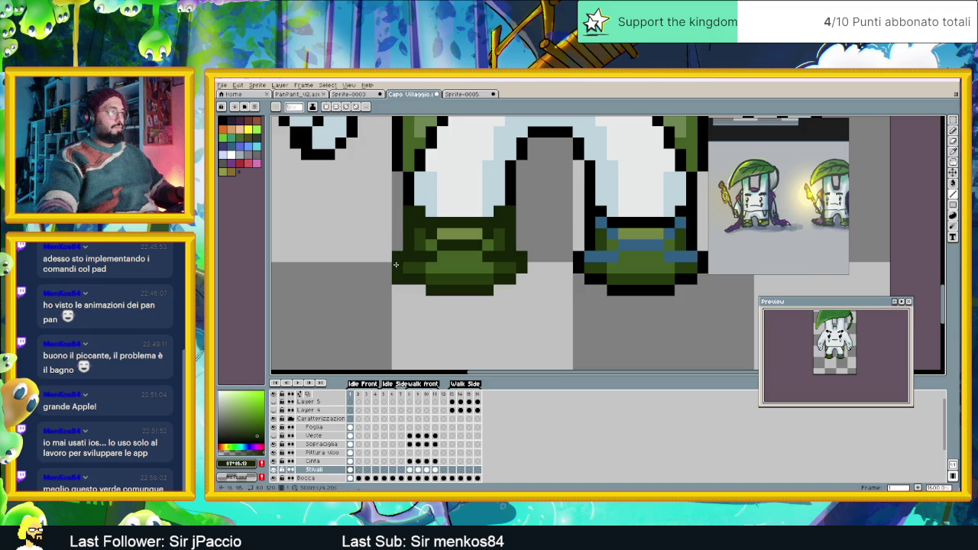
- Repaint the right boot's top outline row and blue band in dark green
{"action": "scroll", "coordinate": [546, 275], "scroll_direction": "right", "scroll_amount": 2}
{"action": "left_click", "coordinate": [545, 215]}
{"action": "left_click", "coordinate": [536, 226]}
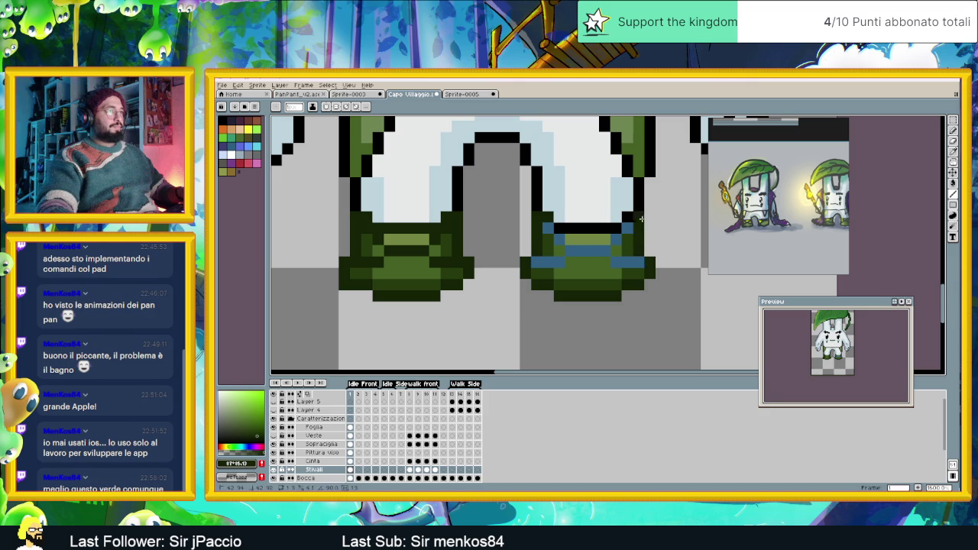
{"action": "mouse_move", "coordinate": [611, 228]}
{"action": "left_mouse_down"}
{"action": "mouse_move", "coordinate": [555, 228]}
{"action": "mouse_move", "coordinate": [636, 261]}
{"action": "mouse_move", "coordinate": [533, 262]}
{"action": "left_mouse_up"}
{"action": "left_click", "coordinate": [582, 252]}
{"action": "left_click", "coordinate": [616, 240]}
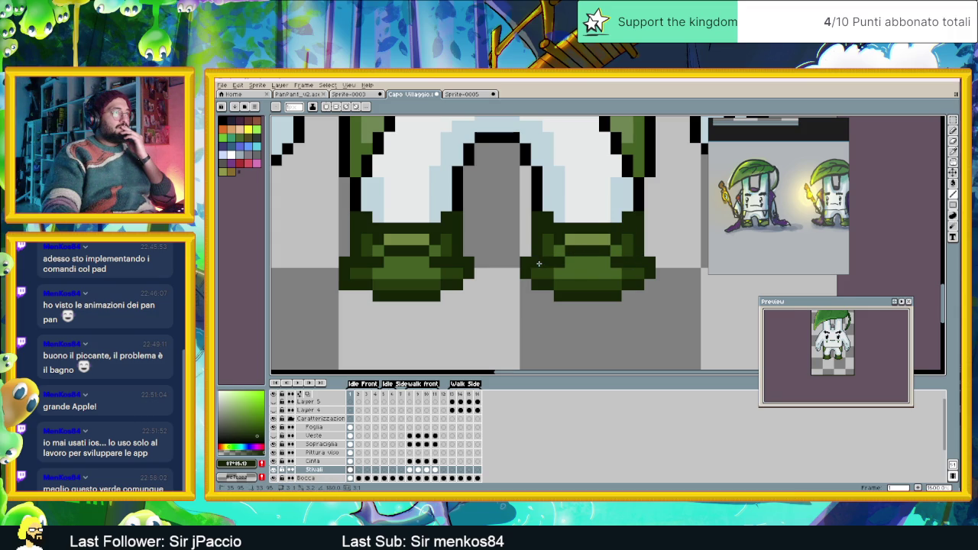
{"action": "scroll", "coordinate": [622, 279], "scroll_direction": "down", "scroll_amount": 3}
{"action": "scroll", "coordinate": [630, 282], "scroll_direction": "down", "scroll_amount": 1}
{"action": "scroll", "coordinate": [626, 283], "scroll_direction": "down", "scroll_amount": 1}
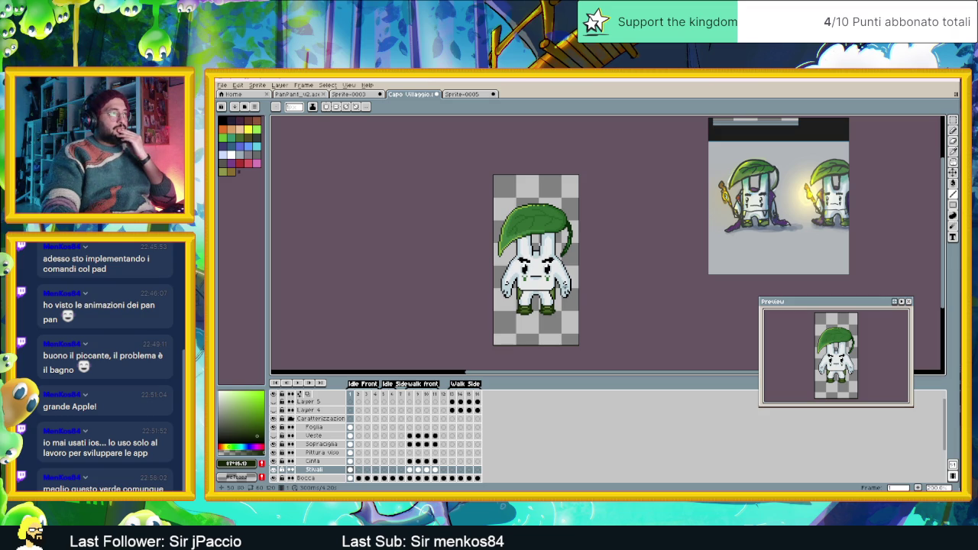
{"action": "left_click", "coordinate": [410, 394]}
{"action": "left_click", "coordinate": [425, 395]}
{"action": "left_click", "coordinate": [430, 395]}
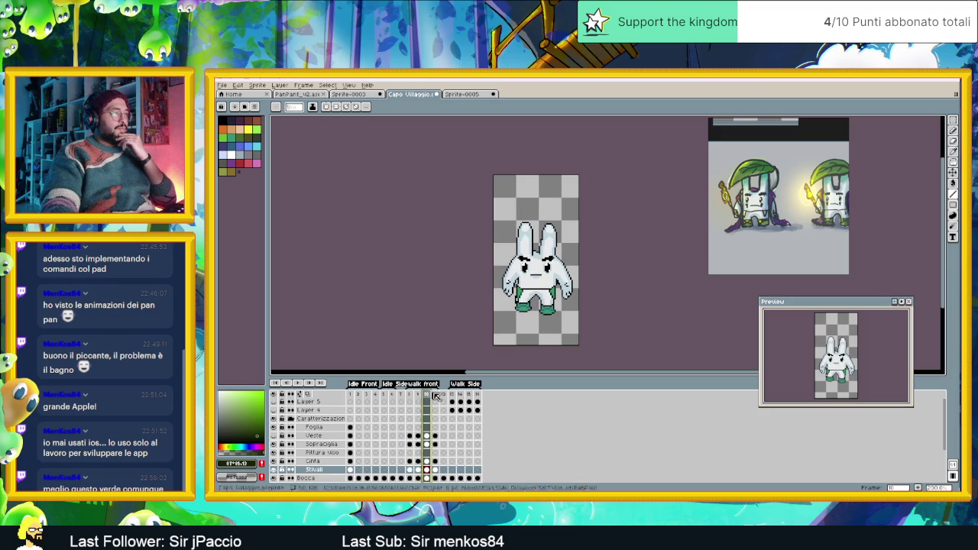
{"action": "left_click", "coordinate": [435, 395]}
{"action": "left_click", "coordinate": [411, 395]}
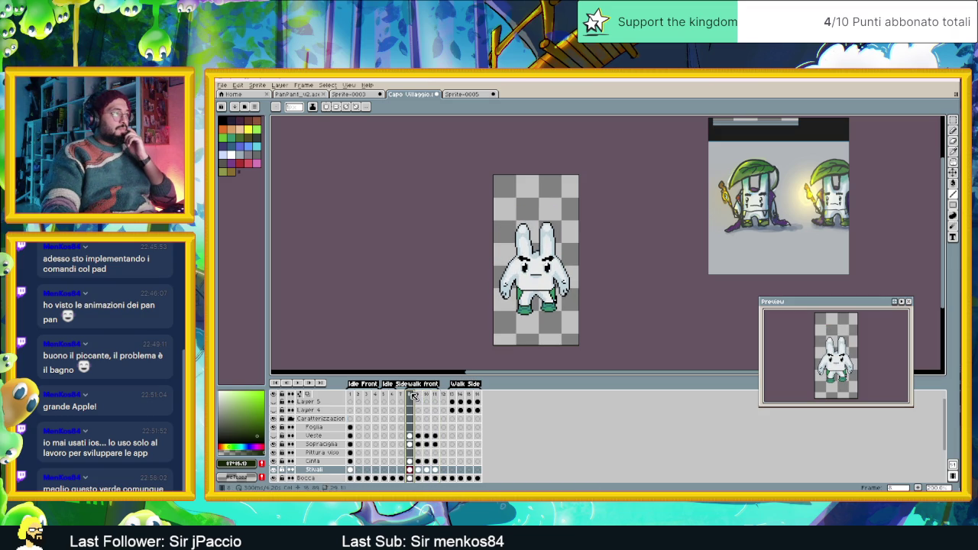
{"action": "left_click", "coordinate": [349, 394]}
{"action": "scroll", "coordinate": [550, 291], "scroll_direction": "up", "scroll_amount": 1}
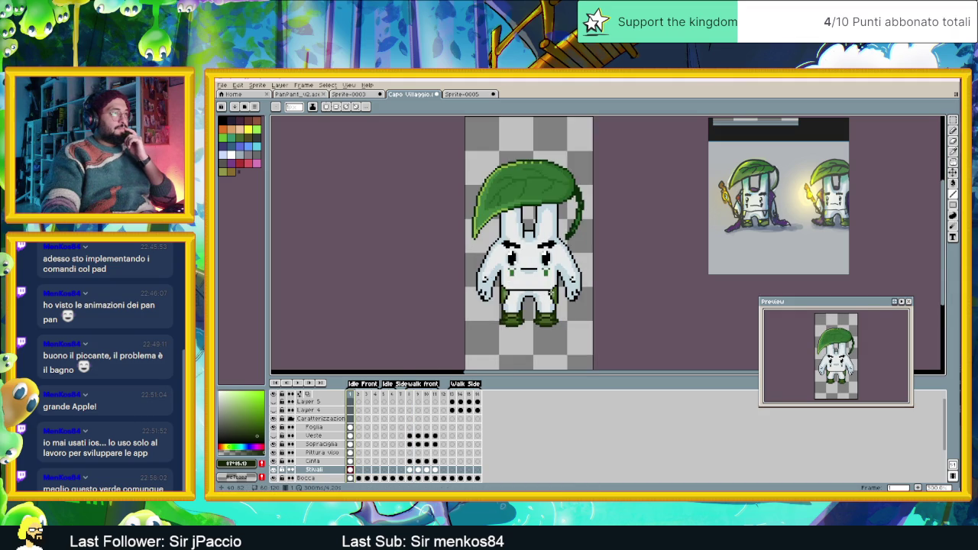
{"action": "scroll", "coordinate": [550, 291], "scroll_direction": "up", "scroll_amount": 1}
{"action": "scroll", "coordinate": [557, 309], "scroll_direction": "up", "scroll_amount": 1}
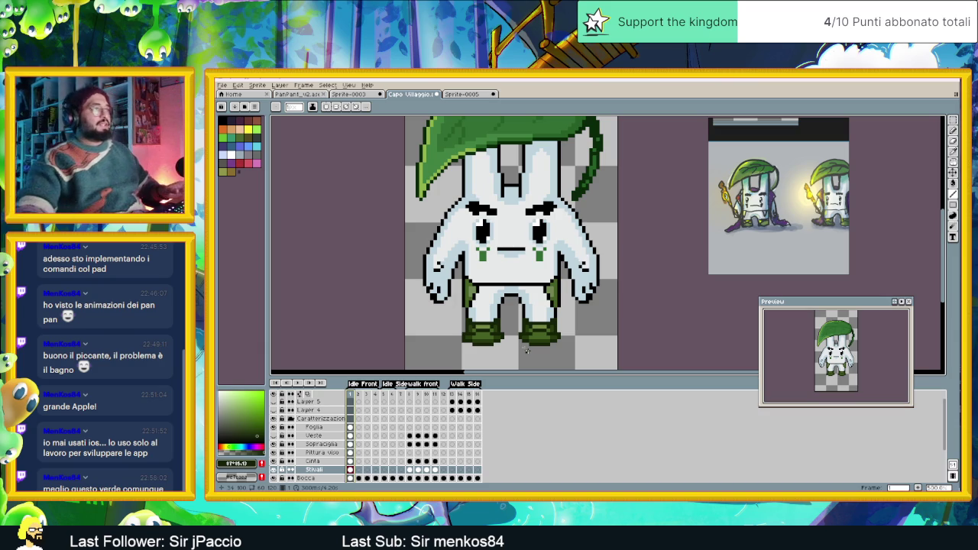
- Select the Cinta belt layer and solo it for editing
{"action": "scroll", "coordinate": [529, 305], "scroll_direction": "up", "scroll_amount": 1}
{"action": "scroll", "coordinate": [529, 306], "scroll_direction": "up", "scroll_amount": 1}
{"action": "scroll", "coordinate": [528, 306], "scroll_direction": "up", "scroll_amount": 1}
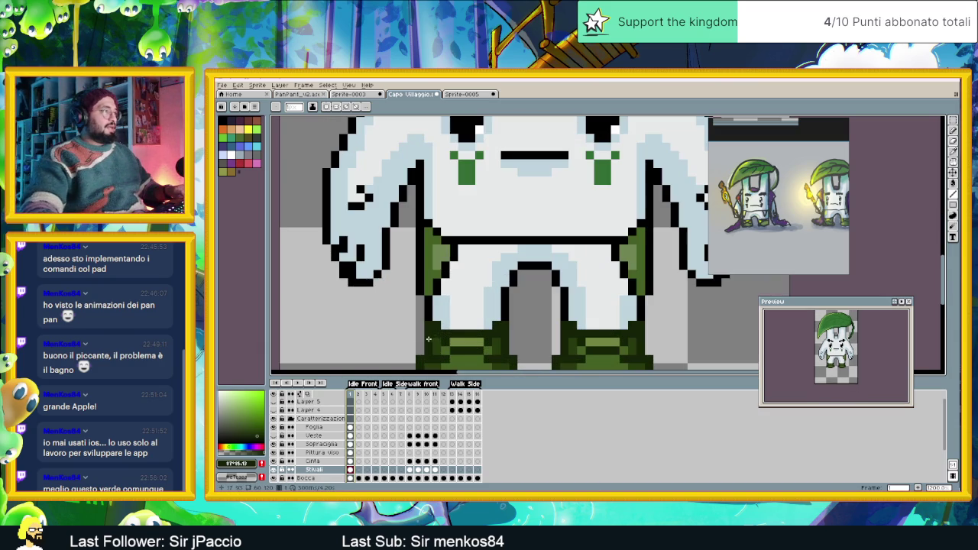
{"action": "left_click", "coordinate": [313, 463]}
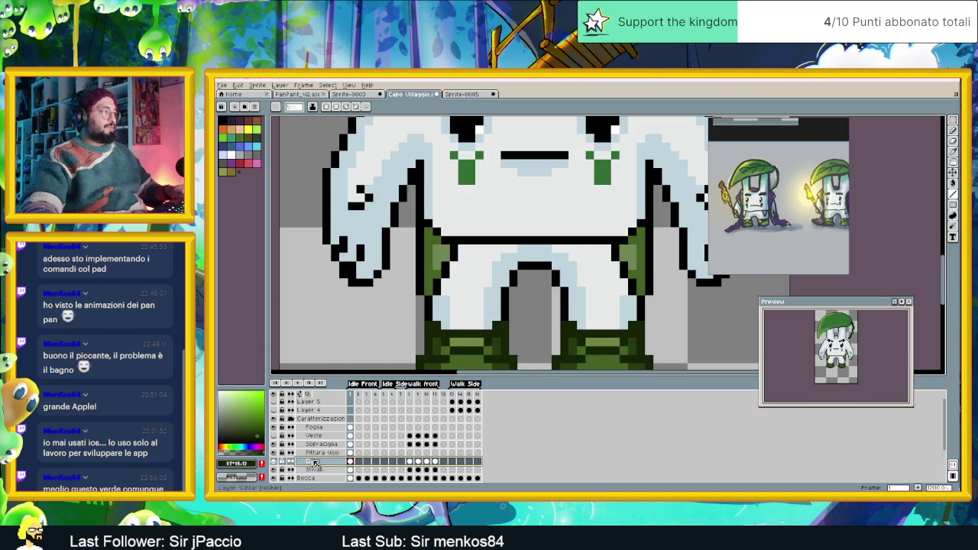
{"action": "key", "text": "i"}
{"action": "key", "text": "space"}
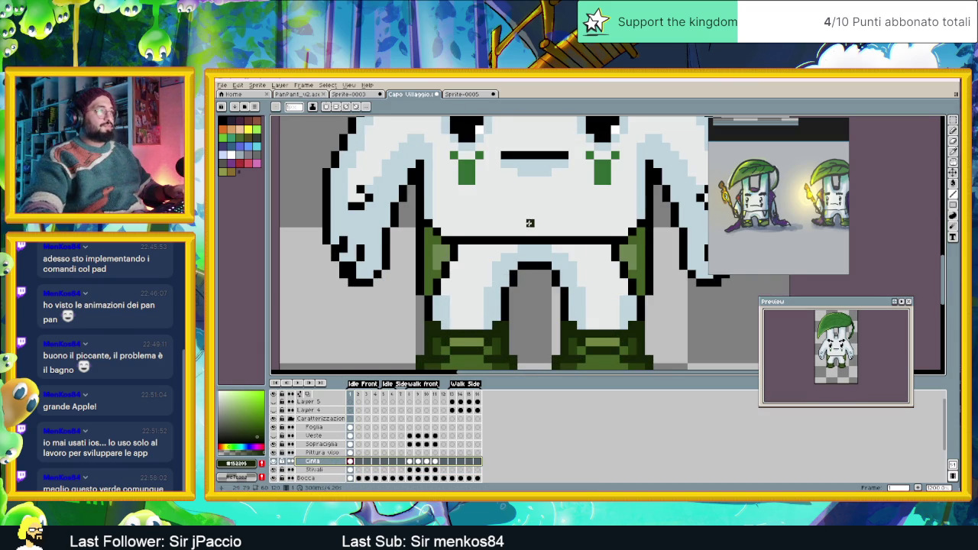
{"action": "left_click_drag", "start_coordinate": [424, 228], "coordinate": [373, 251]}
{"action": "left_click", "coordinate": [374, 245]}
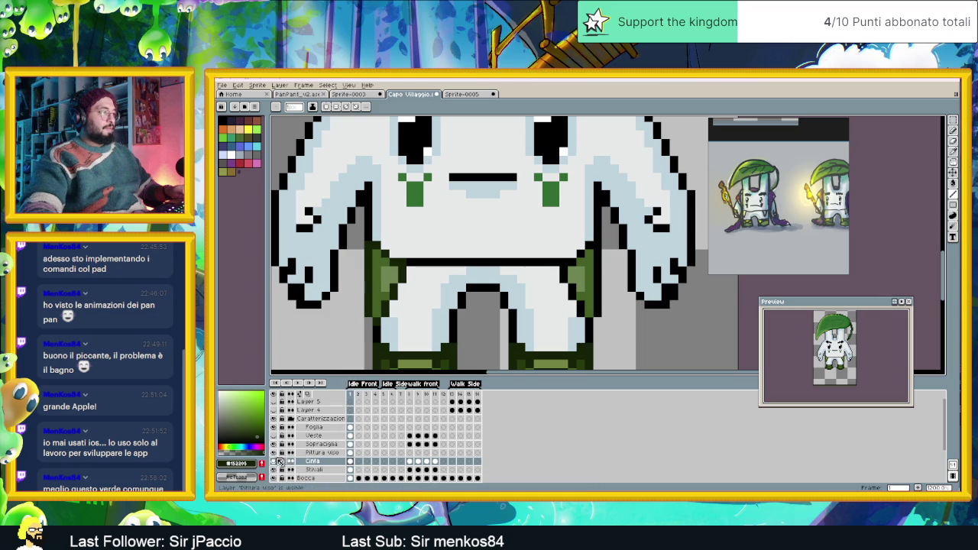
{"action": "left_click", "coordinate": [277, 462], "text": "alt"}
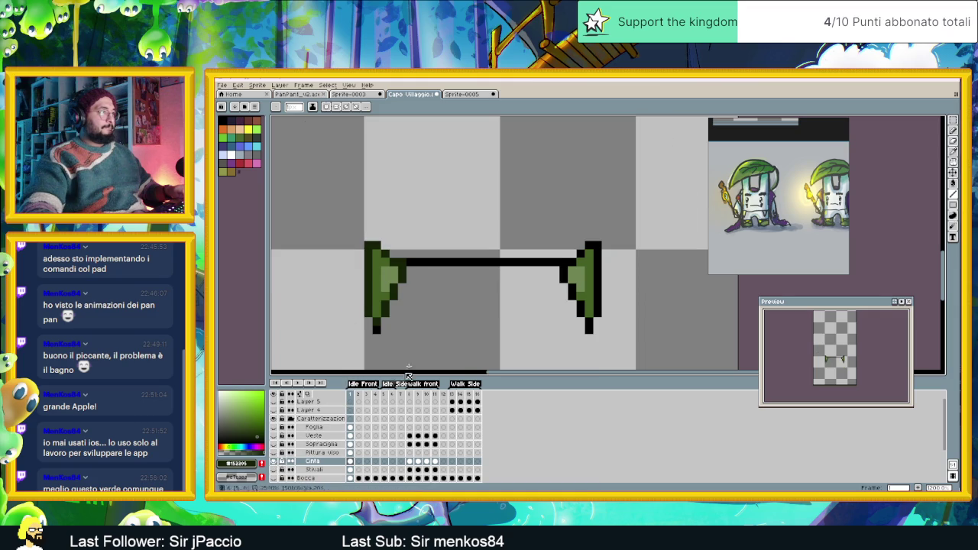
- Paint the black belt line and the right belt end's inner outline dark green, then show all layers
{"action": "left_click_drag", "start_coordinate": [408, 264], "coordinate": [576, 259]}
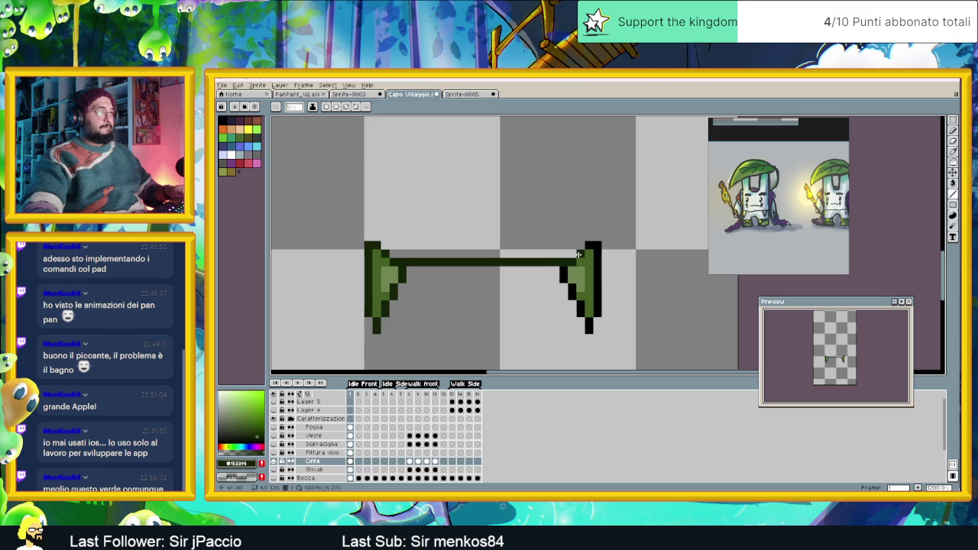
{"action": "left_click", "coordinate": [590, 246]}
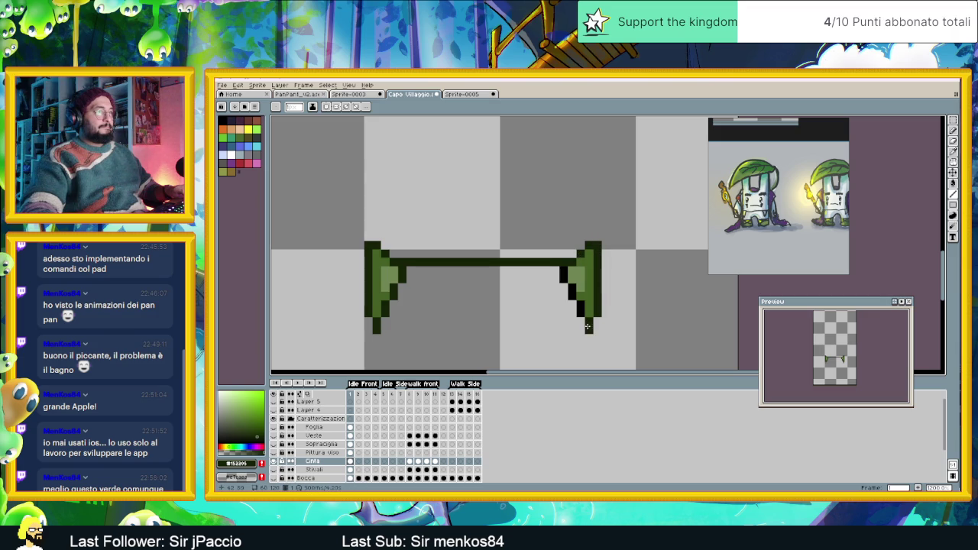
{"action": "left_click_drag", "start_coordinate": [579, 312], "coordinate": [568, 286]}
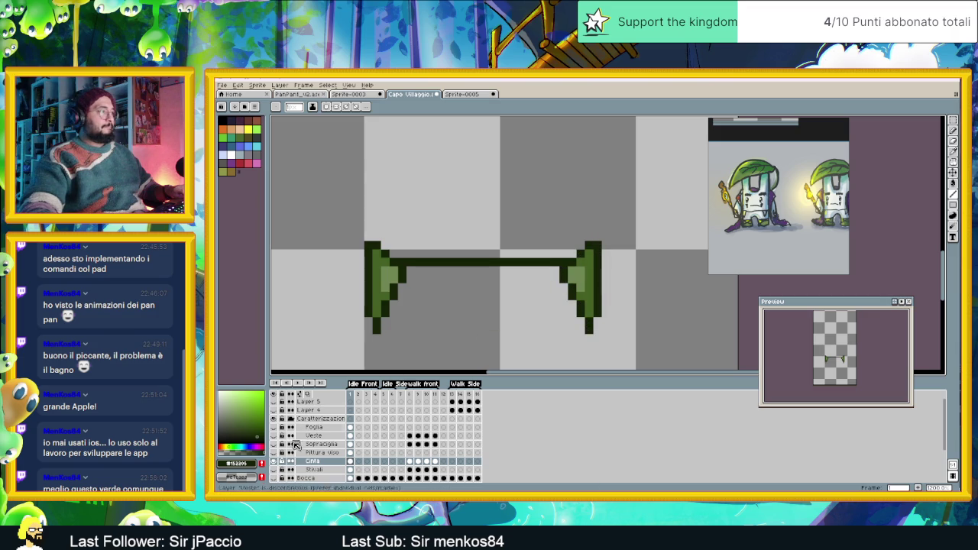
{"action": "left_click", "coordinate": [273, 463], "text": "alt"}
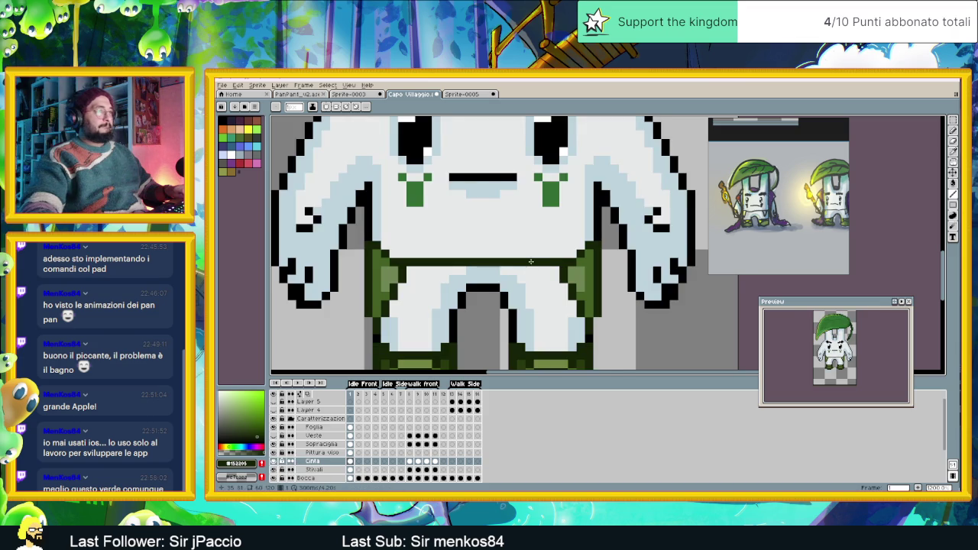
- Turn the Veste layer's visibility back on to restore the purple cape
{"action": "scroll", "coordinate": [445, 339], "scroll_direction": "down", "scroll_amount": 3}
{"action": "scroll", "coordinate": [570, 278], "scroll_direction": "down", "scroll_amount": 1}
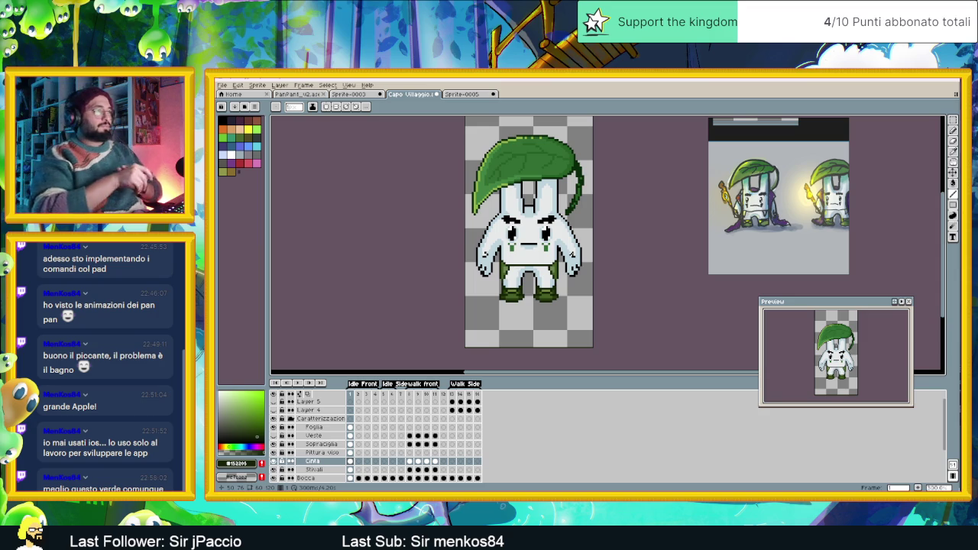
{"action": "scroll", "coordinate": [560, 218], "scroll_direction": "down", "scroll_amount": 2}
{"action": "scroll", "coordinate": [560, 219], "scroll_direction": "down", "scroll_amount": 2}
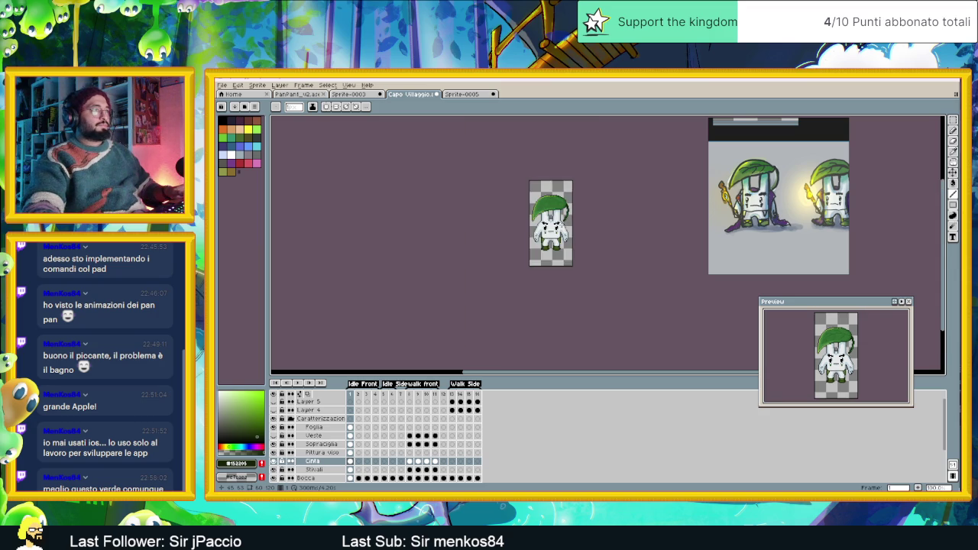
{"action": "scroll", "coordinate": [522, 223], "scroll_direction": "up", "scroll_amount": 2}
{"action": "scroll", "coordinate": [522, 223], "scroll_direction": "up", "scroll_amount": 1}
{"action": "scroll", "coordinate": [522, 223], "scroll_direction": "up", "scroll_amount": 1}
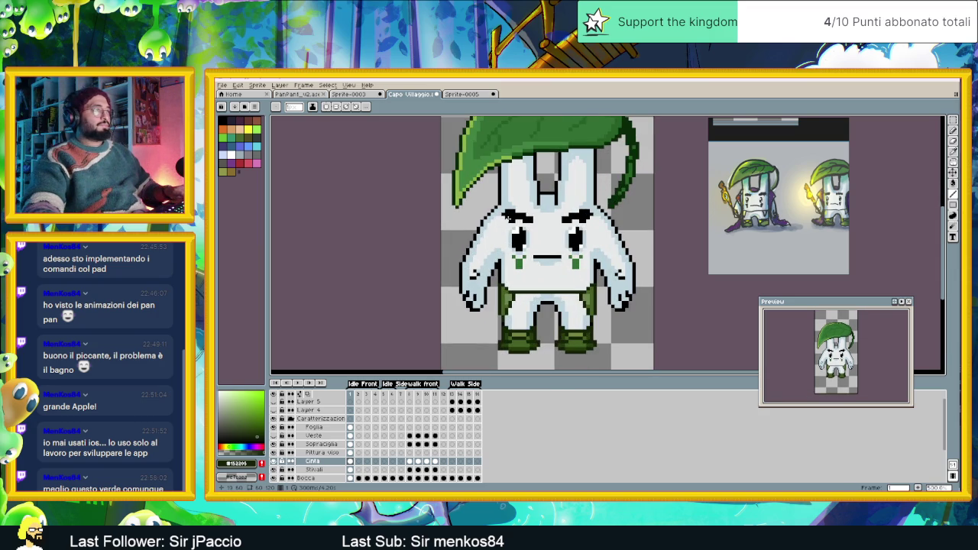
{"action": "scroll", "coordinate": [608, 246], "scroll_direction": "down", "scroll_amount": 1}
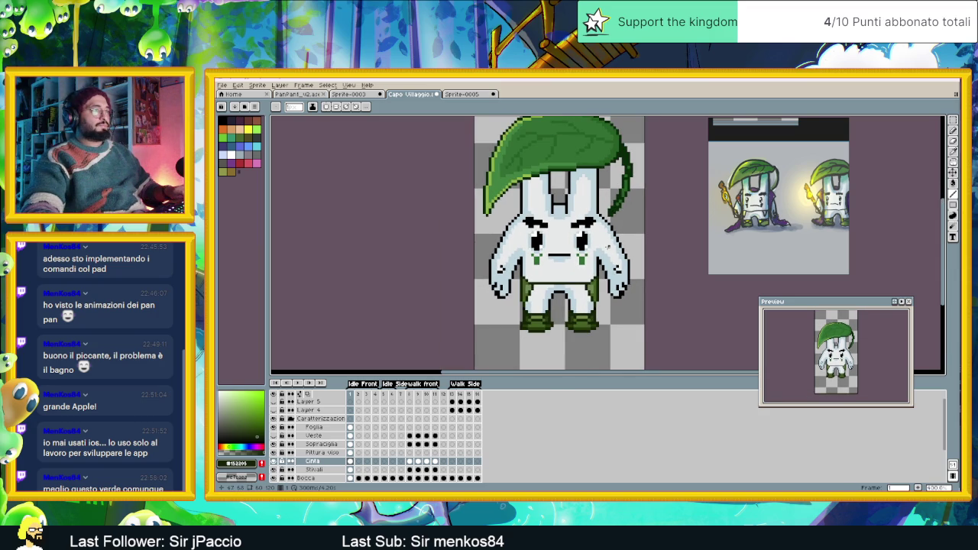
{"action": "scroll", "coordinate": [618, 240], "scroll_direction": "up", "scroll_amount": 1}
{"action": "scroll", "coordinate": [585, 249], "scroll_direction": "up", "scroll_amount": 1}
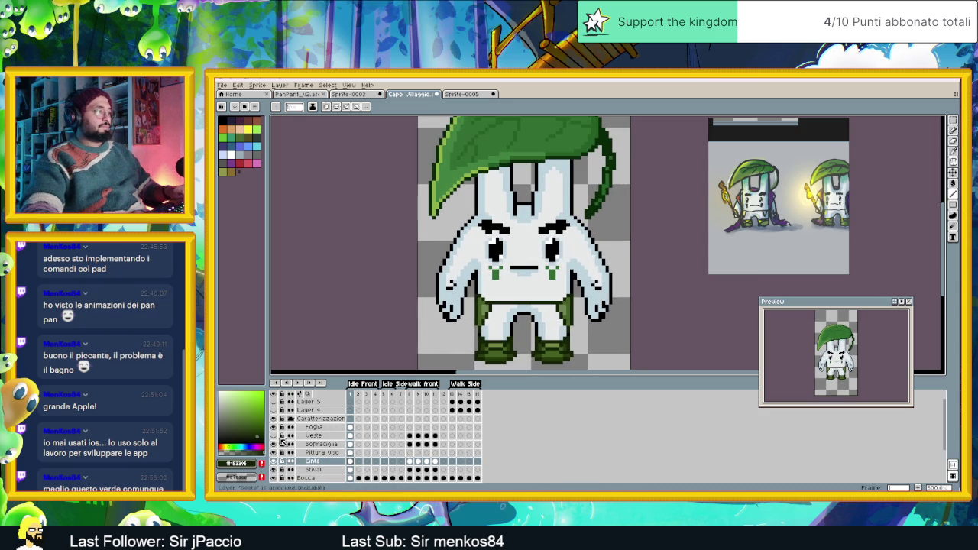
{"action": "left_click", "coordinate": [275, 436]}
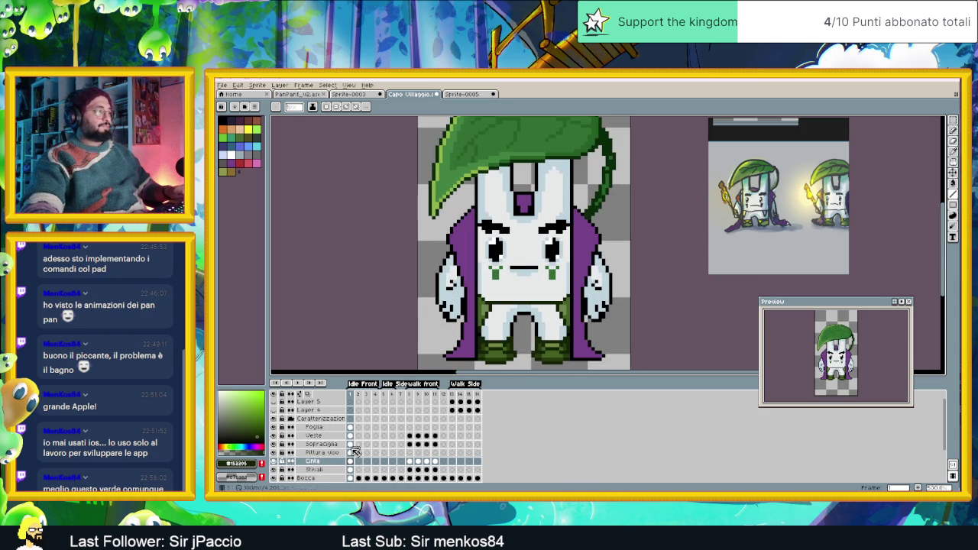
- On the Veste layer, pencil dark purple along the cape's hem and inner edge up to the shoulder
{"action": "left_click", "coordinate": [330, 437]}
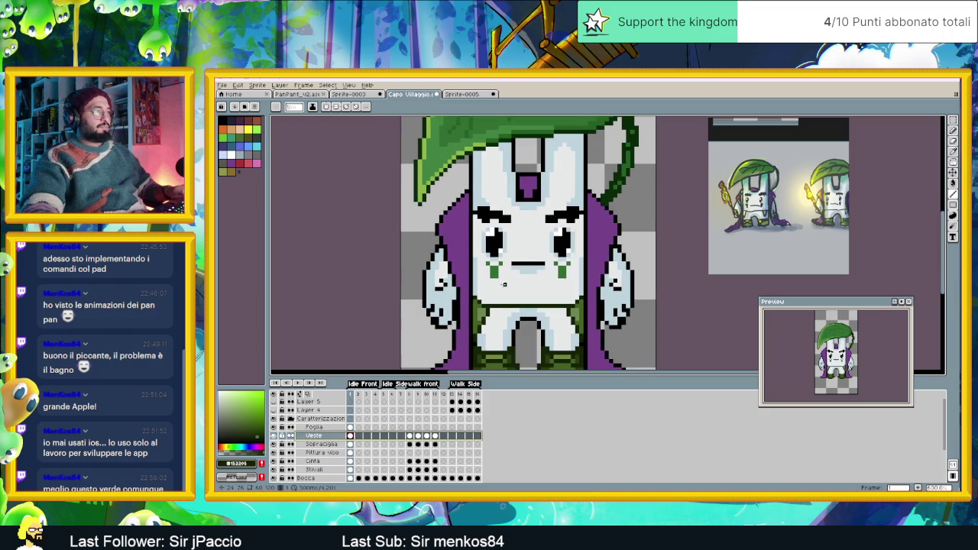
{"action": "scroll", "coordinate": [501, 283], "scroll_direction": "up", "scroll_amount": 1}
{"action": "scroll", "coordinate": [478, 281], "scroll_direction": "up", "scroll_amount": 1}
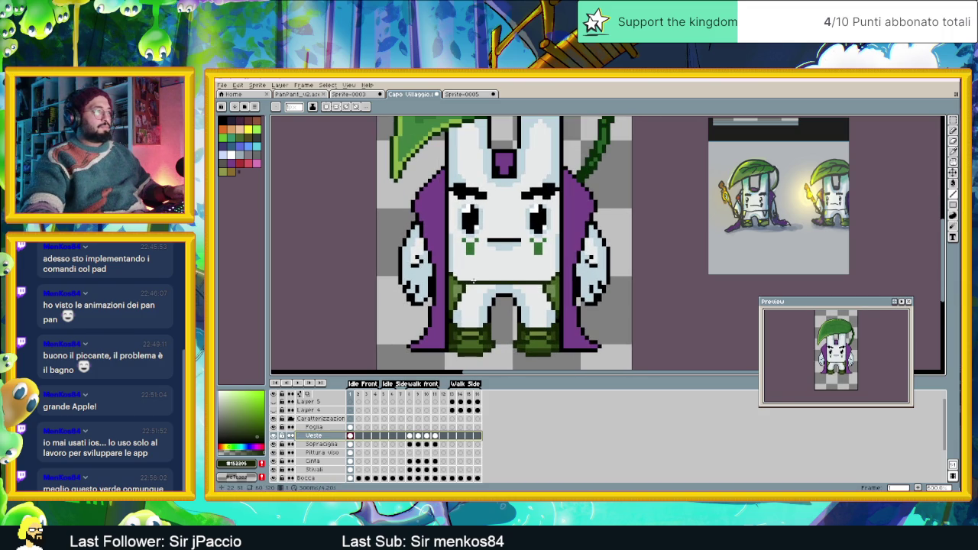
{"action": "left_click", "coordinate": [436, 345], "text": "alt"}
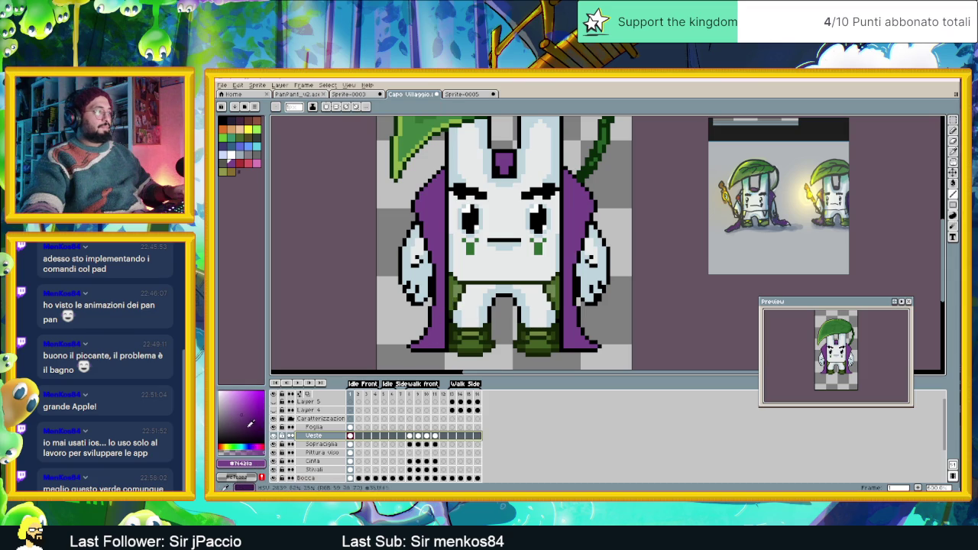
{"action": "left_click_drag", "start_coordinate": [414, 346], "coordinate": [438, 345]}
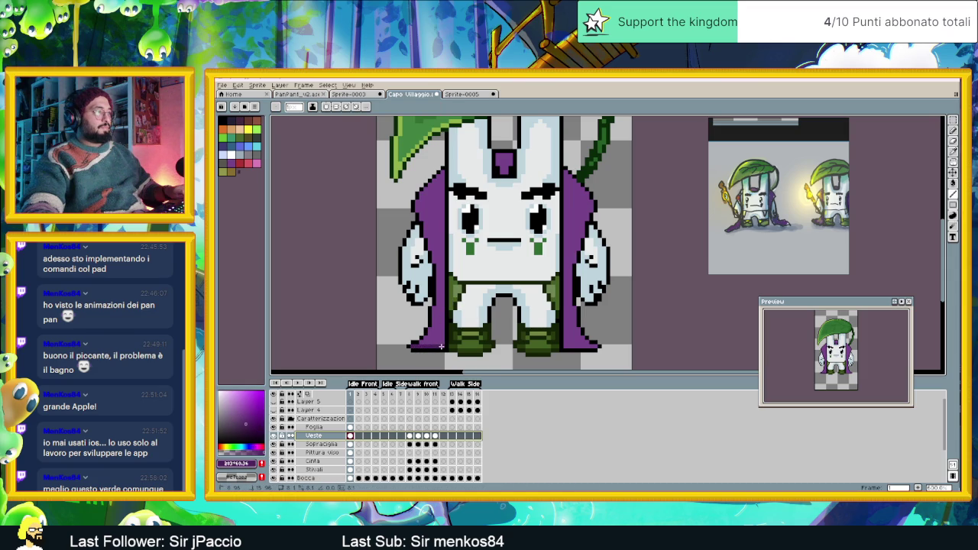
{"action": "left_click_drag", "start_coordinate": [421, 342], "coordinate": [438, 343]}
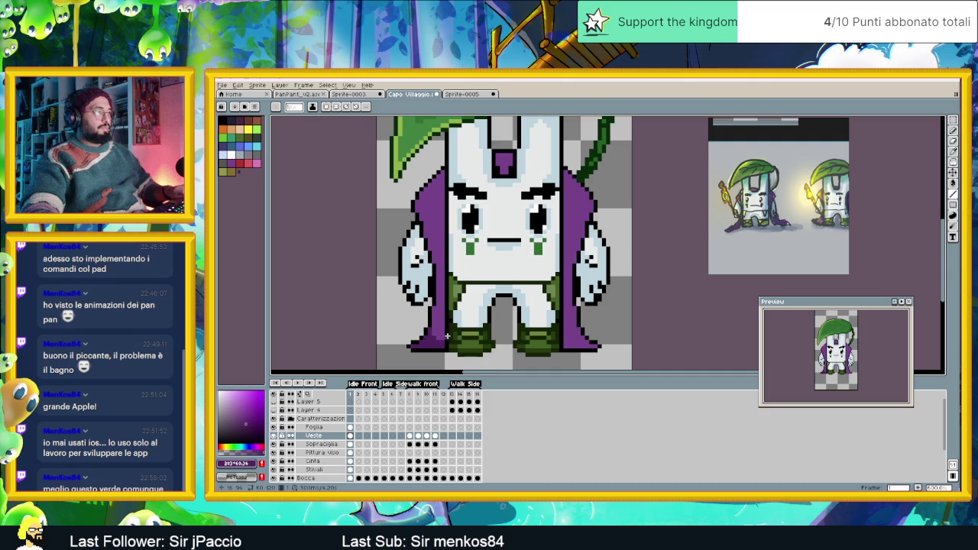
{"action": "left_click_drag", "start_coordinate": [441, 338], "coordinate": [441, 173]}
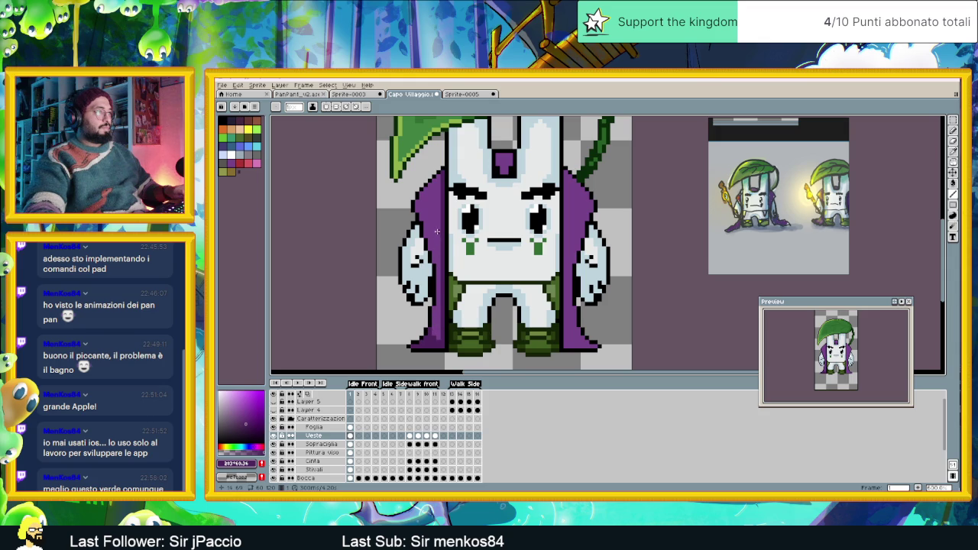
{"action": "left_click_drag", "start_coordinate": [437, 224], "coordinate": [432, 209]}
{"action": "left_click_drag", "start_coordinate": [425, 218], "coordinate": [428, 232]}
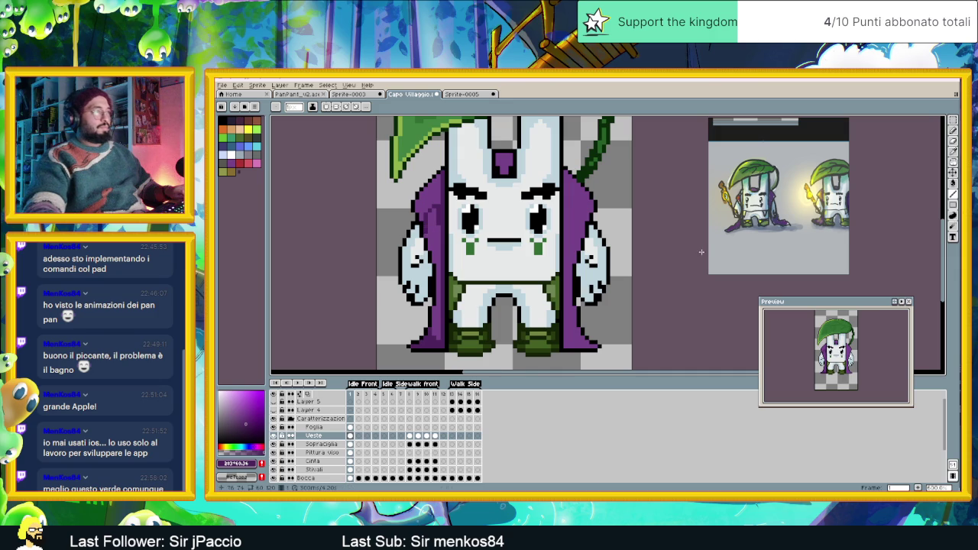
{"action": "left_click", "coordinate": [953, 183]}
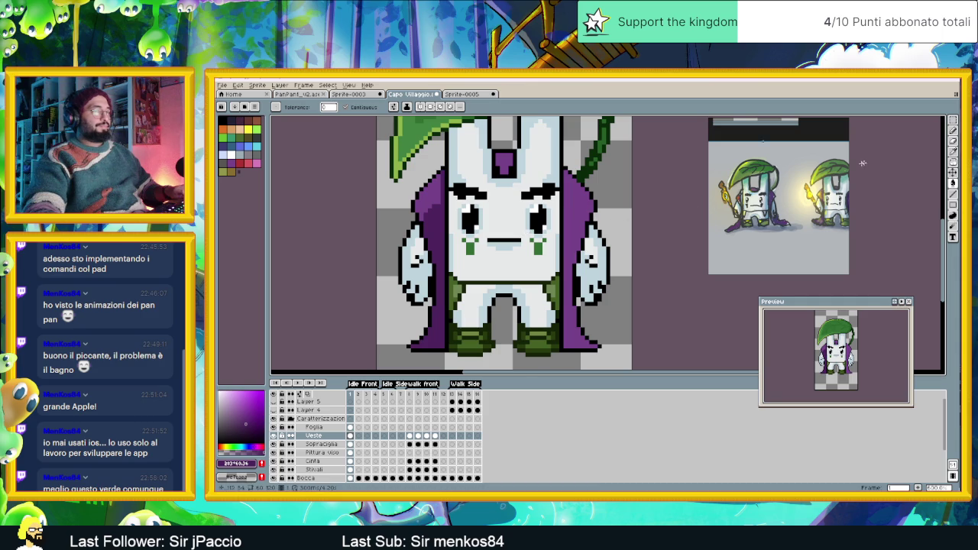
{"action": "left_click", "coordinate": [954, 151]}
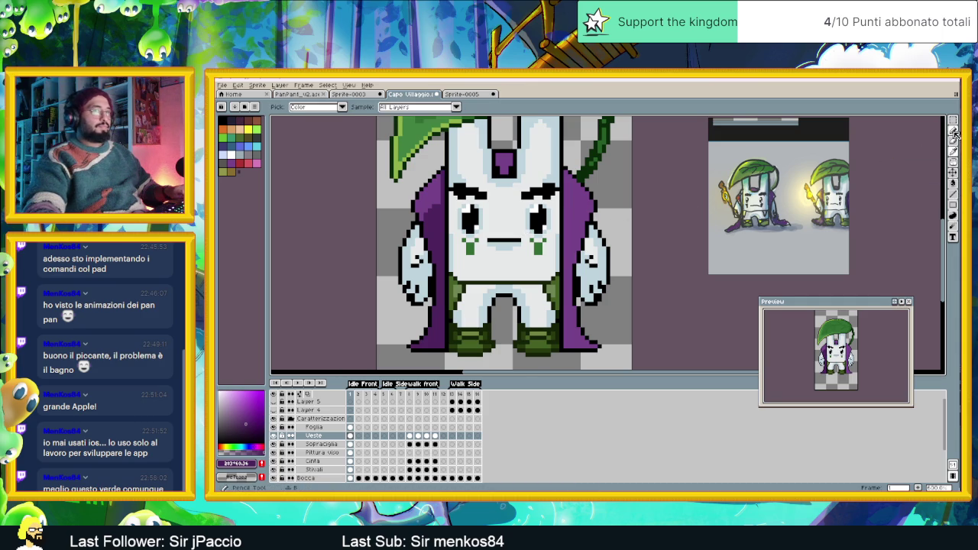
{"action": "left_click", "coordinate": [954, 130]}
{"action": "scroll", "coordinate": [388, 204], "scroll_direction": "up", "scroll_amount": 1}
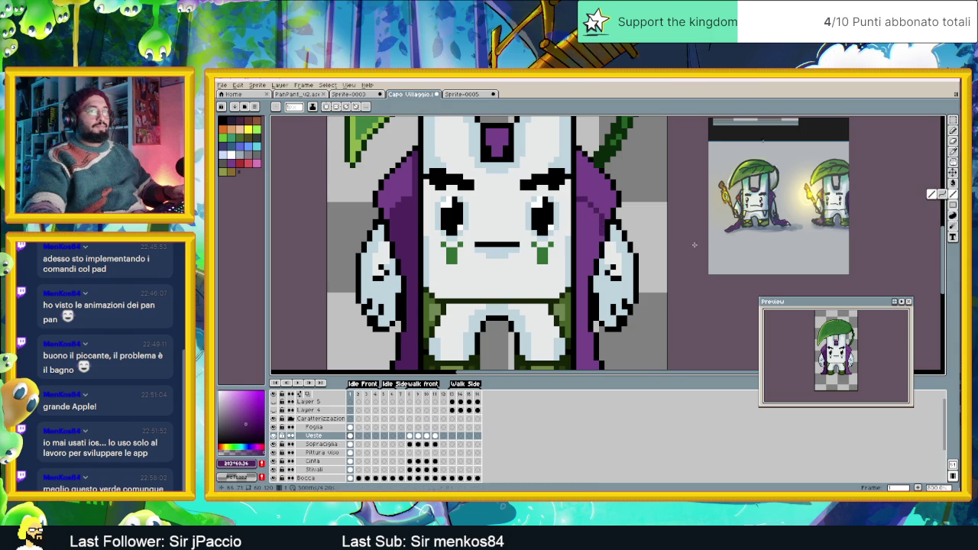
{"action": "scroll", "coordinate": [656, 252], "scroll_direction": "down", "scroll_amount": 1}
{"action": "left_click_drag", "start_coordinate": [656, 253], "coordinate": [617, 179]}
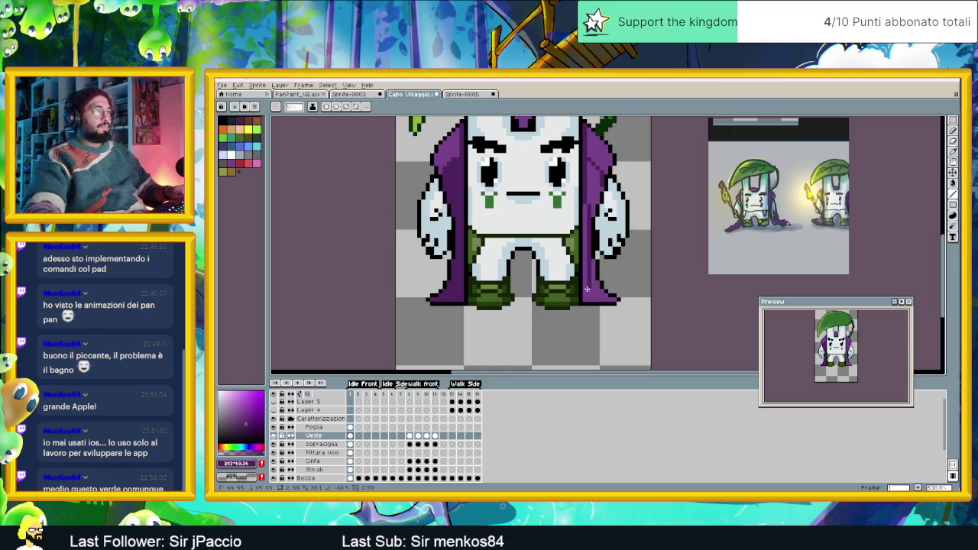
{"action": "left_click", "coordinate": [953, 184]}
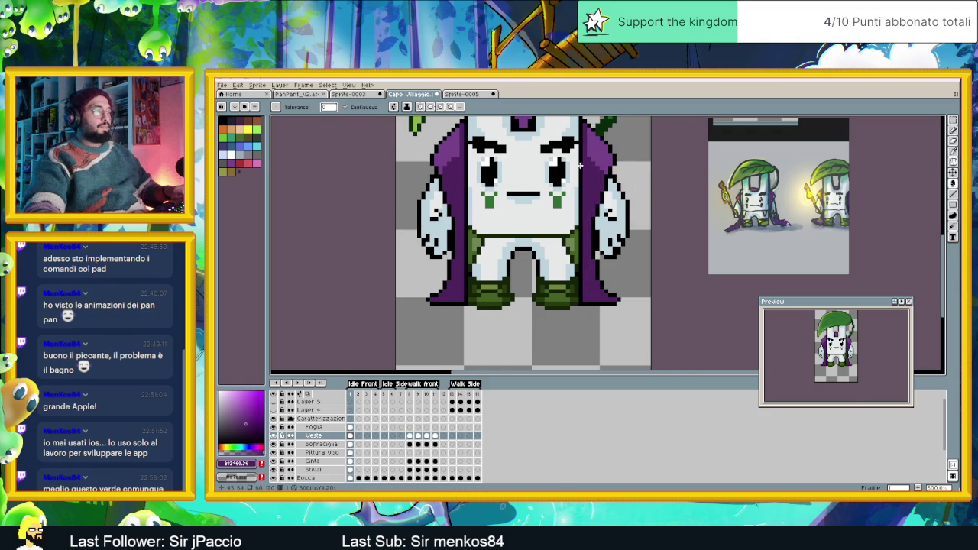
{"action": "left_click_drag", "start_coordinate": [580, 164], "coordinate": [619, 232]}
{"action": "scroll", "coordinate": [620, 231], "scroll_direction": "down", "scroll_amount": 1}
{"action": "scroll", "coordinate": [622, 229], "scroll_direction": "up", "scroll_amount": 2}
{"action": "scroll", "coordinate": [628, 227], "scroll_direction": "down", "scroll_amount": 2}
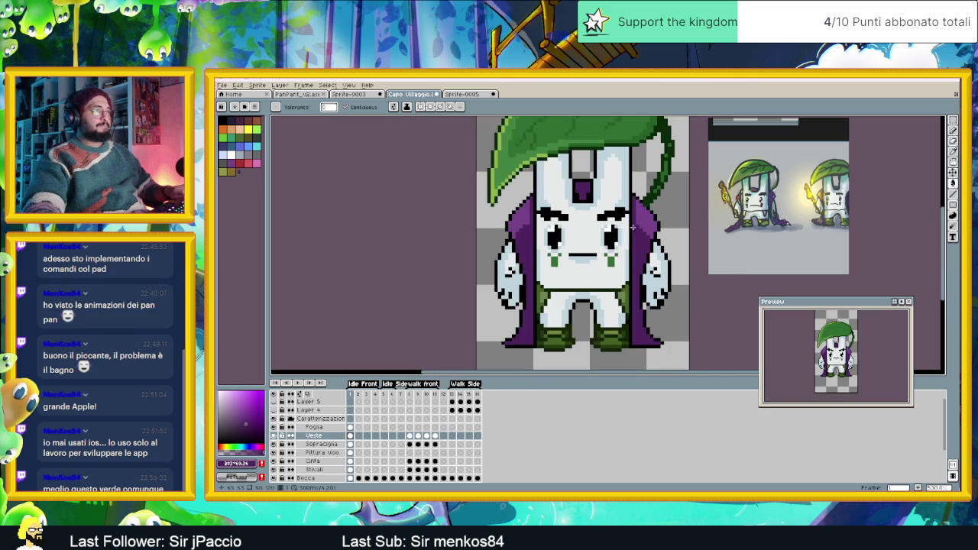
{"action": "scroll", "coordinate": [641, 228], "scroll_direction": "down", "scroll_amount": 1}
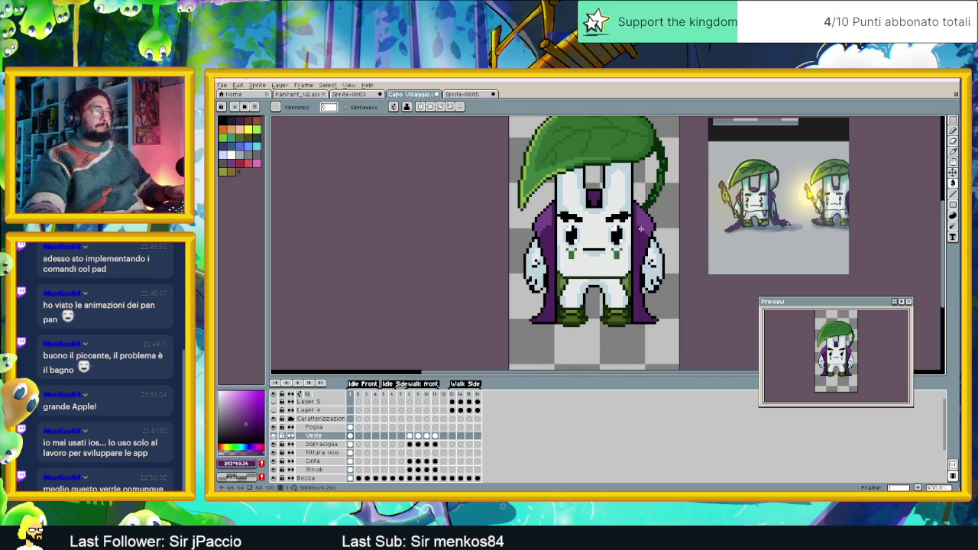
{"action": "scroll", "coordinate": [637, 226], "scroll_direction": "up", "scroll_amount": 1}
{"action": "scroll", "coordinate": [562, 221], "scroll_direction": "up", "scroll_amount": 1}
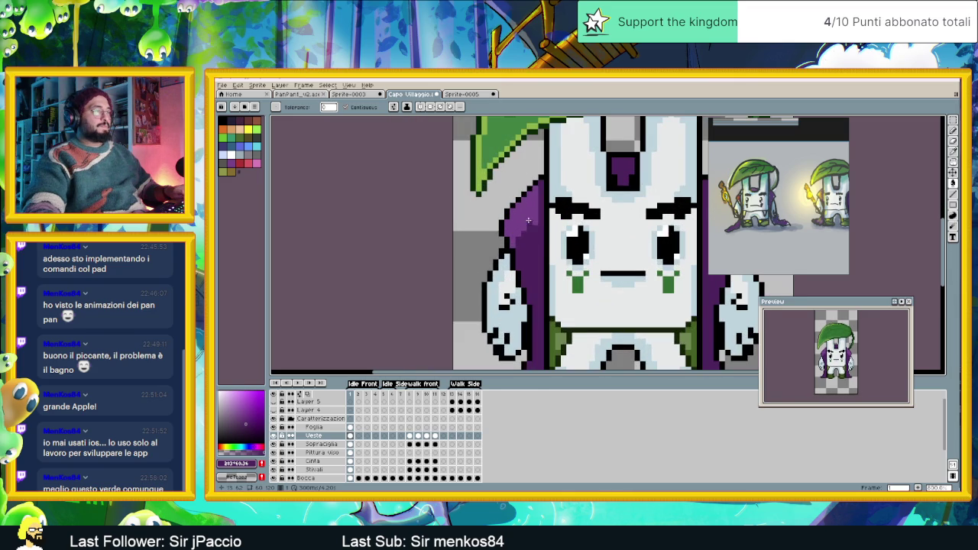
{"action": "scroll", "coordinate": [551, 244], "scroll_direction": "down", "scroll_amount": 1}
{"action": "scroll", "coordinate": [551, 244], "scroll_direction": "down", "scroll_amount": 1}
{"action": "scroll", "coordinate": [561, 203], "scroll_direction": "up", "scroll_amount": 1}
{"action": "scroll", "coordinate": [556, 219], "scroll_direction": "down", "scroll_amount": 1}
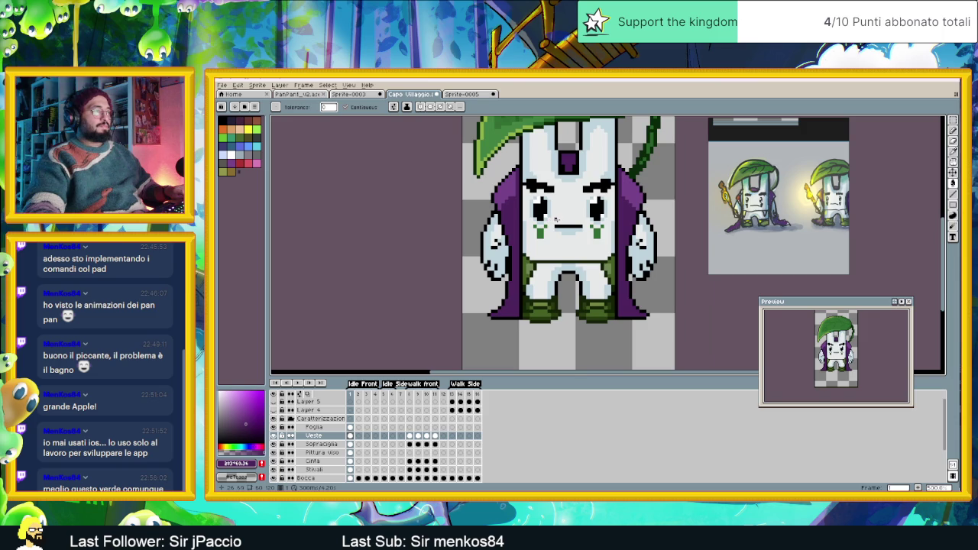
{"action": "scroll", "coordinate": [556, 219], "scroll_direction": "up", "scroll_amount": 1}
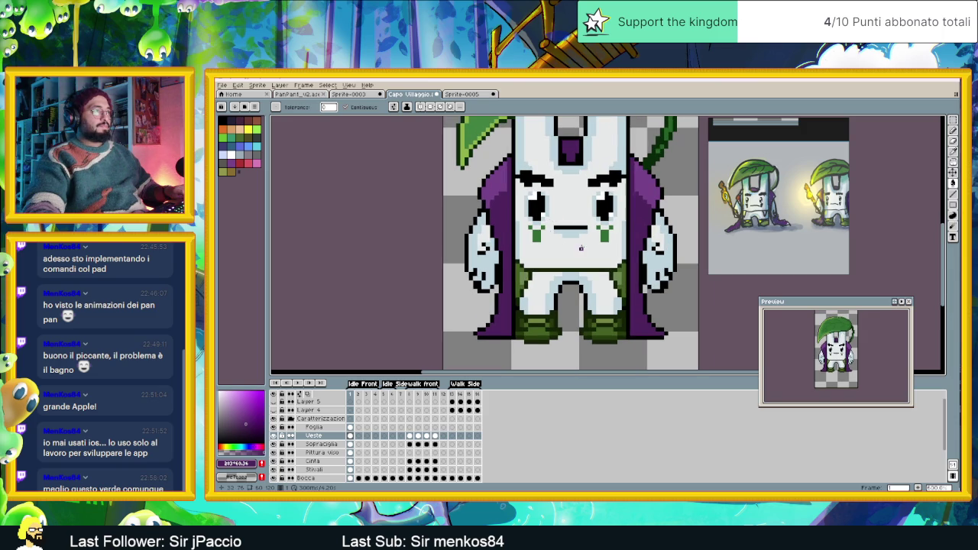
{"action": "left_click", "coordinate": [239, 163]}
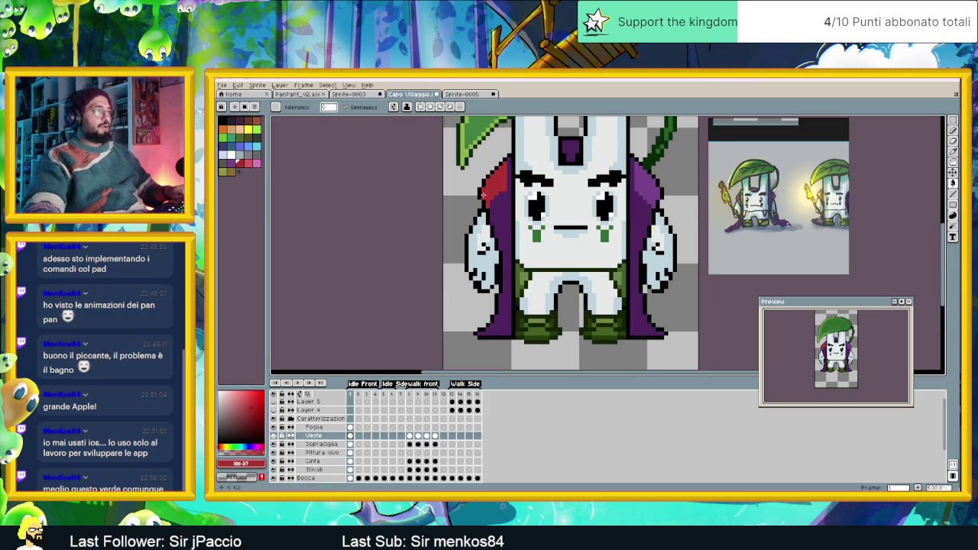
- Undo the red fill on the cape and switch to the line tool
{"action": "key", "text": "ctrl+z"}
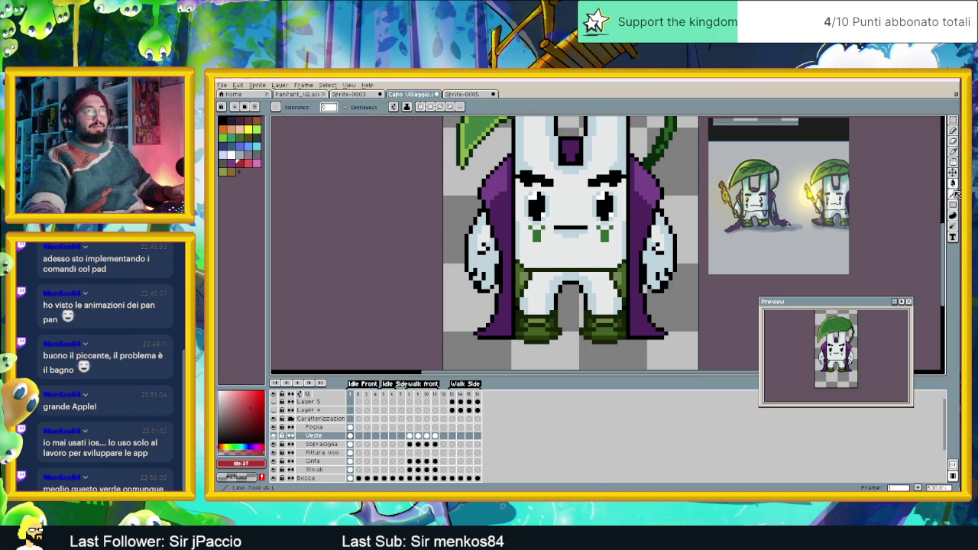
{"action": "left_click", "coordinate": [953, 194]}
{"action": "scroll", "coordinate": [504, 197], "scroll_direction": "up", "scroll_amount": 1}
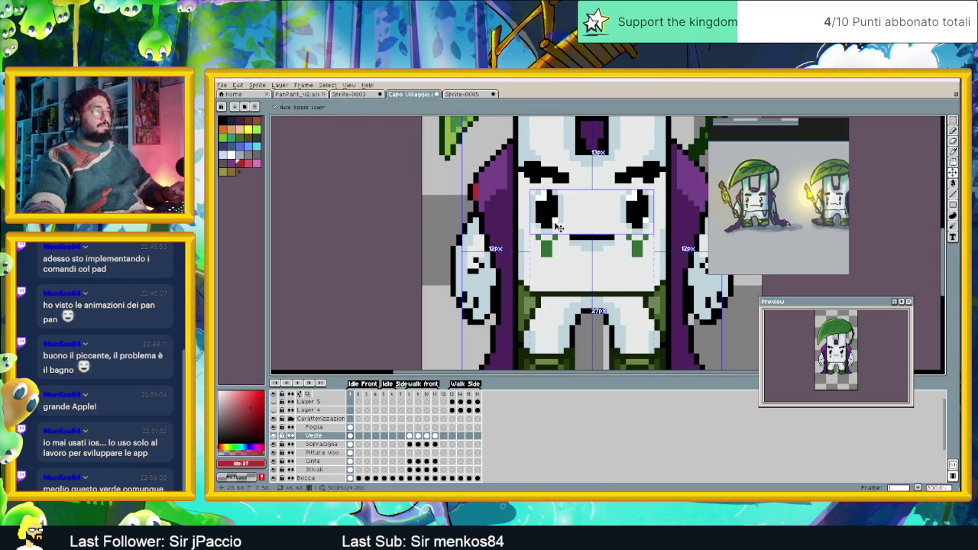
{"action": "scroll", "coordinate": [535, 222], "scroll_direction": "down", "scroll_amount": 1}
{"action": "left_click_drag", "start_coordinate": [586, 203], "coordinate": [566, 229]}
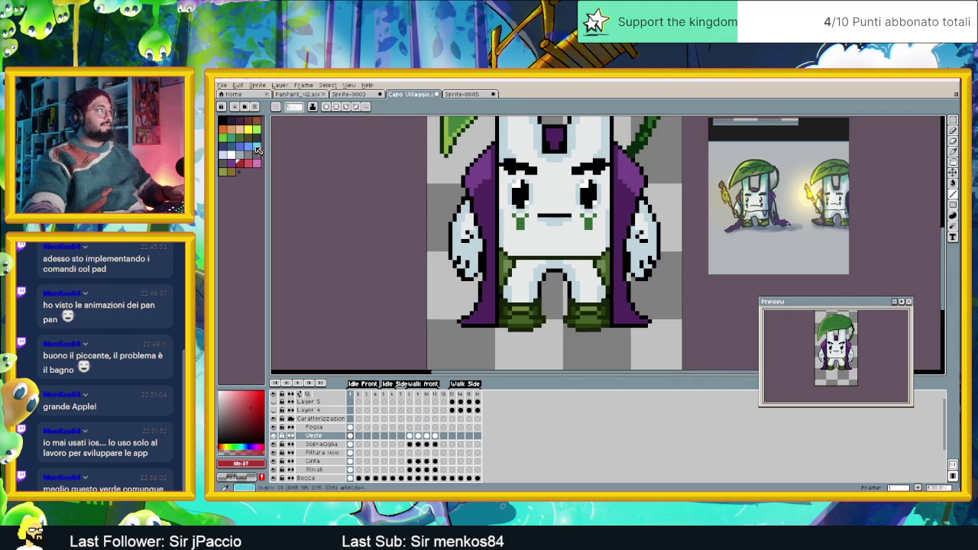
- Draw yellow trim lines down the left and right cape edges
{"action": "left_click", "coordinate": [248, 130]}
{"action": "left_click_drag", "start_coordinate": [494, 149], "coordinate": [493, 313]}
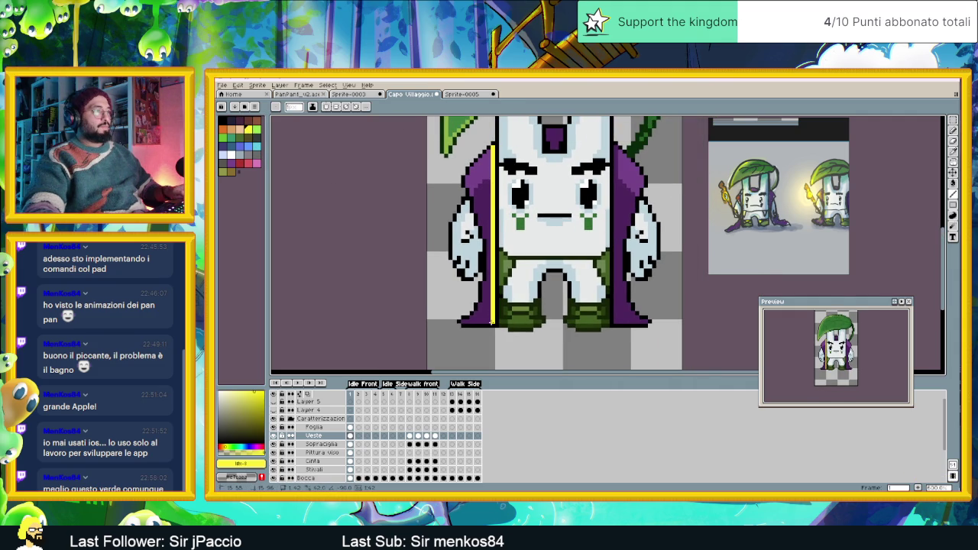
{"action": "left_click_drag", "start_coordinate": [615, 146], "coordinate": [614, 319]}
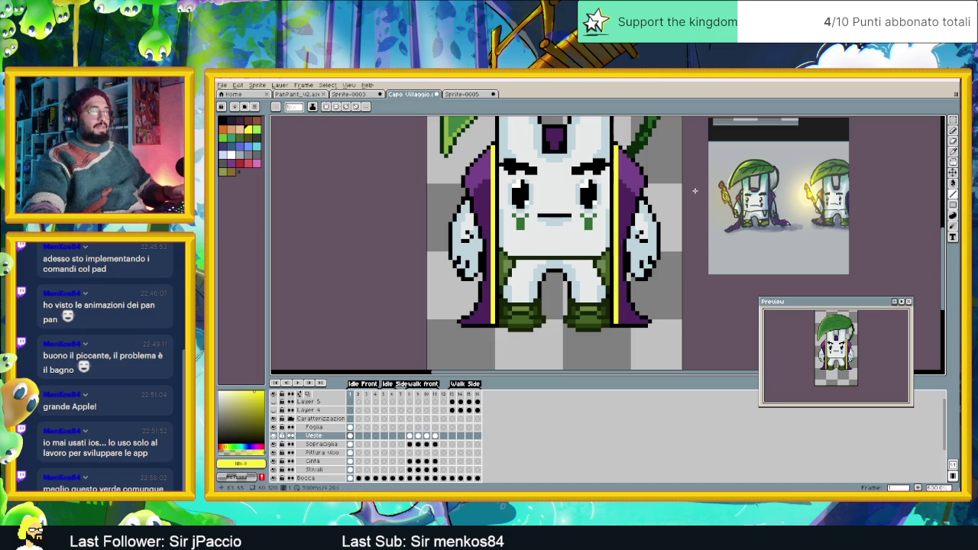
{"action": "scroll", "coordinate": [570, 195], "scroll_direction": "down", "scroll_amount": 1}
{"action": "scroll", "coordinate": [569, 195], "scroll_direction": "down", "scroll_amount": 1}
{"action": "scroll", "coordinate": [570, 195], "scroll_direction": "down", "scroll_amount": 1}
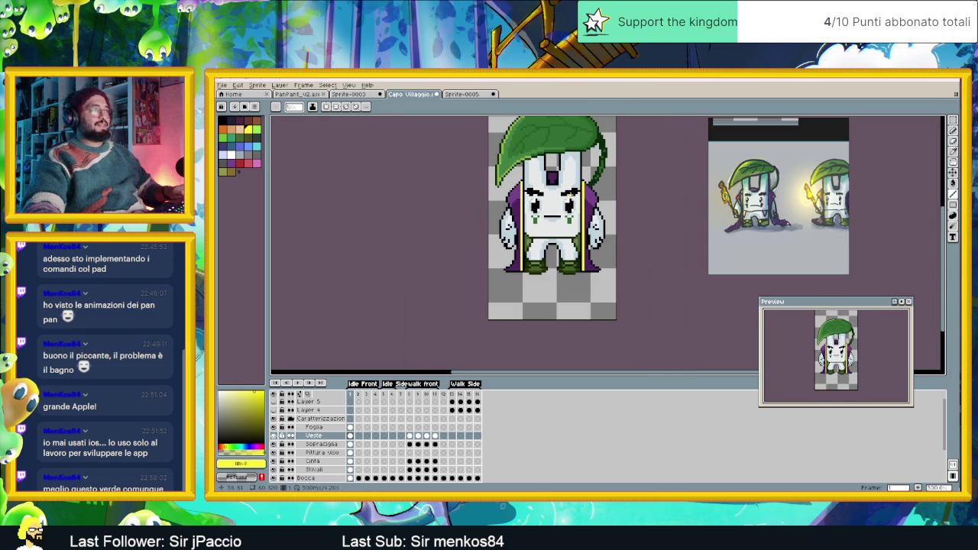
{"action": "scroll", "coordinate": [546, 184], "scroll_direction": "up", "scroll_amount": 2}
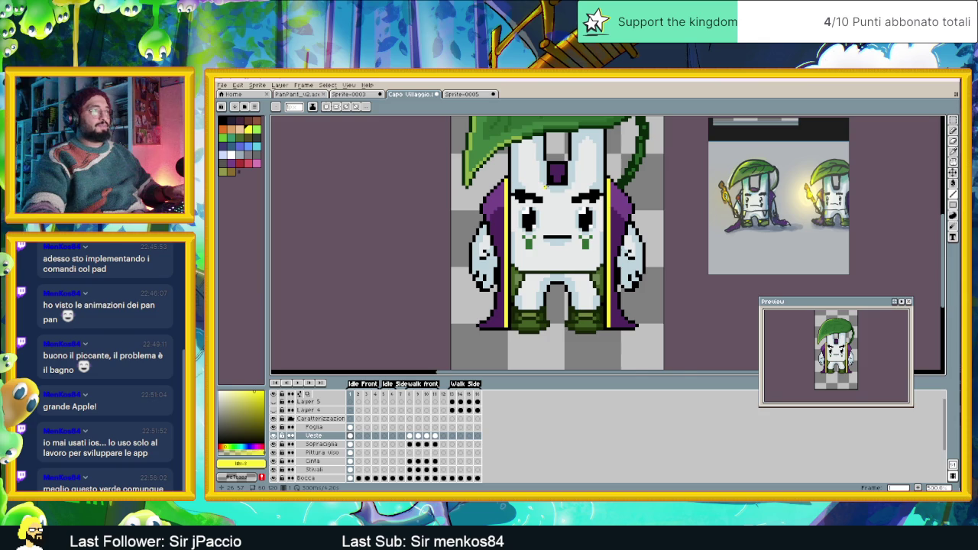
{"action": "scroll", "coordinate": [545, 186], "scroll_direction": "up", "scroll_amount": 1}
{"action": "scroll", "coordinate": [545, 186], "scroll_direction": "up", "scroll_amount": 1}
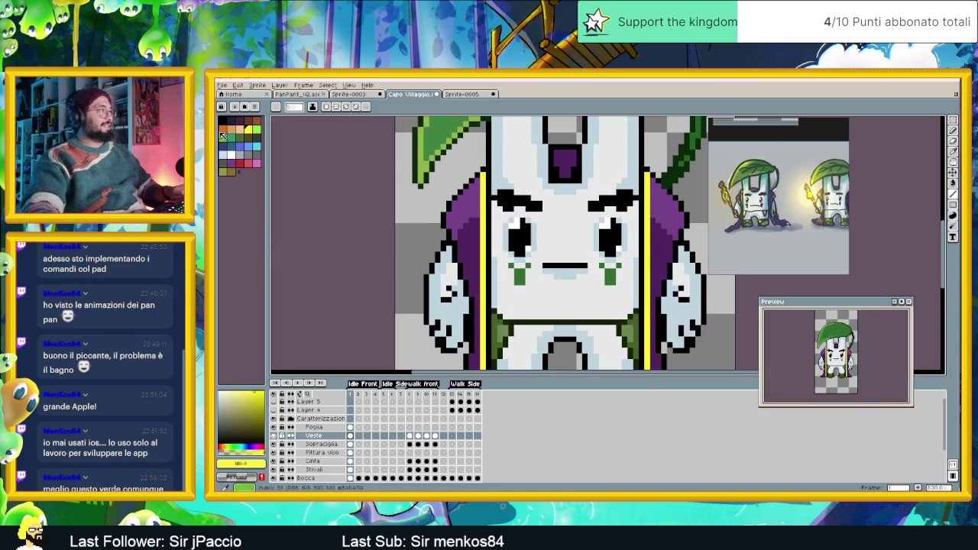
- Switch to the fill tool (G) with yellow selected from the palette
{"action": "key", "text": "g"}
{"action": "scroll", "coordinate": [524, 194], "scroll_direction": "down", "scroll_amount": 1}
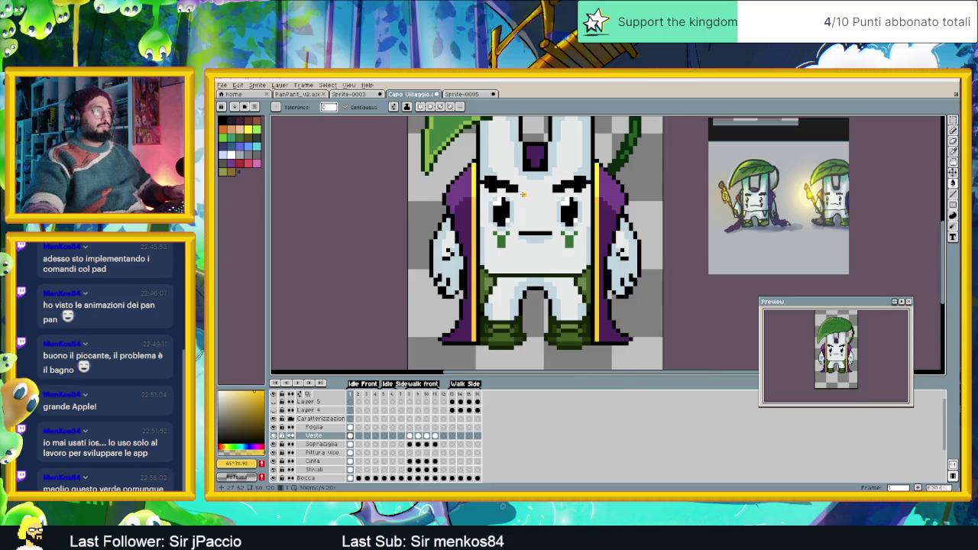
{"action": "scroll", "coordinate": [524, 194], "scroll_direction": "up", "scroll_amount": 1}
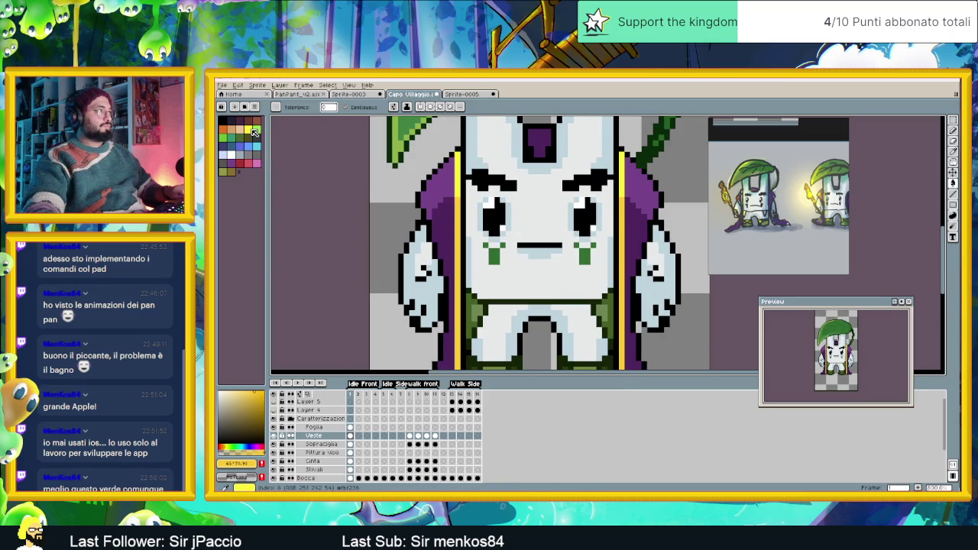
{"action": "left_click", "coordinate": [248, 130]}
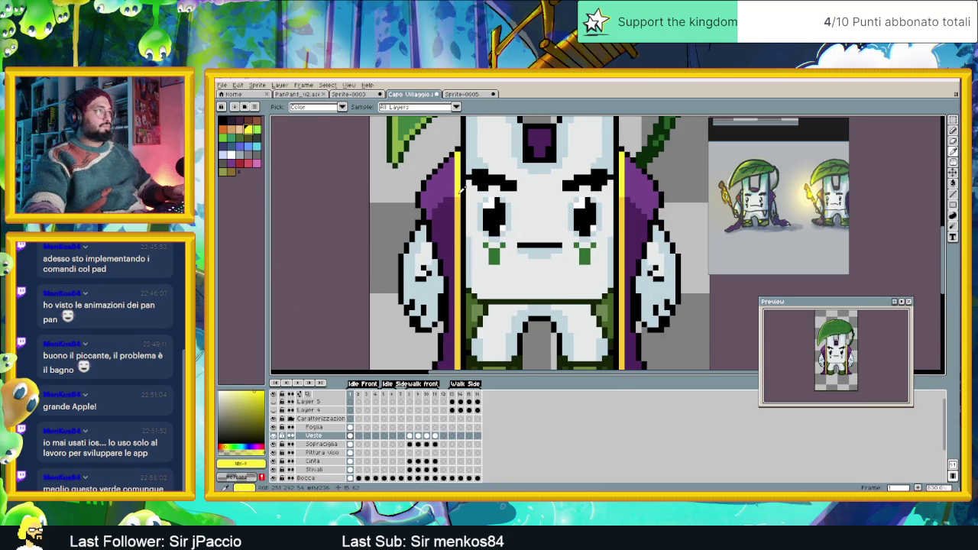
{"action": "key", "text": "g"}
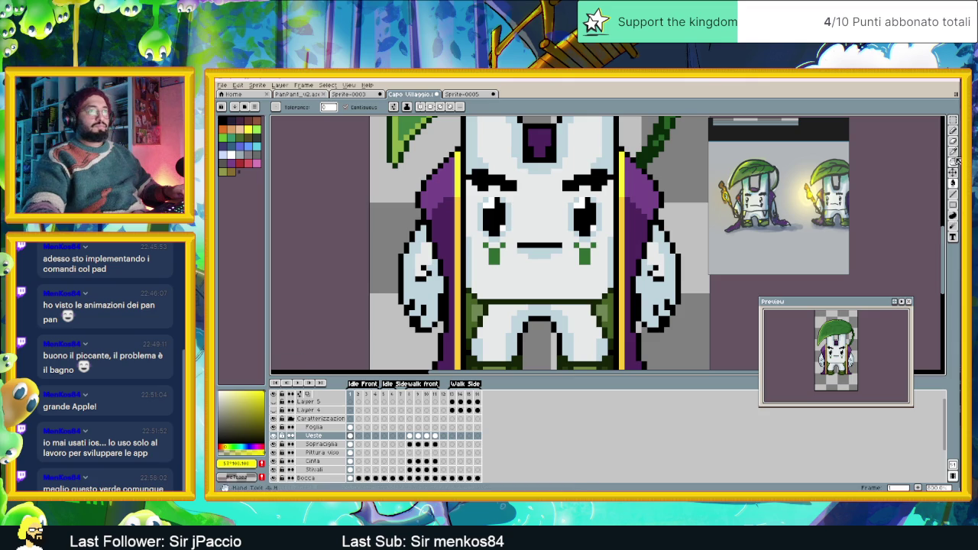
- Repaint part of the trim in a darker, less saturated yellow with the pencil
{"action": "left_click", "coordinate": [953, 194]}
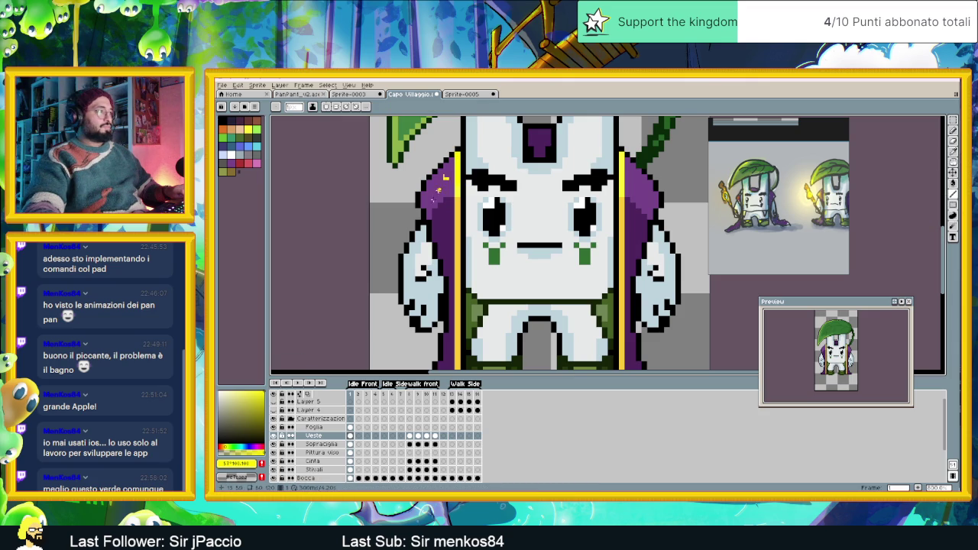
{"action": "scroll", "coordinate": [453, 164], "scroll_direction": "up", "scroll_amount": 5}
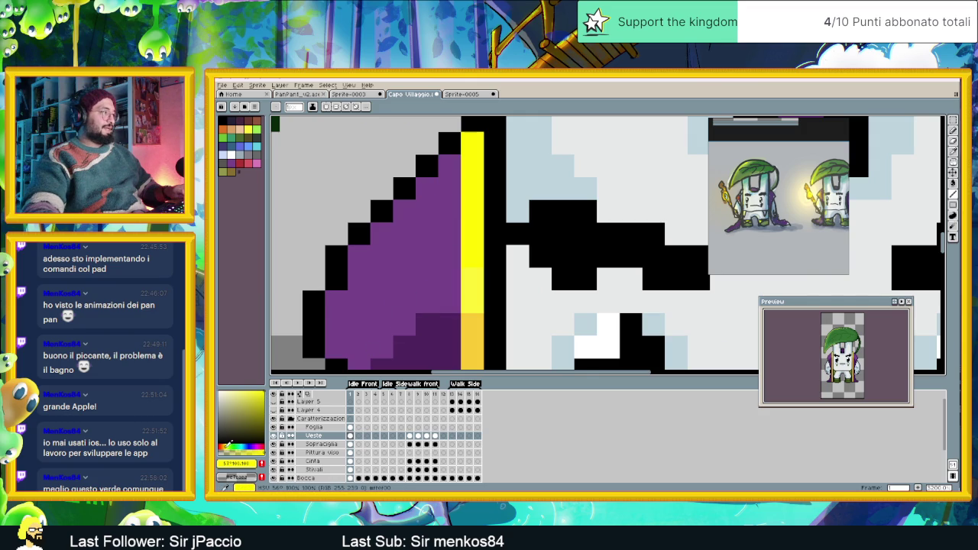
{"action": "left_click", "coordinate": [227, 444]}
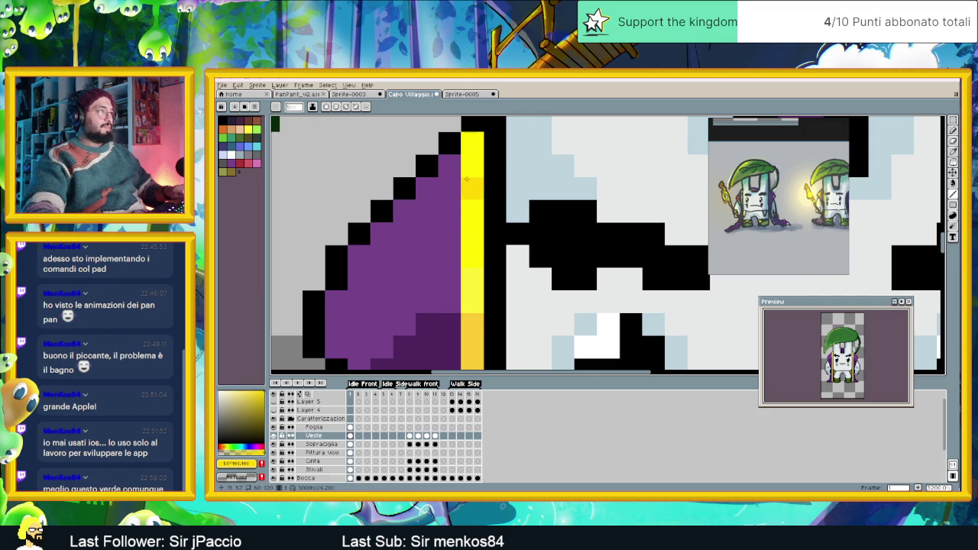
{"action": "left_click_drag", "start_coordinate": [470, 205], "coordinate": [470, 136]}
{"action": "scroll", "coordinate": [534, 218], "scroll_direction": "down", "scroll_amount": 1}
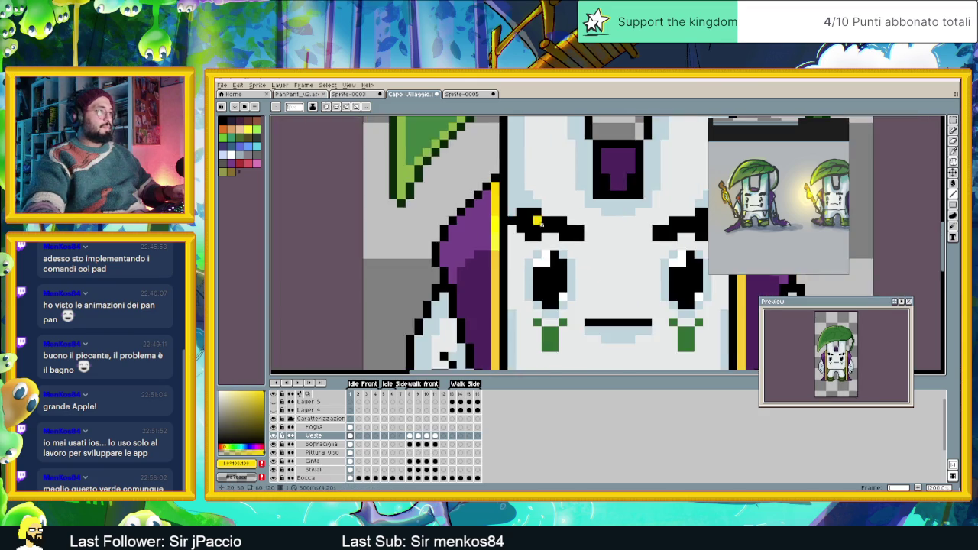
{"action": "scroll", "coordinate": [592, 223], "scroll_direction": "down", "scroll_amount": 2}
{"action": "scroll", "coordinate": [593, 224], "scroll_direction": "up", "scroll_amount": 1}
{"action": "scroll", "coordinate": [603, 228], "scroll_direction": "up", "scroll_amount": 2}
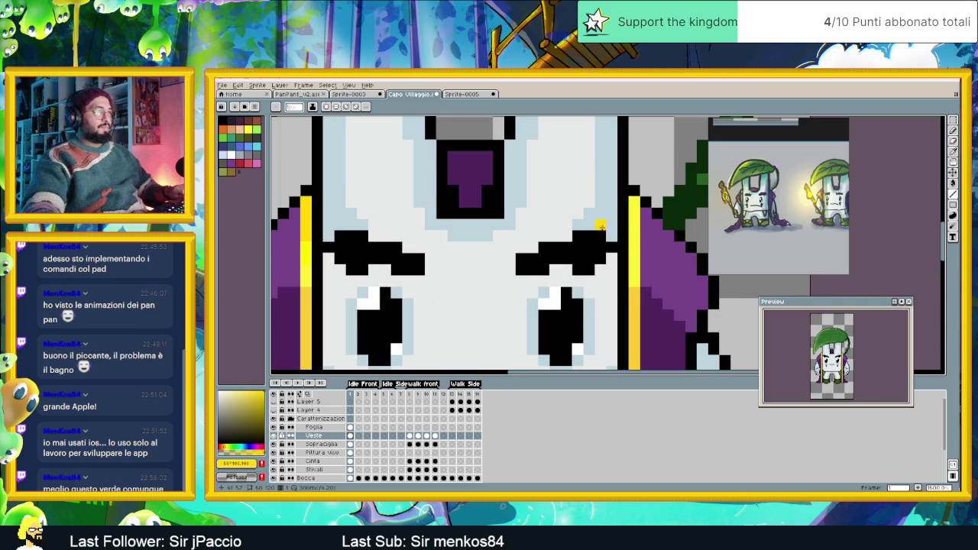
- Pick up the bright yellow #F8F236 again and step through the animation frames
{"action": "left_click", "coordinate": [633, 229], "text": "alt"}
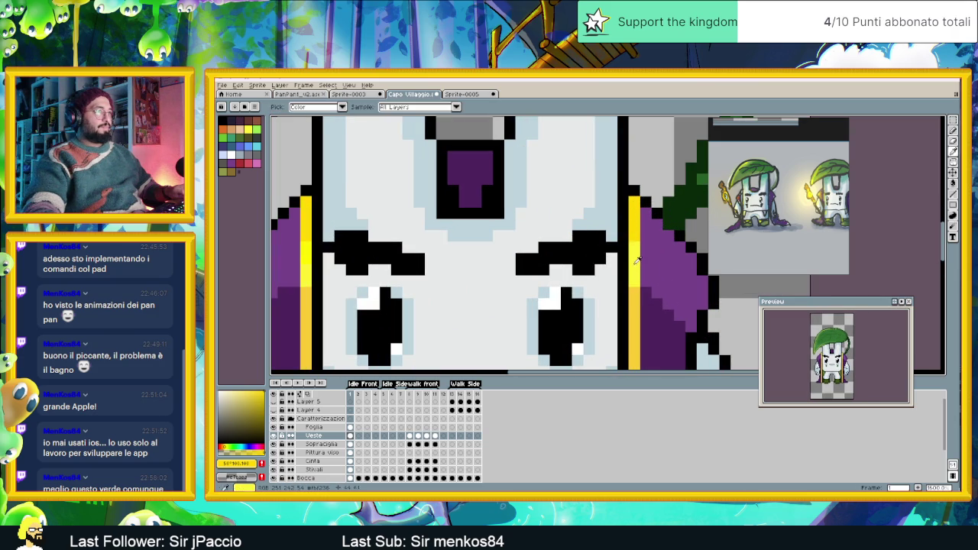
{"action": "scroll", "coordinate": [634, 300], "scroll_direction": "down", "scroll_amount": 2}
{"action": "scroll", "coordinate": [627, 197], "scroll_direction": "up", "scroll_amount": 1}
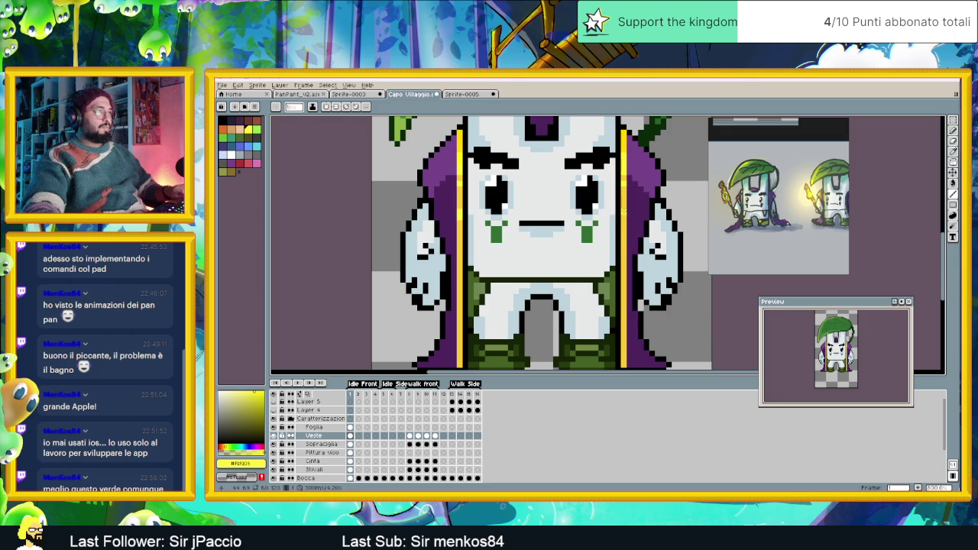
{"action": "scroll", "coordinate": [658, 273], "scroll_direction": "down", "scroll_amount": 1}
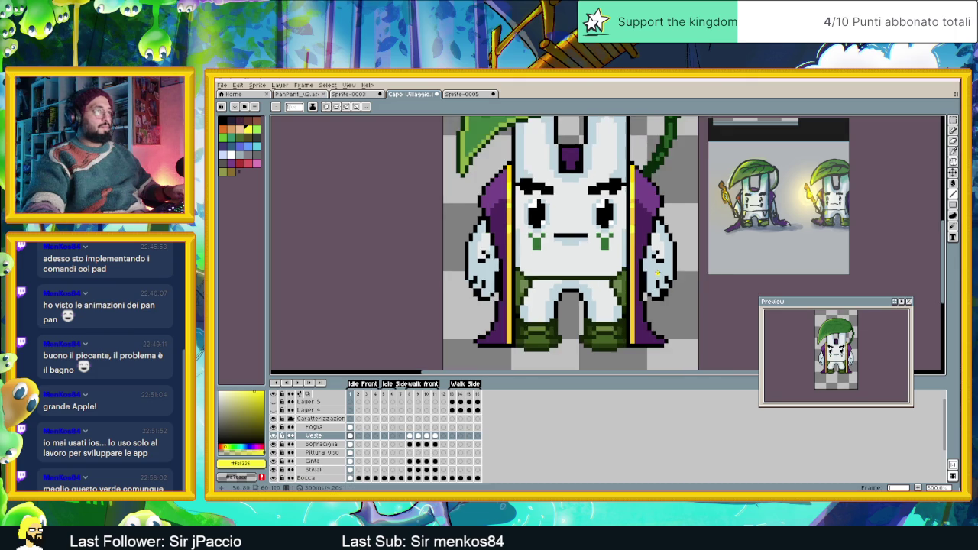
{"action": "key", "text": "Right"}
{"action": "key", "text": "Right"}
{"action": "key", "text": "i"}
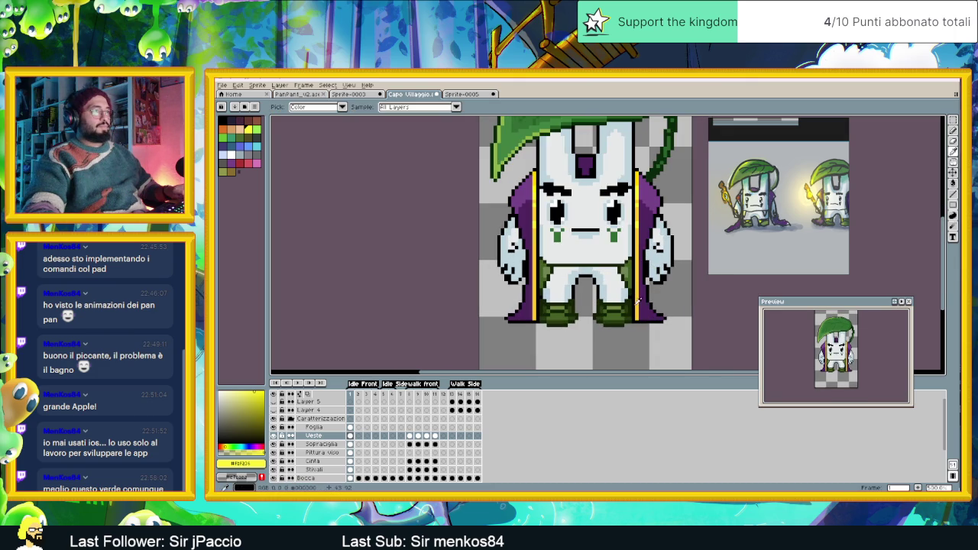
- Darken both left and right cape trim stripes to a deeper golden yellow
{"action": "left_click", "coordinate": [640, 300]}
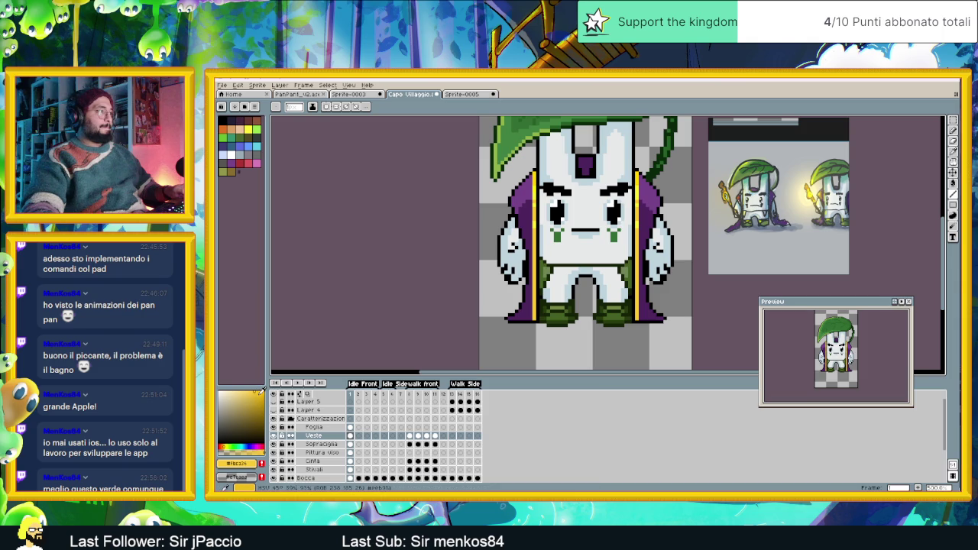
{"action": "scroll", "coordinate": [523, 340], "scroll_direction": "up", "scroll_amount": 1}
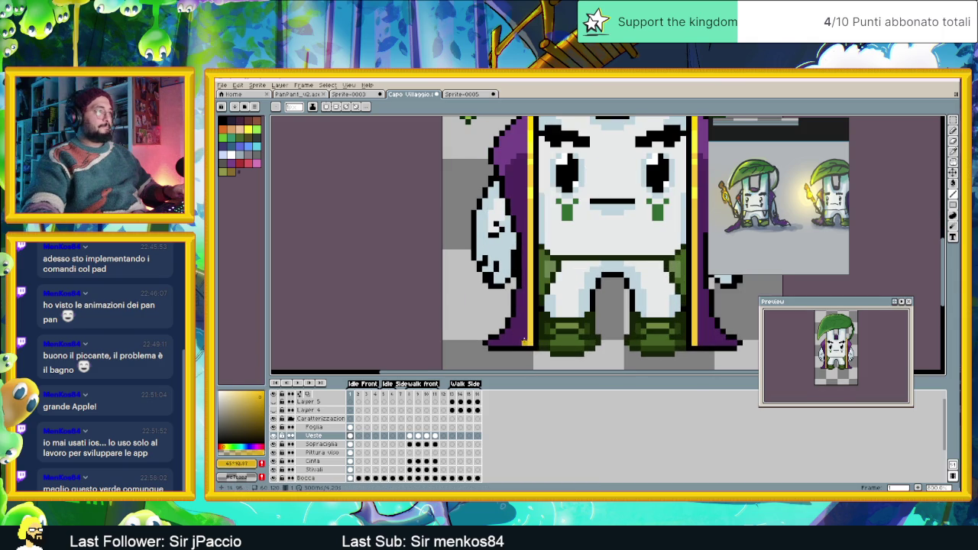
{"action": "left_click_drag", "start_coordinate": [527, 340], "coordinate": [530, 272]}
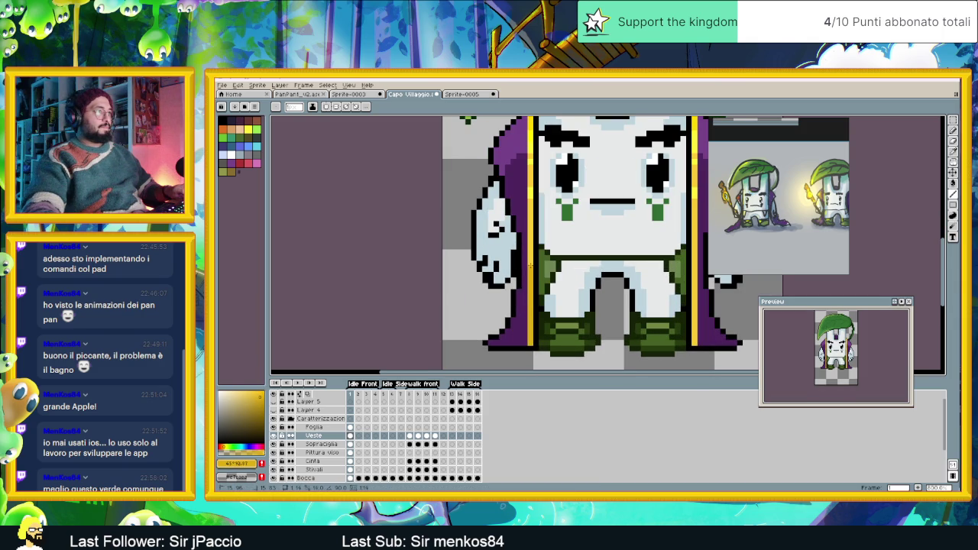
{"action": "left_click_drag", "start_coordinate": [693, 343], "coordinate": [694, 271]}
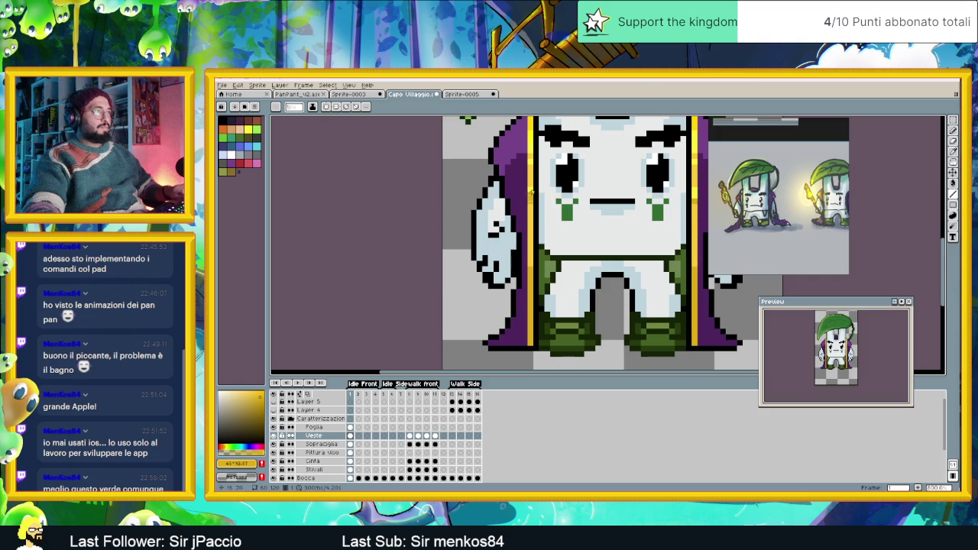
{"action": "scroll", "coordinate": [631, 153], "scroll_direction": "up", "scroll_amount": 2}
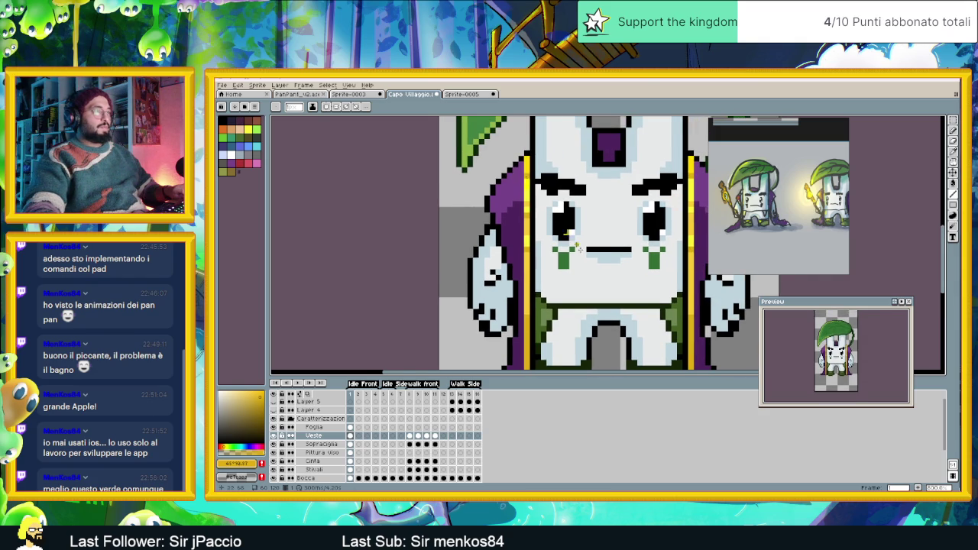
{"action": "scroll", "coordinate": [596, 260], "scroll_direction": "down", "scroll_amount": 1}
{"action": "left_click_drag", "start_coordinate": [651, 268], "coordinate": [577, 282]}
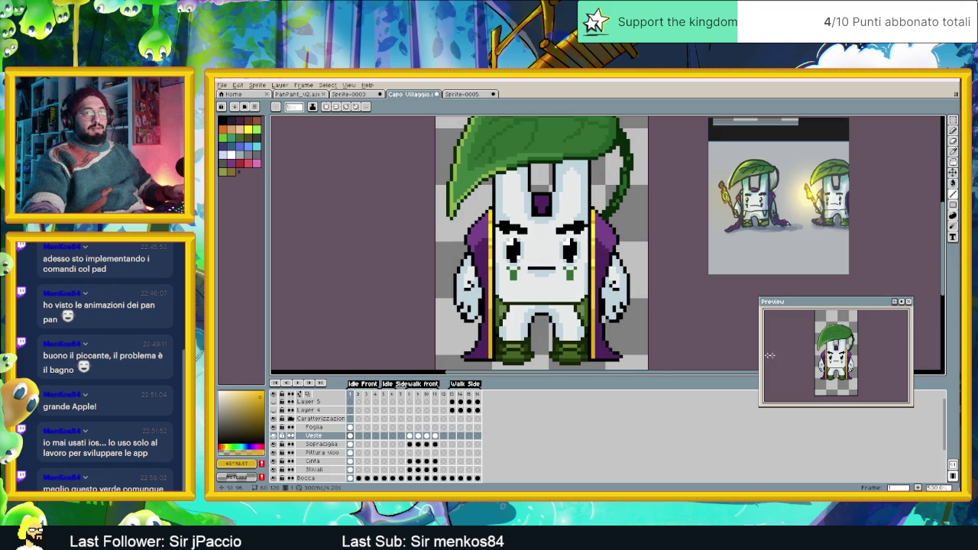
{"action": "scroll", "coordinate": [495, 243], "scroll_direction": "down", "scroll_amount": 1}
{"action": "scroll", "coordinate": [494, 243], "scroll_direction": "down", "scroll_amount": 2}
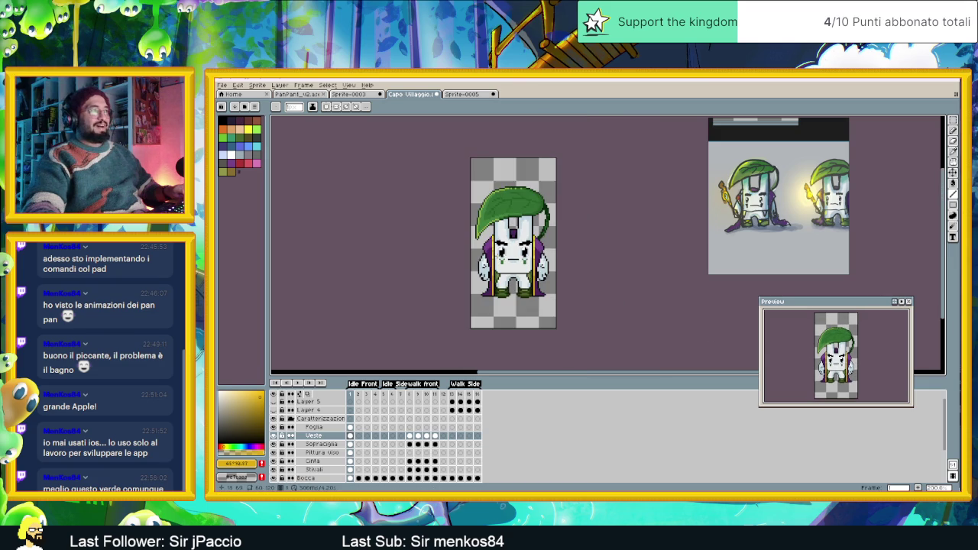
{"action": "scroll", "coordinate": [507, 259], "scroll_direction": "down", "scroll_amount": 1}
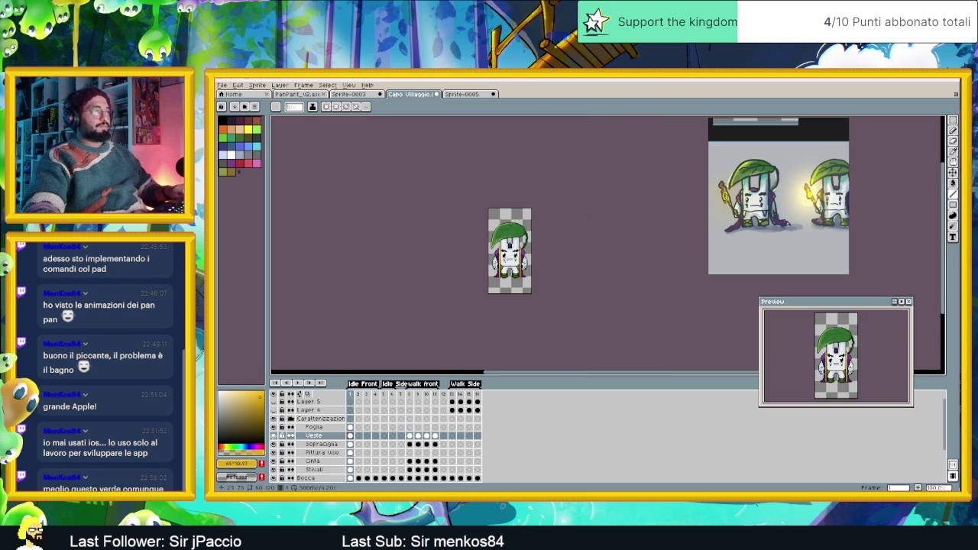
{"action": "scroll", "coordinate": [503, 267], "scroll_direction": "up", "scroll_amount": 1}
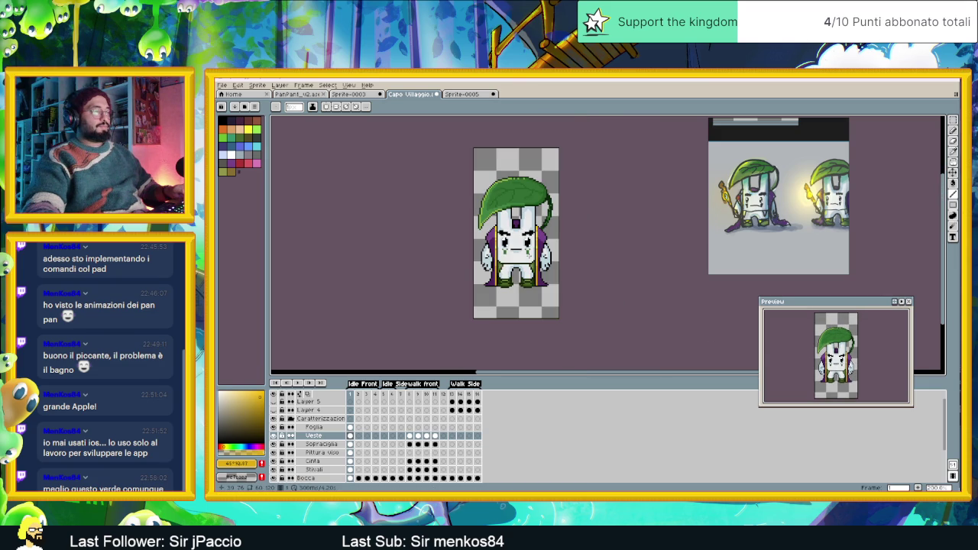
{"action": "scroll", "coordinate": [529, 256], "scroll_direction": "up", "scroll_amount": 1}
{"action": "scroll", "coordinate": [528, 260], "scroll_direction": "up", "scroll_amount": 1}
{"action": "scroll", "coordinate": [527, 267], "scroll_direction": "up", "scroll_amount": 1}
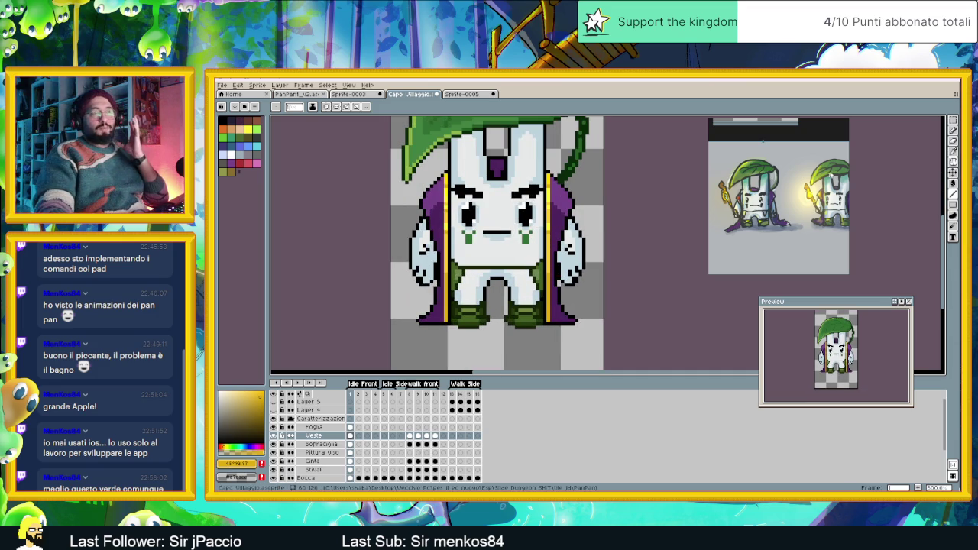
- Marquee-select the cape trim stripe (M) and open the Edit menu for adjustments
{"action": "key", "text": "m"}
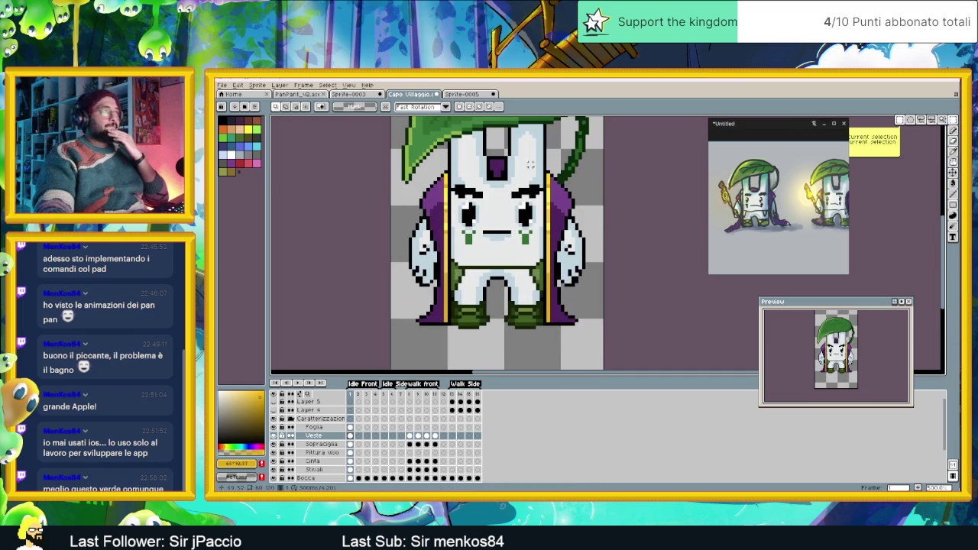
{"action": "left_click_drag", "start_coordinate": [550, 174], "coordinate": [548, 324]}
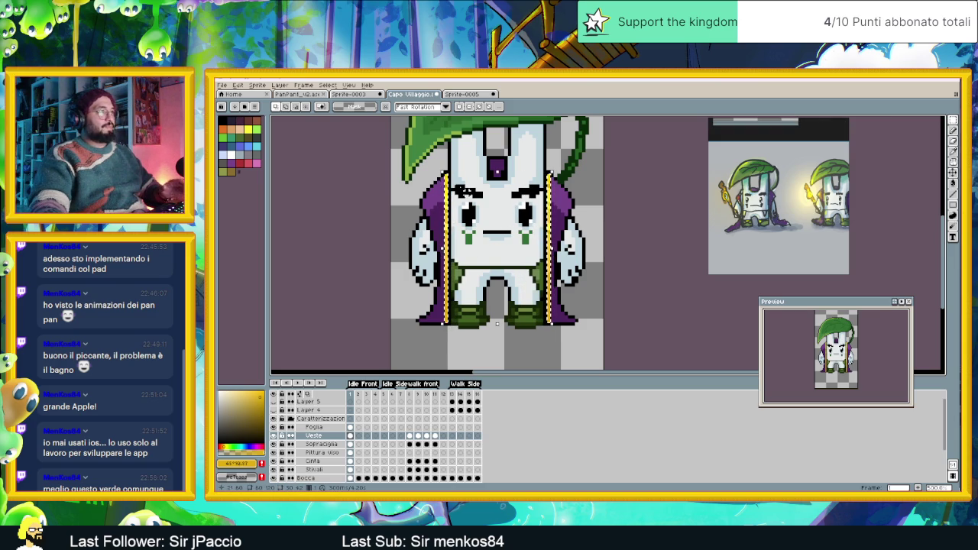
{"action": "left_click", "coordinate": [238, 85]}
{"action": "mouse_move", "coordinate": [291, 265]}
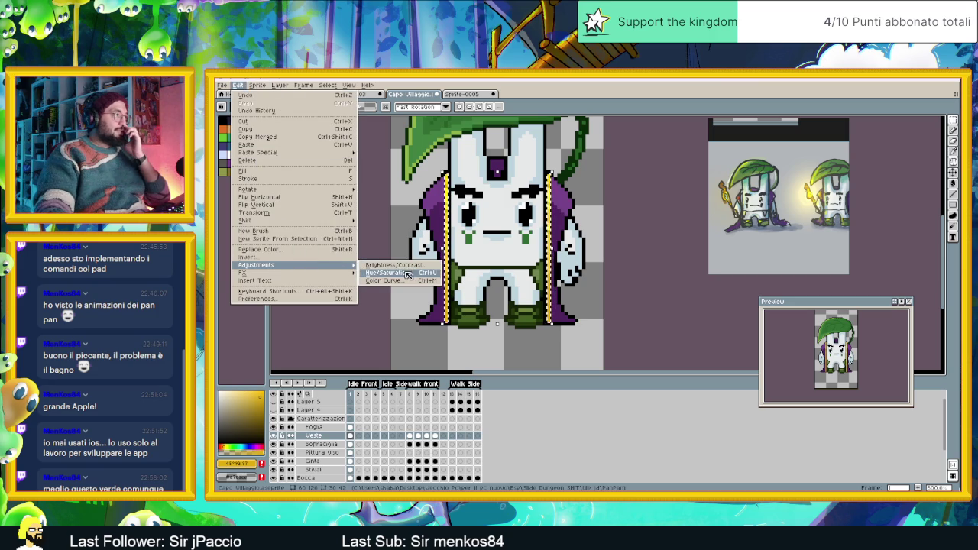
- Apply Hue/Saturation to the selected trim with saturation at -34
{"action": "left_click", "coordinate": [405, 273]}
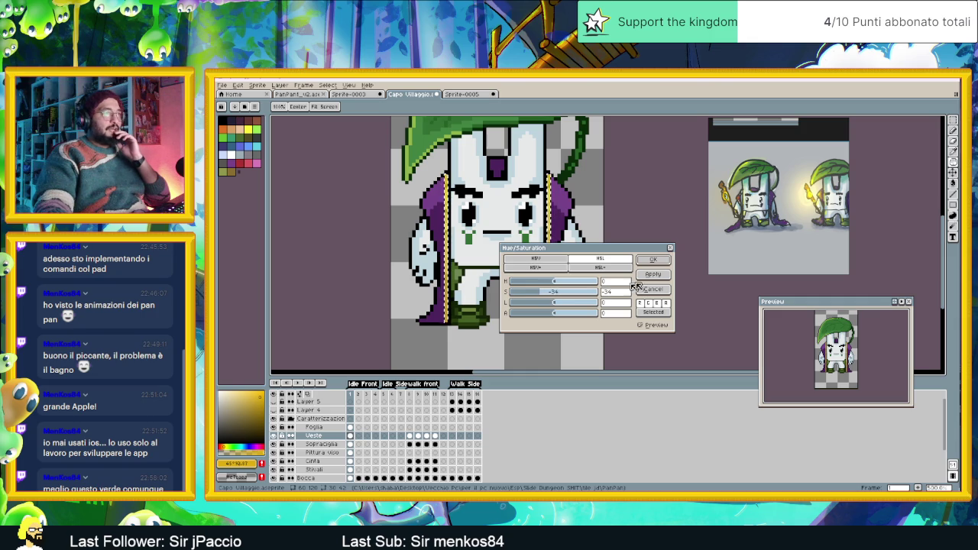
{"action": "left_click", "coordinate": [654, 263]}
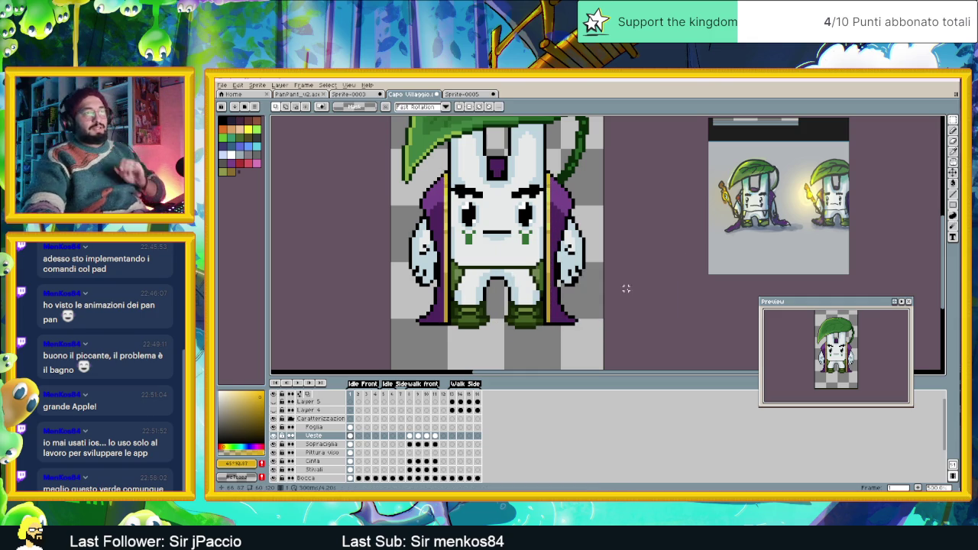
- Undo with Ctrl+Z to recover the rectangular selection around the cape trim
{"action": "scroll", "coordinate": [579, 278], "scroll_direction": "down", "scroll_amount": 1}
{"action": "scroll", "coordinate": [580, 278], "scroll_direction": "down", "scroll_amount": 1}
{"action": "scroll", "coordinate": [579, 278], "scroll_direction": "down", "scroll_amount": 1}
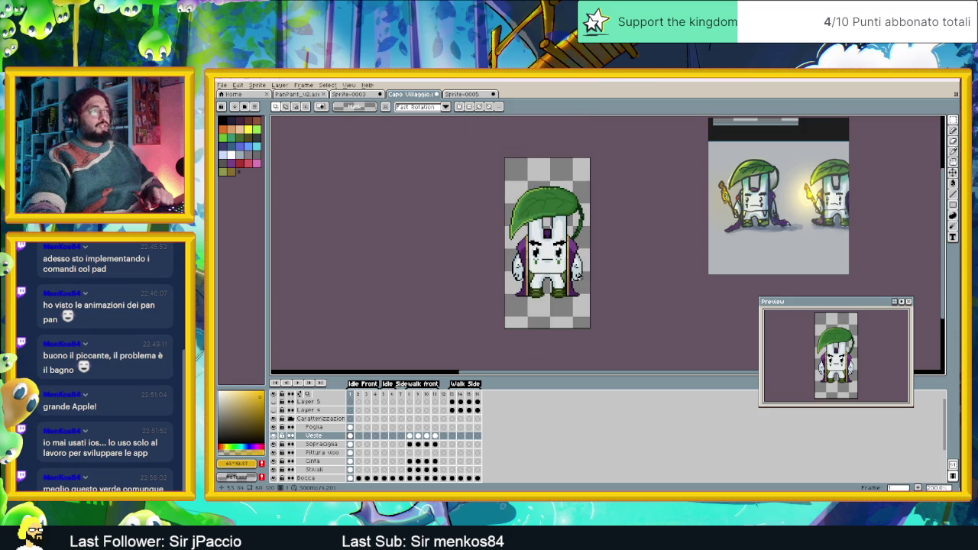
{"action": "scroll", "coordinate": [581, 278], "scroll_direction": "down", "scroll_amount": 1}
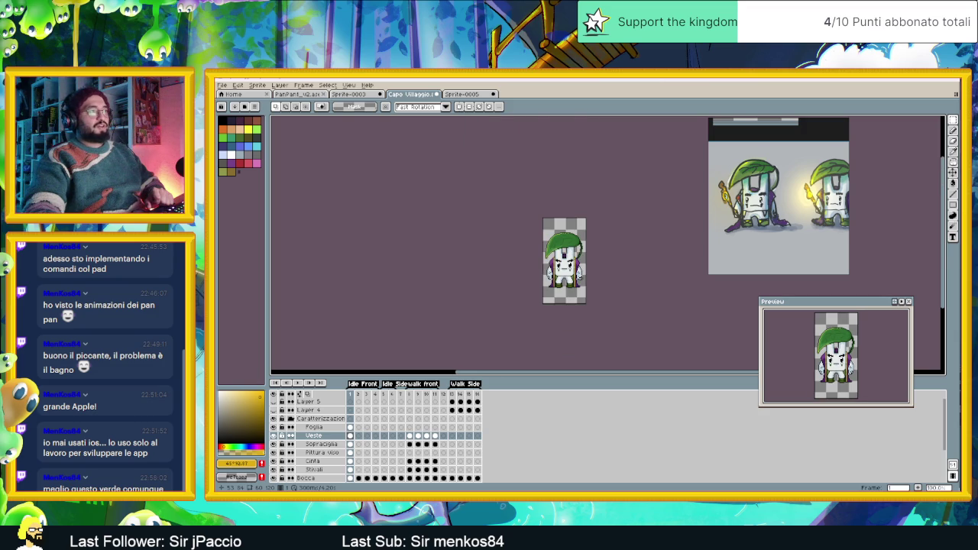
{"action": "scroll", "coordinate": [578, 272], "scroll_direction": "up", "scroll_amount": 1}
{"action": "scroll", "coordinate": [578, 273], "scroll_direction": "up", "scroll_amount": 1}
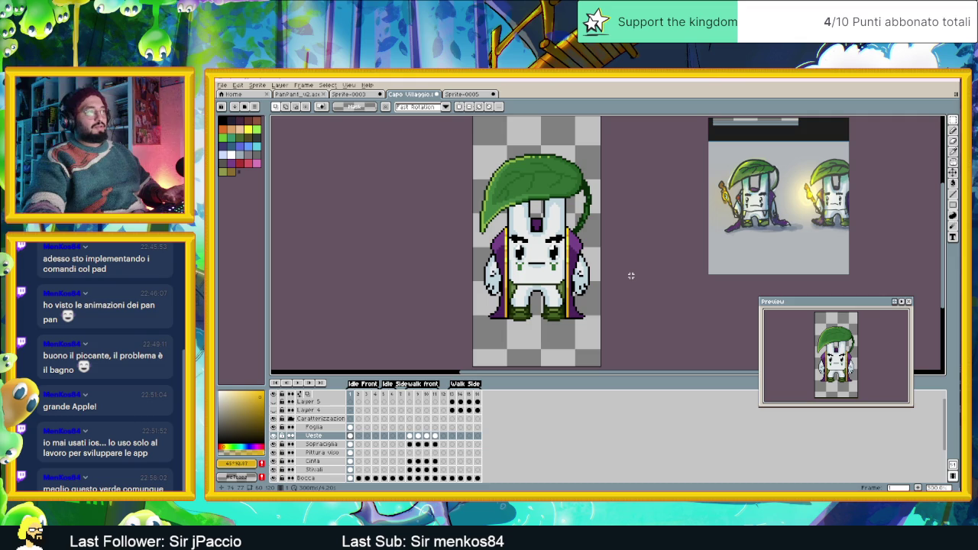
{"action": "scroll", "coordinate": [630, 275], "scroll_direction": "down", "scroll_amount": 1}
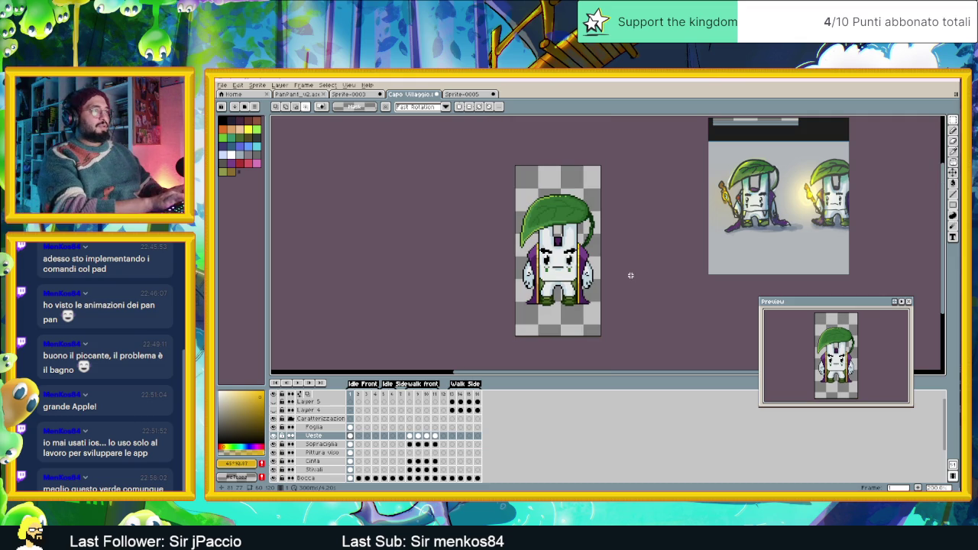
{"action": "key", "text": "ctrl+z"}
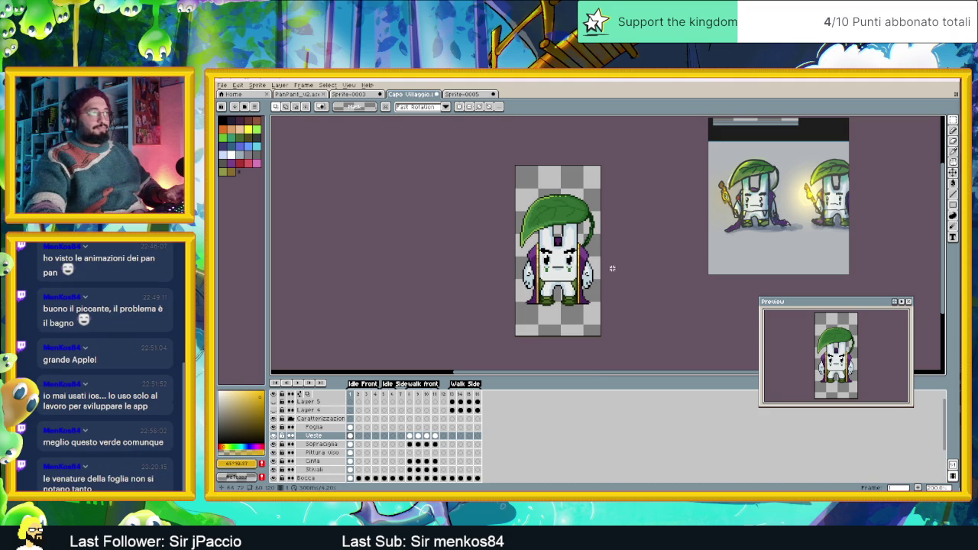
{"action": "scroll", "coordinate": [602, 266], "scroll_direction": "up", "scroll_amount": 1}
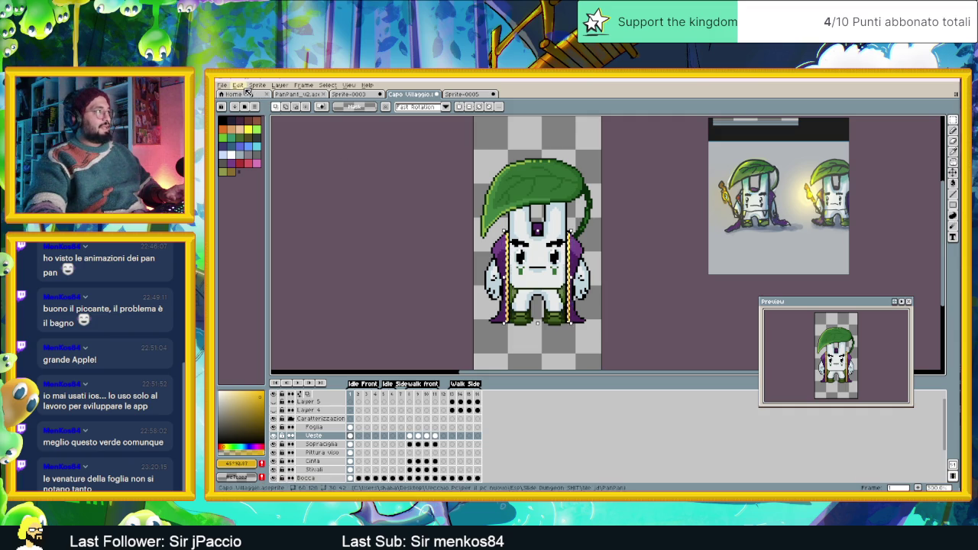
{"action": "scroll", "coordinate": [477, 243], "scroll_direction": "up", "scroll_amount": 1}
{"action": "scroll", "coordinate": [477, 243], "scroll_direction": "up", "scroll_amount": 1}
{"action": "scroll", "coordinate": [477, 243], "scroll_direction": "up", "scroll_amount": 1}
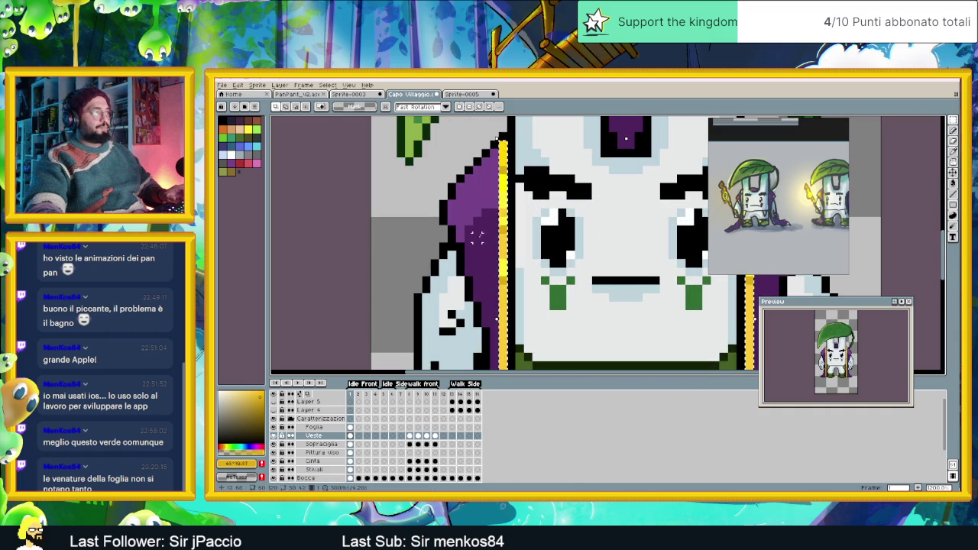
- Reopen Hue/Saturation, preview the trim at saturation -60, and move the dialog aside
{"action": "left_click", "coordinate": [257, 85]}
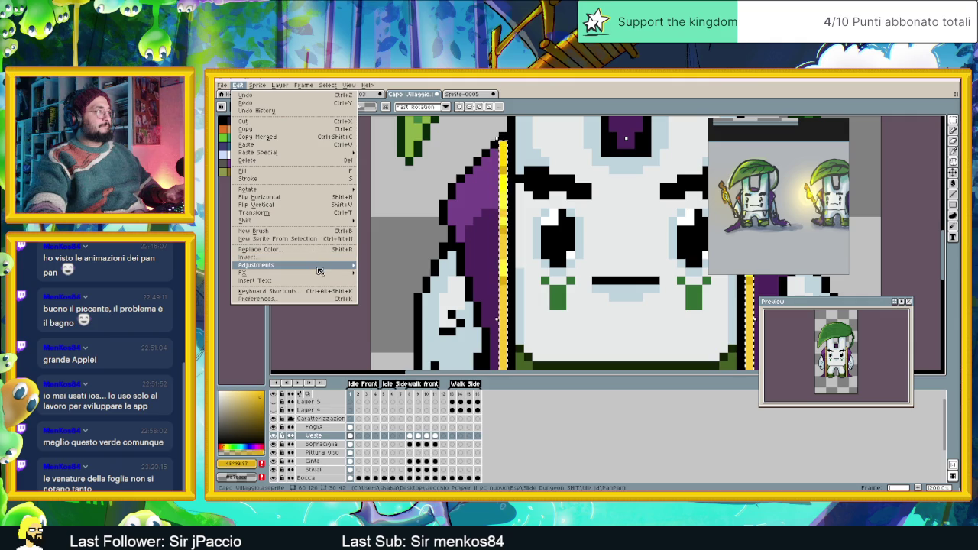
{"action": "mouse_move", "coordinate": [256, 265]}
{"action": "left_click", "coordinate": [382, 273]}
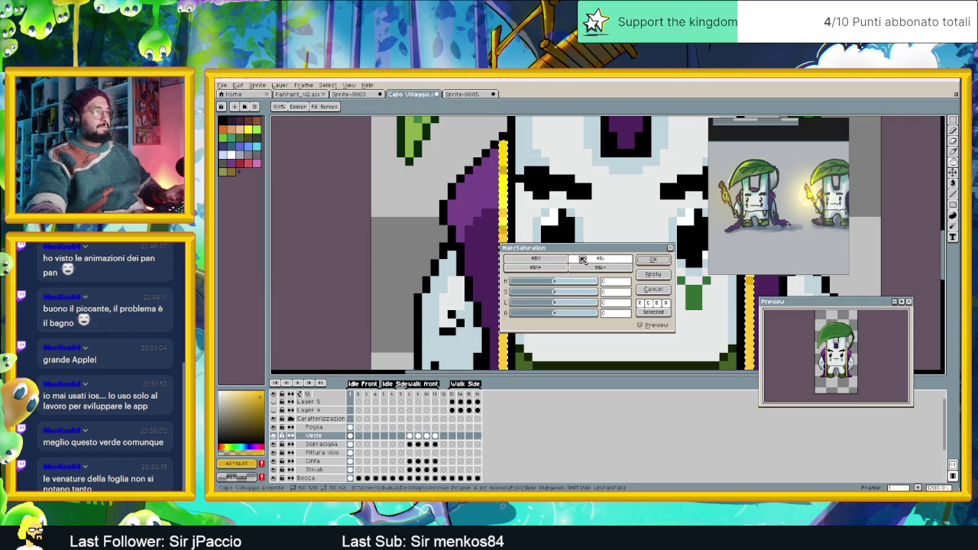
{"action": "left_click_drag", "start_coordinate": [594, 250], "coordinate": [661, 226]}
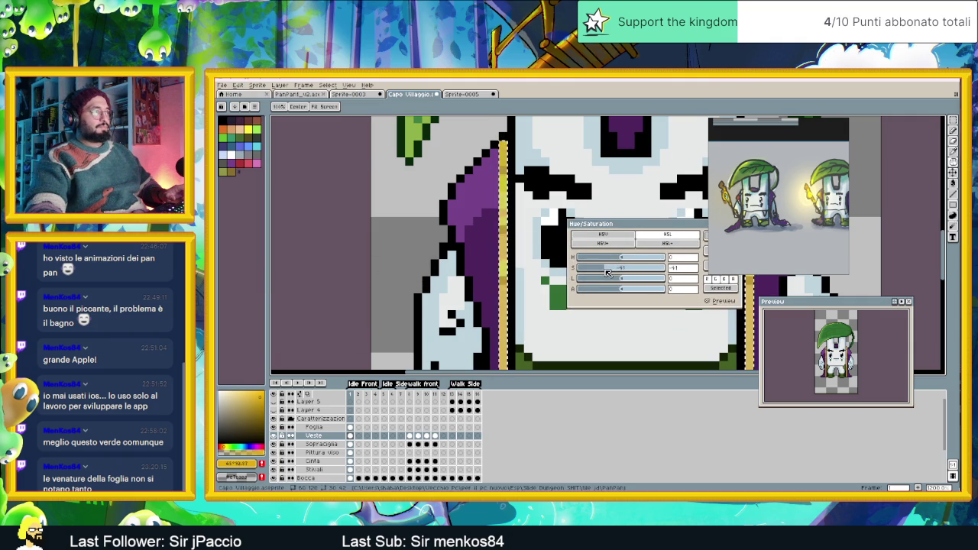
{"action": "left_click_drag", "start_coordinate": [601, 270], "coordinate": [604, 272]}
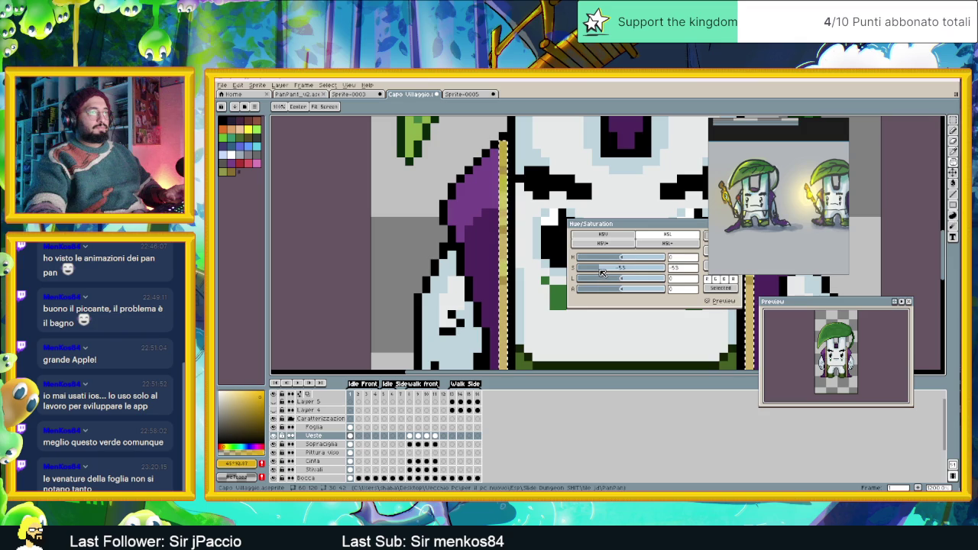
{"action": "left_click_drag", "start_coordinate": [594, 275], "coordinate": [597, 274]}
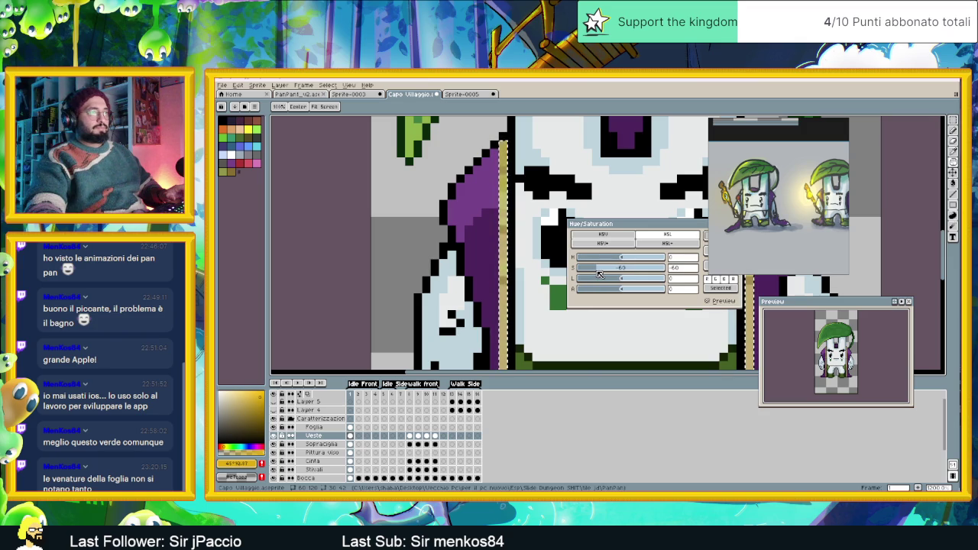
{"action": "left_click_drag", "start_coordinate": [600, 223], "coordinate": [307, 220]}
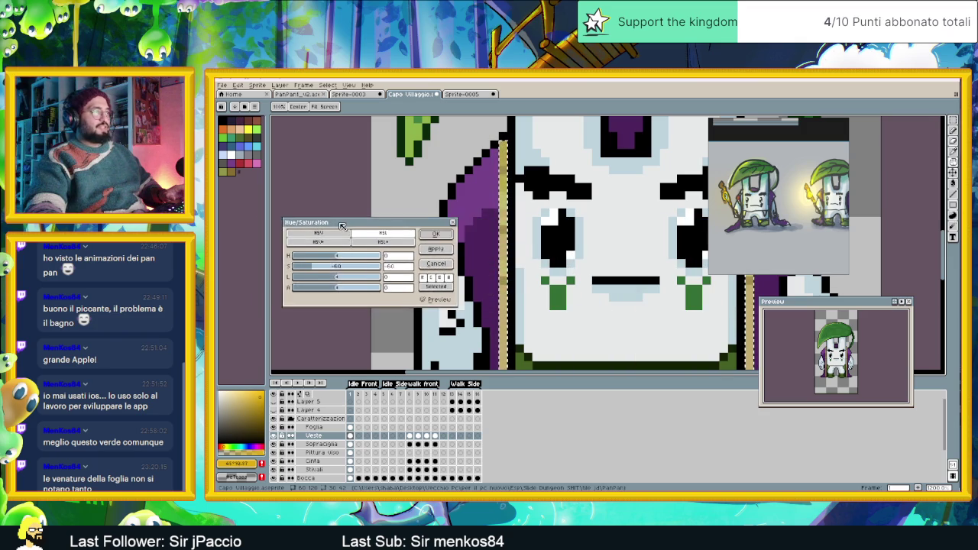
{"action": "scroll", "coordinate": [552, 258], "scroll_direction": "down", "scroll_amount": 3}
{"action": "scroll", "coordinate": [551, 258], "scroll_direction": "down", "scroll_amount": 2}
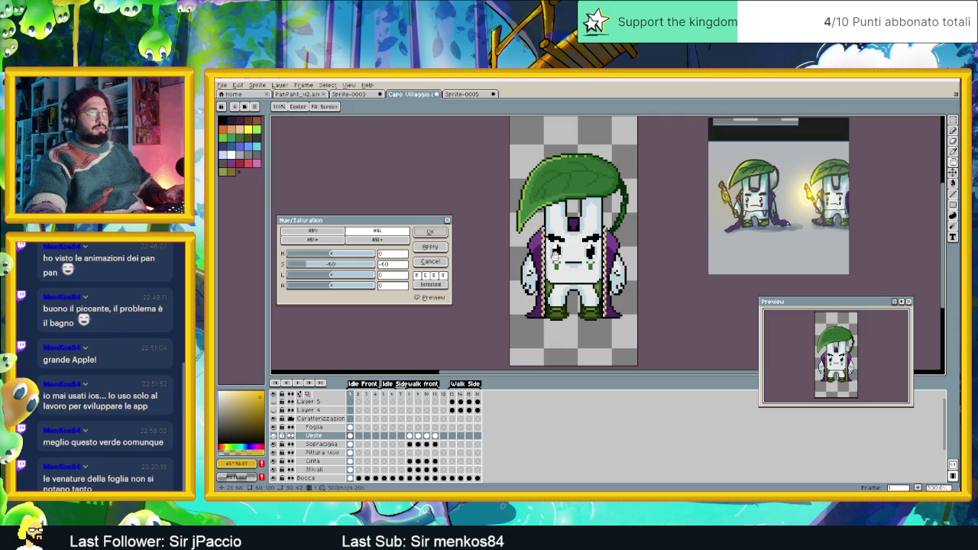
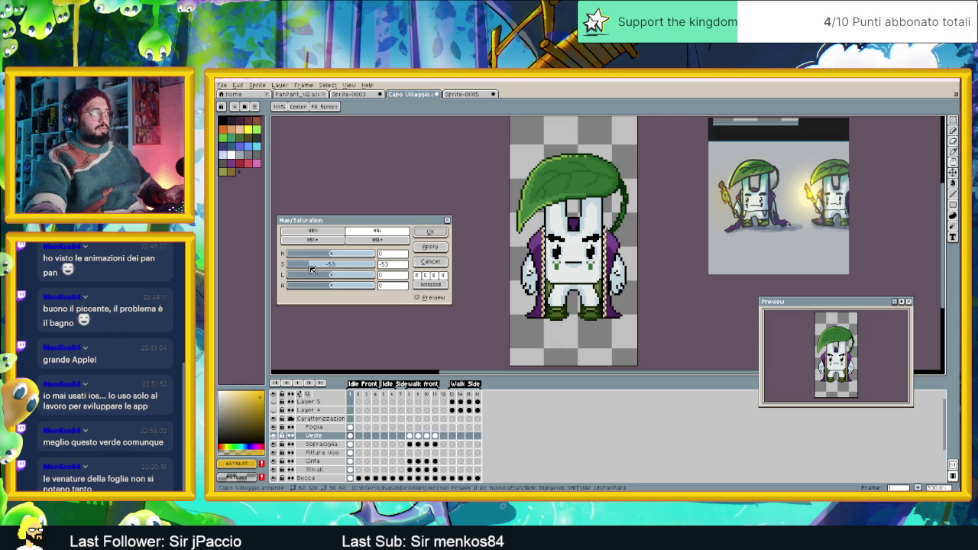
- Enter -50 as the Hue/Saturation saturation value for the Veste layer and confirm it
{"action": "double_click", "coordinate": [393, 266]}
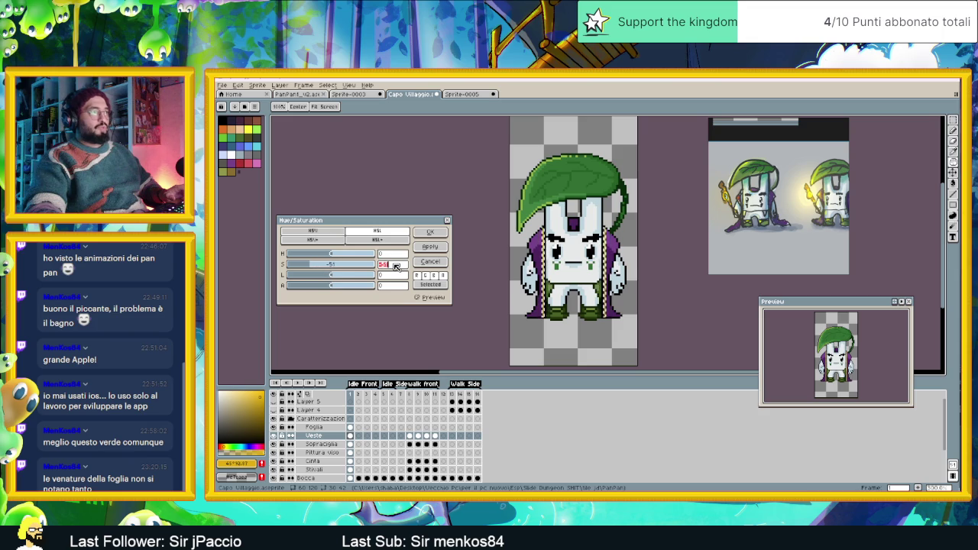
{"action": "type", "text": "-50"}
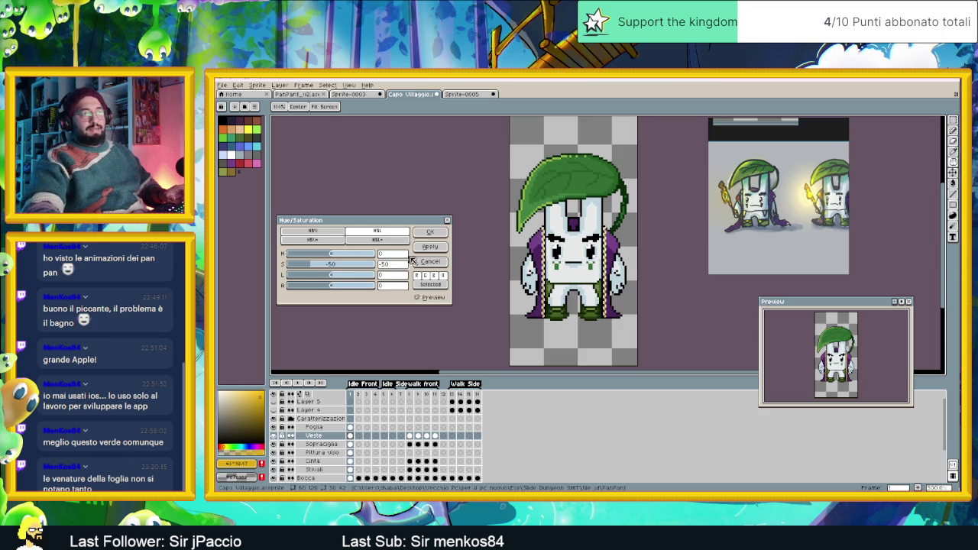
{"action": "left_click", "coordinate": [430, 231]}
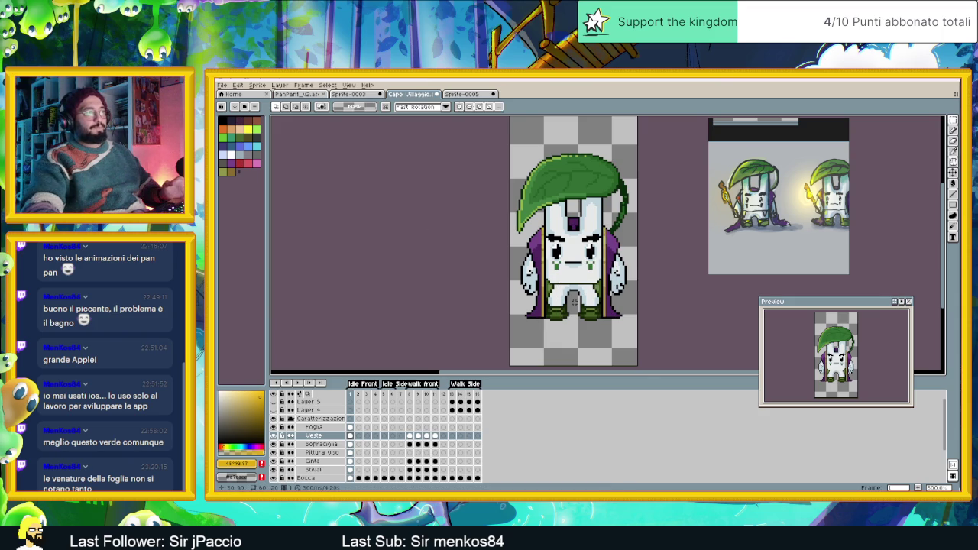
{"action": "scroll", "coordinate": [589, 299], "scroll_direction": "up", "scroll_amount": 1}
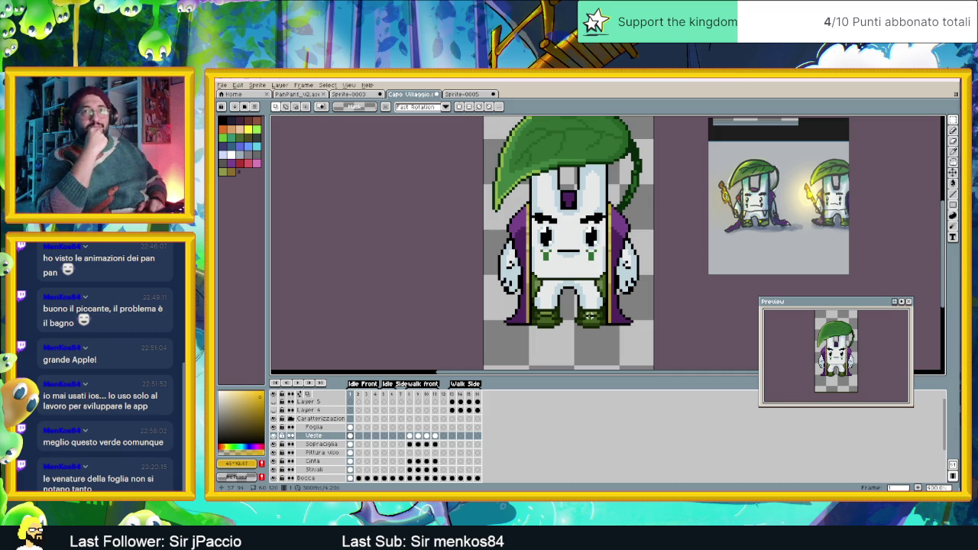
{"action": "scroll", "coordinate": [602, 223], "scroll_direction": "down", "scroll_amount": 1}
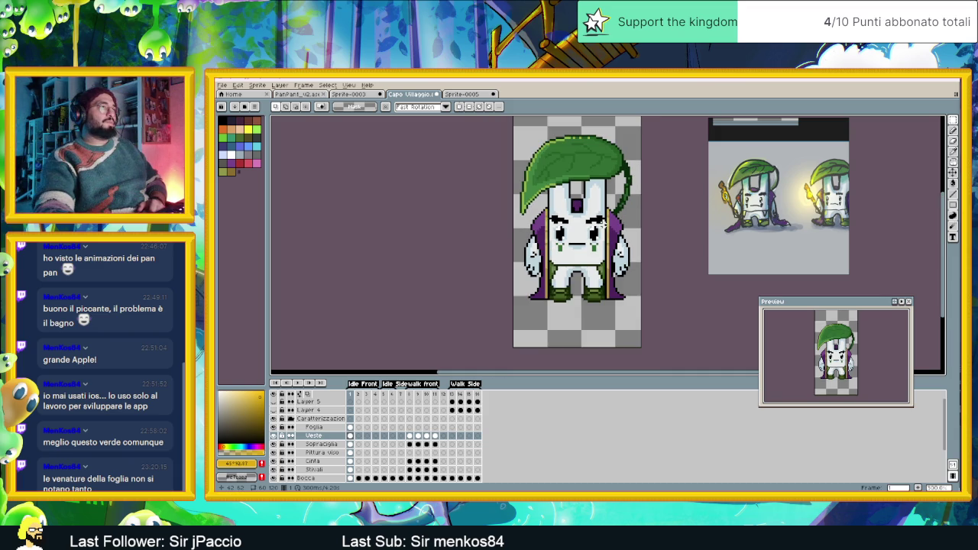
{"action": "scroll", "coordinate": [593, 232], "scroll_direction": "up", "scroll_amount": 1}
{"action": "scroll", "coordinate": [593, 233], "scroll_direction": "up", "scroll_amount": 1}
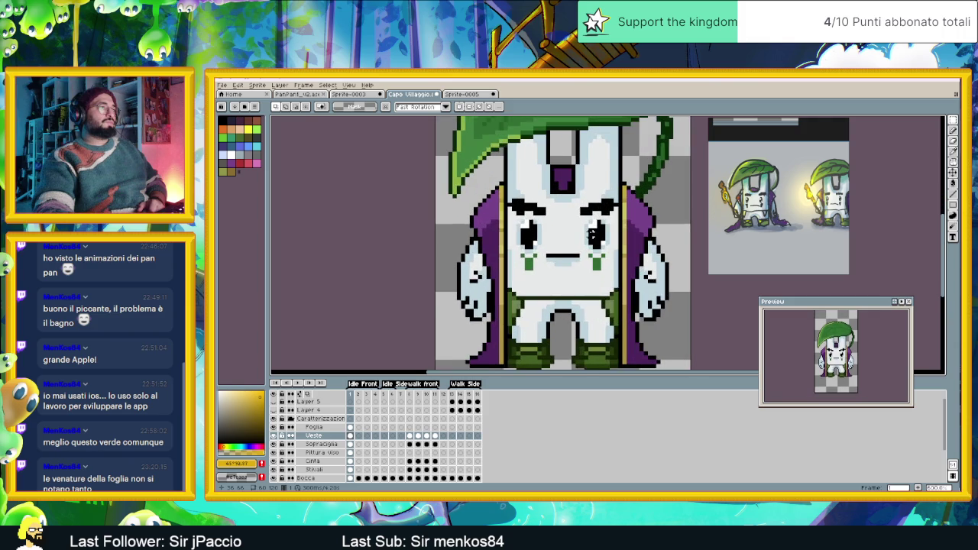
{"action": "scroll", "coordinate": [552, 196], "scroll_direction": "up", "scroll_amount": 1}
{"action": "scroll", "coordinate": [566, 210], "scroll_direction": "up", "scroll_amount": 1}
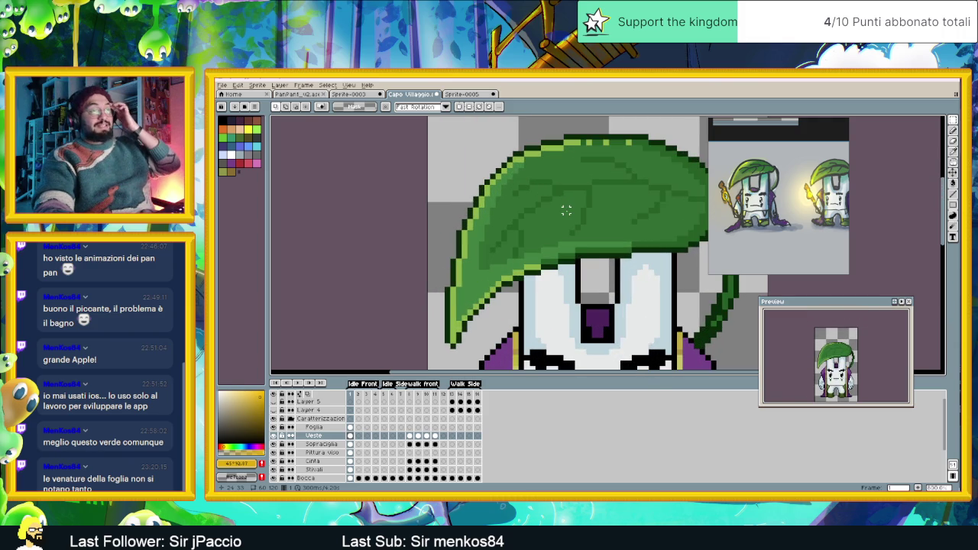
{"action": "scroll", "coordinate": [581, 211], "scroll_direction": "down", "scroll_amount": 1}
{"action": "scroll", "coordinate": [639, 218], "scroll_direction": "up", "scroll_amount": 1}
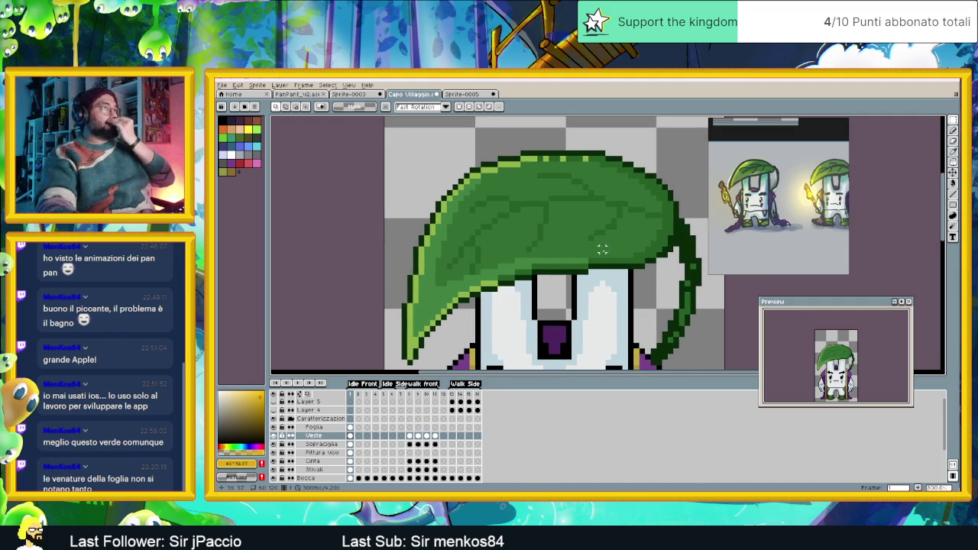
{"action": "left_click", "coordinate": [619, 202], "text": "alt"}
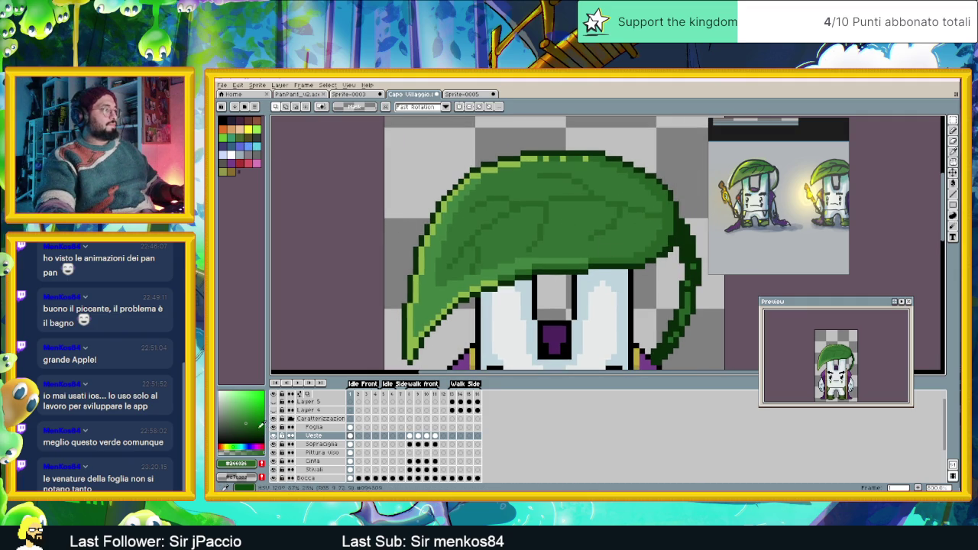
- Fine-tune the green drawing colour, pick the Pencil and select the Foglia layer
{"action": "left_click", "coordinate": [246, 426]}
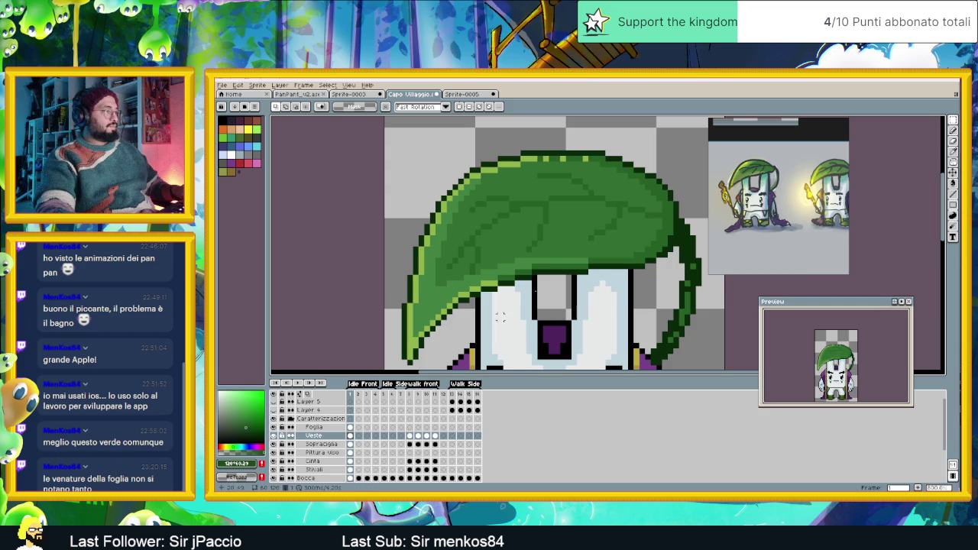
{"action": "scroll", "coordinate": [561, 208], "scroll_direction": "up", "scroll_amount": 1}
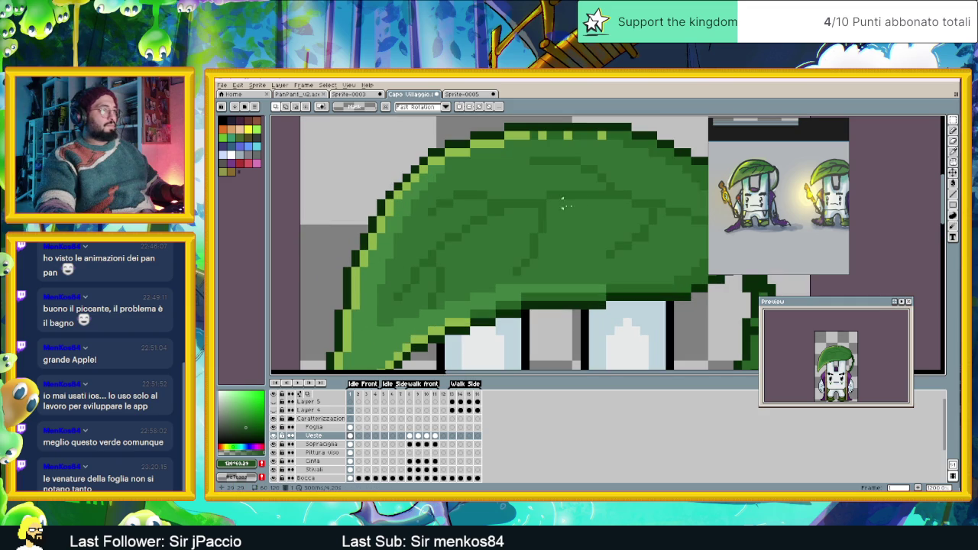
{"action": "left_click", "coordinate": [953, 131]}
{"action": "left_click", "coordinate": [410, 320], "text": "ctrl"}
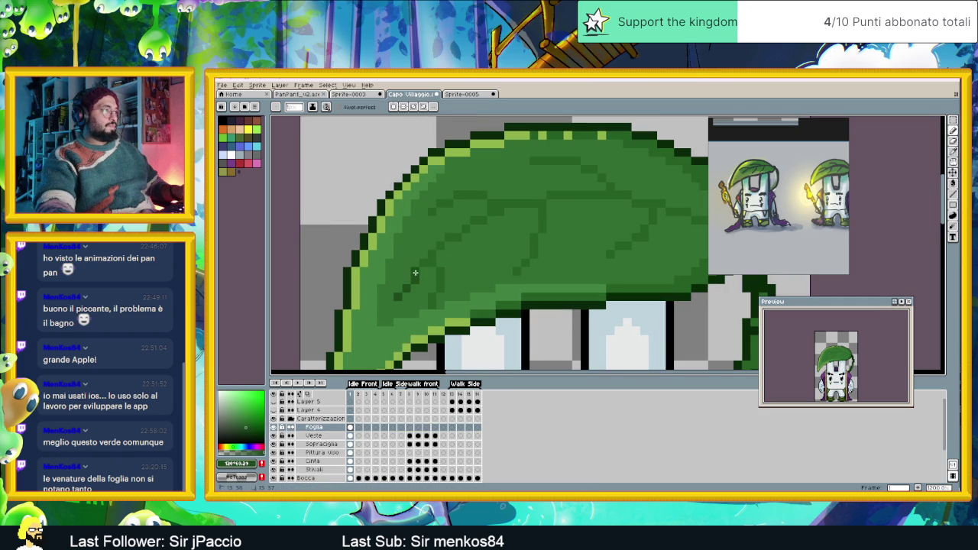
- Extend the leaf's dark vein pixel by pixel to the right, undoing the stray final stroke
{"action": "left_click", "coordinate": [450, 238]}
{"action": "left_click", "coordinate": [480, 220]}
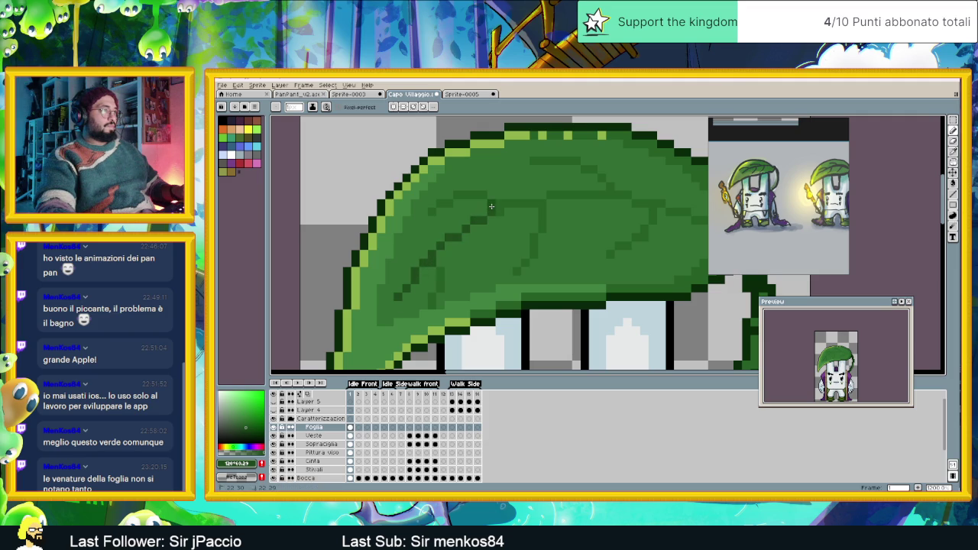
{"action": "left_click", "coordinate": [507, 203]}
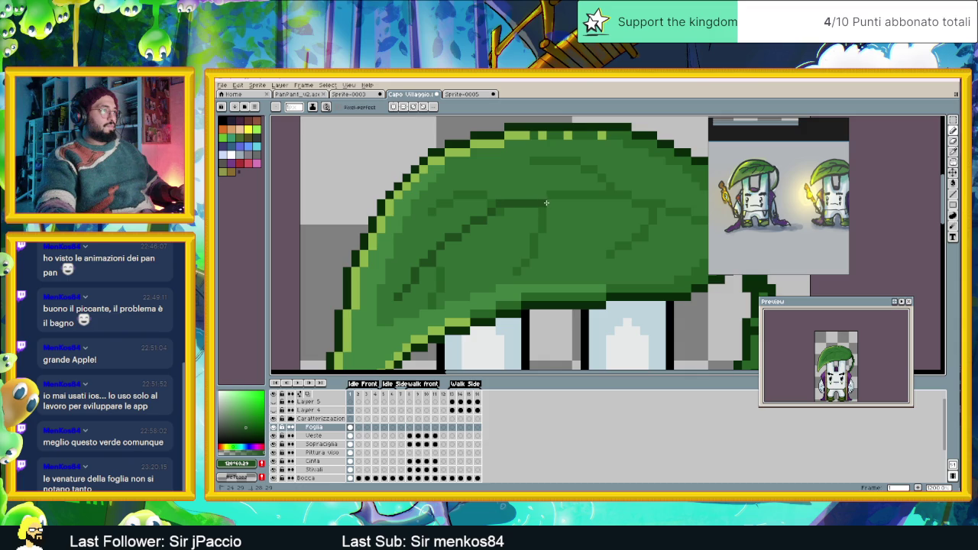
{"action": "mouse_move", "coordinate": [563, 212]}
{"action": "left_mouse_down"}
{"action": "mouse_move", "coordinate": [500, 219]}
{"action": "mouse_move", "coordinate": [579, 222]}
{"action": "left_mouse_up"}
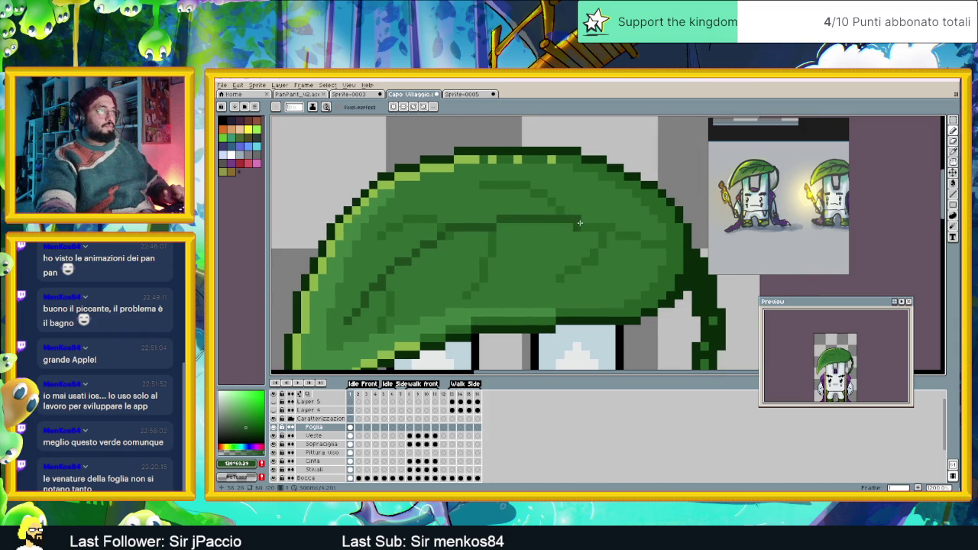
{"action": "left_click_drag", "start_coordinate": [616, 235], "coordinate": [669, 245]}
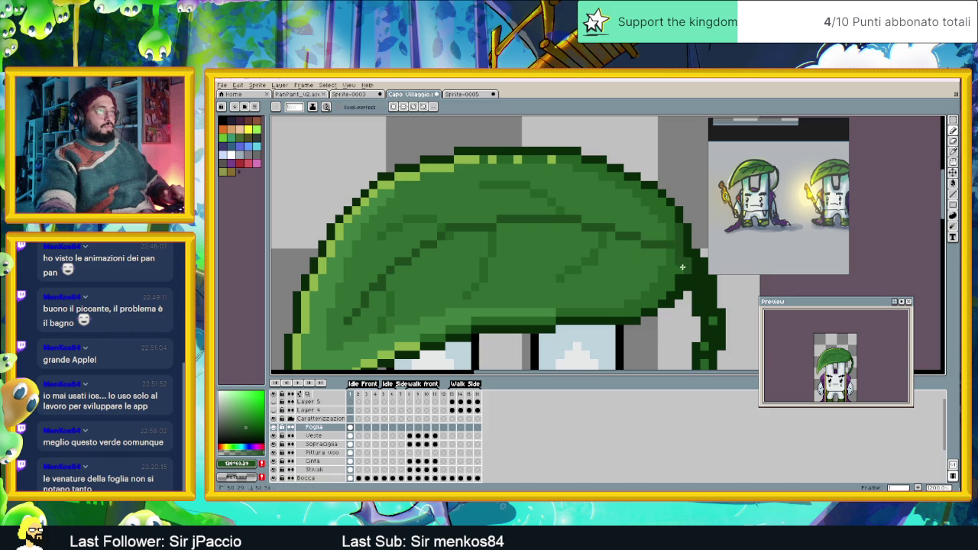
{"action": "key", "text": "ctrl+z"}
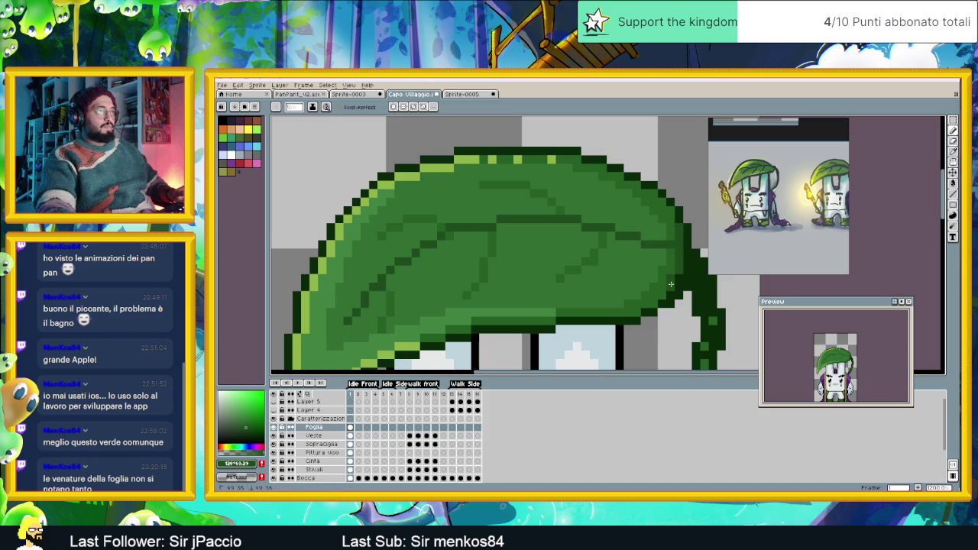
{"action": "scroll", "coordinate": [625, 286], "scroll_direction": "down", "scroll_amount": 2}
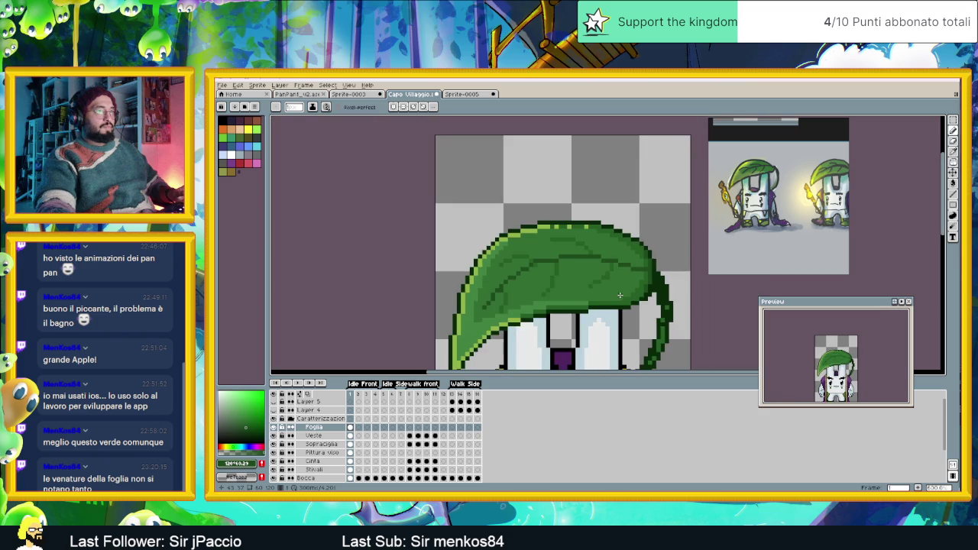
- Recolour two pixels on the leaf's inner vein
{"action": "scroll", "coordinate": [558, 269], "scroll_direction": "up", "scroll_amount": 2}
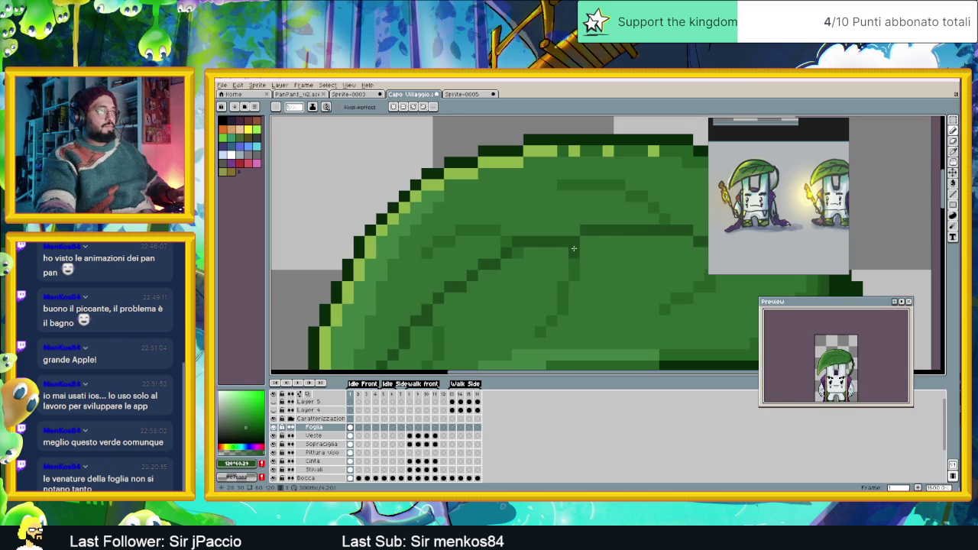
{"action": "left_click", "coordinate": [506, 241]}
{"action": "left_click", "coordinate": [495, 230]}
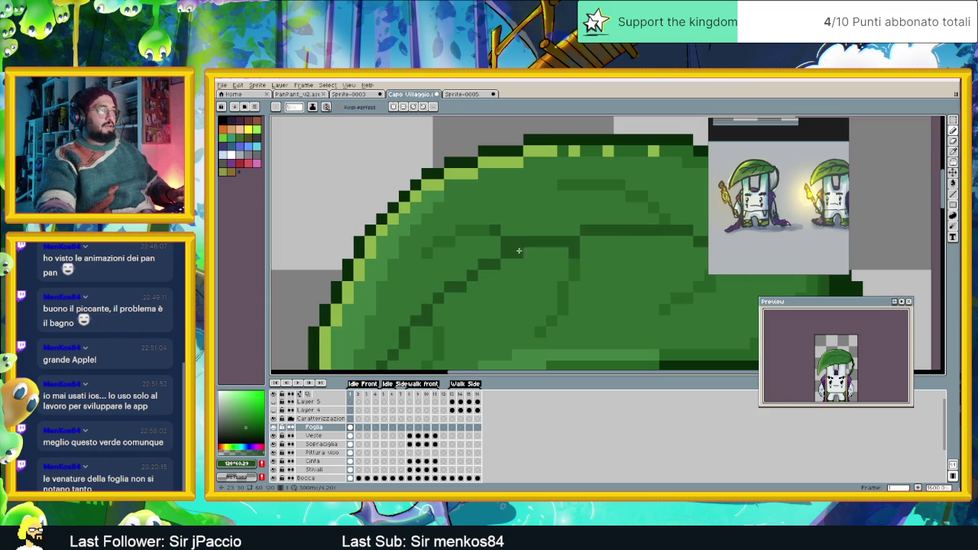
{"action": "scroll", "coordinate": [529, 254], "scroll_direction": "down", "scroll_amount": 2}
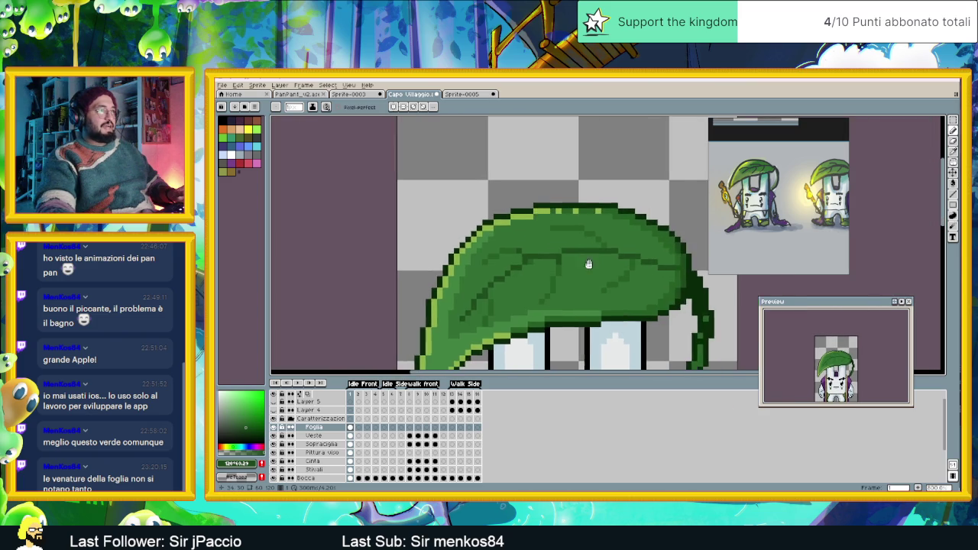
{"action": "scroll", "coordinate": [589, 262], "scroll_direction": "up", "scroll_amount": 2}
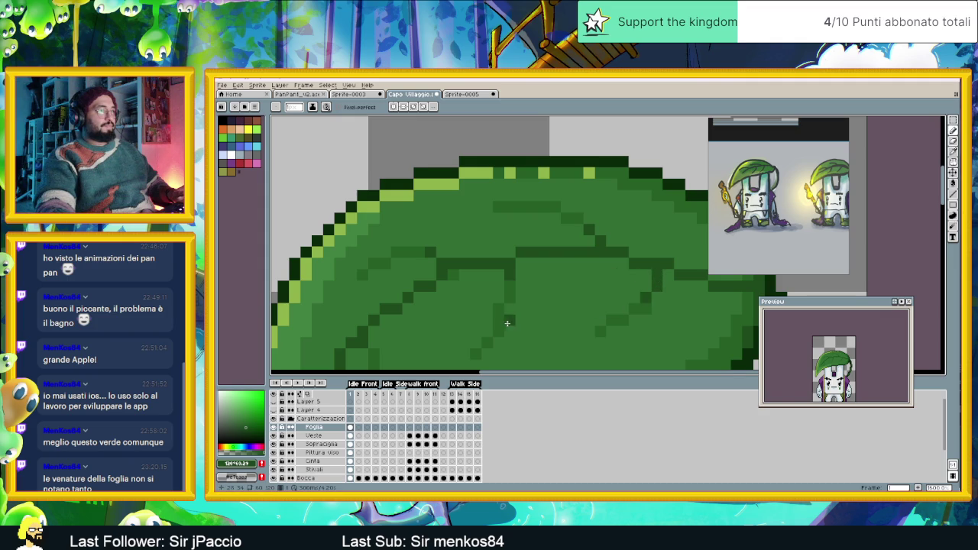
{"action": "scroll", "coordinate": [646, 295], "scroll_direction": "down", "scroll_amount": 1}
{"action": "scroll", "coordinate": [571, 247], "scroll_direction": "up", "scroll_amount": 1}
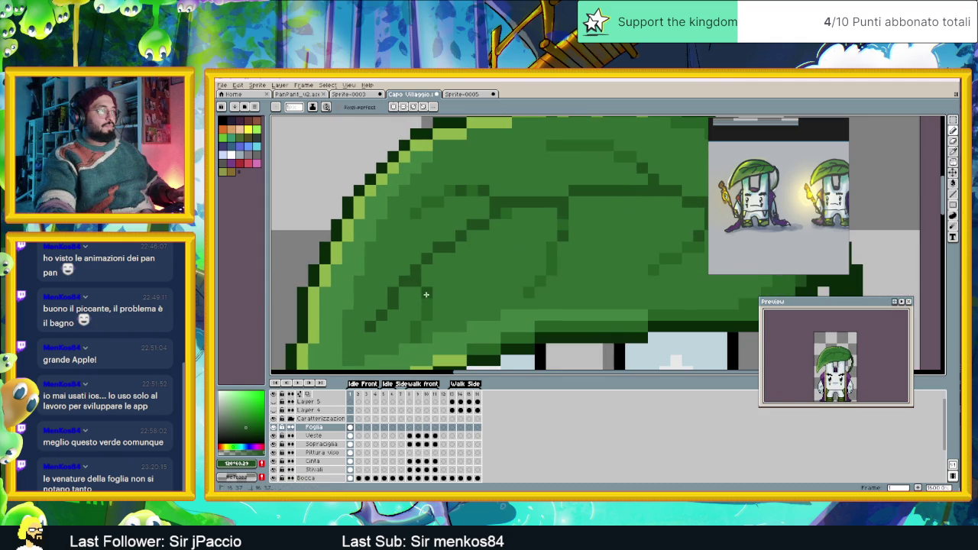
{"action": "scroll", "coordinate": [611, 224], "scroll_direction": "down", "scroll_amount": 1}
{"action": "scroll", "coordinate": [588, 204], "scroll_direction": "up", "scroll_amount": 1}
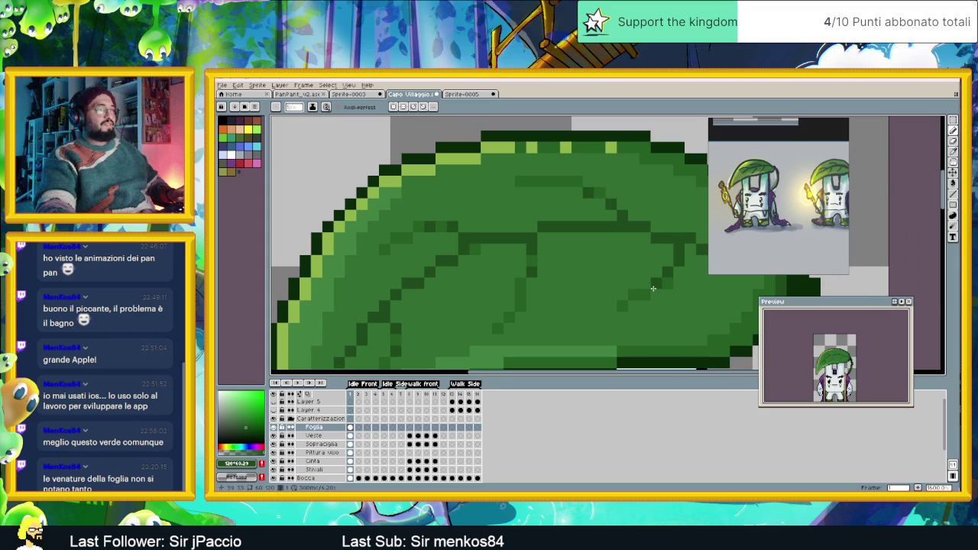
{"action": "scroll", "coordinate": [474, 290], "scroll_direction": "down", "scroll_amount": 1}
{"action": "scroll", "coordinate": [507, 279], "scroll_direction": "down", "scroll_amount": 1}
{"action": "scroll", "coordinate": [508, 279], "scroll_direction": "down", "scroll_amount": 1}
{"action": "scroll", "coordinate": [509, 285], "scroll_direction": "down", "scroll_amount": 1}
{"action": "scroll", "coordinate": [439, 273], "scroll_direction": "up", "scroll_amount": 1}
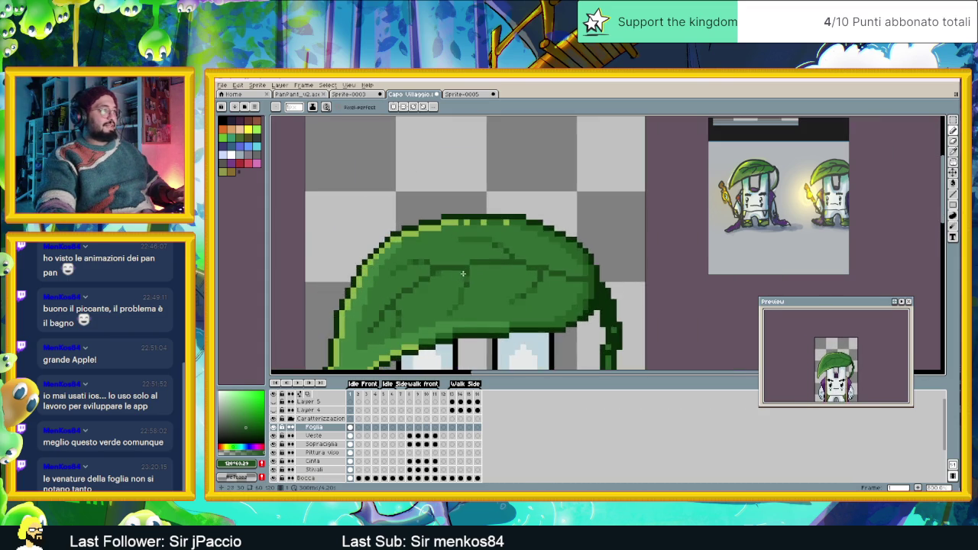
{"action": "scroll", "coordinate": [434, 275], "scroll_direction": "up", "scroll_amount": 1}
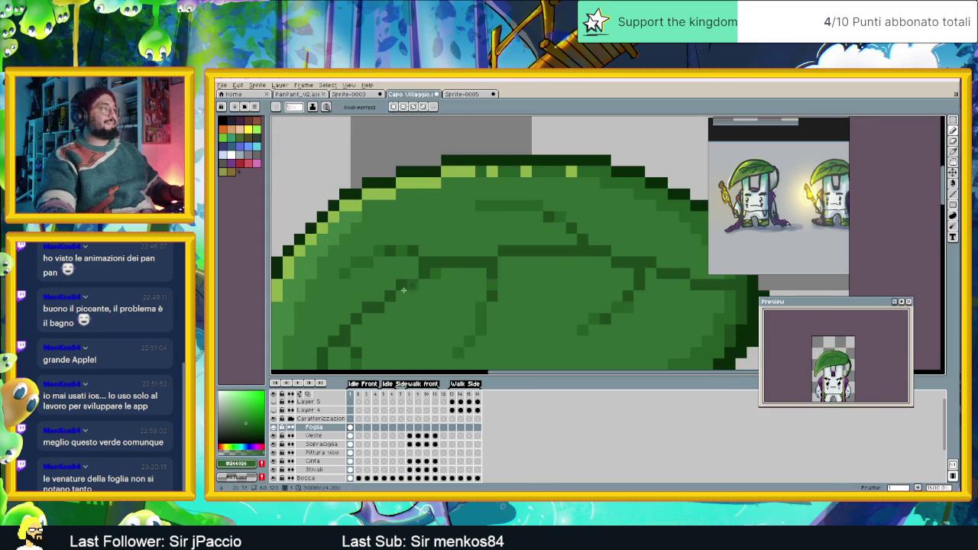
- Repaint a stretch of dark vein pixels on the leaf in the lighter leaf green
{"action": "left_click_drag", "start_coordinate": [411, 280], "coordinate": [482, 259]}
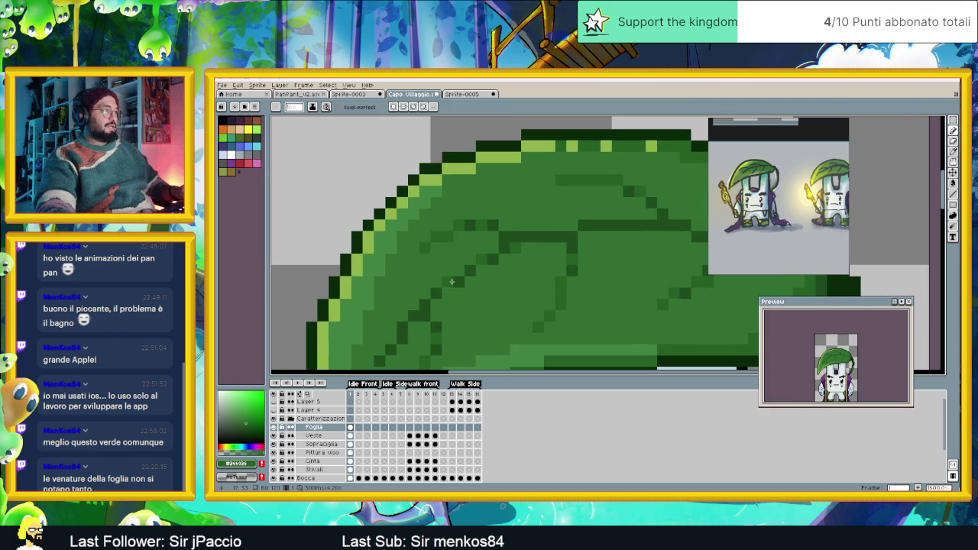
{"action": "left_click_drag", "start_coordinate": [455, 281], "coordinate": [548, 242]}
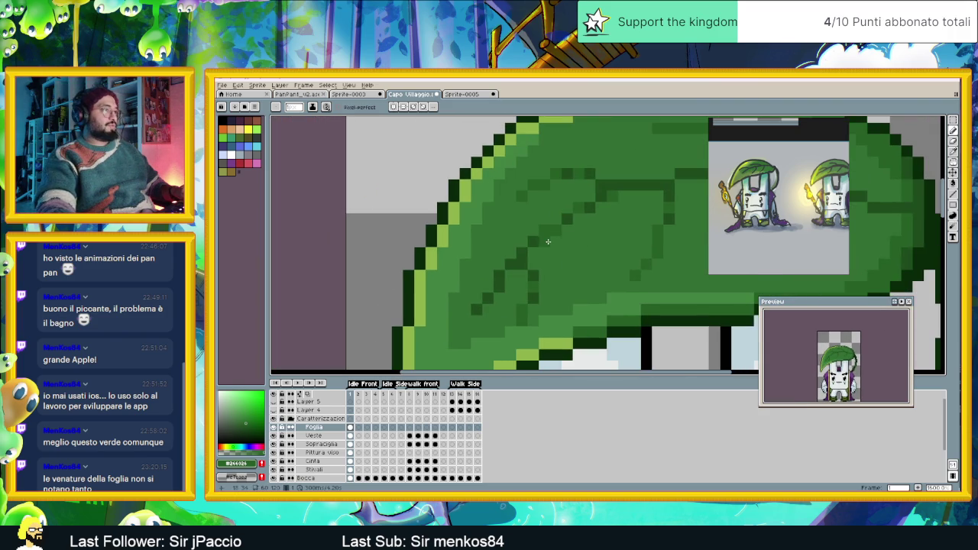
{"action": "left_click", "coordinate": [523, 251]}
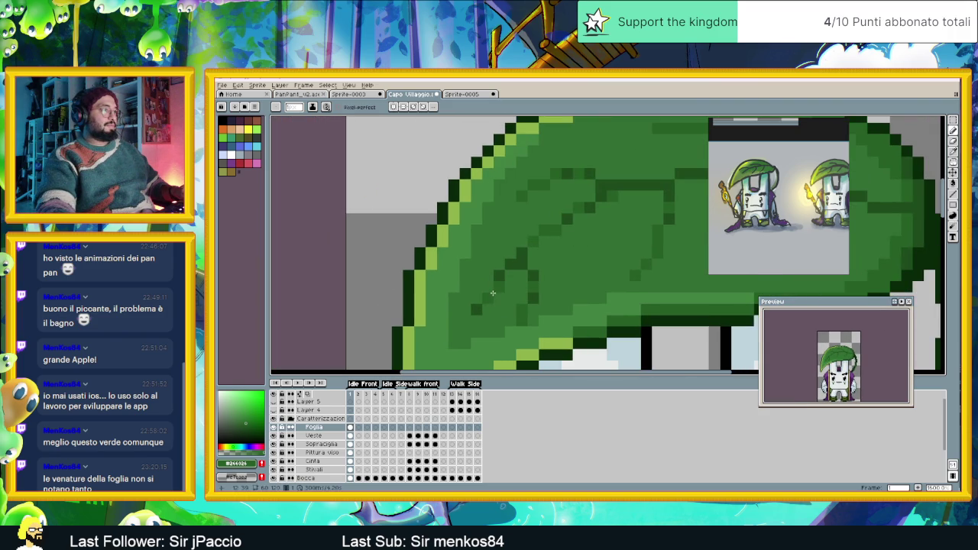
{"action": "mouse_move", "coordinate": [575, 310]}
{"action": "left_mouse_down"}
{"action": "mouse_move", "coordinate": [459, 312]}
{"action": "mouse_move", "coordinate": [387, 273]}
{"action": "left_mouse_up"}
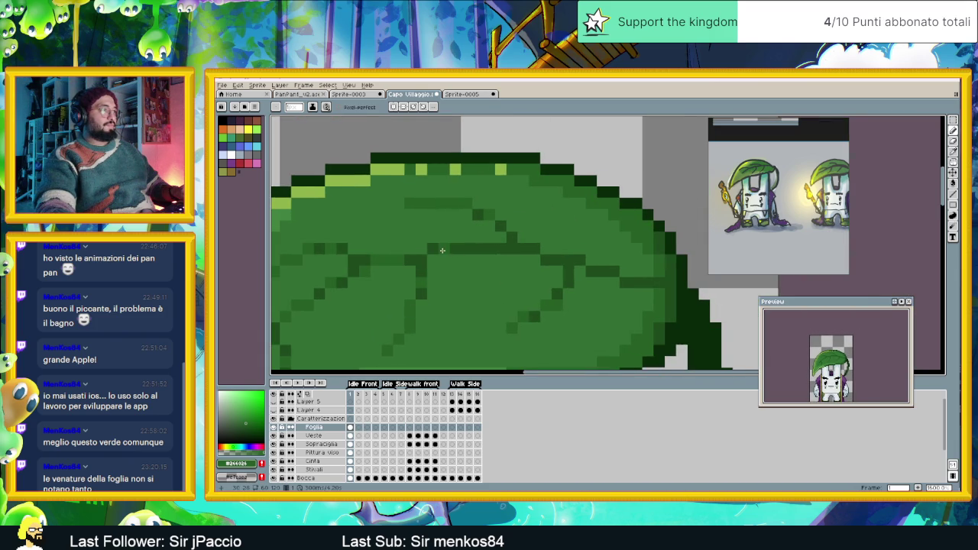
{"action": "key", "text": "ctrl+z"}
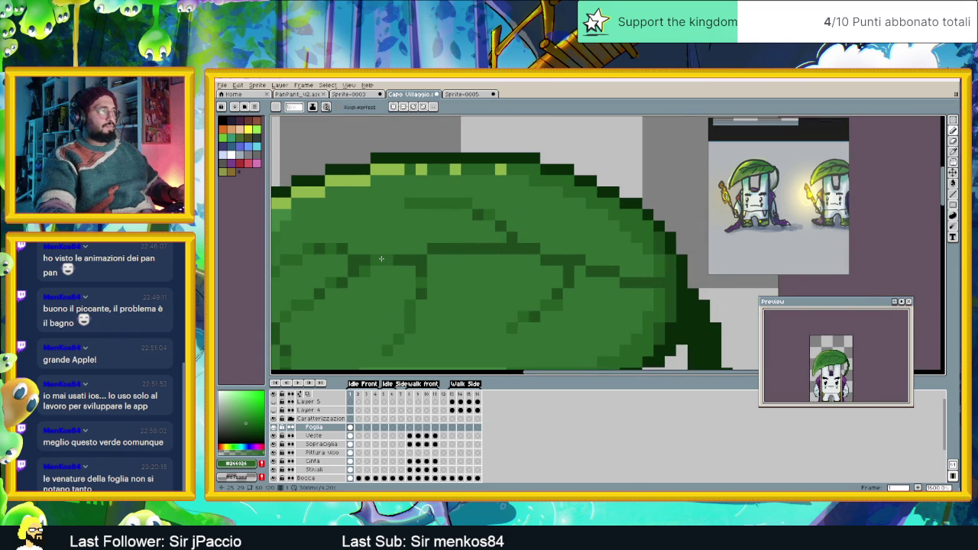
{"action": "left_click_drag", "start_coordinate": [442, 248], "coordinate": [470, 244]}
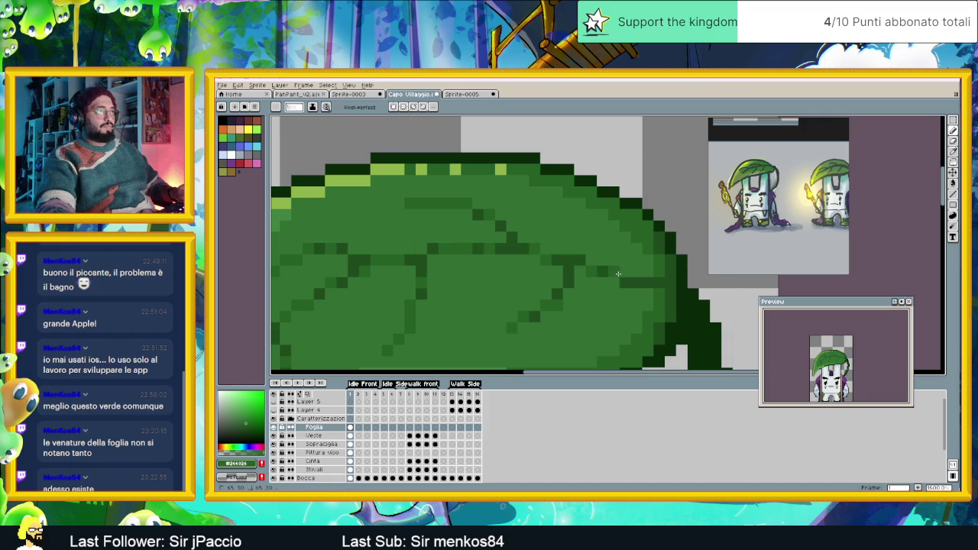
{"action": "scroll", "coordinate": [614, 304], "scroll_direction": "down", "scroll_amount": 3}
{"action": "scroll", "coordinate": [583, 322], "scroll_direction": "down", "scroll_amount": 2}
{"action": "scroll", "coordinate": [583, 322], "scroll_direction": "down", "scroll_amount": 1}
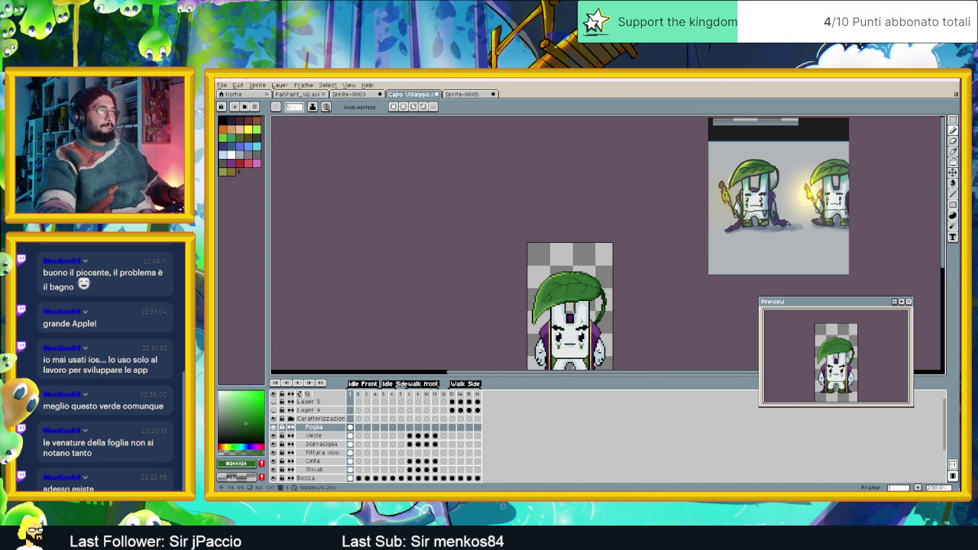
{"action": "key", "text": "minus"}
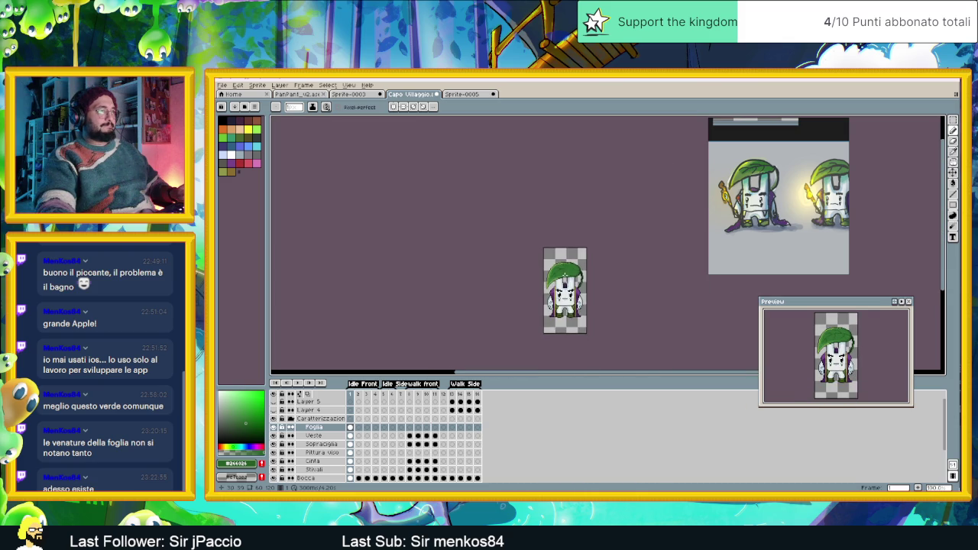
{"action": "key", "text": "plus"}
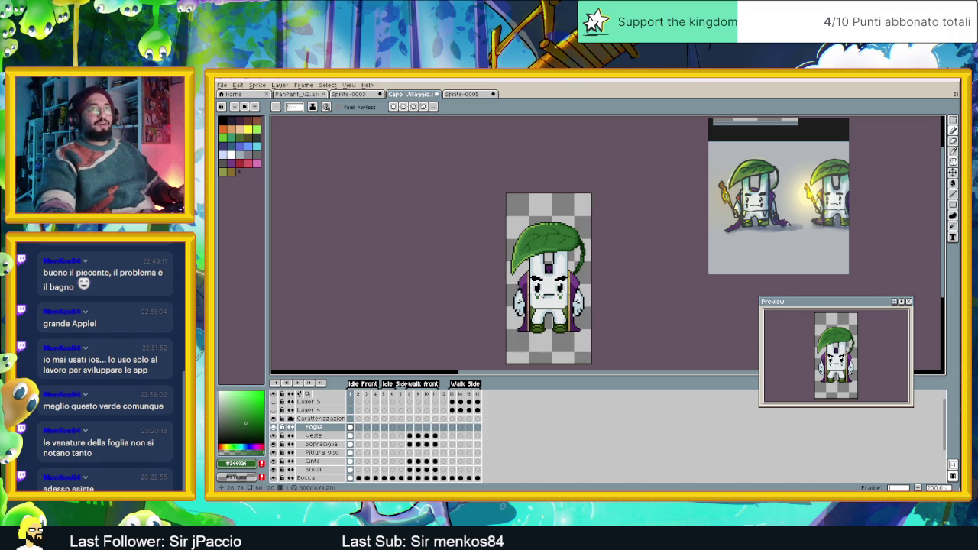
{"action": "scroll", "coordinate": [552, 246], "scroll_direction": "up", "scroll_amount": 2}
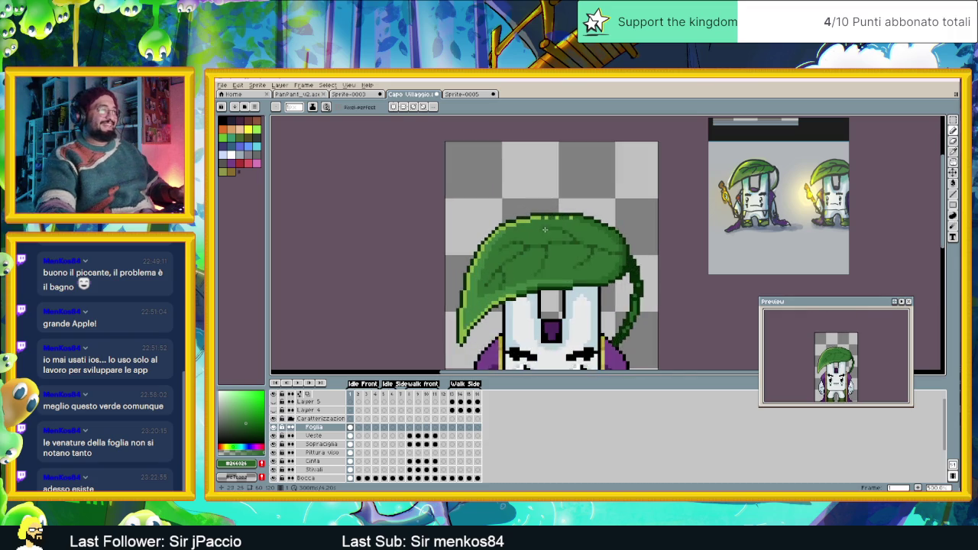
{"action": "scroll", "coordinate": [546, 245], "scroll_direction": "up", "scroll_amount": 2}
{"action": "scroll", "coordinate": [540, 244], "scroll_direction": "up", "scroll_amount": 1}
{"action": "scroll", "coordinate": [533, 243], "scroll_direction": "up", "scroll_amount": 1}
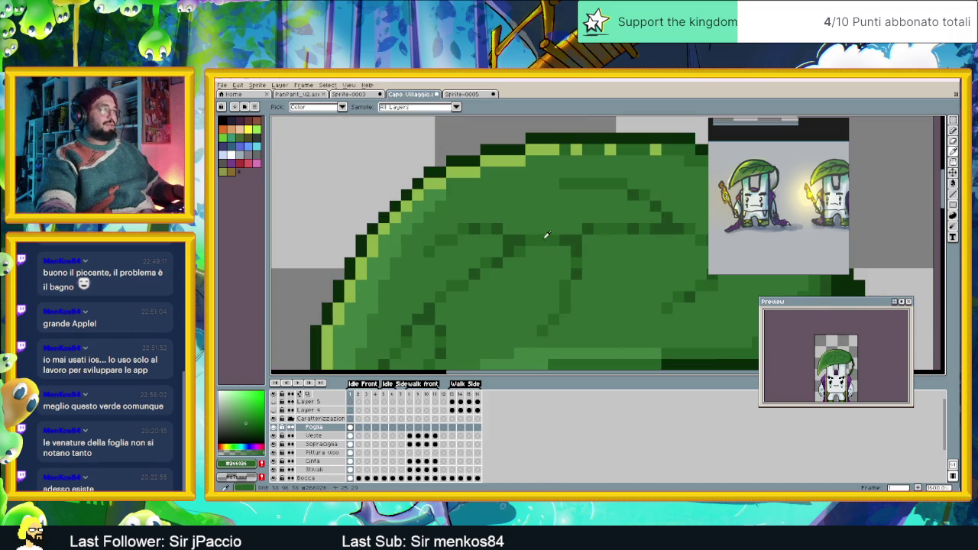
- Add the leaf green to the palette and lower its HSV value slightly to 255C25
{"action": "left_click", "coordinate": [262, 464]}
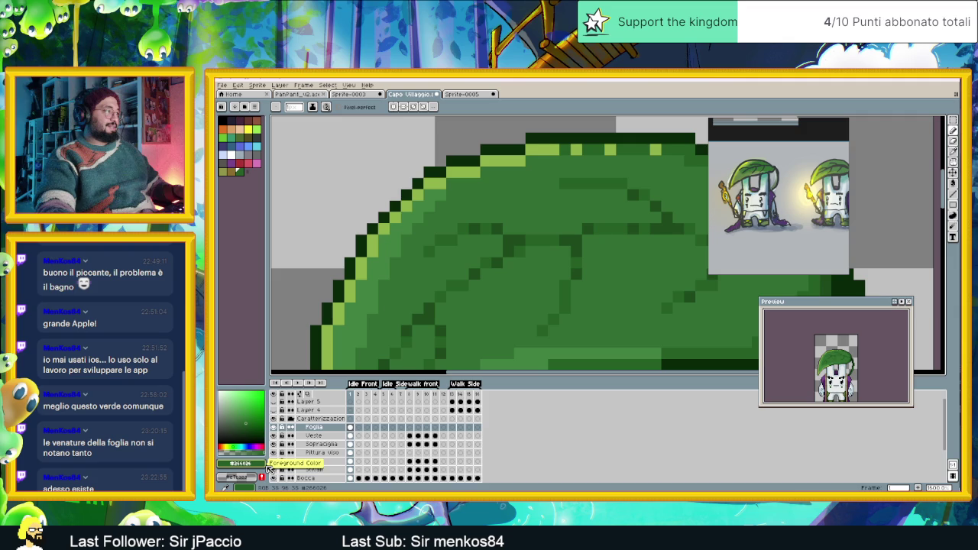
{"action": "left_click", "coordinate": [262, 464]}
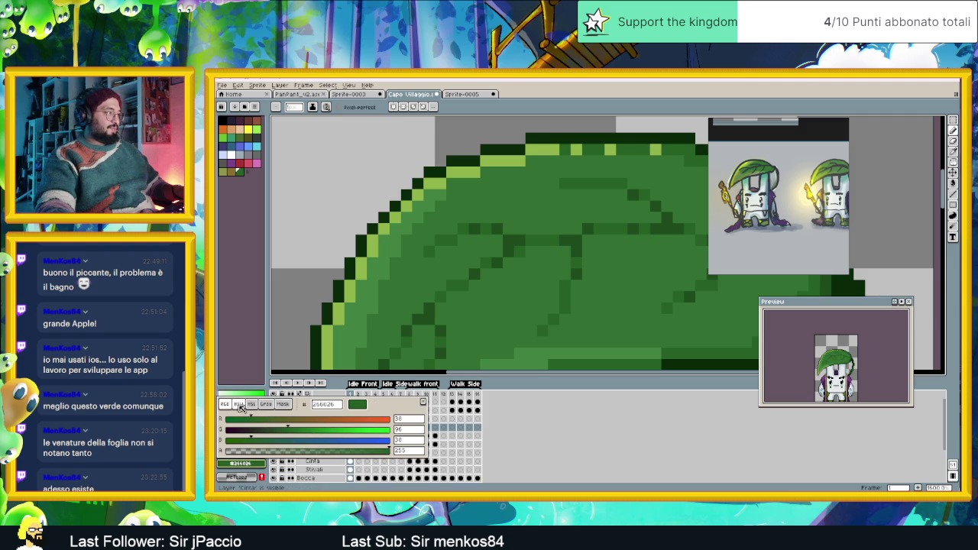
{"action": "left_click", "coordinate": [239, 404]}
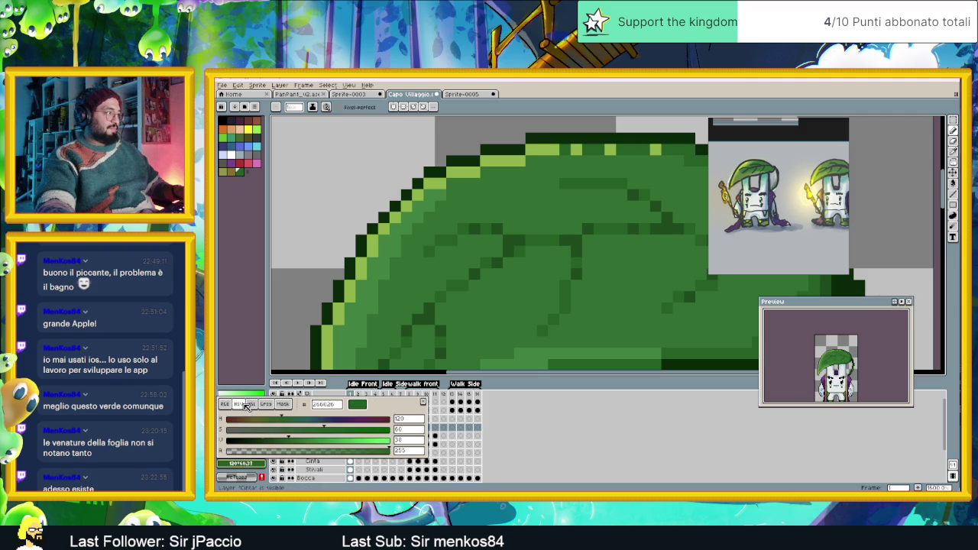
{"action": "left_click", "coordinate": [291, 439]}
{"action": "left_click", "coordinate": [461, 288]}
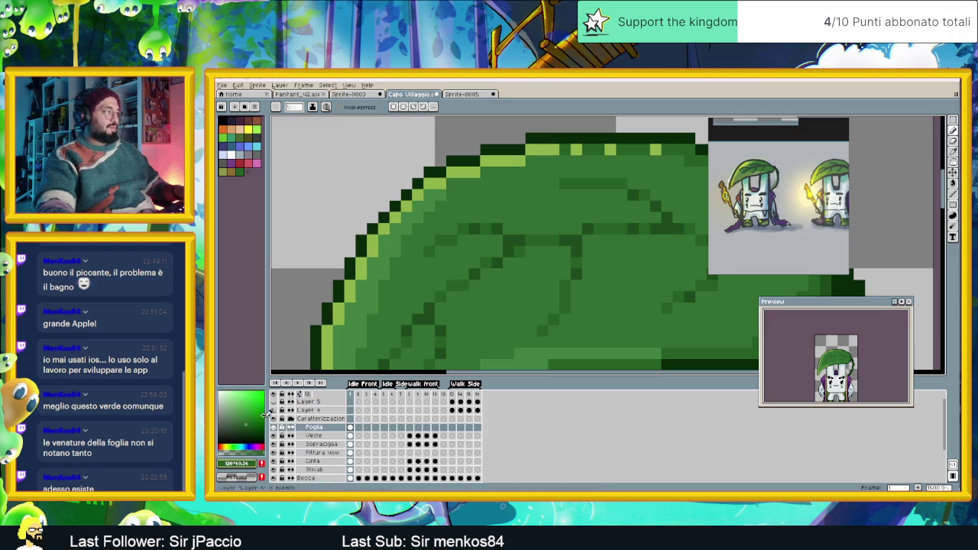
{"action": "left_click", "coordinate": [256, 464]}
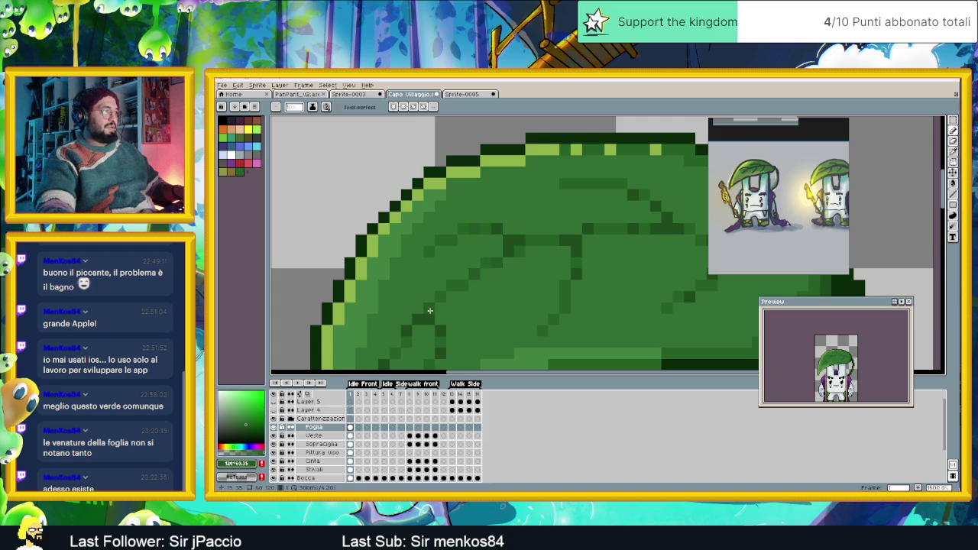
{"action": "scroll", "coordinate": [484, 338], "scroll_direction": "down", "scroll_amount": 2}
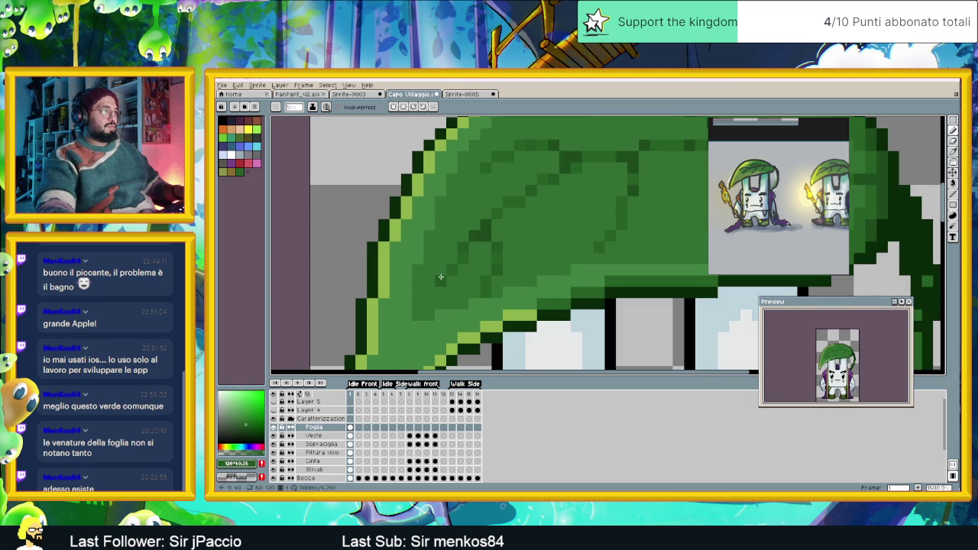
{"action": "left_click_drag", "start_coordinate": [442, 277], "coordinate": [449, 333]}
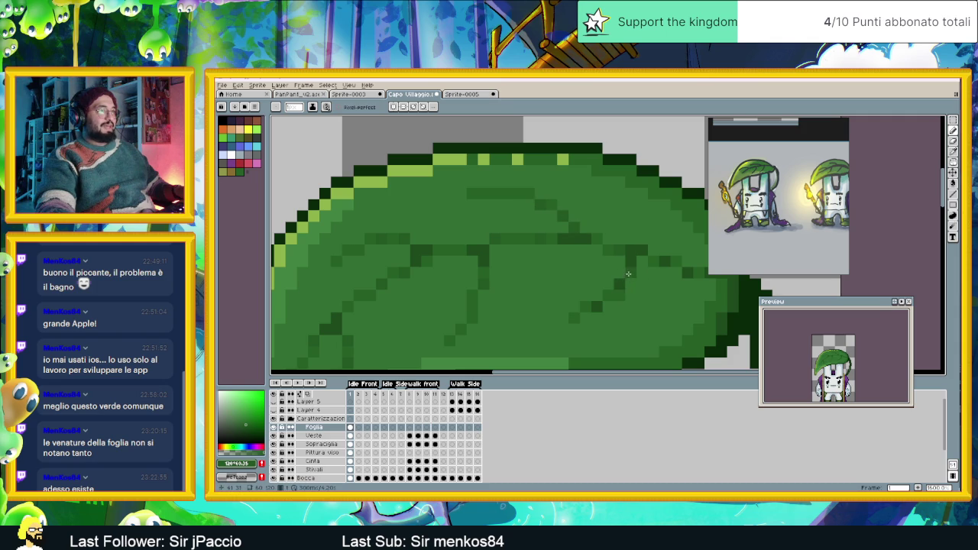
{"action": "scroll", "coordinate": [593, 305], "scroll_direction": "right", "scroll_amount": 3}
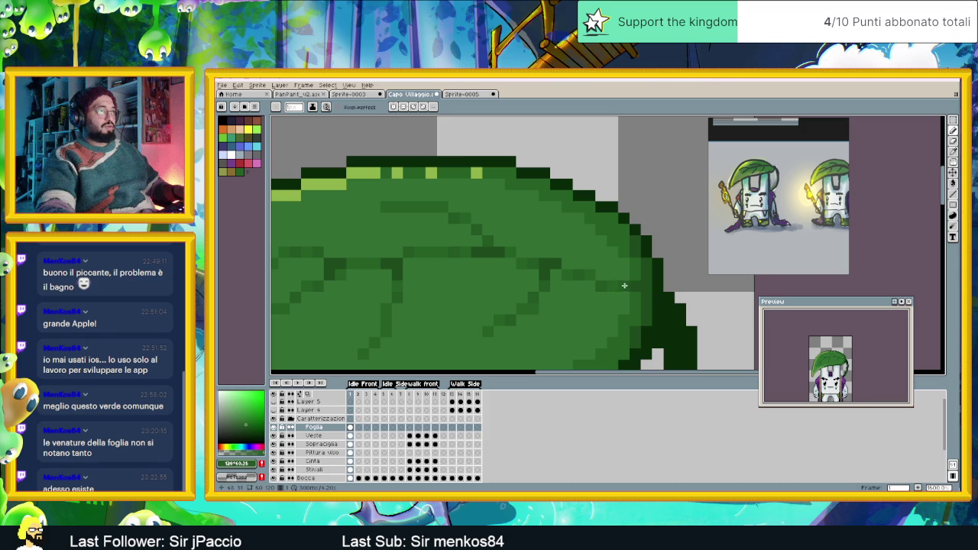
{"action": "scroll", "coordinate": [617, 301], "scroll_direction": "down", "scroll_amount": 3}
{"action": "scroll", "coordinate": [597, 328], "scroll_direction": "down", "scroll_amount": 2}
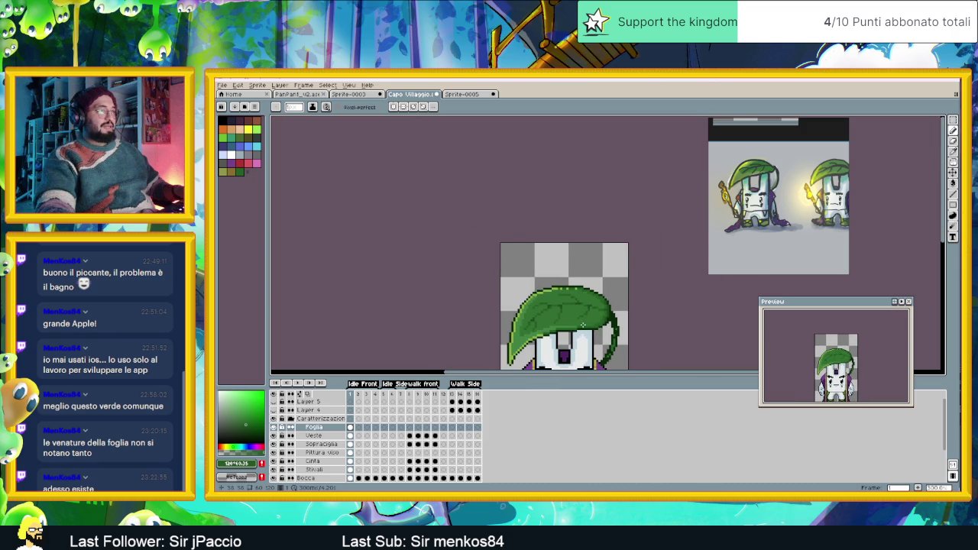
{"action": "scroll", "coordinate": [583, 325], "scroll_direction": "down", "scroll_amount": 1}
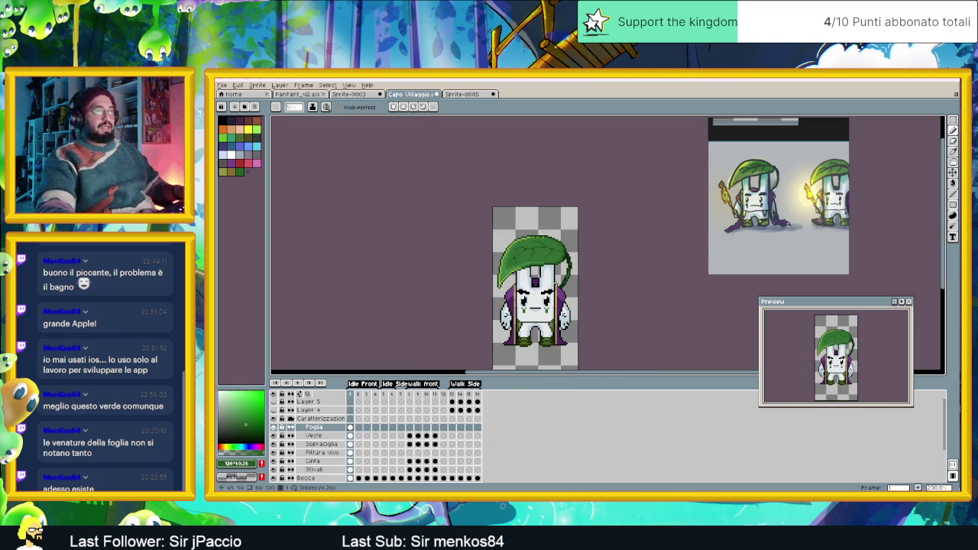
{"action": "scroll", "coordinate": [557, 249], "scroll_direction": "up", "scroll_amount": 2}
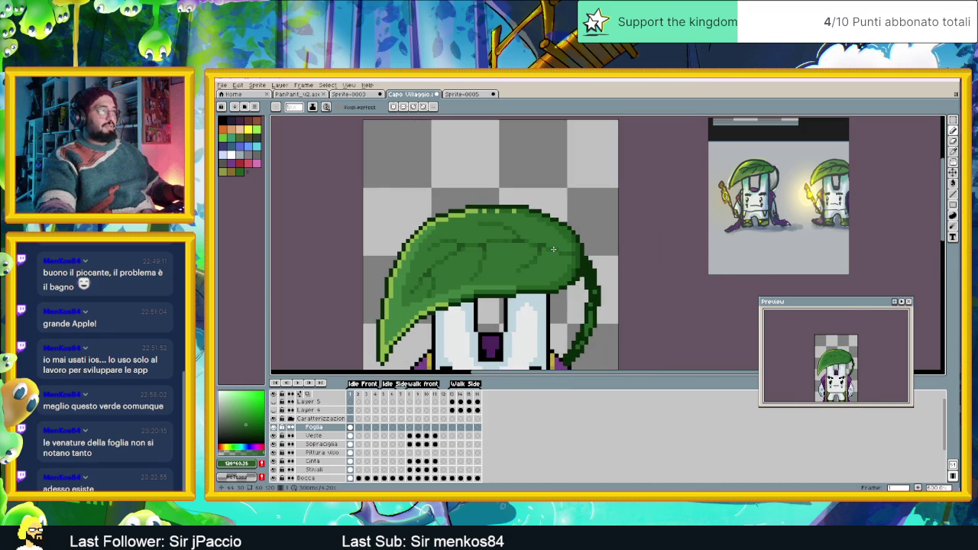
{"action": "scroll", "coordinate": [553, 249], "scroll_direction": "up", "scroll_amount": 2}
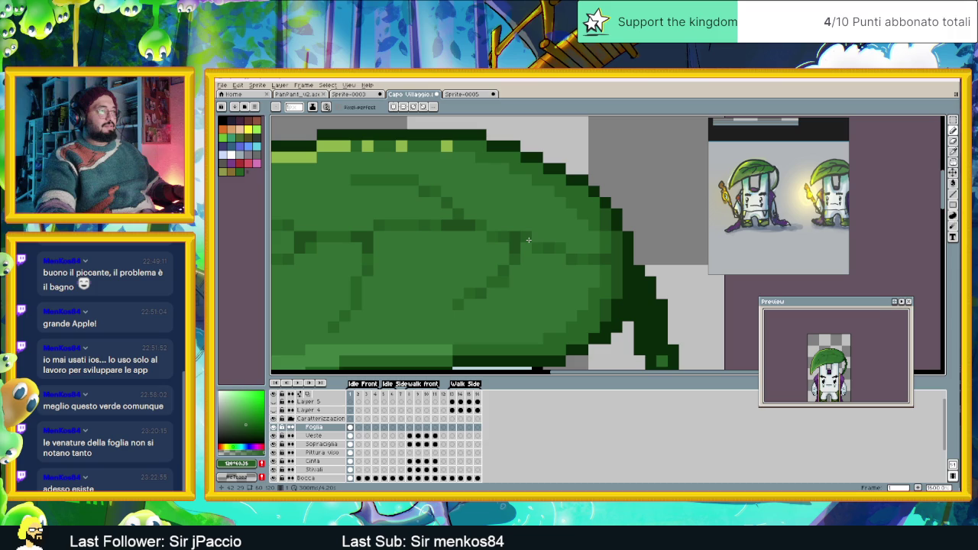
{"action": "scroll", "coordinate": [528, 240], "scroll_direction": "down", "scroll_amount": 1}
{"action": "scroll", "coordinate": [543, 267], "scroll_direction": "down", "scroll_amount": 1}
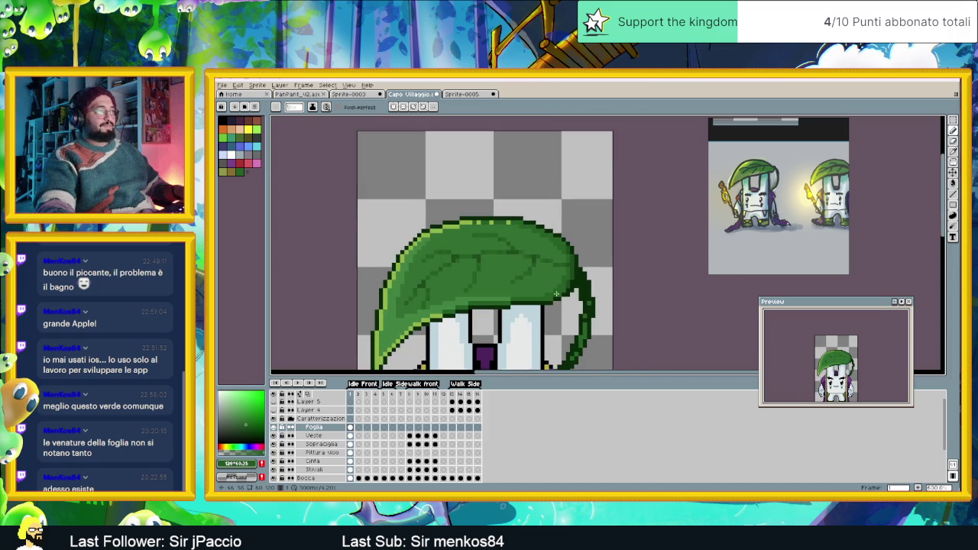
{"action": "scroll", "coordinate": [556, 296], "scroll_direction": "down", "scroll_amount": 1}
{"action": "scroll", "coordinate": [555, 296], "scroll_direction": "down", "scroll_amount": 1}
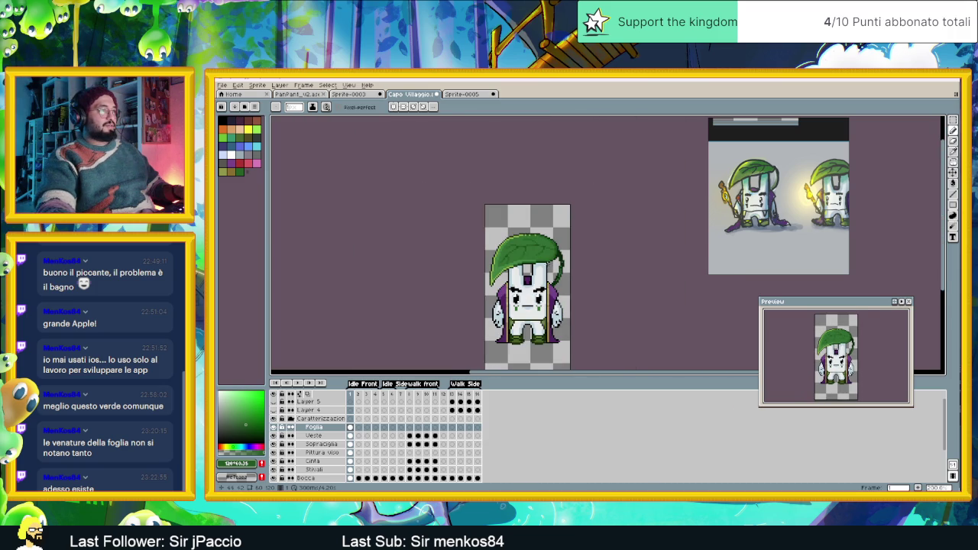
{"action": "scroll", "coordinate": [547, 269], "scroll_direction": "down", "scroll_amount": 1}
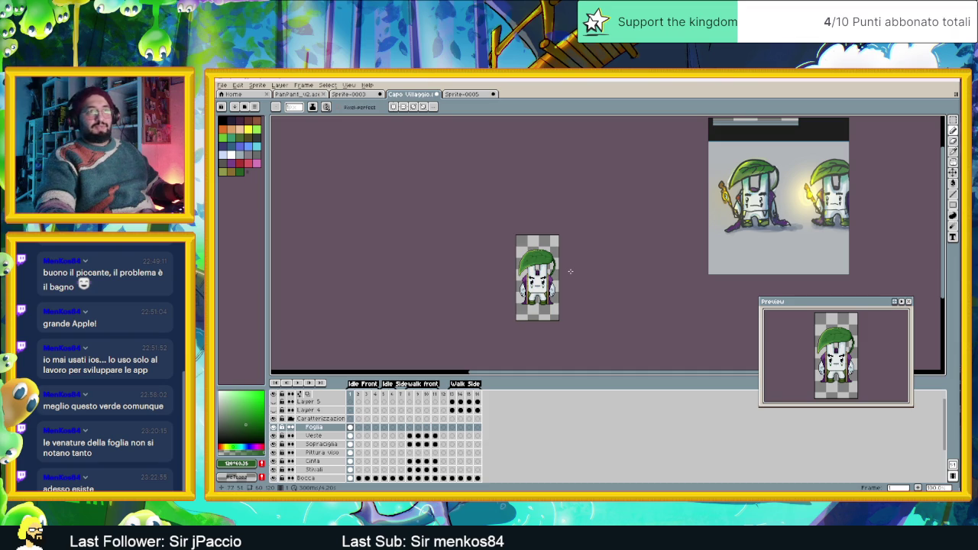
{"action": "scroll", "coordinate": [547, 297], "scroll_direction": "up", "scroll_amount": 1}
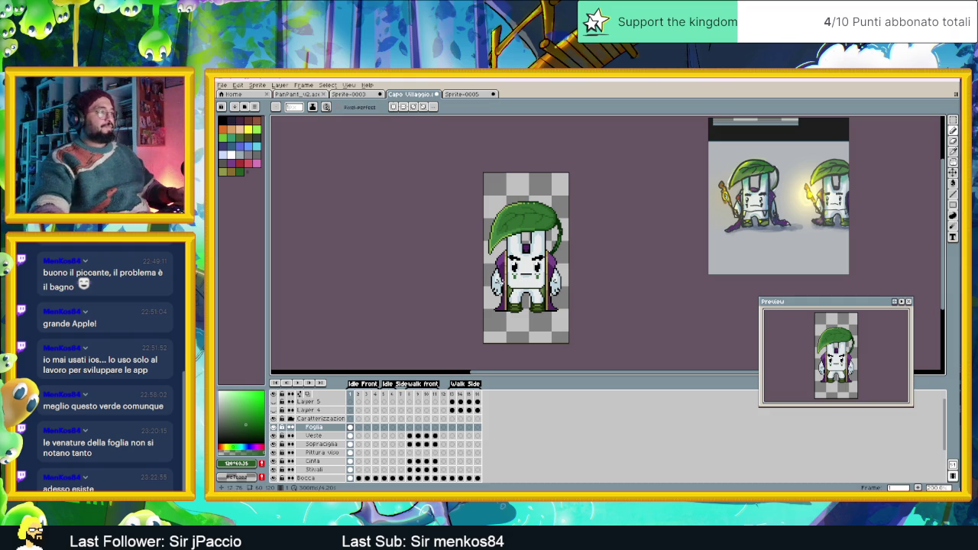
{"action": "scroll", "coordinate": [524, 280], "scroll_direction": "up", "scroll_amount": 1}
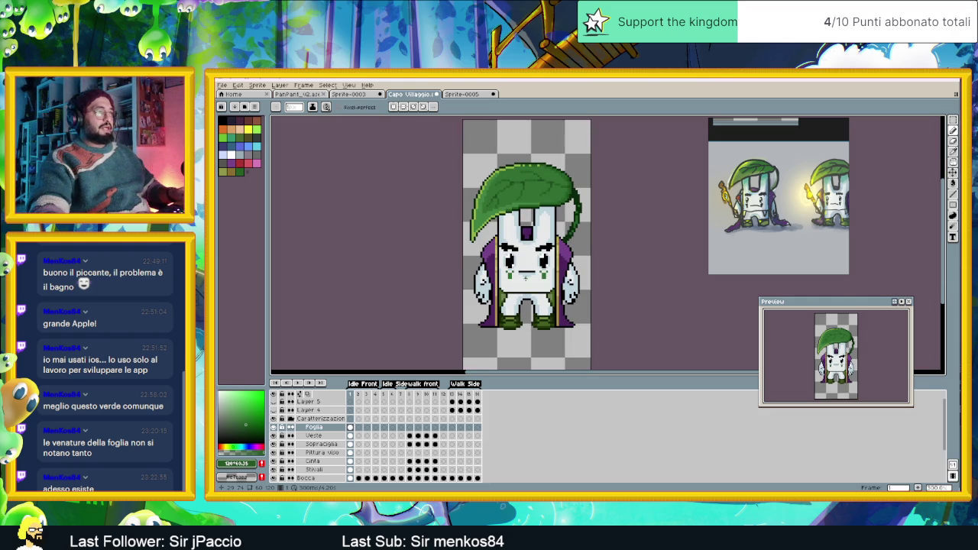
{"action": "scroll", "coordinate": [566, 311], "scroll_direction": "down", "scroll_amount": 1}
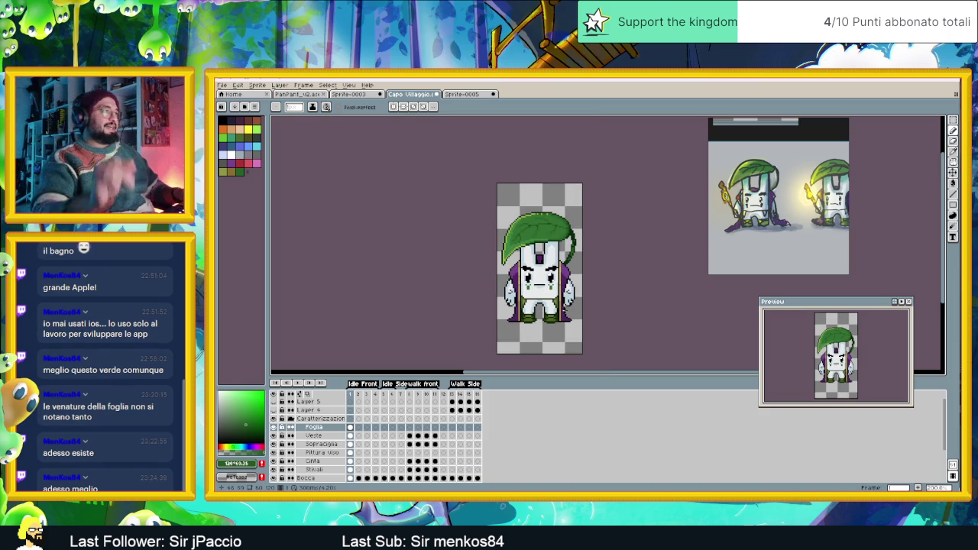
{"action": "scroll", "coordinate": [518, 241], "scroll_direction": "up", "scroll_amount": 1}
{"action": "scroll", "coordinate": [505, 252], "scroll_direction": "up", "scroll_amount": 1}
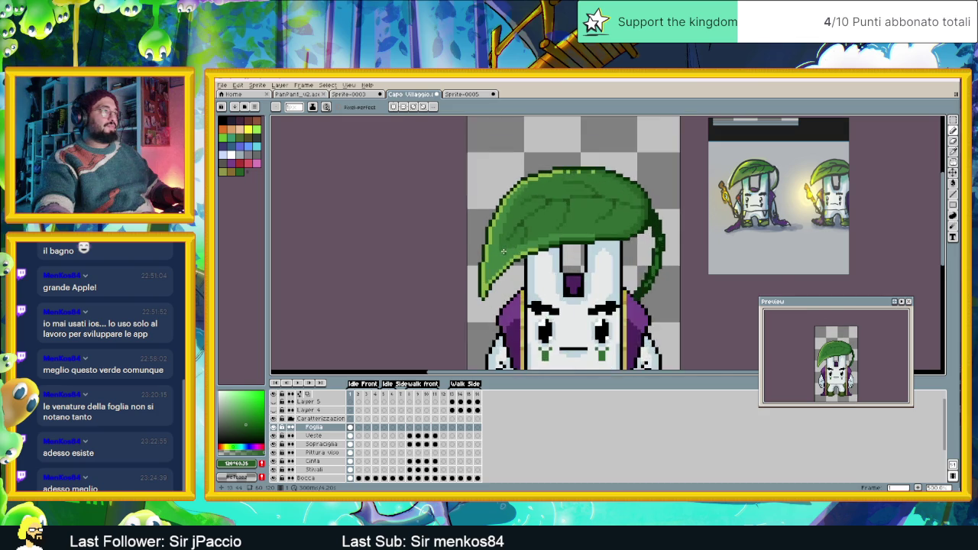
{"action": "scroll", "coordinate": [495, 262], "scroll_direction": "up", "scroll_amount": 1}
- Choose a mid green shifted slightly toward yellow for Paint Bucket filling
{"action": "left_click", "coordinate": [487, 271], "text": "alt"}
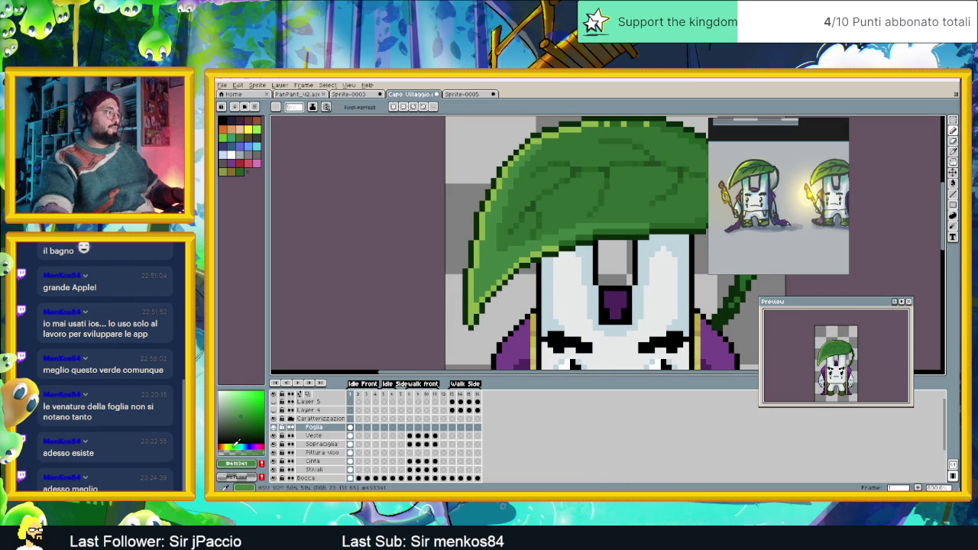
{"action": "left_click", "coordinate": [235, 443]}
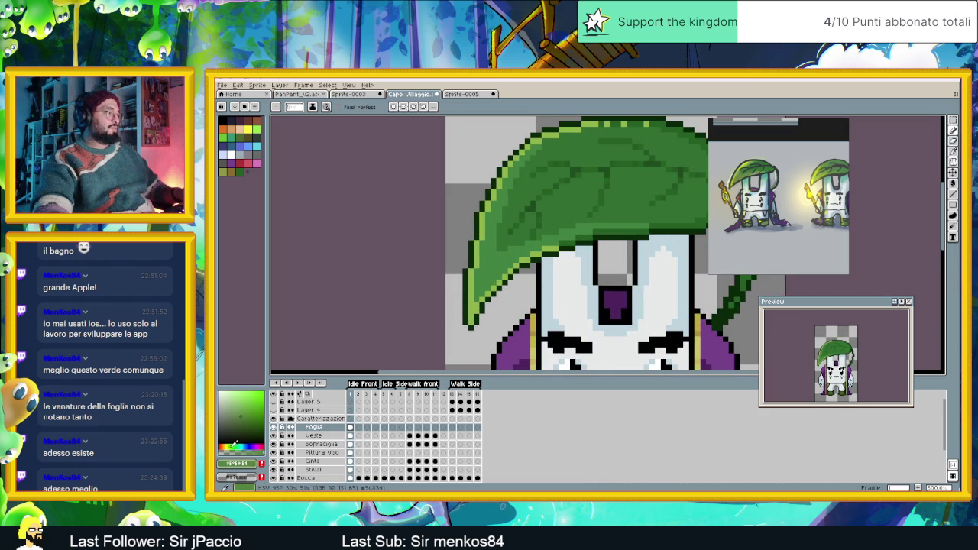
{"action": "key", "text": "g"}
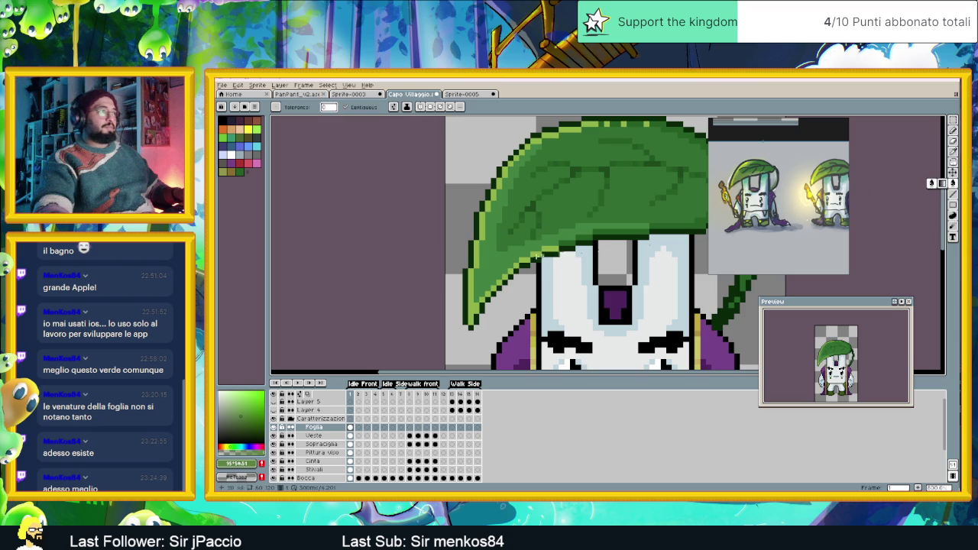
{"action": "scroll", "coordinate": [503, 258], "scroll_direction": "down", "scroll_amount": 2}
{"action": "scroll", "coordinate": [503, 258], "scroll_direction": "down", "scroll_amount": 1}
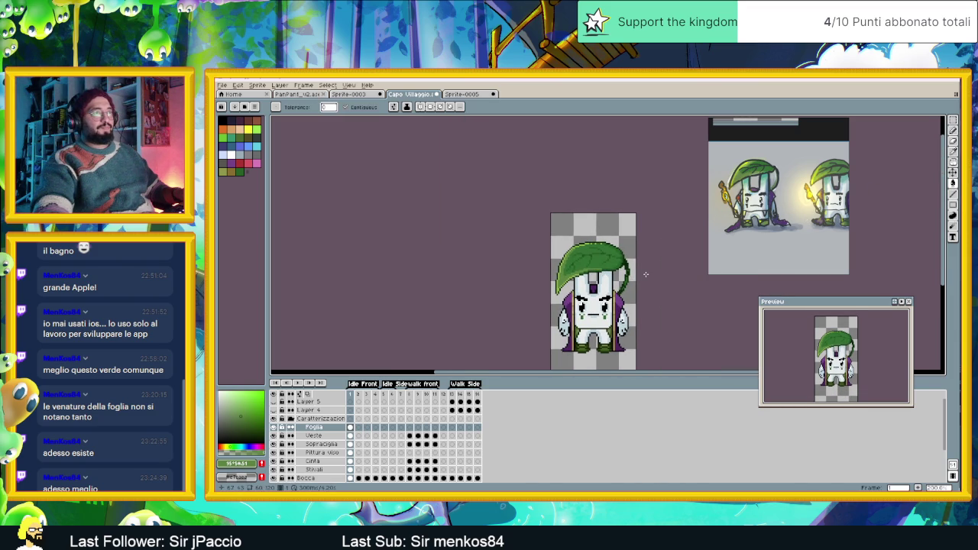
{"action": "scroll", "coordinate": [612, 265], "scroll_direction": "up", "scroll_amount": 2}
{"action": "scroll", "coordinate": [534, 244], "scroll_direction": "up", "scroll_amount": 1}
{"action": "scroll", "coordinate": [519, 241], "scroll_direction": "up", "scroll_amount": 1}
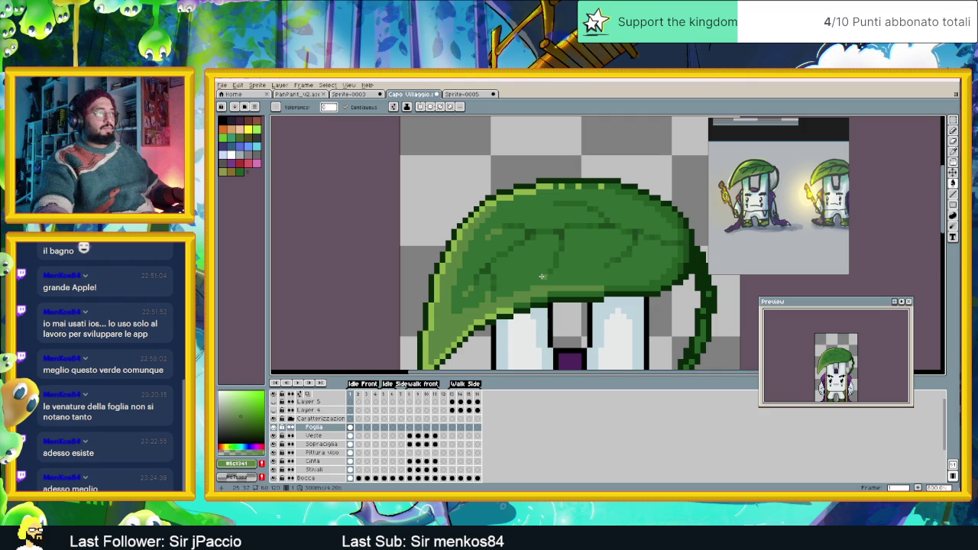
- Fill a lighter green strip on the leaf, review the full sprite, then undo the fill
{"action": "left_click_drag", "start_coordinate": [558, 204], "coordinate": [586, 203]}
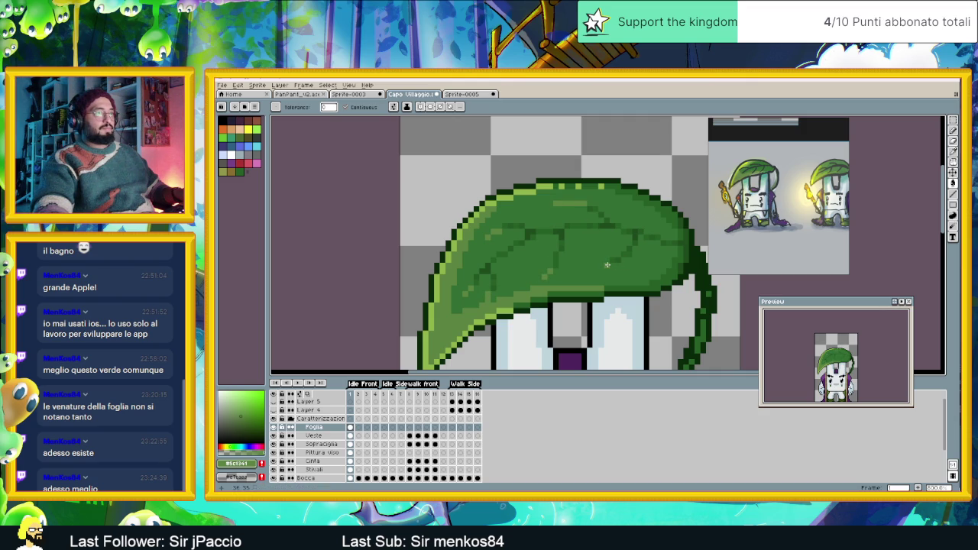
{"action": "scroll", "coordinate": [650, 256], "scroll_direction": "down", "scroll_amount": 3}
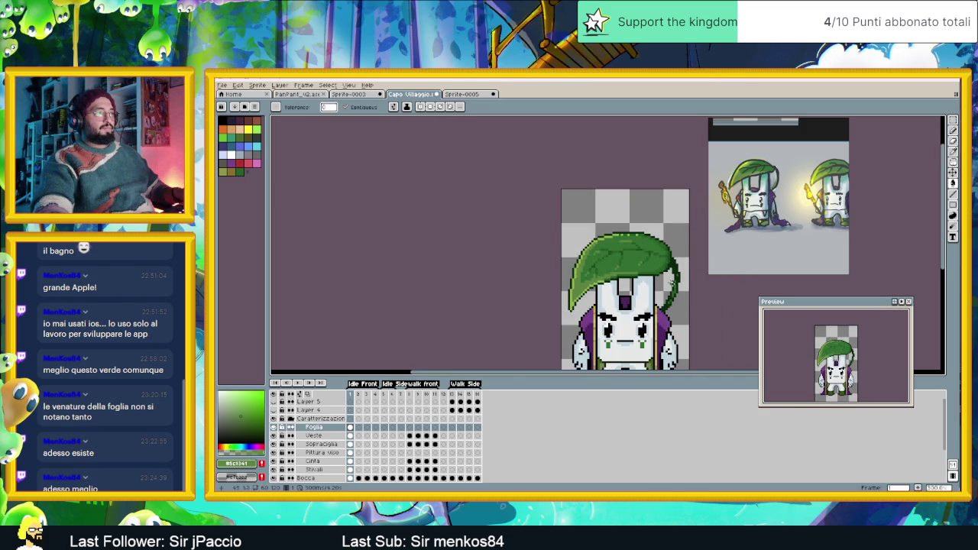
{"action": "scroll", "coordinate": [701, 296], "scroll_direction": "down", "scroll_amount": 1}
{"action": "scroll", "coordinate": [611, 267], "scroll_direction": "down", "scroll_amount": 1}
{"action": "scroll", "coordinate": [581, 260], "scroll_direction": "down", "scroll_amount": 1}
{"action": "scroll", "coordinate": [569, 256], "scroll_direction": "down", "scroll_amount": 1}
{"action": "scroll", "coordinate": [570, 256], "scroll_direction": "up", "scroll_amount": 1}
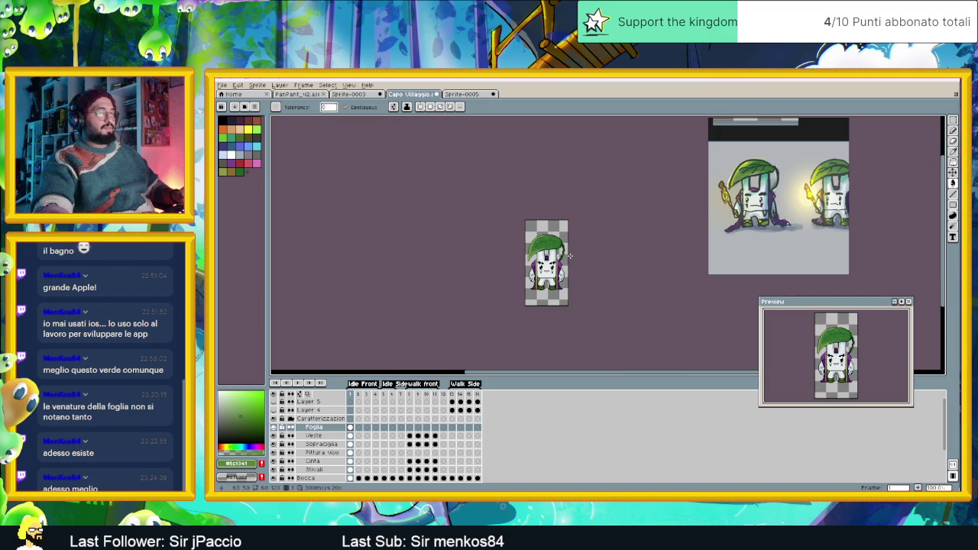
{"action": "scroll", "coordinate": [587, 255], "scroll_direction": "up", "scroll_amount": 1}
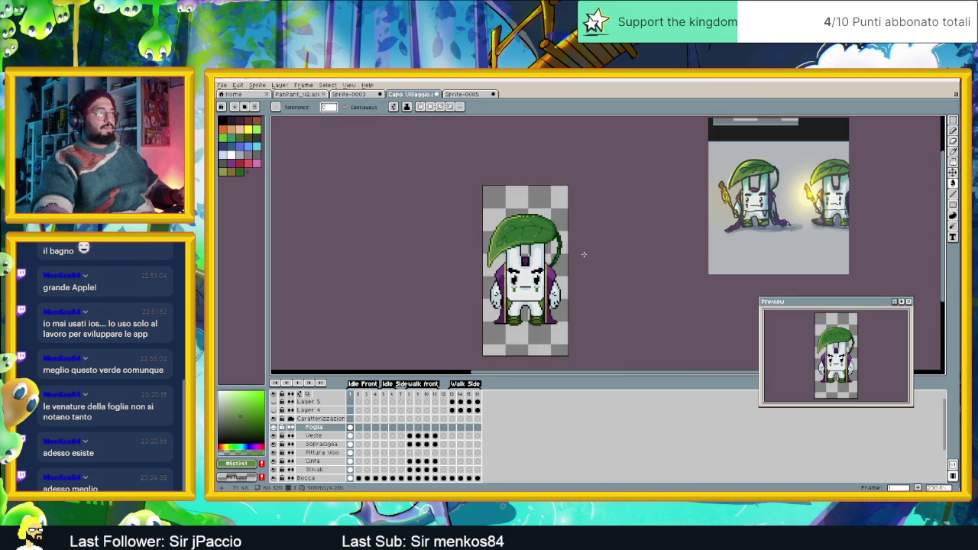
{"action": "key", "text": "ctrl+z"}
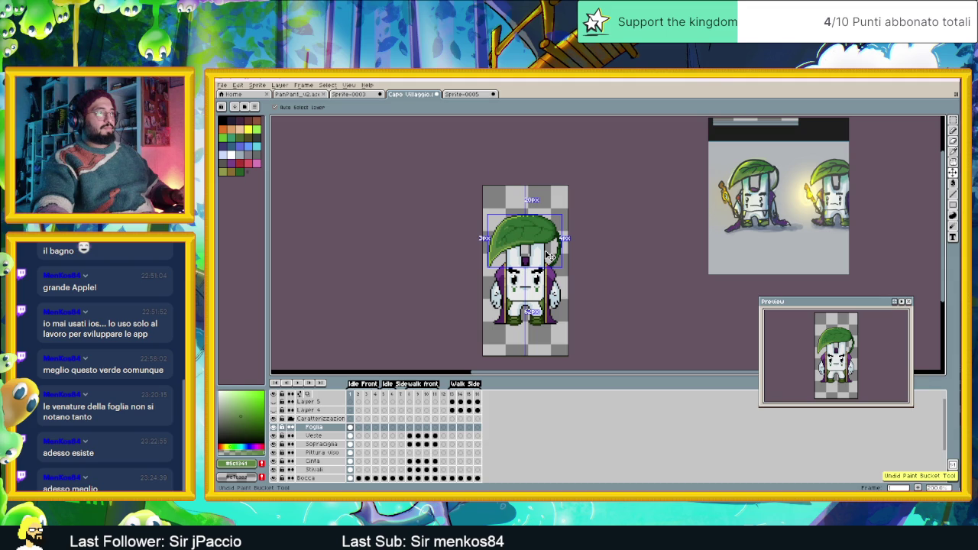
- Centre the leaf and sample its dark green #266026 as the drawing colour
{"action": "key", "text": "g"}
{"action": "scroll", "coordinate": [538, 240], "scroll_direction": "up", "scroll_amount": 1}
{"action": "scroll", "coordinate": [554, 225], "scroll_direction": "up", "scroll_amount": 1}
{"action": "left_click_drag", "start_coordinate": [558, 217], "coordinate": [525, 252]}
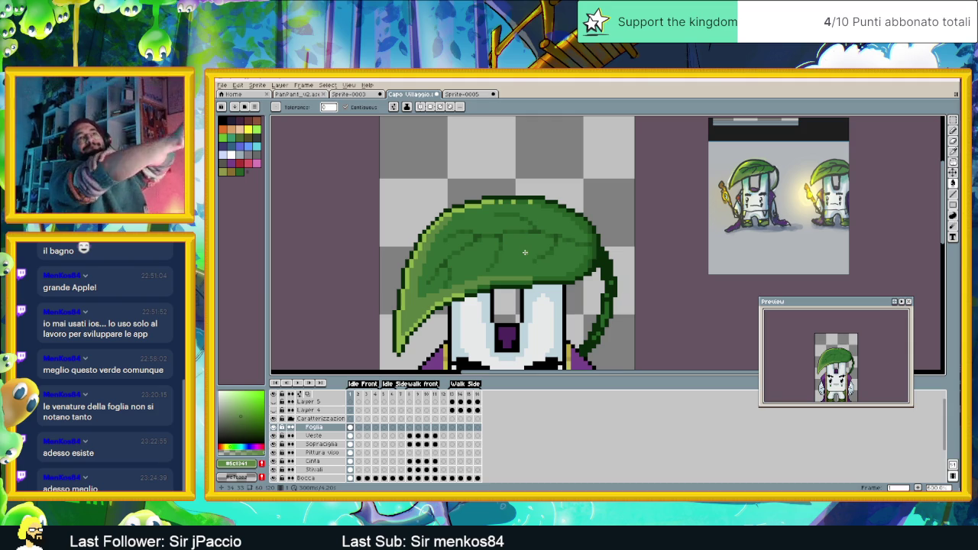
{"action": "scroll", "coordinate": [525, 252], "scroll_direction": "up", "scroll_amount": 1}
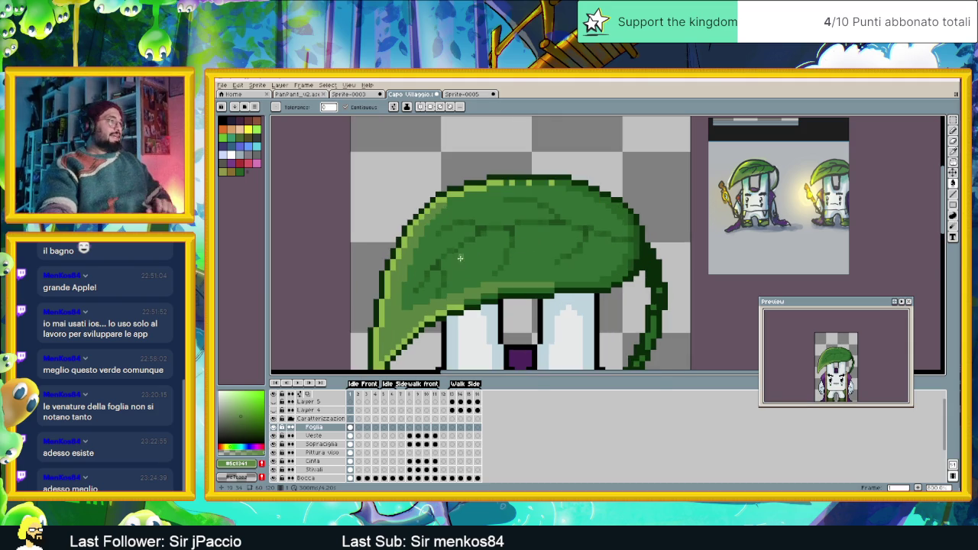
{"action": "scroll", "coordinate": [420, 283], "scroll_direction": "up", "scroll_amount": 1}
{"action": "key", "text": "alt"}
{"action": "left_click", "coordinate": [420, 283], "text": "alt"}
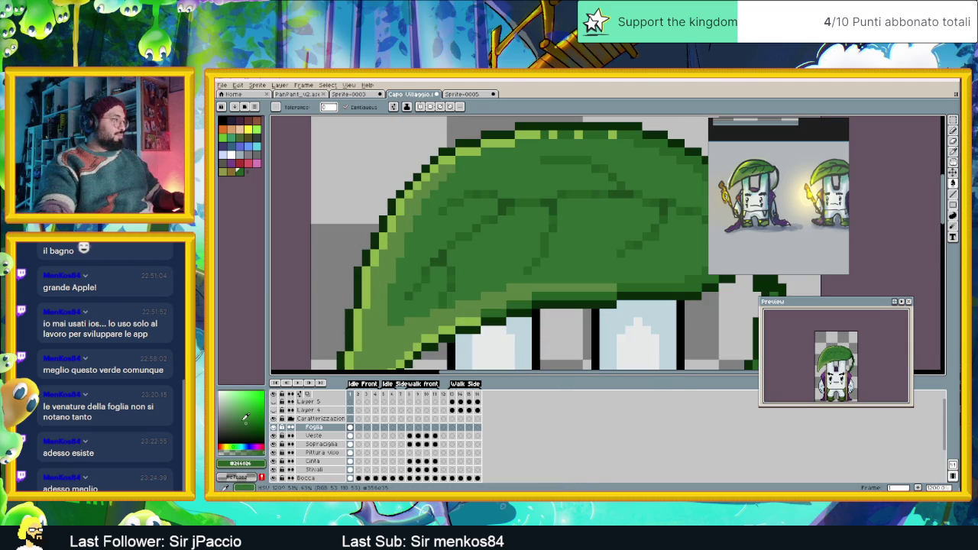
- Try lowering the green's hue from 120 to 112, then resample #266026 from the leaf
{"action": "left_click", "coordinate": [244, 419]}
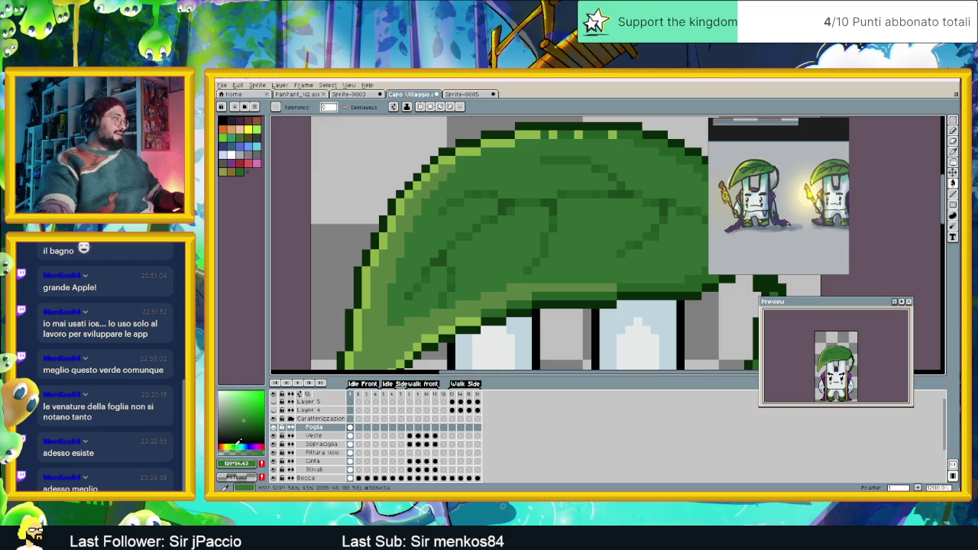
{"action": "left_click_drag", "start_coordinate": [234, 441], "coordinate": [236, 442]}
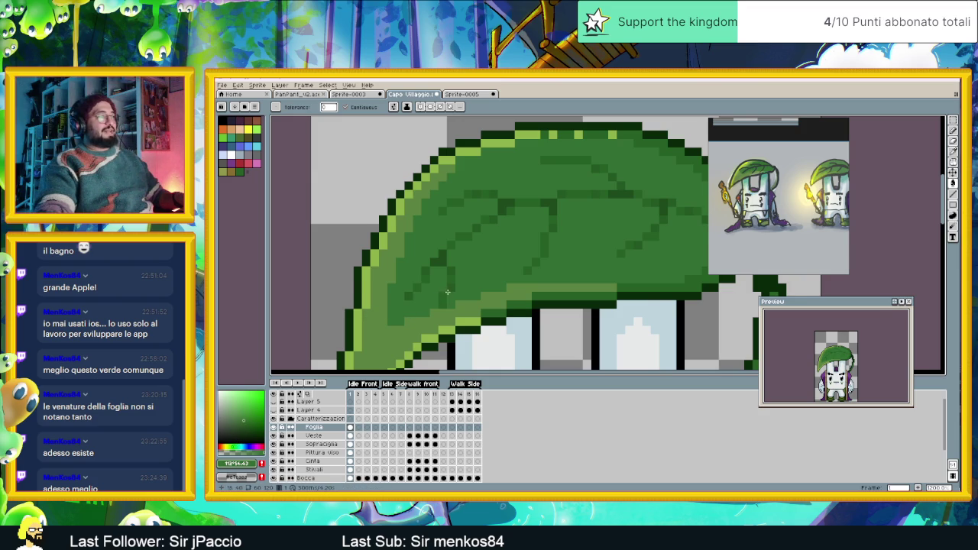
{"action": "scroll", "coordinate": [436, 302], "scroll_direction": "up", "scroll_amount": 1}
{"action": "scroll", "coordinate": [441, 297], "scroll_direction": "up", "scroll_amount": 1}
{"action": "left_click", "coordinate": [389, 299], "text": "alt"}
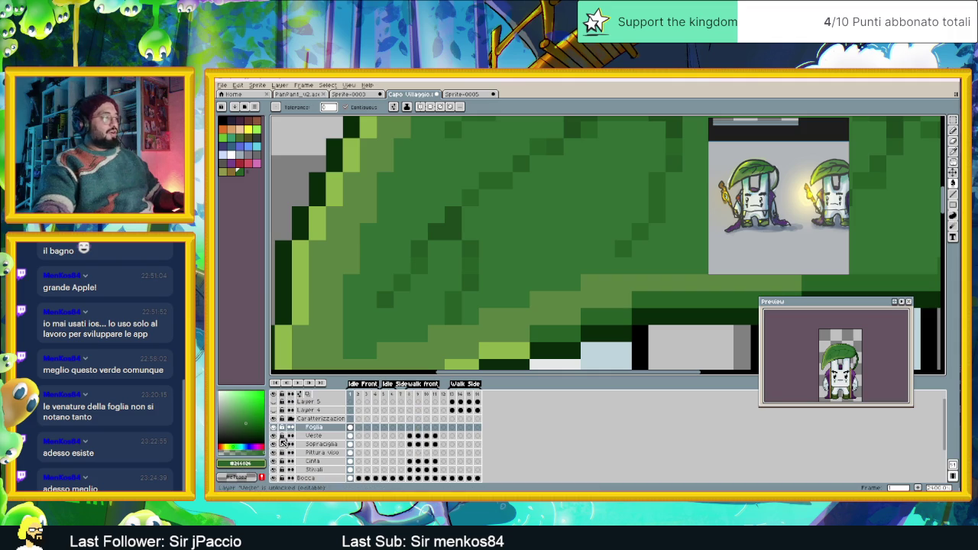
- Set the drawing colour's HSV value to 38 and its hue to 118
{"action": "left_click", "coordinate": [252, 464]}
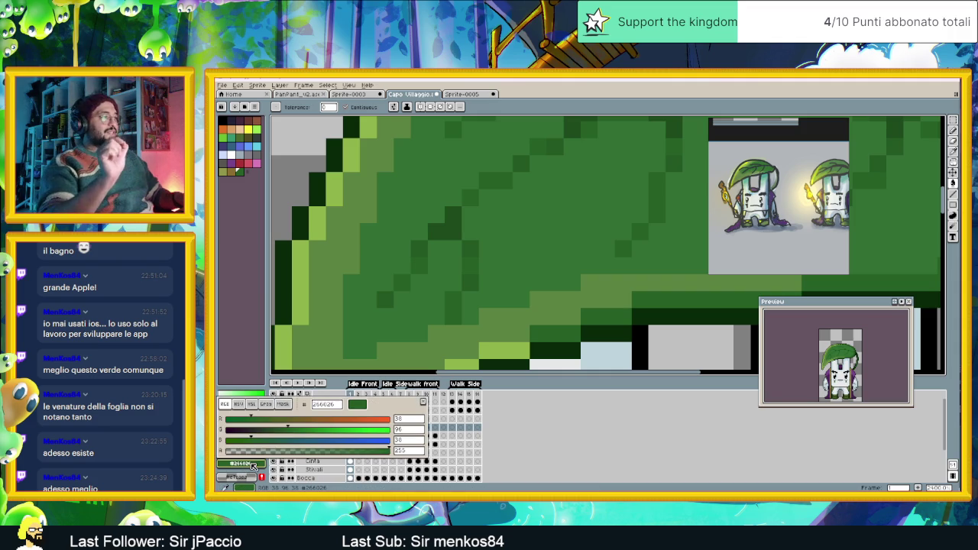
{"action": "left_click", "coordinate": [238, 405]}
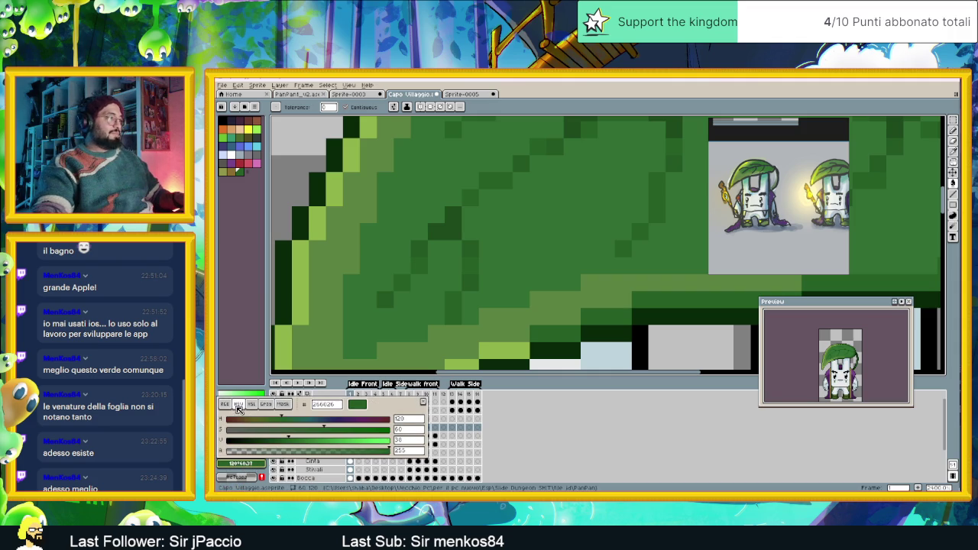
{"action": "left_click", "coordinate": [415, 443]}
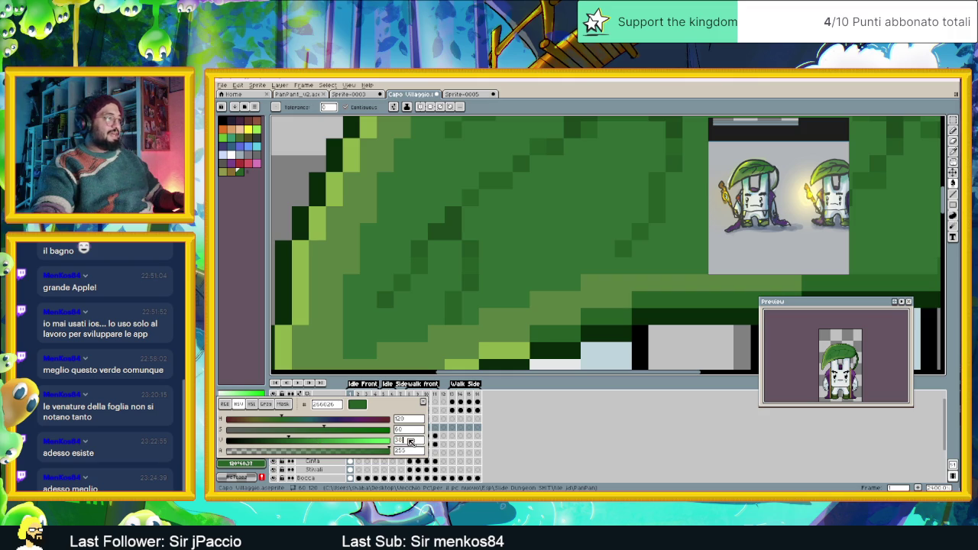
{"action": "type", "text": "38"}
{"action": "left_click", "coordinate": [404, 327]}
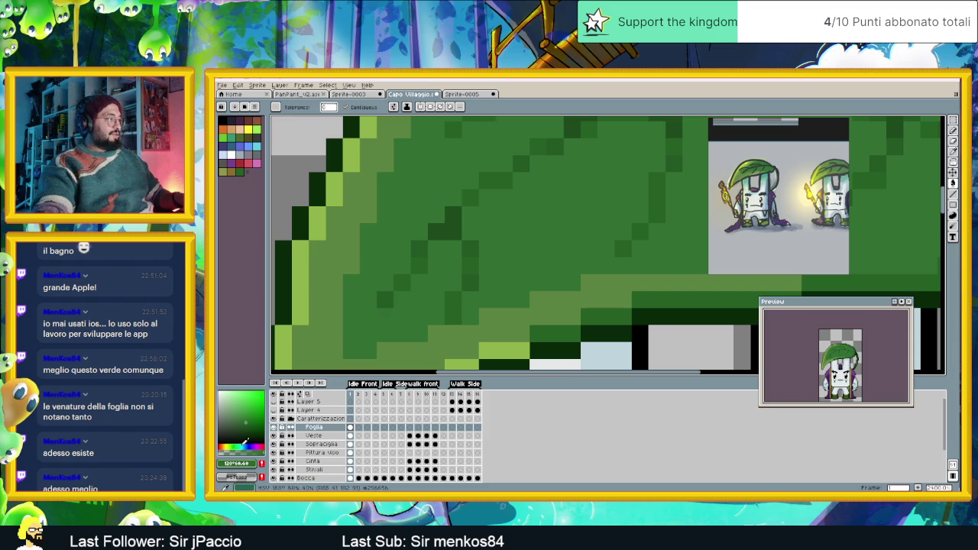
{"action": "left_click", "coordinate": [253, 465]}
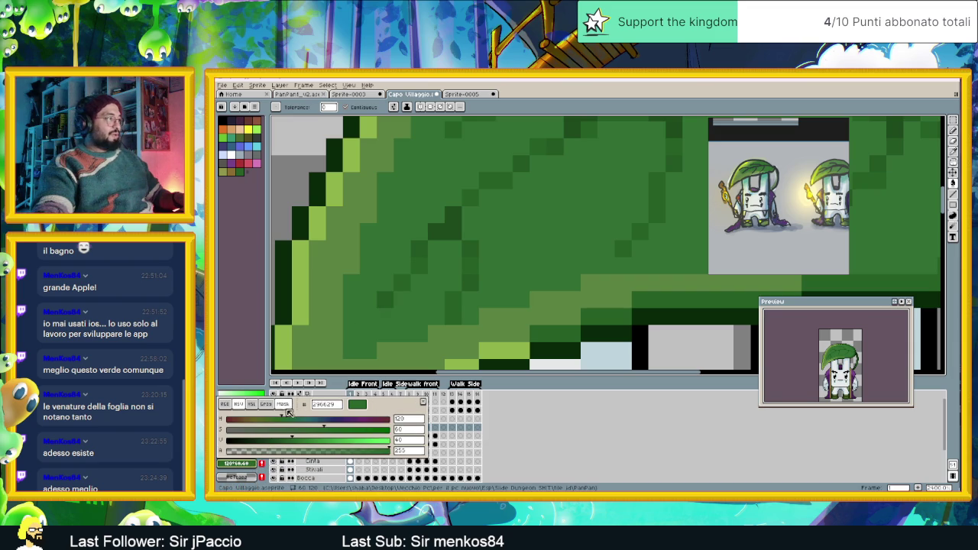
{"action": "left_click", "coordinate": [412, 419]}
{"action": "type", "text": "118"}
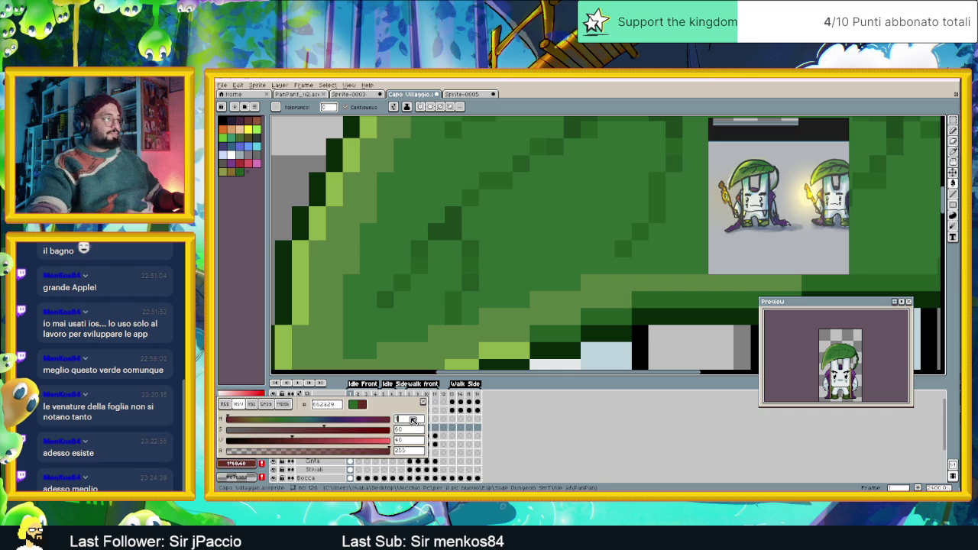
{"action": "key", "text": "Return"}
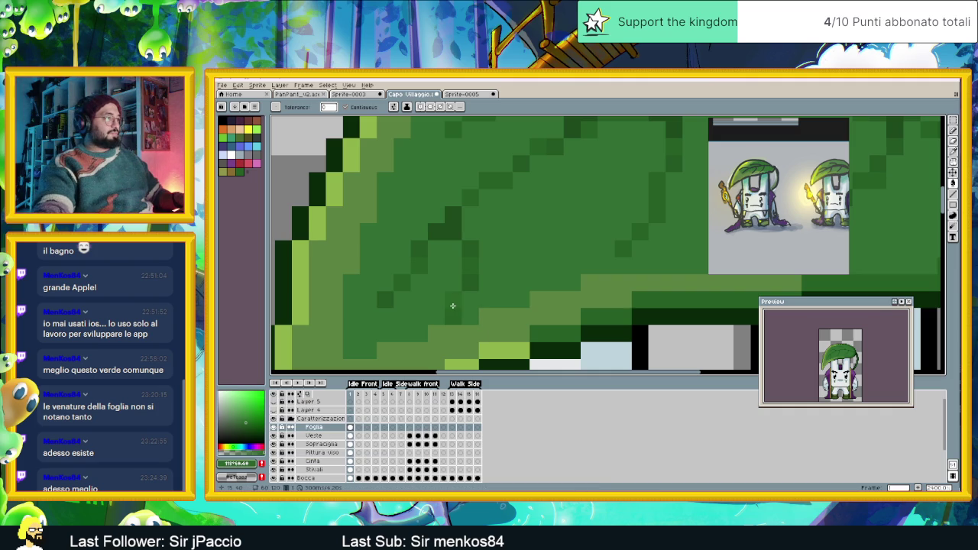
- Raise the value to 42 and paint two dark green pixels onto the leaf
{"action": "left_click", "coordinate": [234, 465]}
{"action": "left_click", "coordinate": [234, 465]}
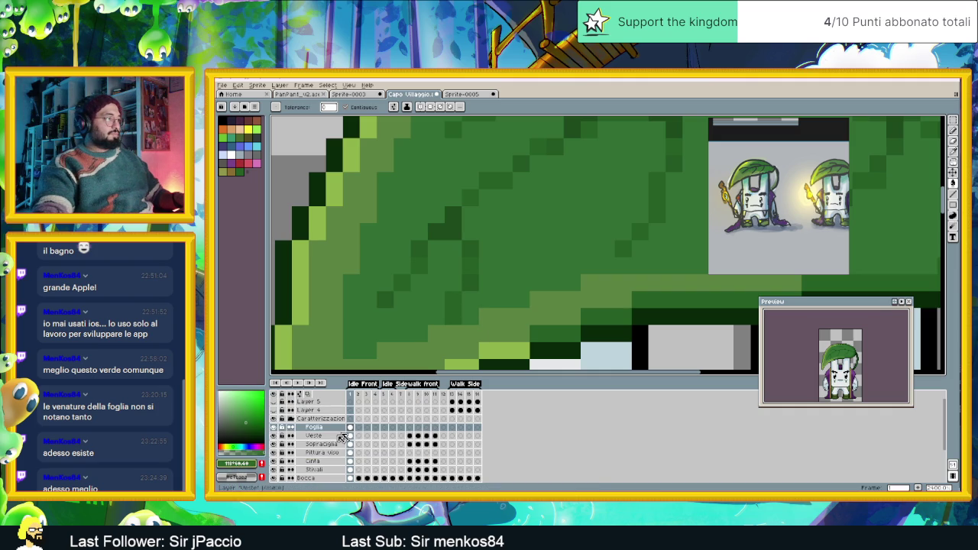
{"action": "left_click", "coordinate": [247, 463]}
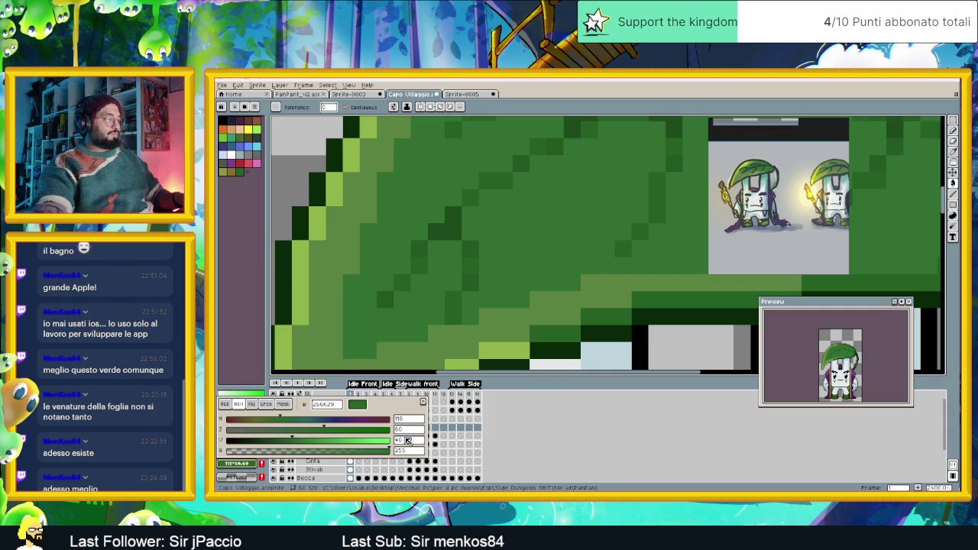
{"action": "double_click", "coordinate": [409, 443]}
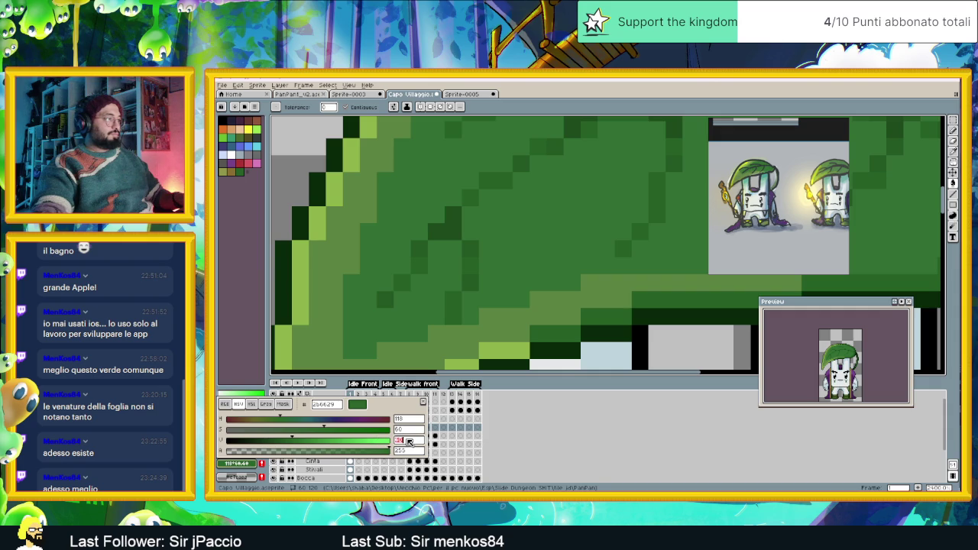
{"action": "type", "text": "42"}
{"action": "key", "text": "Return"}
{"action": "left_click", "coordinate": [408, 287]}
{"action": "left_click", "coordinate": [417, 273]}
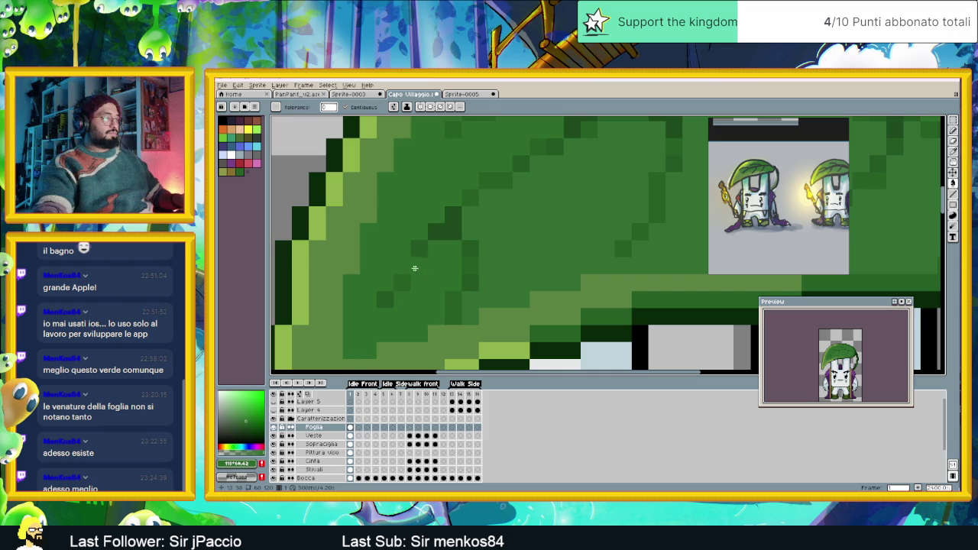
- With the Line tool, darken pixels along the leaf's lower edge, undoing the last change
{"action": "left_click", "coordinate": [953, 195]}
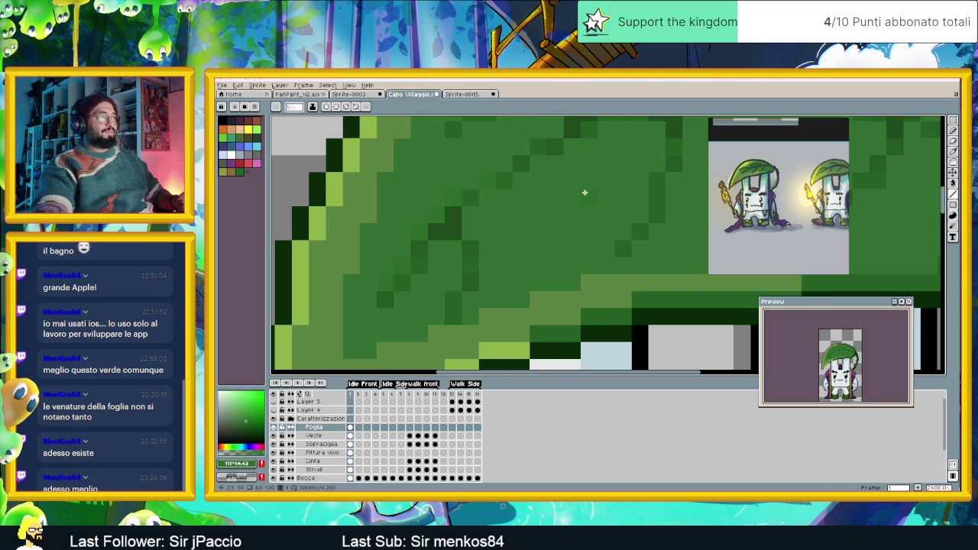
{"action": "scroll", "coordinate": [587, 190], "scroll_direction": "down", "scroll_amount": 3}
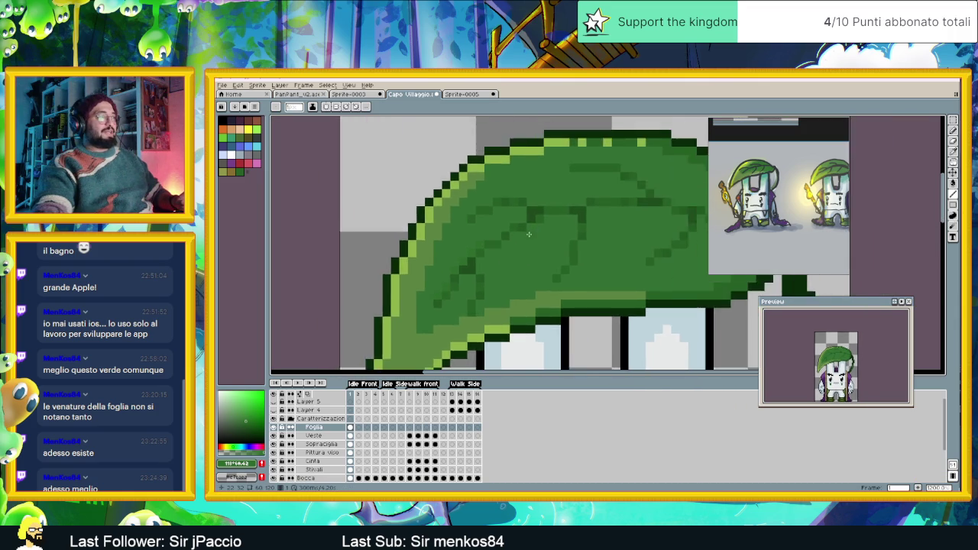
{"action": "scroll", "coordinate": [529, 235], "scroll_direction": "up", "scroll_amount": 2}
{"action": "scroll", "coordinate": [443, 193], "scroll_direction": "up", "scroll_amount": 2}
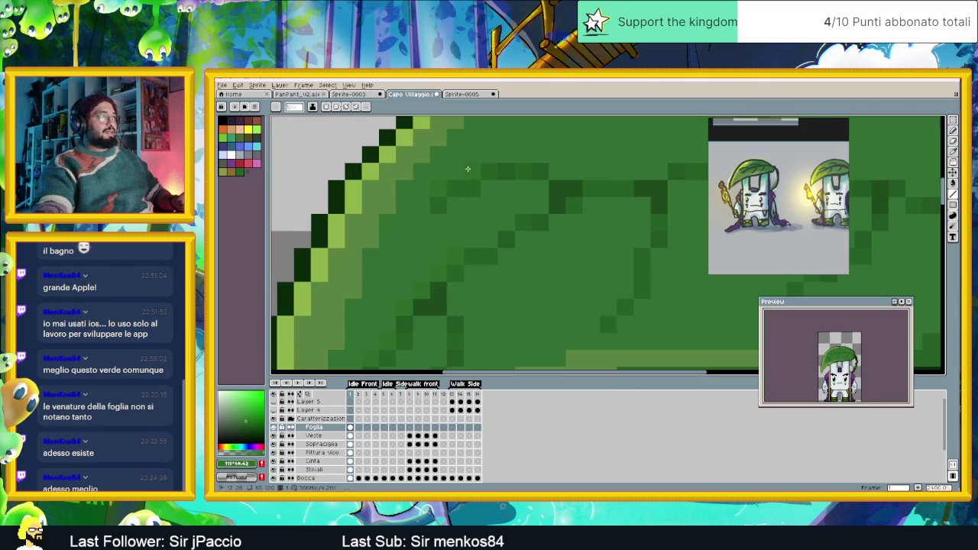
{"action": "left_click", "coordinate": [490, 164]}
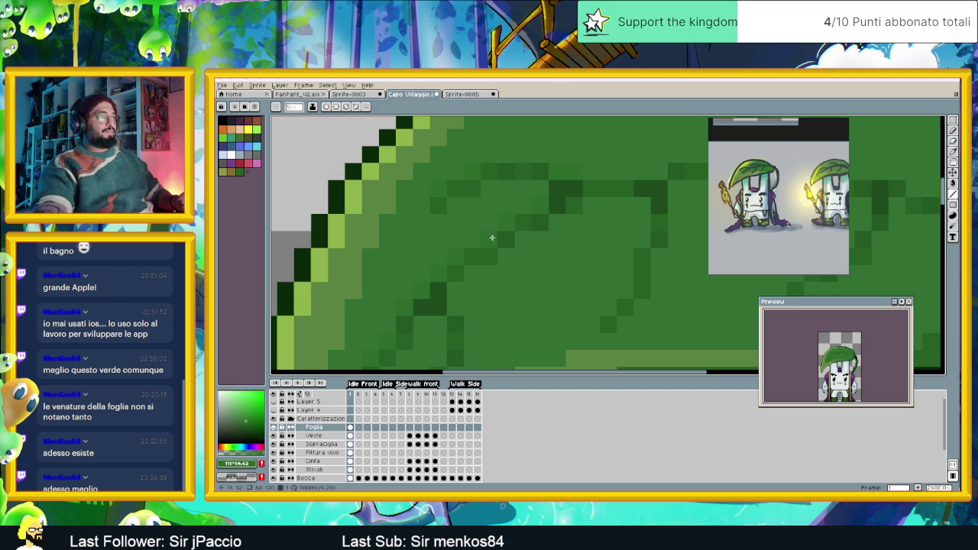
{"action": "scroll", "coordinate": [505, 238], "scroll_direction": "down", "scroll_amount": 2}
{"action": "scroll", "coordinate": [580, 230], "scroll_direction": "down", "scroll_amount": 1}
{"action": "scroll", "coordinate": [592, 225], "scroll_direction": "up", "scroll_amount": 1}
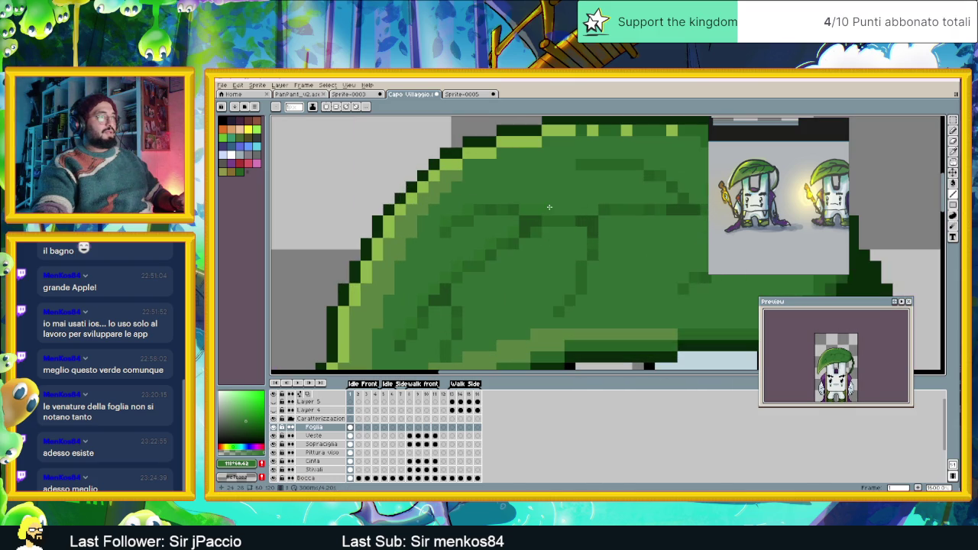
{"action": "scroll", "coordinate": [530, 225], "scroll_direction": "down", "scroll_amount": 1}
{"action": "scroll", "coordinate": [491, 215], "scroll_direction": "up", "scroll_amount": 1}
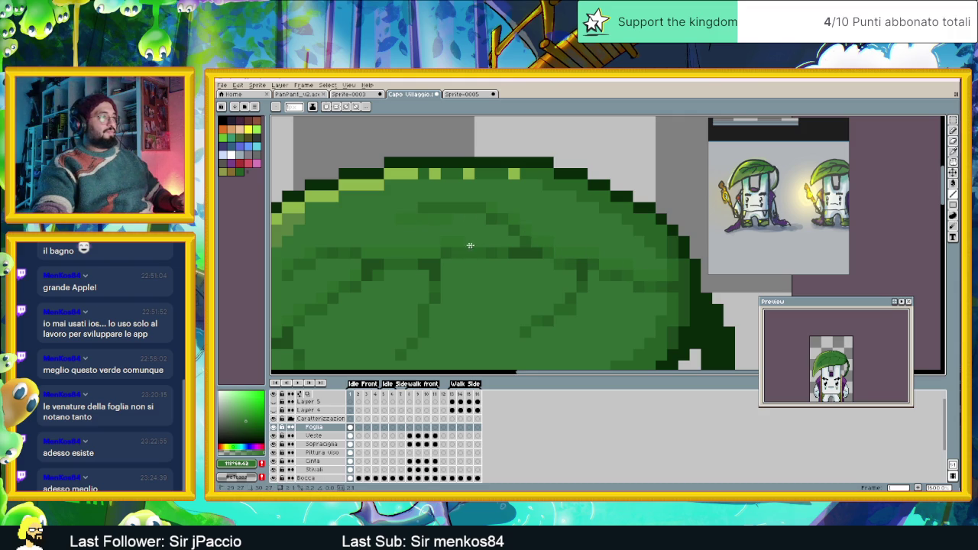
{"action": "scroll", "coordinate": [505, 229], "scroll_direction": "down", "scroll_amount": 5}
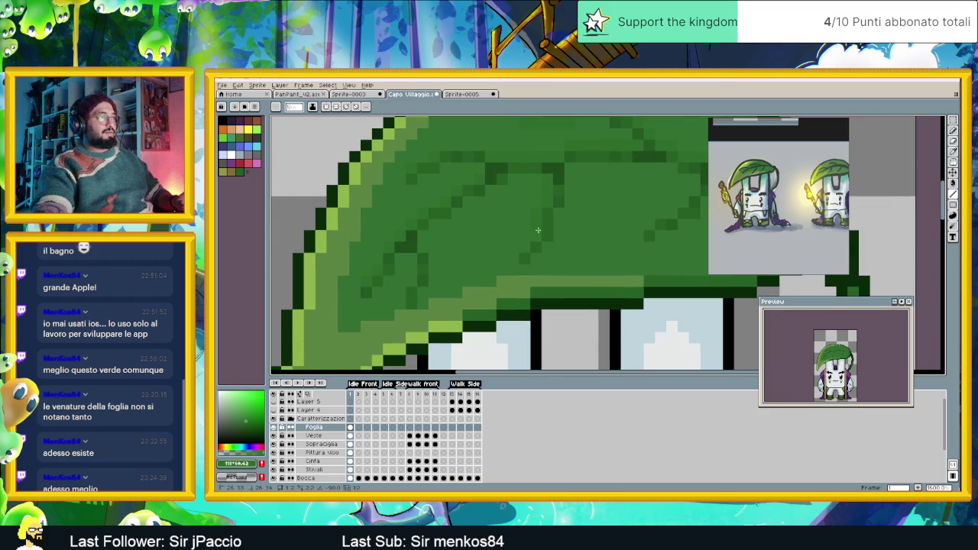
{"action": "left_click_drag", "start_coordinate": [410, 264], "coordinate": [411, 270]}
{"action": "key", "text": "ctrl+z"}
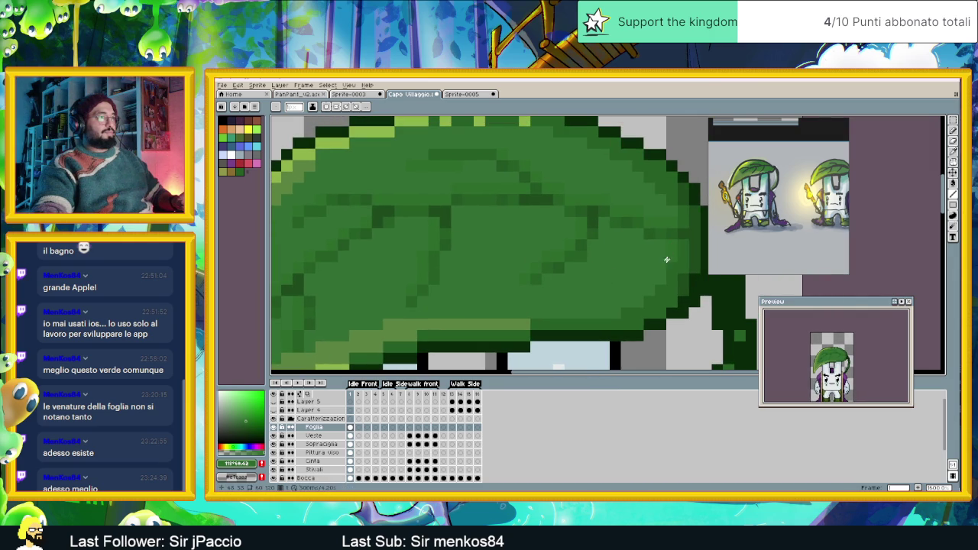
- Zoom out to review the leaf hat on the full sprite, then select the Veste layer
{"action": "left_click_drag", "start_coordinate": [639, 298], "coordinate": [621, 300]}
{"action": "scroll", "coordinate": [581, 313], "scroll_direction": "down", "scroll_amount": 3}
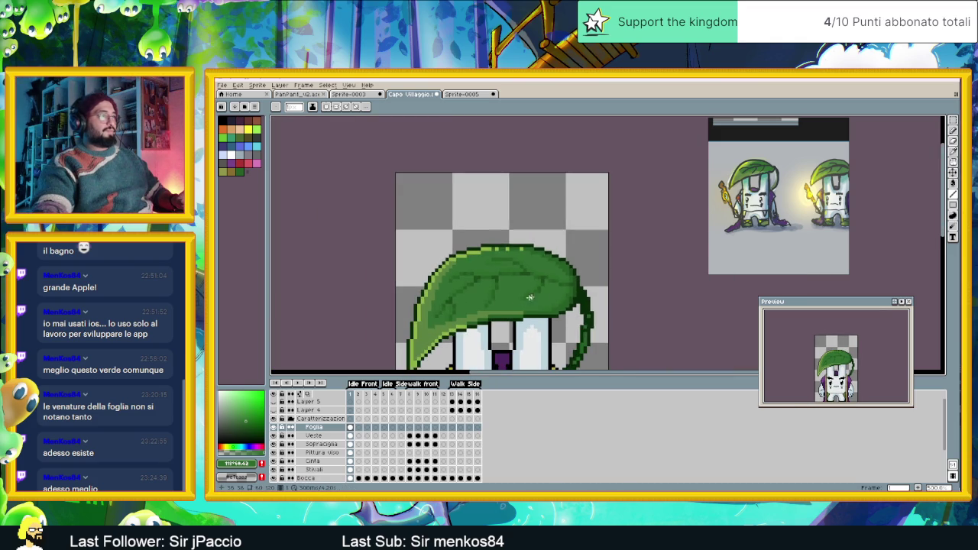
{"action": "scroll", "coordinate": [581, 314], "scroll_direction": "down", "scroll_amount": 2}
{"action": "scroll", "coordinate": [581, 300], "scroll_direction": "down", "scroll_amount": 3}
{"action": "scroll", "coordinate": [579, 298], "scroll_direction": "up", "scroll_amount": 3}
{"action": "scroll", "coordinate": [579, 299], "scroll_direction": "down", "scroll_amount": 1}
{"action": "scroll", "coordinate": [569, 291], "scroll_direction": "down", "scroll_amount": 1}
{"action": "scroll", "coordinate": [558, 283], "scroll_direction": "down", "scroll_amount": 1}
{"action": "left_click_drag", "start_coordinate": [551, 278], "coordinate": [548, 278]}
{"action": "scroll", "coordinate": [512, 256], "scroll_direction": "up", "scroll_amount": 1}
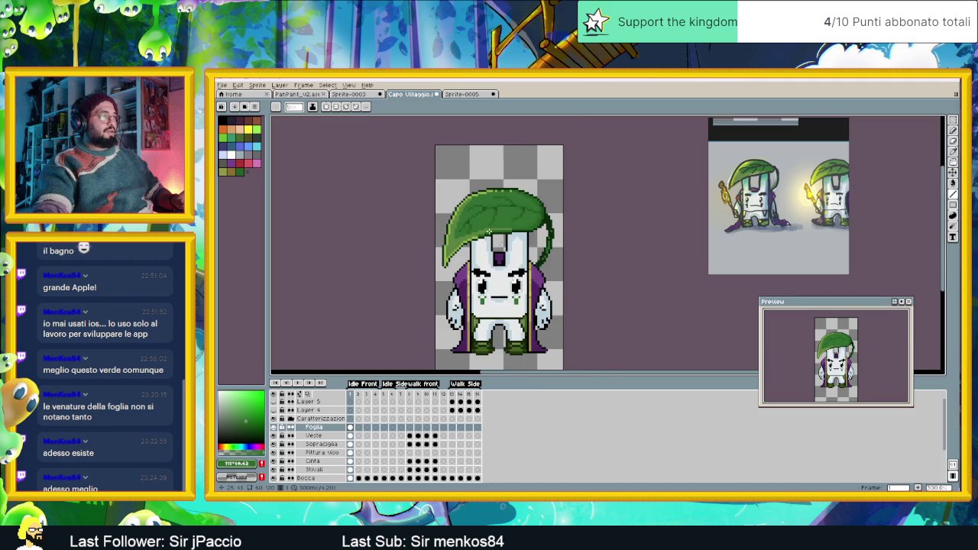
{"action": "scroll", "coordinate": [491, 233], "scroll_direction": "up", "scroll_amount": 2}
{"action": "scroll", "coordinate": [485, 232], "scroll_direction": "up", "scroll_amount": 1}
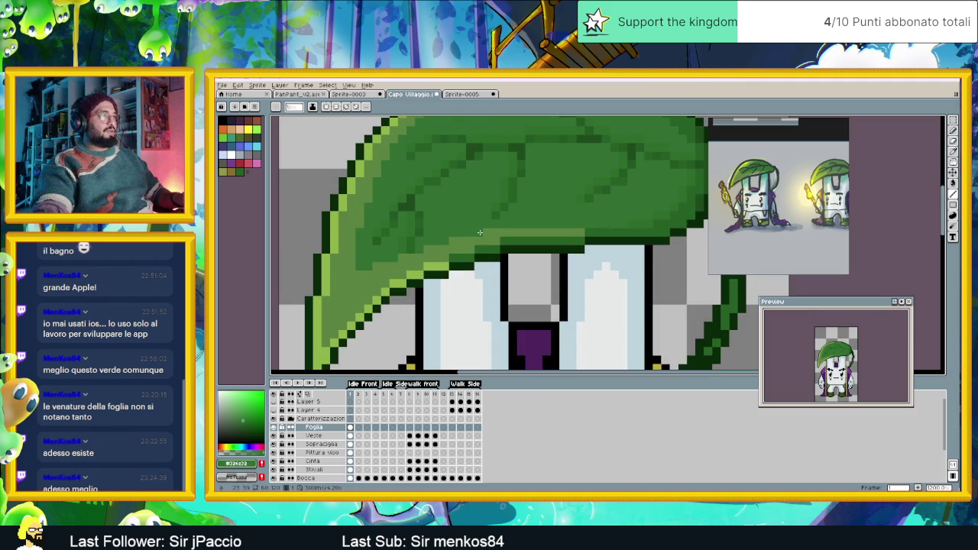
{"action": "scroll", "coordinate": [482, 232], "scroll_direction": "down", "scroll_amount": 1}
{"action": "scroll", "coordinate": [504, 237], "scroll_direction": "down", "scroll_amount": 1}
{"action": "scroll", "coordinate": [526, 240], "scroll_direction": "down", "scroll_amount": 1}
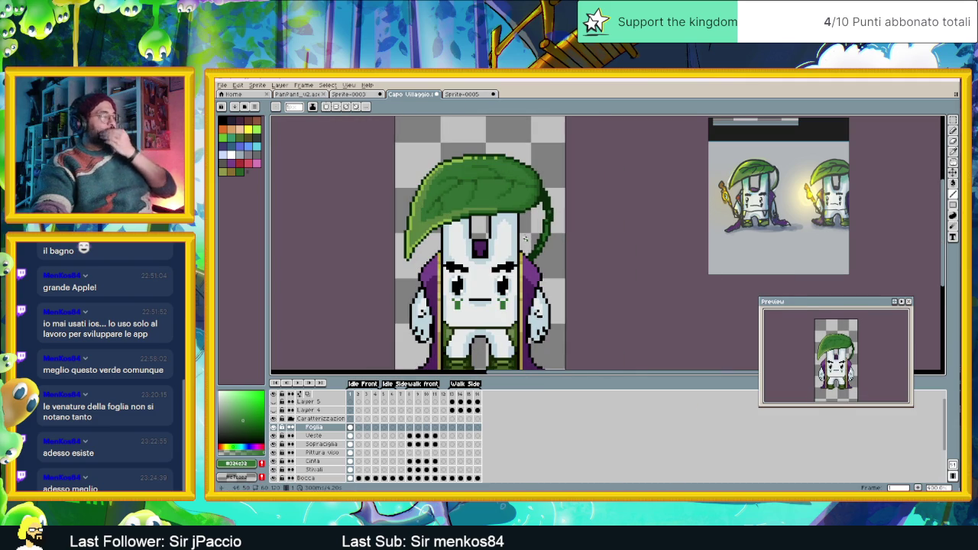
{"action": "scroll", "coordinate": [458, 182], "scroll_direction": "down", "scroll_amount": 1}
{"action": "scroll", "coordinate": [477, 199], "scroll_direction": "down", "scroll_amount": 1}
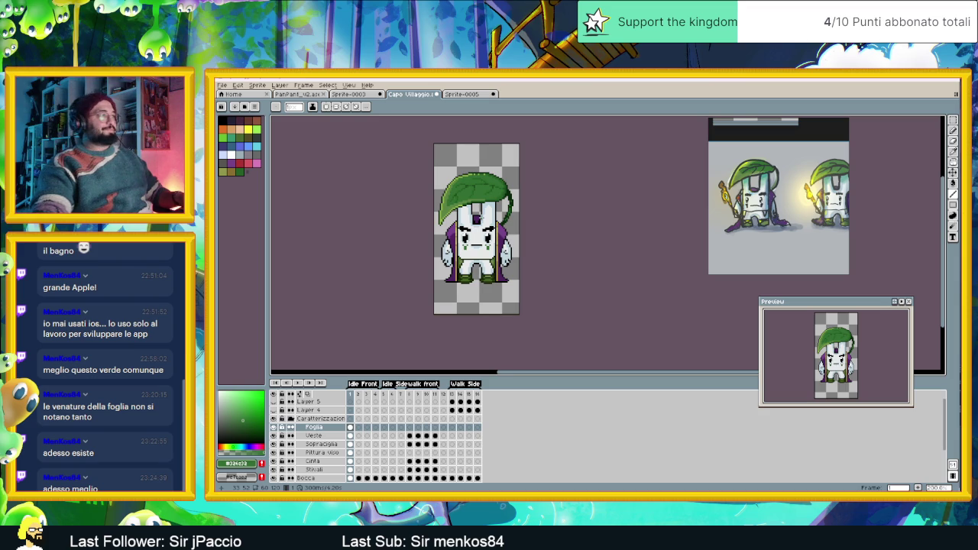
{"action": "scroll", "coordinate": [479, 249], "scroll_direction": "up", "scroll_amount": 1}
{"action": "scroll", "coordinate": [480, 250], "scroll_direction": "up", "scroll_amount": 1}
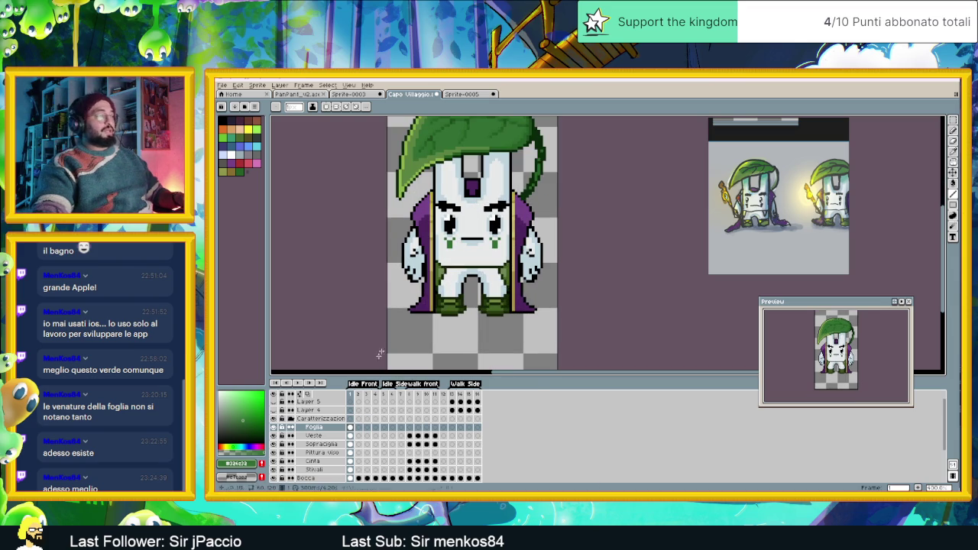
{"action": "left_click", "coordinate": [320, 436]}
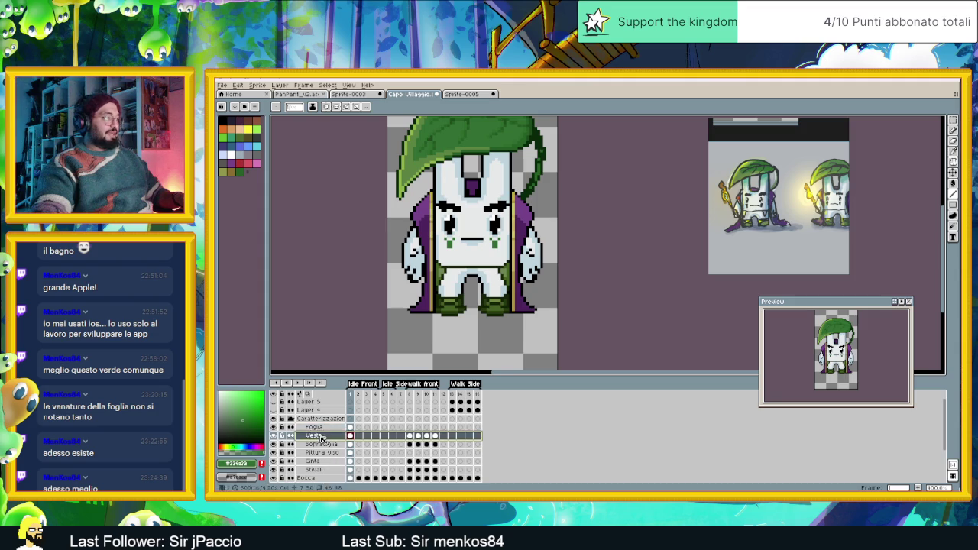
- Create a new layer above Foglia and name it 'Ombreggiatura es'
{"action": "right_click", "coordinate": [320, 425]}
{"action": "mouse_move", "coordinate": [333, 437]}
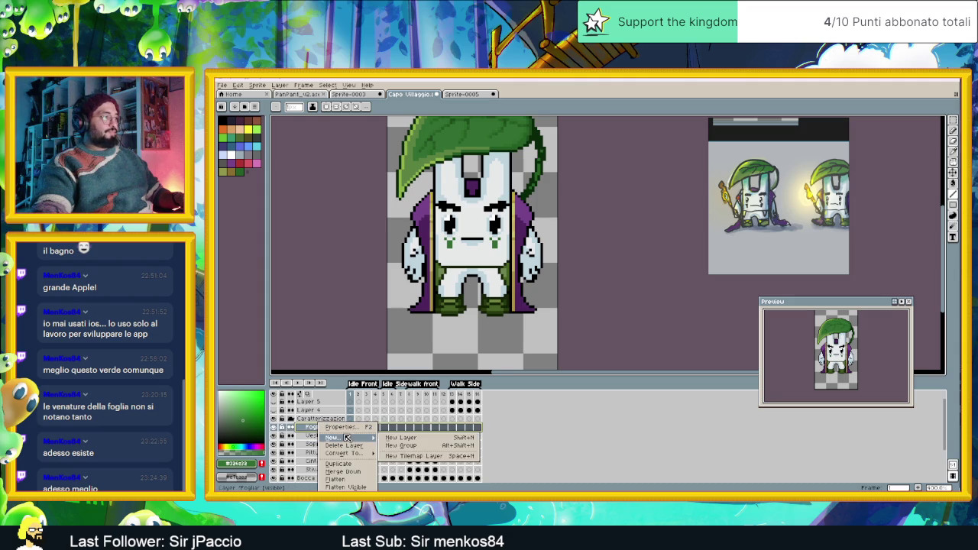
{"action": "left_click", "coordinate": [401, 437]}
{"action": "double_click", "coordinate": [323, 429]}
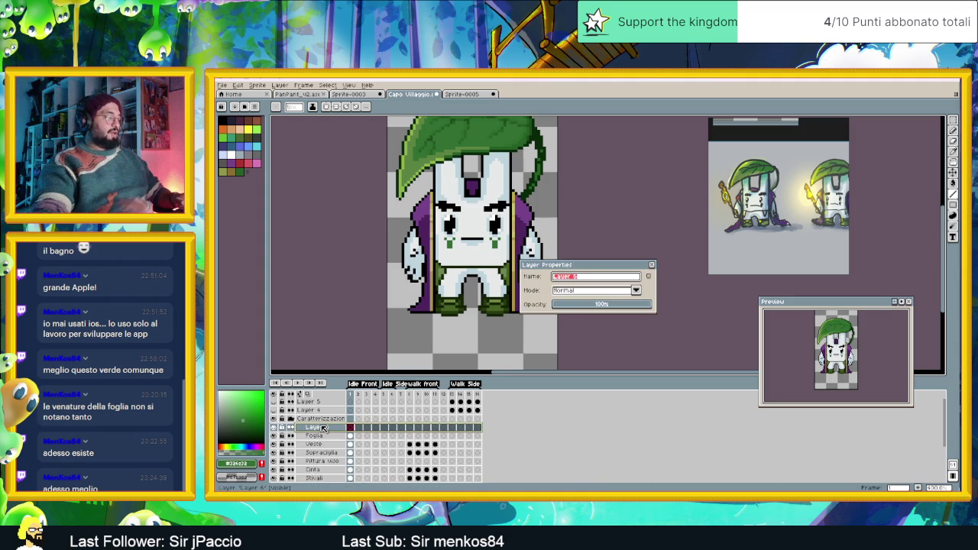
{"action": "type", "text": "Ombreggia"}
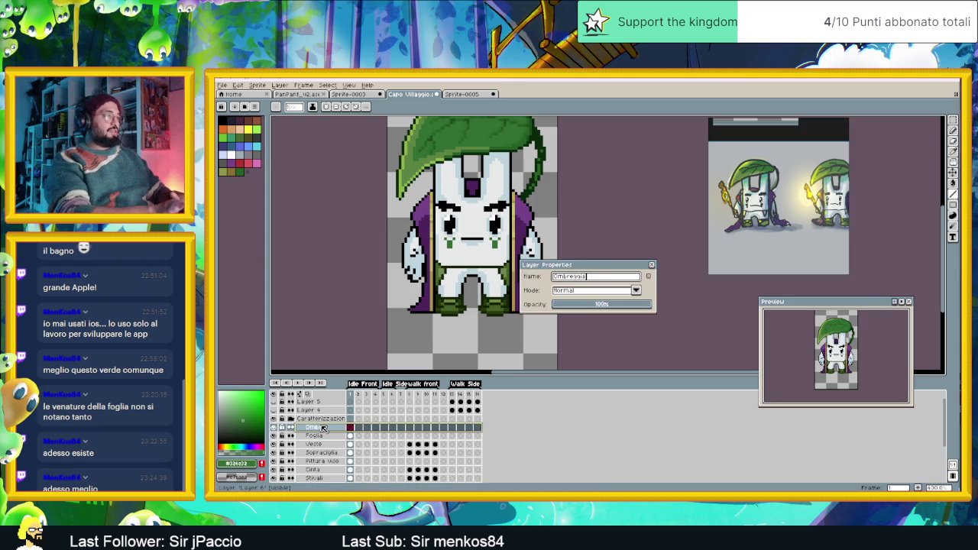
{"action": "type", "text": "tura esterna"}
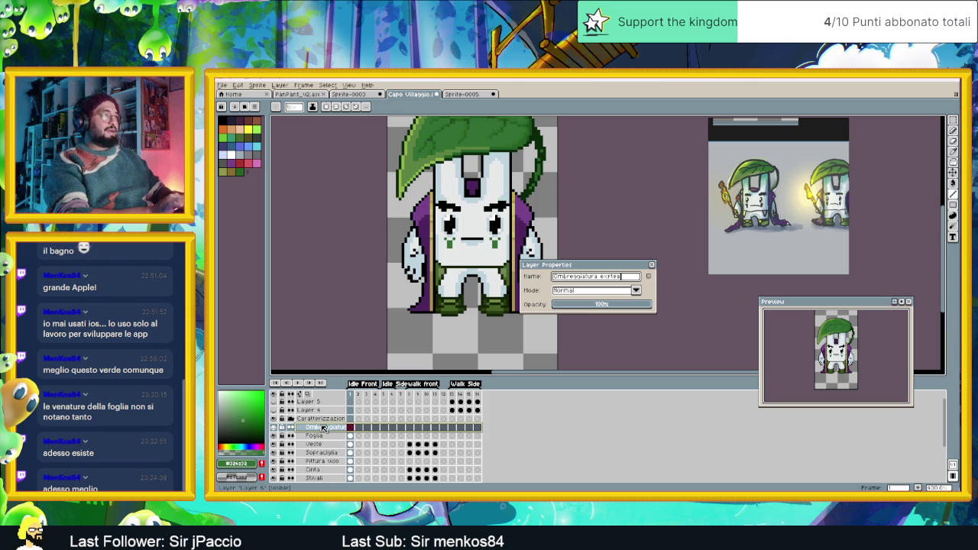
{"action": "key", "text": "Return"}
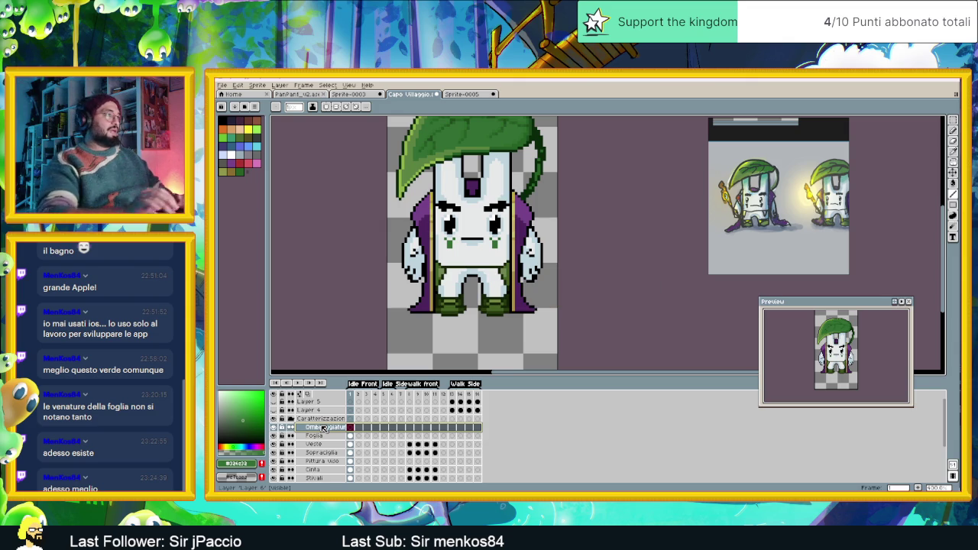
- Paint shading pixels under the leaf brim, then move the Ombreggiatura layer below Stivali
{"action": "scroll", "coordinate": [471, 184], "scroll_direction": "up", "scroll_amount": 1}
{"action": "scroll", "coordinate": [462, 205], "scroll_direction": "up", "scroll_amount": 1}
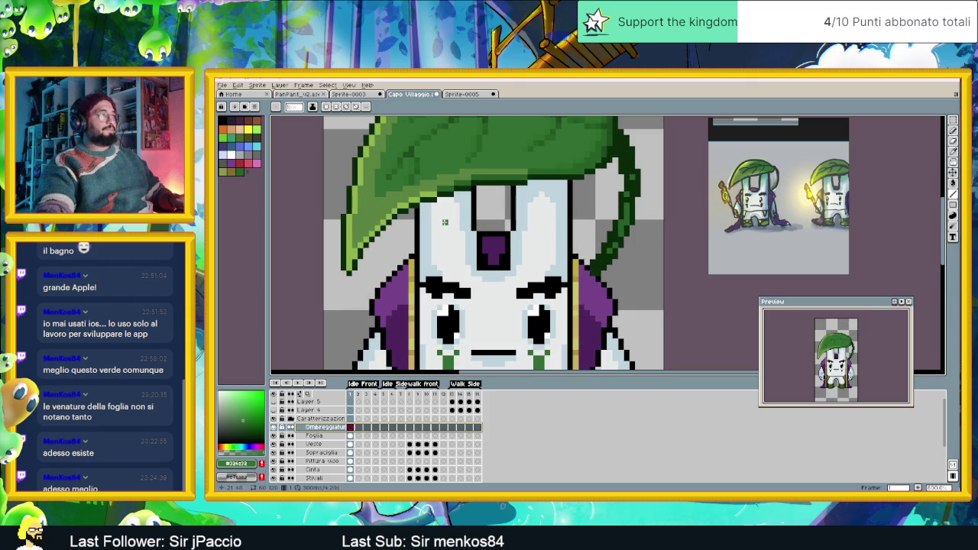
{"action": "scroll", "coordinate": [454, 210], "scroll_direction": "up", "scroll_amount": 1}
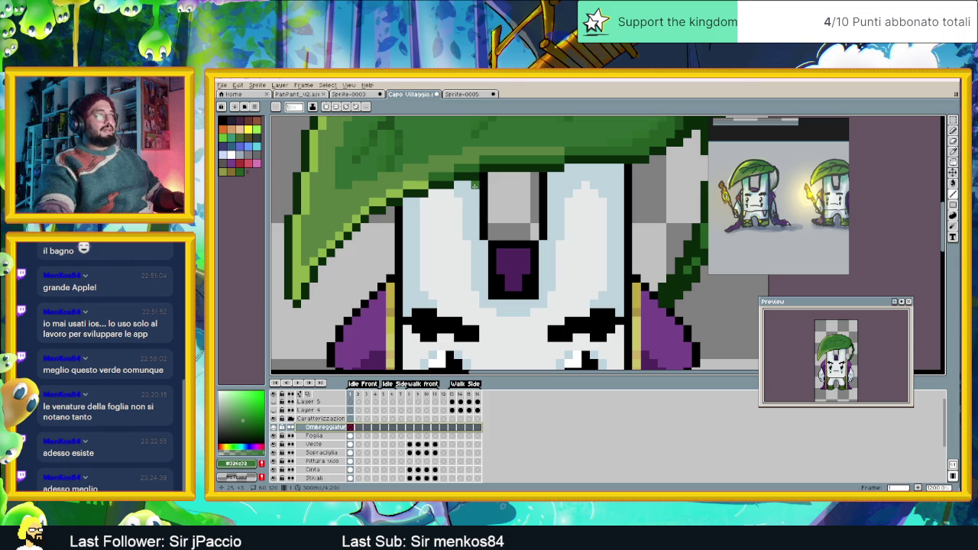
{"action": "left_click_drag", "start_coordinate": [473, 185], "coordinate": [454, 185]}
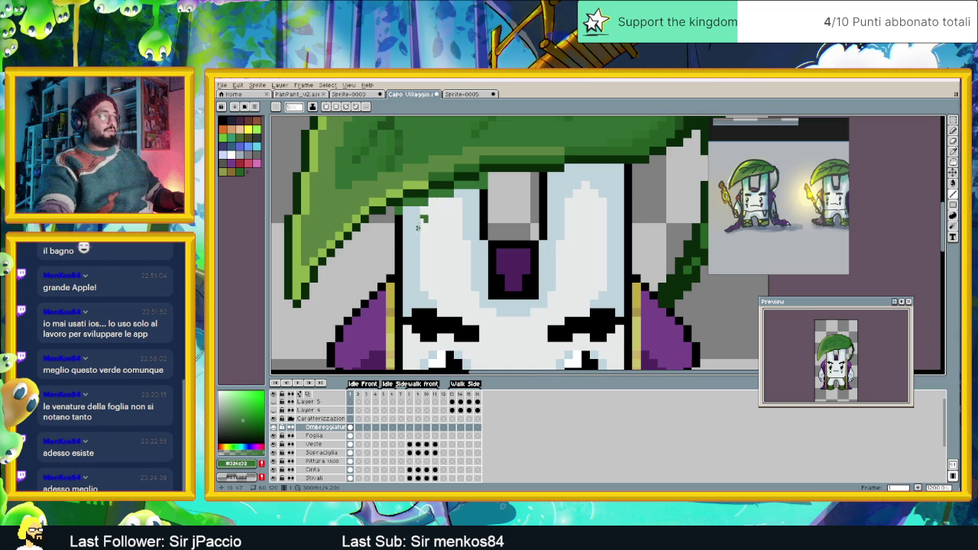
{"action": "scroll", "coordinate": [422, 211], "scroll_direction": "down", "scroll_amount": 1}
{"action": "left_click", "coordinate": [329, 428]}
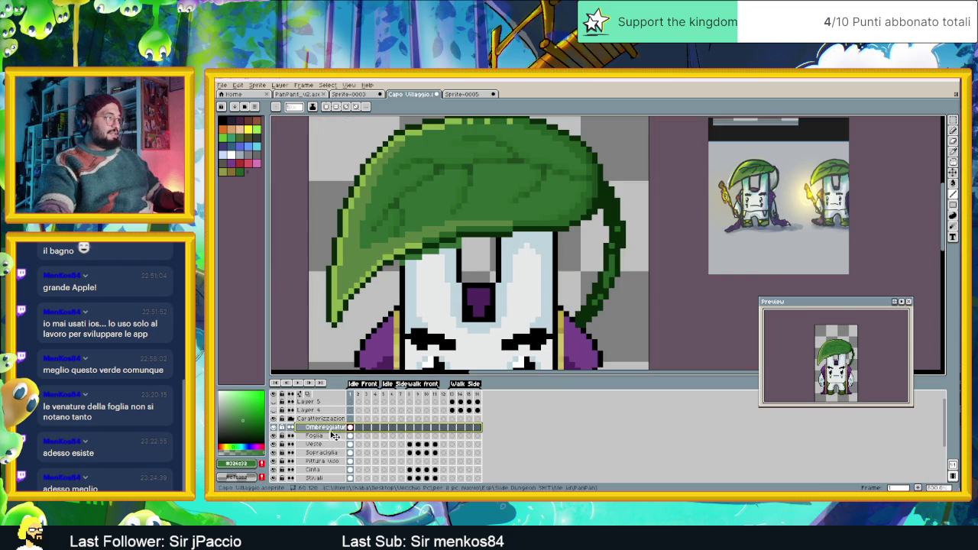
{"action": "mouse_move", "coordinate": [328, 427]}
{"action": "left_mouse_down"}
{"action": "mouse_move", "coordinate": [334, 469]}
{"action": "mouse_move", "coordinate": [336, 437]}
{"action": "left_mouse_up"}
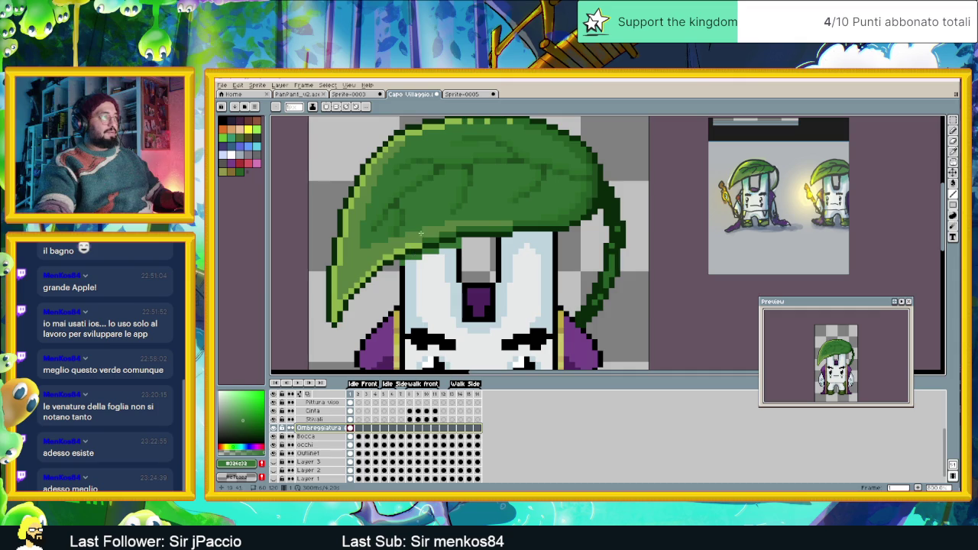
{"action": "scroll", "coordinate": [462, 243], "scroll_direction": "up", "scroll_amount": 1}
- Set the Ombreggiatura layer to Multiply at 65% opacity, after trying Darken and Overlay
{"action": "double_click", "coordinate": [319, 428]}
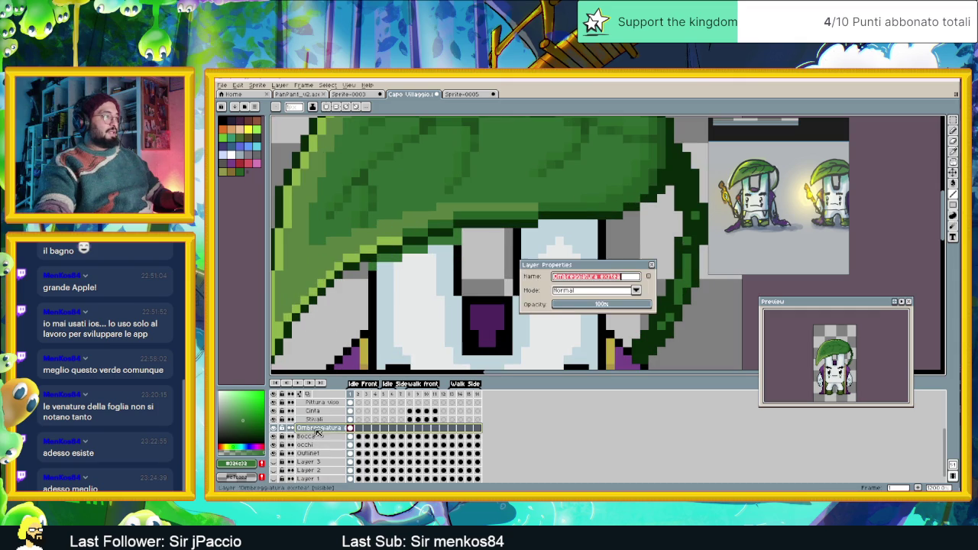
{"action": "left_click", "coordinate": [578, 292]}
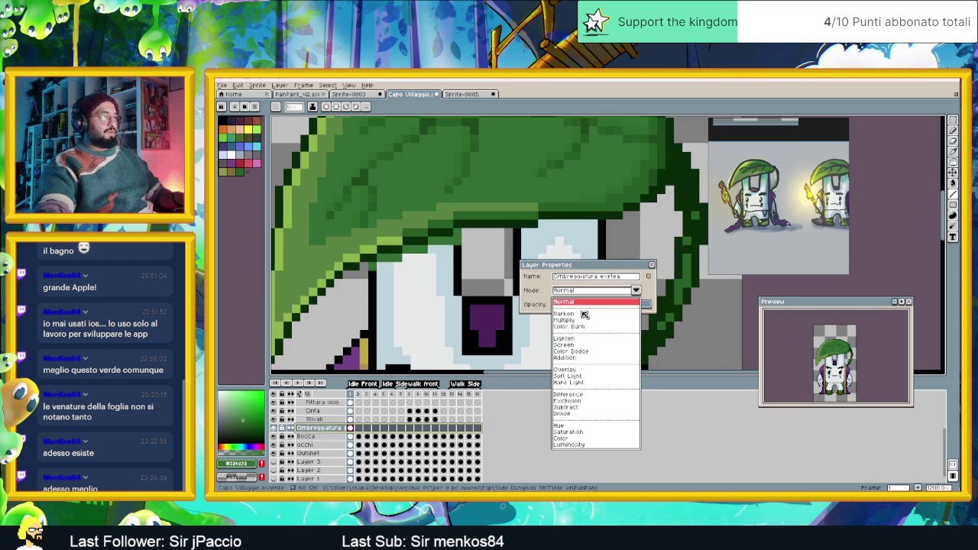
{"action": "left_click", "coordinate": [583, 314]}
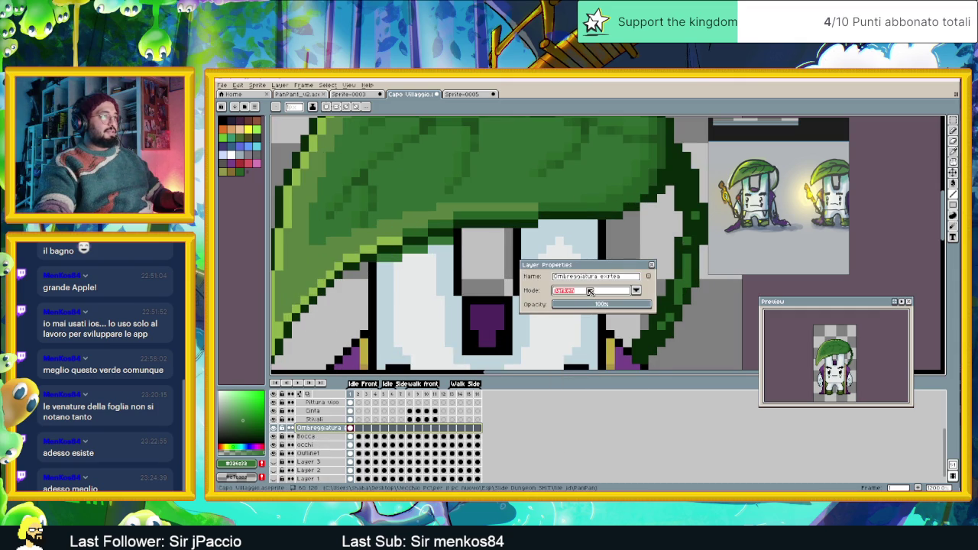
{"action": "left_click", "coordinate": [598, 291]}
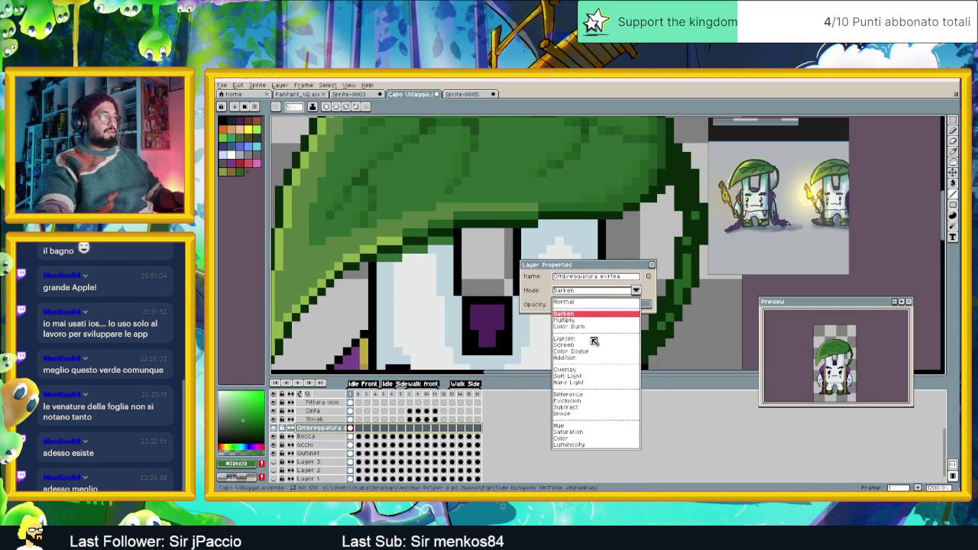
{"action": "left_click", "coordinate": [582, 368]}
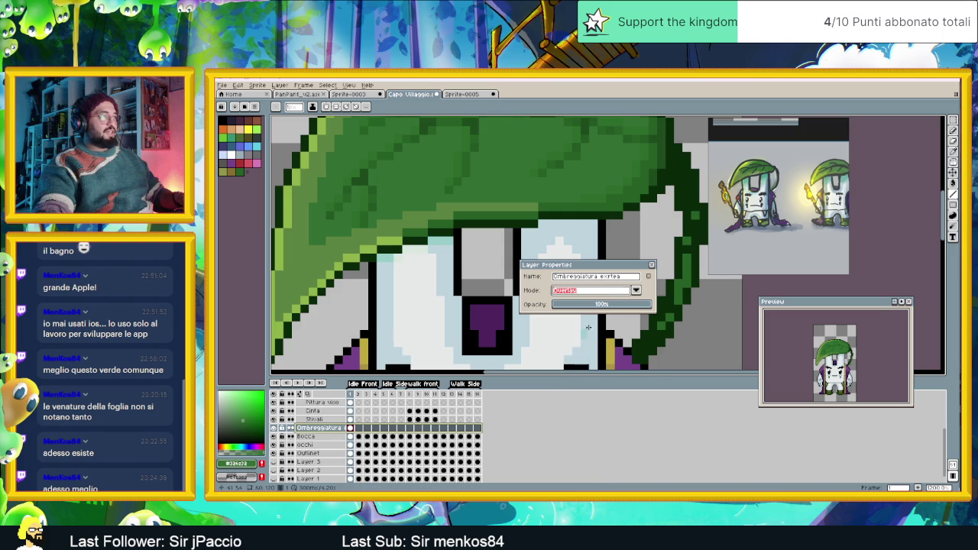
{"action": "left_click", "coordinate": [611, 293]}
{"action": "left_click", "coordinate": [581, 319]}
{"action": "left_click", "coordinate": [606, 305]}
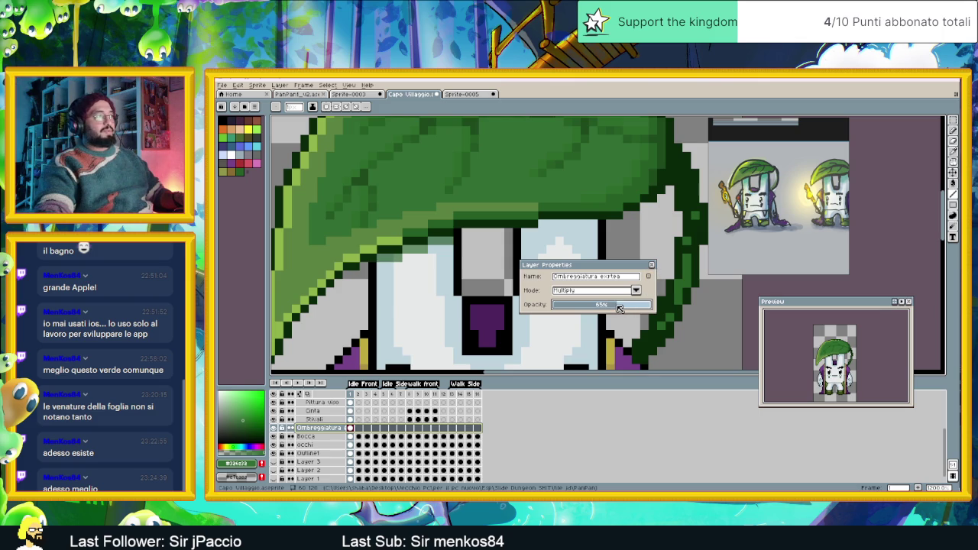
{"action": "left_click", "coordinate": [652, 266]}
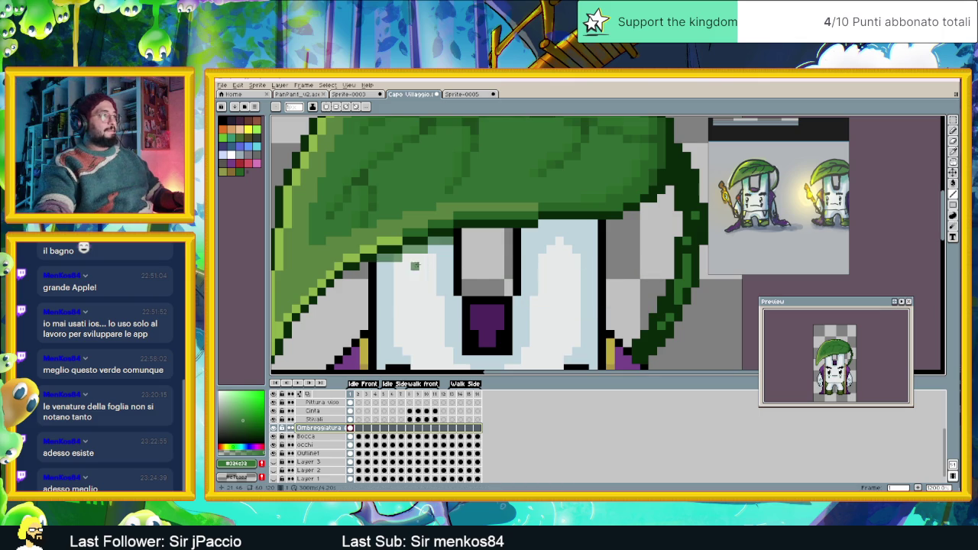
- Paint a row of shading along the leaf edge and add one light pixel on it
{"action": "mouse_move", "coordinate": [374, 270]}
{"action": "left_mouse_down"}
{"action": "mouse_move", "coordinate": [452, 250]}
{"action": "mouse_move", "coordinate": [379, 278]}
{"action": "mouse_move", "coordinate": [414, 284]}
{"action": "mouse_move", "coordinate": [433, 267]}
{"action": "left_mouse_up"}
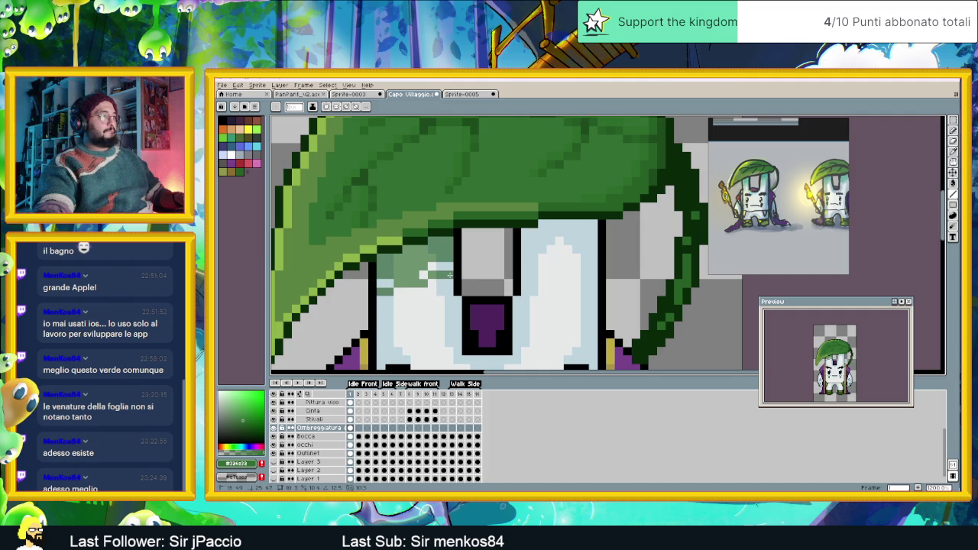
{"action": "left_click", "coordinate": [439, 267]}
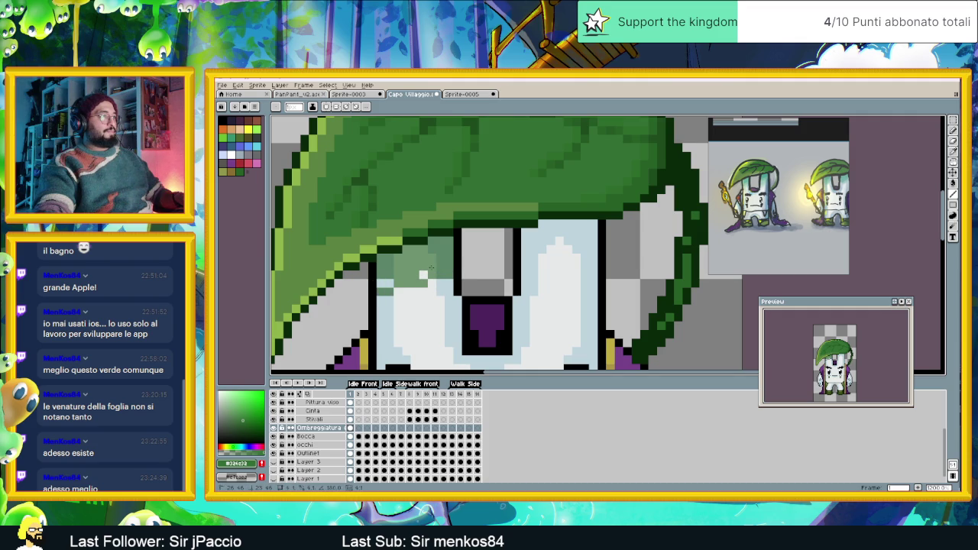
{"action": "scroll", "coordinate": [457, 289], "scroll_direction": "down", "scroll_amount": 3}
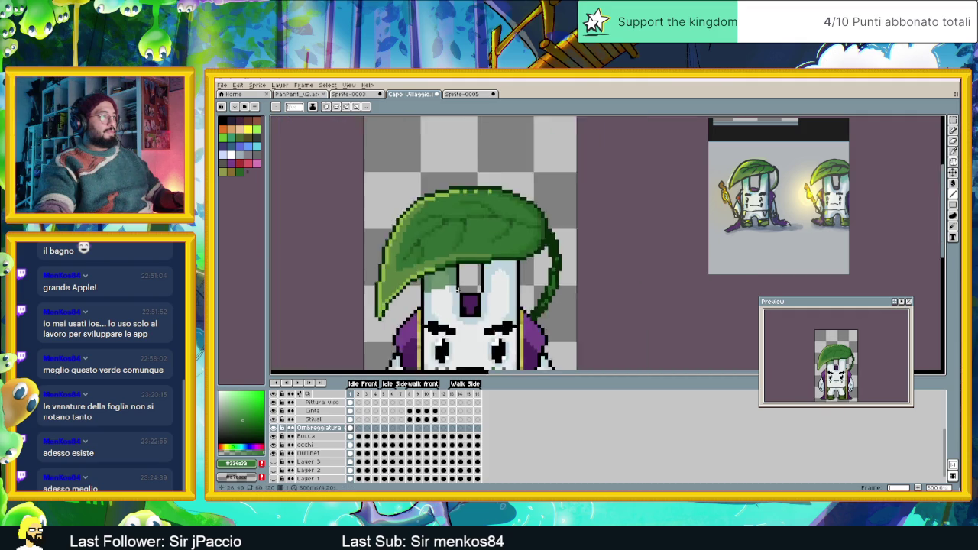
{"action": "scroll", "coordinate": [456, 289], "scroll_direction": "down", "scroll_amount": 2}
{"action": "scroll", "coordinate": [456, 289], "scroll_direction": "down", "scroll_amount": 1}
{"action": "scroll", "coordinate": [450, 288], "scroll_direction": "up", "scroll_amount": 1}
{"action": "scroll", "coordinate": [436, 287], "scroll_direction": "up", "scroll_amount": 3}
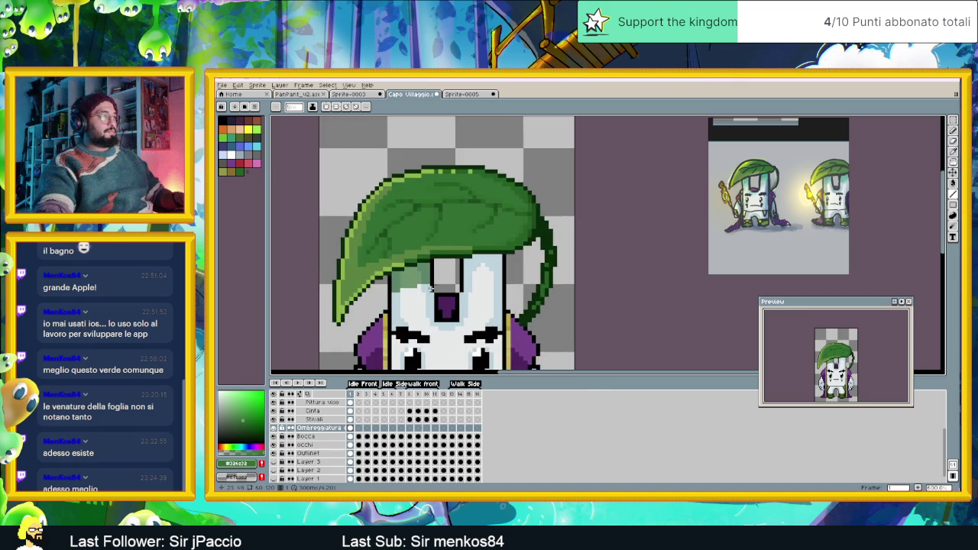
{"action": "scroll", "coordinate": [435, 286], "scroll_direction": "up", "scroll_amount": 1}
- Pick a darker green-grey and paint a row of shading beneath the leaf shadow
{"action": "left_click", "coordinate": [239, 411]}
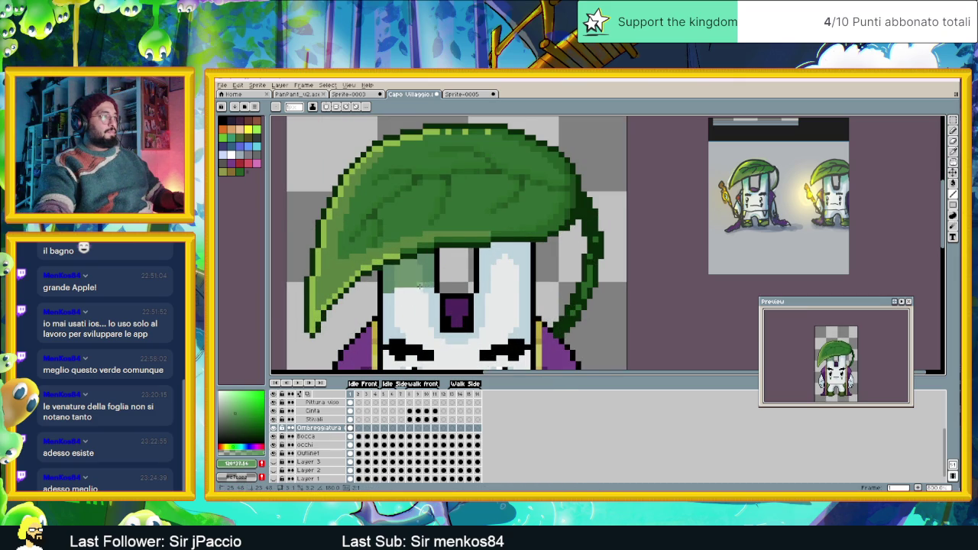
{"action": "scroll", "coordinate": [420, 287], "scroll_direction": "up", "scroll_amount": 1}
{"action": "left_click_drag", "start_coordinate": [436, 288], "coordinate": [393, 297]}
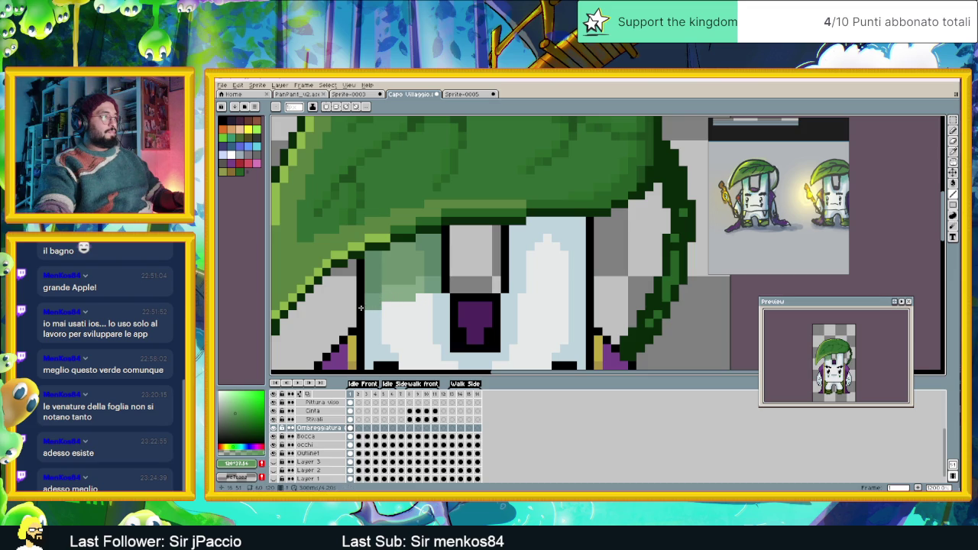
{"action": "scroll", "coordinate": [451, 298], "scroll_direction": "down", "scroll_amount": 3}
{"action": "scroll", "coordinate": [461, 304], "scroll_direction": "down", "scroll_amount": 2}
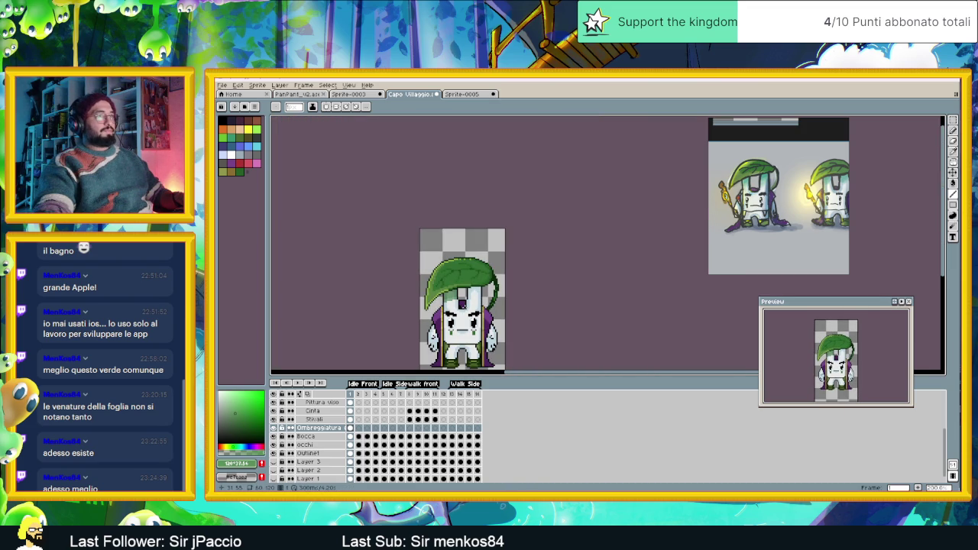
{"action": "scroll", "coordinate": [462, 304], "scroll_direction": "up", "scroll_amount": 2}
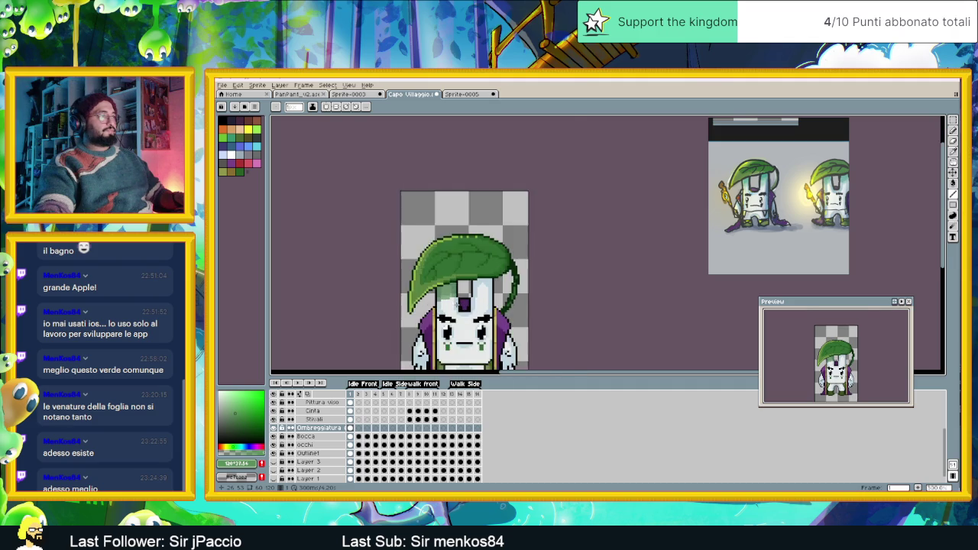
{"action": "scroll", "coordinate": [462, 304], "scroll_direction": "up", "scroll_amount": 1}
- Choose a grey-teal shading colour in the colour picker
{"action": "left_click_drag", "start_coordinate": [248, 441], "coordinate": [234, 406]}
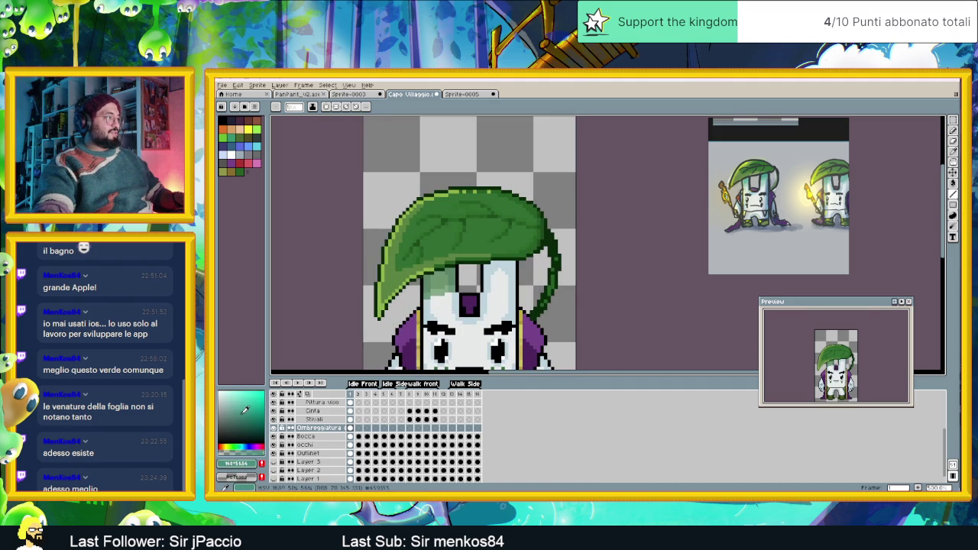
{"action": "scroll", "coordinate": [452, 277], "scroll_direction": "up", "scroll_amount": 1}
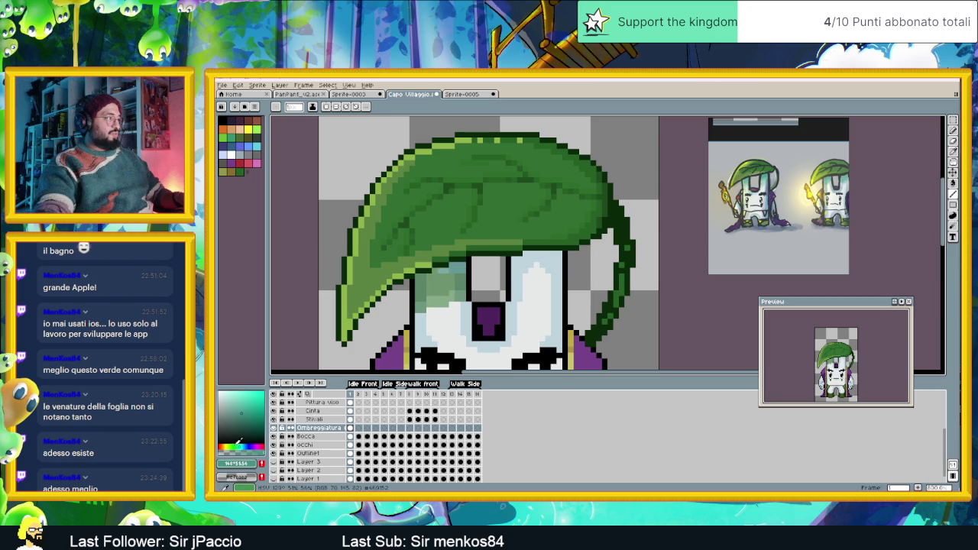
{"action": "left_click", "coordinate": [239, 443]}
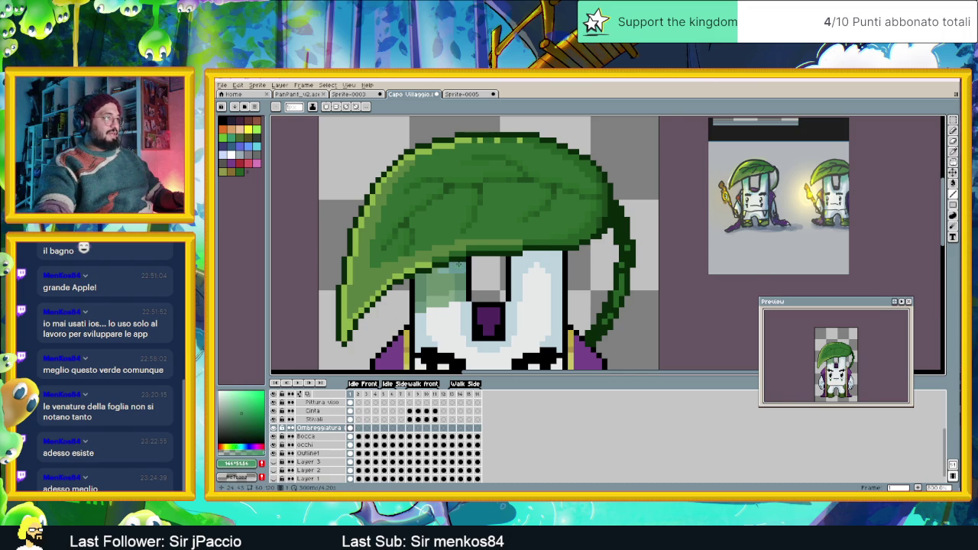
{"action": "scroll", "coordinate": [459, 265], "scroll_direction": "up", "scroll_amount": 3}
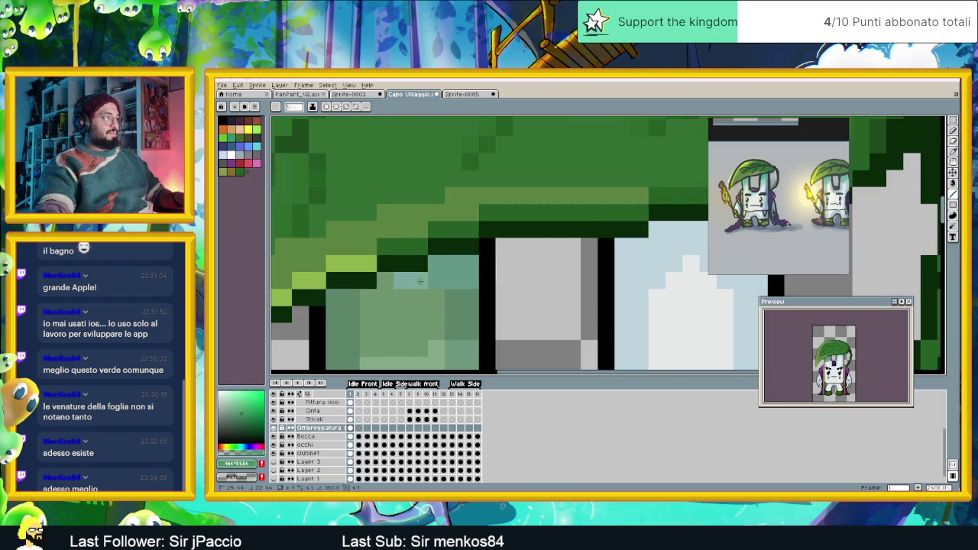
- Paint lighter green pixels in the forehead shadow, then darken a block of it to teal
{"action": "left_click", "coordinate": [252, 419]}
{"action": "mouse_move", "coordinate": [402, 280]}
{"action": "left_mouse_down"}
{"action": "mouse_move", "coordinate": [418, 281]}
{"action": "mouse_move", "coordinate": [385, 297]}
{"action": "left_mouse_up"}
{"action": "left_click", "coordinate": [445, 263]}
{"action": "left_click", "coordinate": [372, 309]}
{"action": "scroll", "coordinate": [446, 306], "scroll_direction": "down", "scroll_amount": 3}
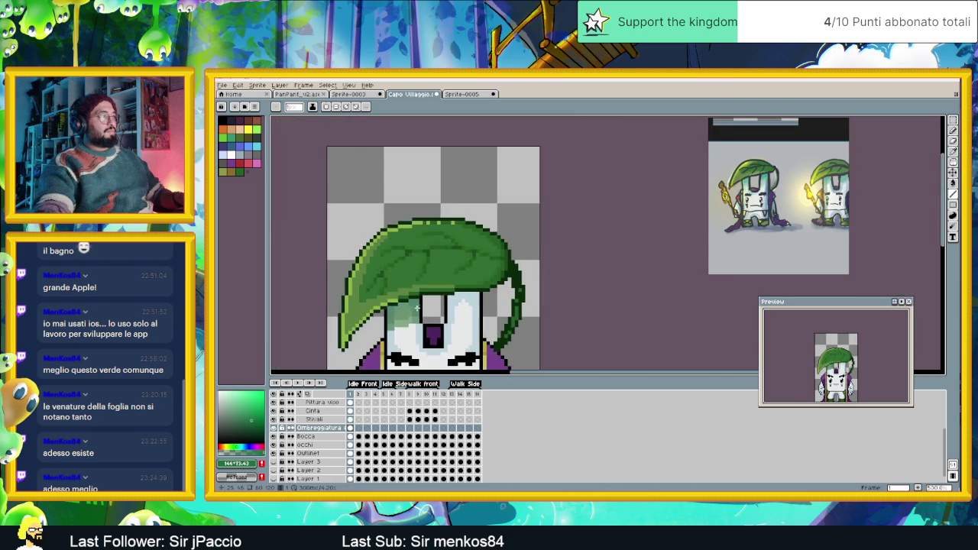
{"action": "scroll", "coordinate": [445, 305], "scroll_direction": "down", "scroll_amount": 1}
{"action": "scroll", "coordinate": [446, 306], "scroll_direction": "down", "scroll_amount": 1}
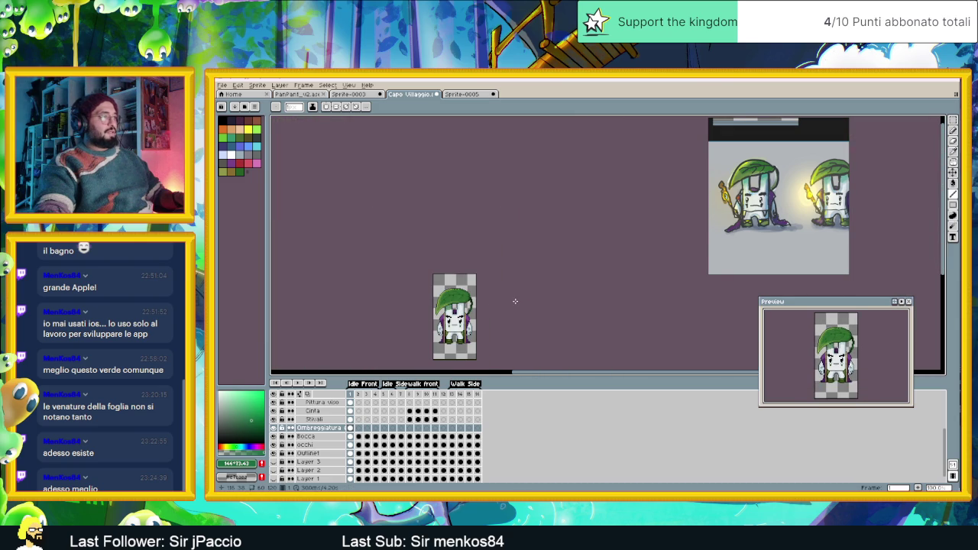
{"action": "scroll", "coordinate": [515, 301], "scroll_direction": "up", "scroll_amount": 2}
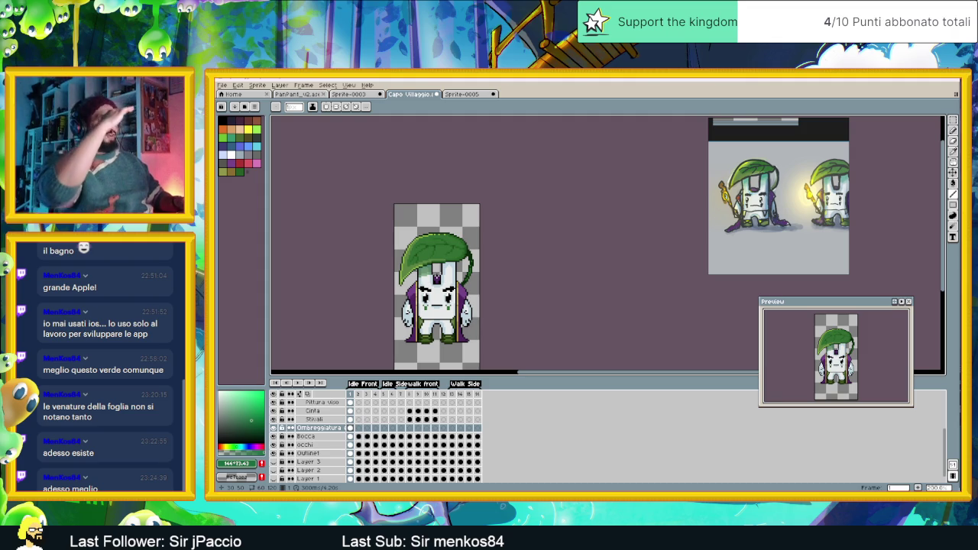
{"action": "scroll", "coordinate": [451, 267], "scroll_direction": "up", "scroll_amount": 2}
{"action": "scroll", "coordinate": [454, 266], "scroll_direction": "up", "scroll_amount": 1}
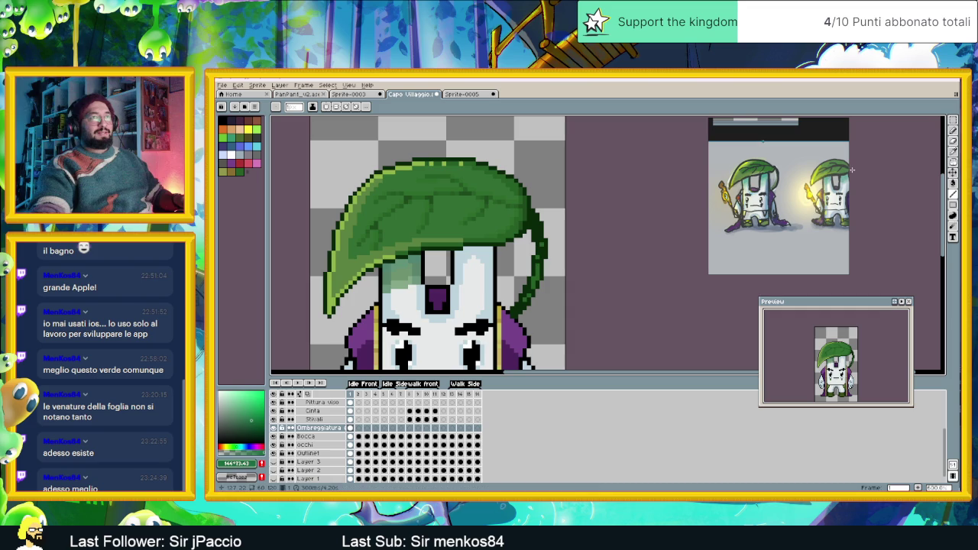
{"action": "left_click", "coordinate": [953, 120]}
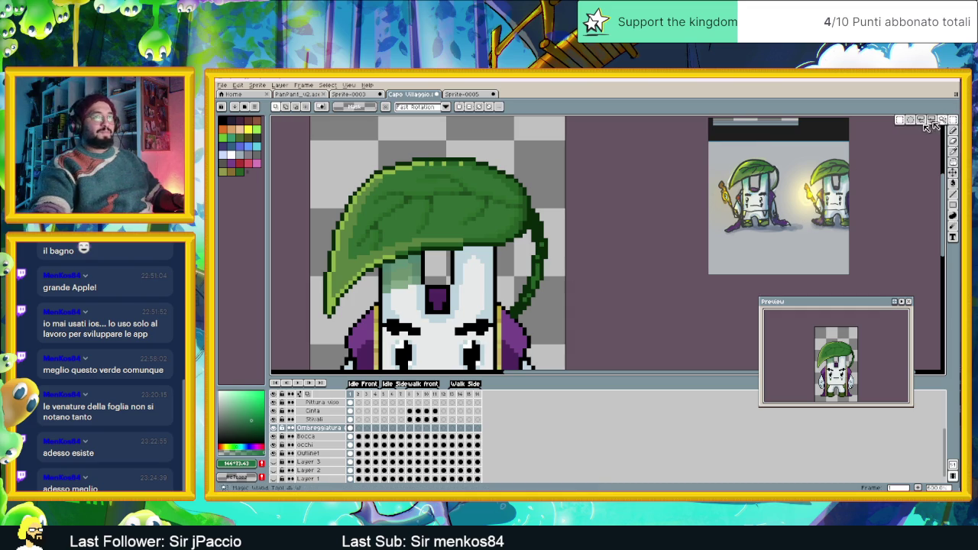
- Move the marquee-selected face shading patch under the leaf up and to the right
{"action": "left_click_drag", "start_coordinate": [365, 217], "coordinate": [461, 324]}
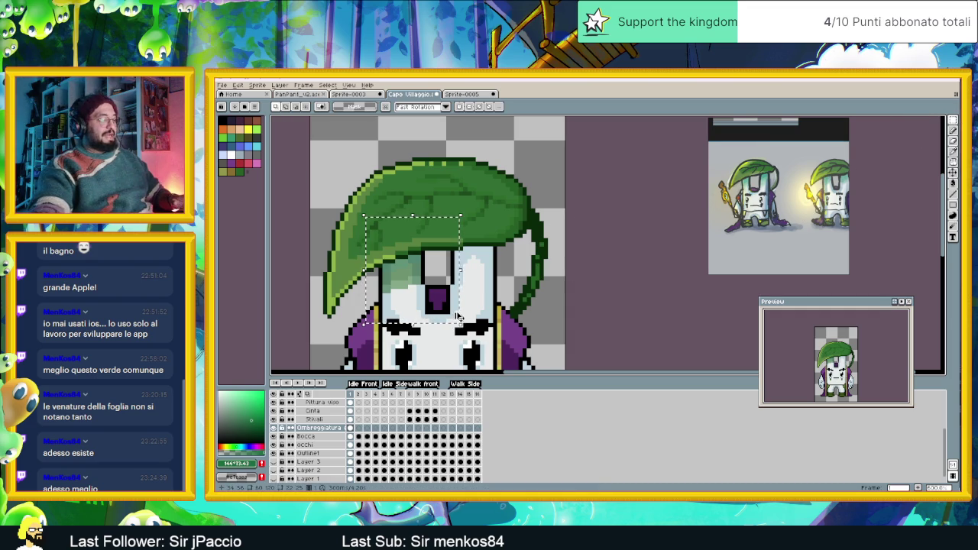
{"action": "left_click_drag", "start_coordinate": [410, 284], "coordinate": [484, 266]}
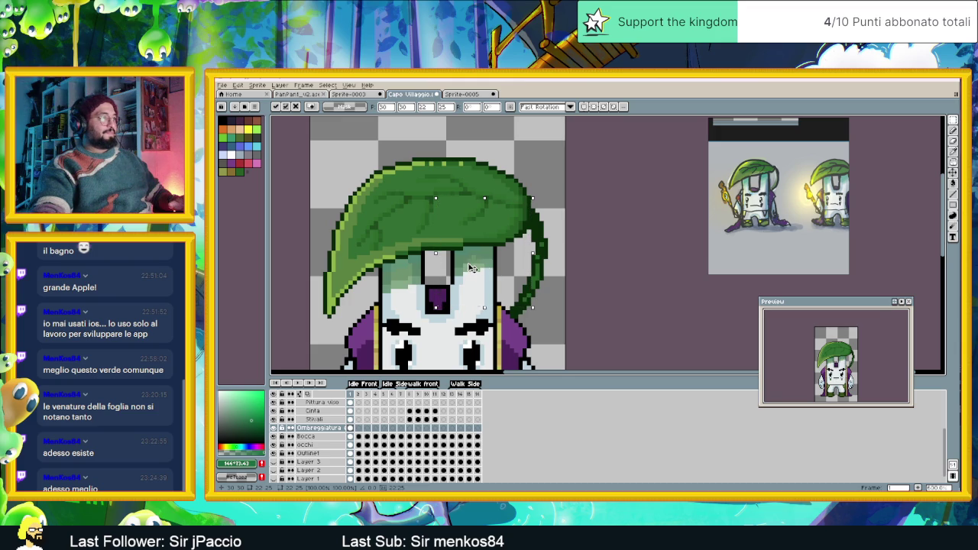
{"action": "key", "text": "Return"}
{"action": "scroll", "coordinate": [588, 272], "scroll_direction": "down", "scroll_amount": 3}
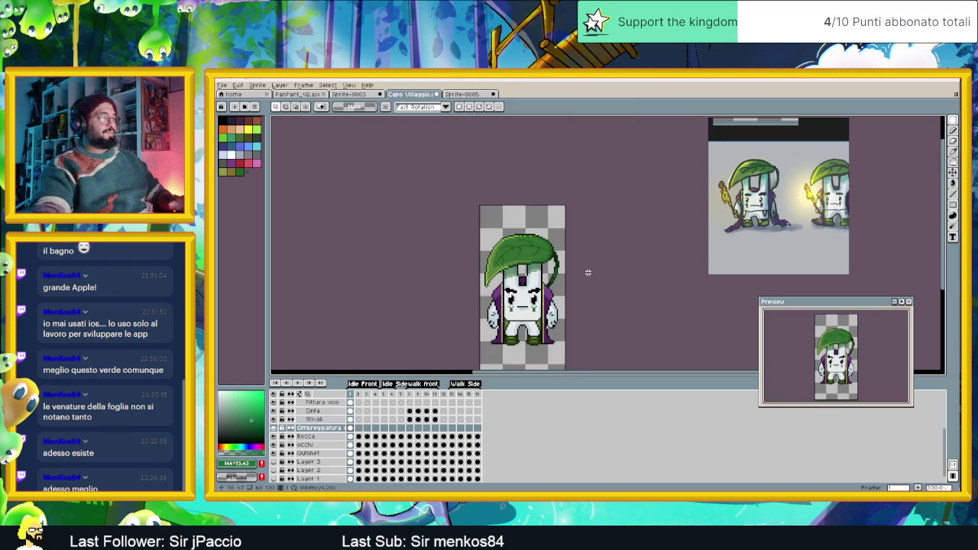
{"action": "scroll", "coordinate": [588, 272], "scroll_direction": "down", "scroll_amount": 1}
{"action": "left_click_drag", "start_coordinate": [587, 272], "coordinate": [499, 277]}
{"action": "scroll", "coordinate": [499, 276], "scroll_direction": "up", "scroll_amount": 1}
{"action": "scroll", "coordinate": [493, 276], "scroll_direction": "up", "scroll_amount": 1}
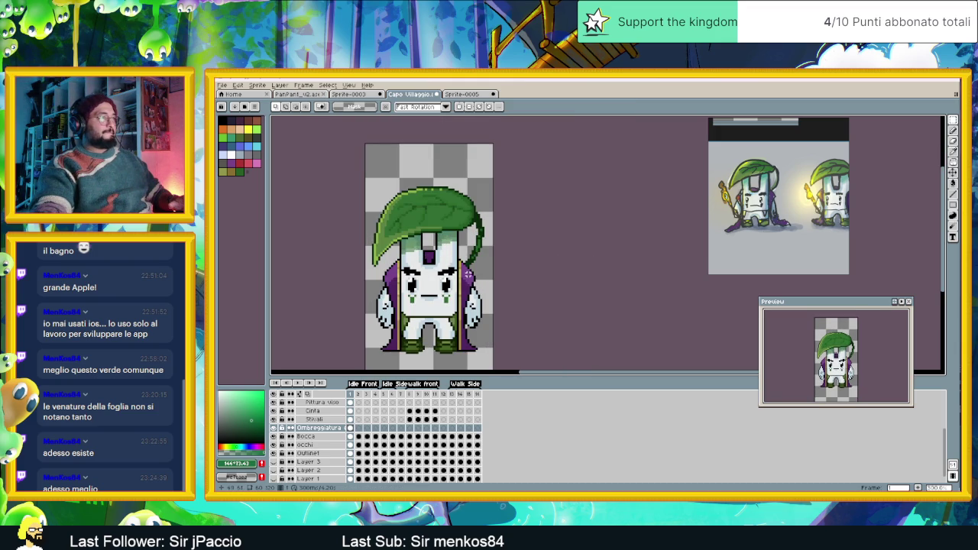
{"action": "scroll", "coordinate": [464, 274], "scroll_direction": "up", "scroll_amount": 1}
{"action": "scroll", "coordinate": [422, 256], "scroll_direction": "up", "scroll_amount": 2}
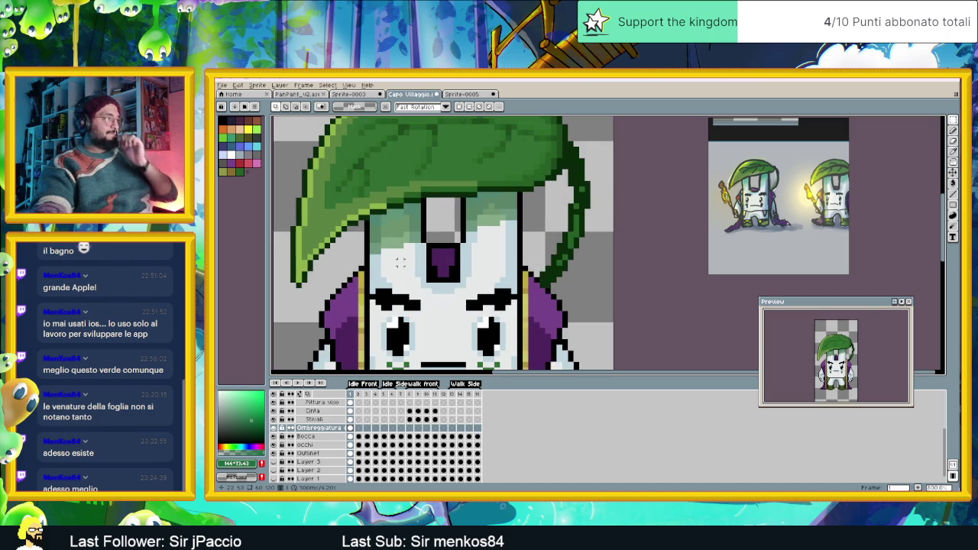
- Draw a pale-green shading line across the face with the Line tool, redoing it until placed
{"action": "left_click", "coordinate": [389, 279], "text": "alt"}
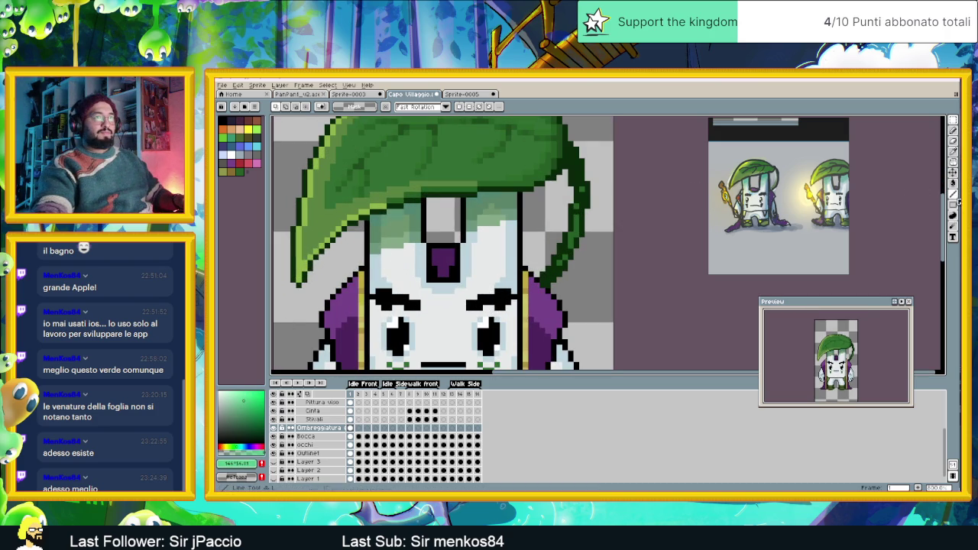
{"action": "left_click", "coordinate": [953, 194]}
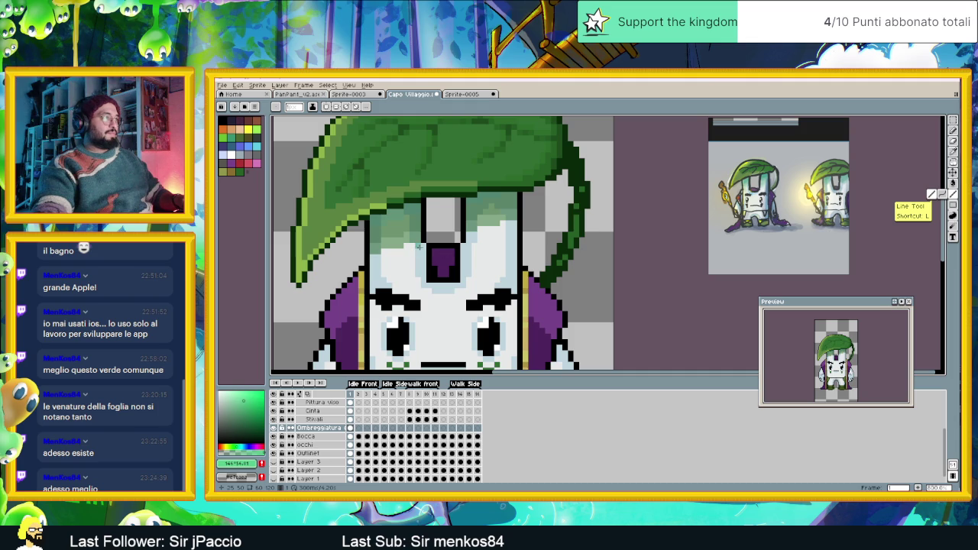
{"action": "left_click_drag", "start_coordinate": [421, 246], "coordinate": [397, 251]}
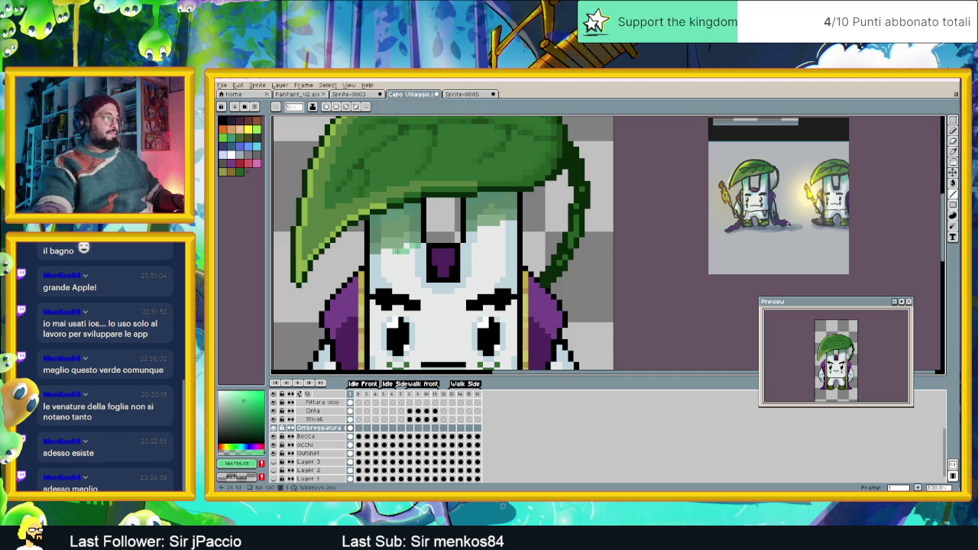
{"action": "key", "text": "ctrl+z"}
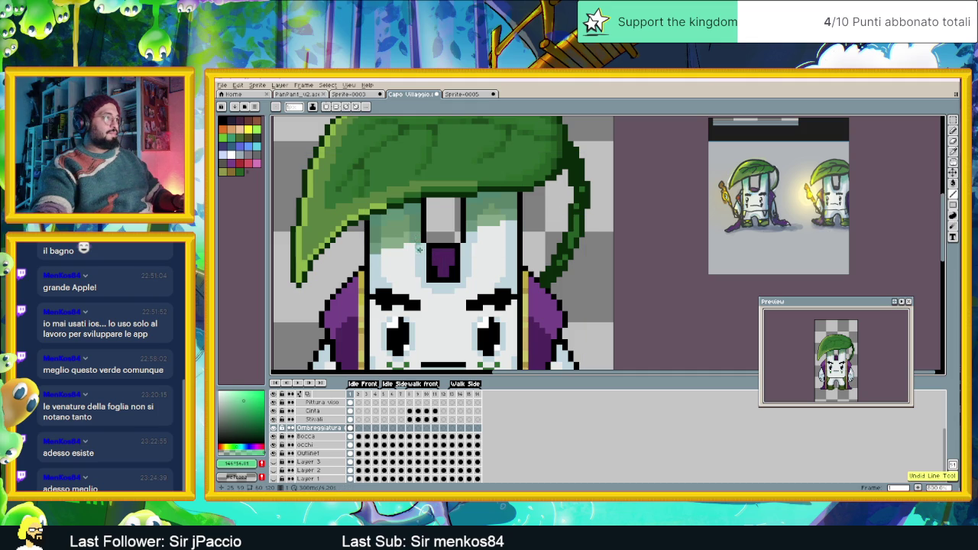
{"action": "left_click", "coordinate": [418, 252], "text": "alt"}
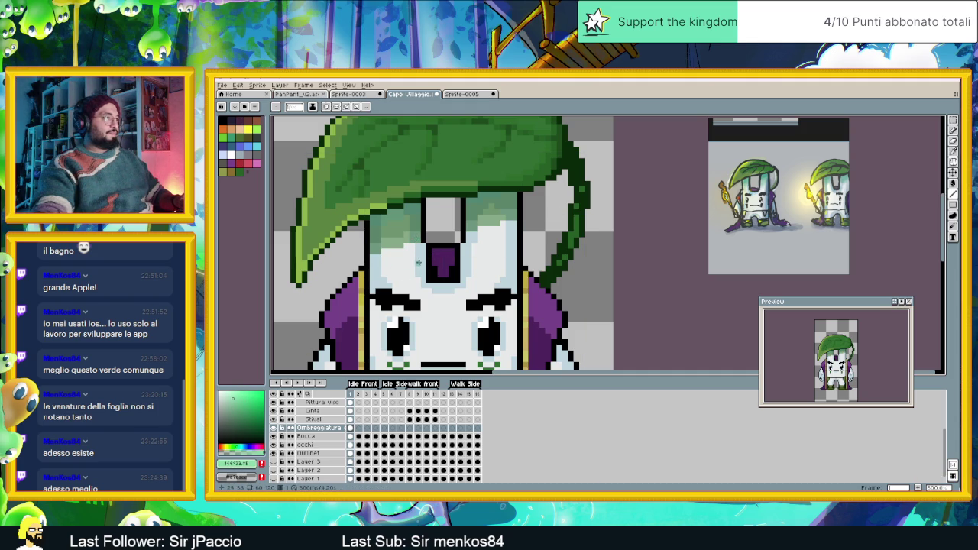
{"action": "left_click_drag", "start_coordinate": [423, 246], "coordinate": [373, 261]}
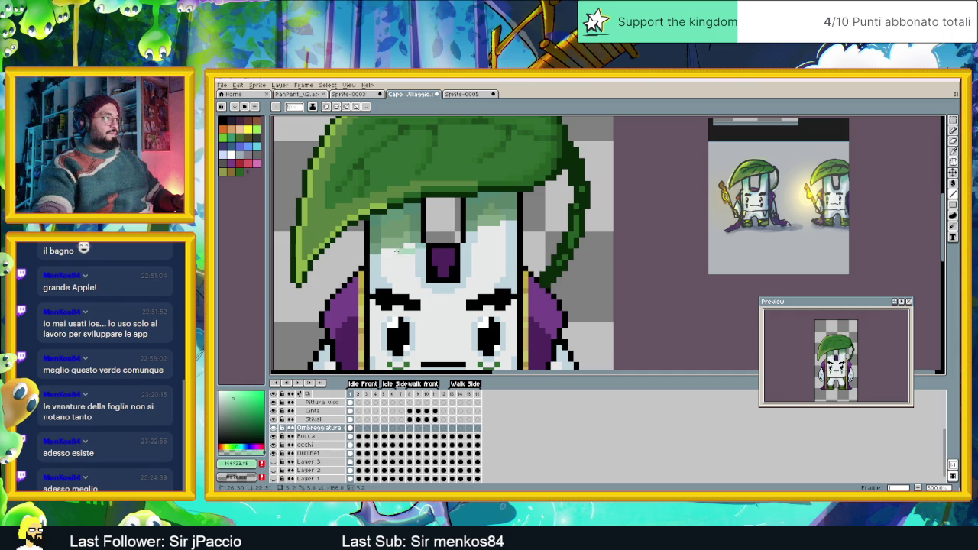
{"action": "key", "text": "ctrl+z"}
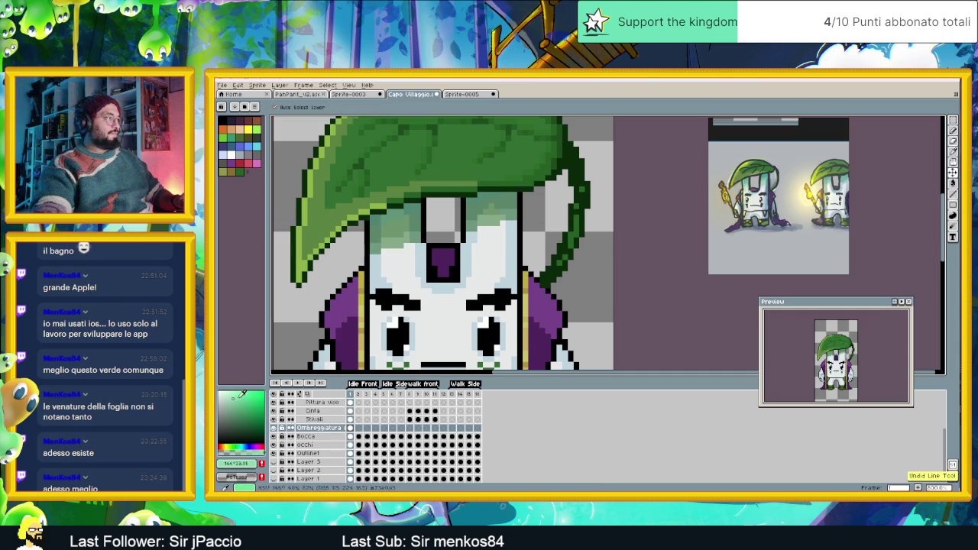
{"action": "left_click_drag", "start_coordinate": [422, 247], "coordinate": [382, 264]}
{"action": "scroll", "coordinate": [405, 248], "scroll_direction": "up", "scroll_amount": 1}
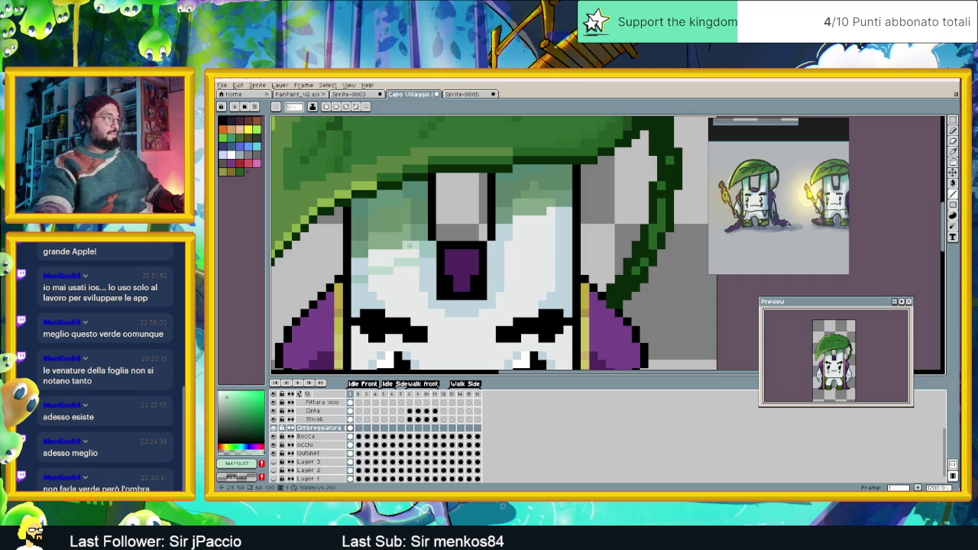
- Add a horizontal shading line across the face and light-green pixels right of the eye
{"action": "left_click_drag", "start_coordinate": [413, 253], "coordinate": [362, 262]}
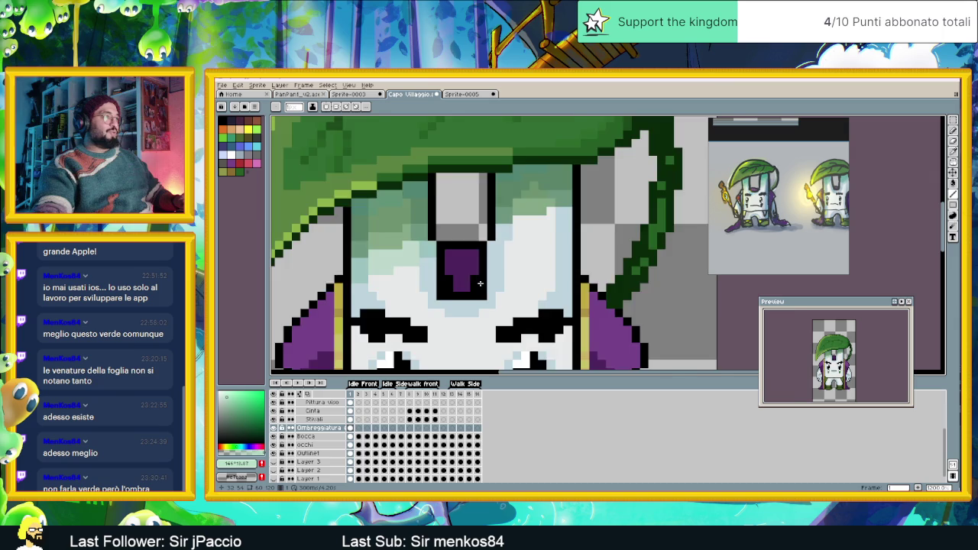
{"action": "scroll", "coordinate": [354, 264], "scroll_direction": "down", "scroll_amount": 3}
{"action": "scroll", "coordinate": [405, 267], "scroll_direction": "up", "scroll_amount": 2}
{"action": "scroll", "coordinate": [457, 269], "scroll_direction": "up", "scroll_amount": 2}
{"action": "scroll", "coordinate": [457, 270], "scroll_direction": "down", "scroll_amount": 1}
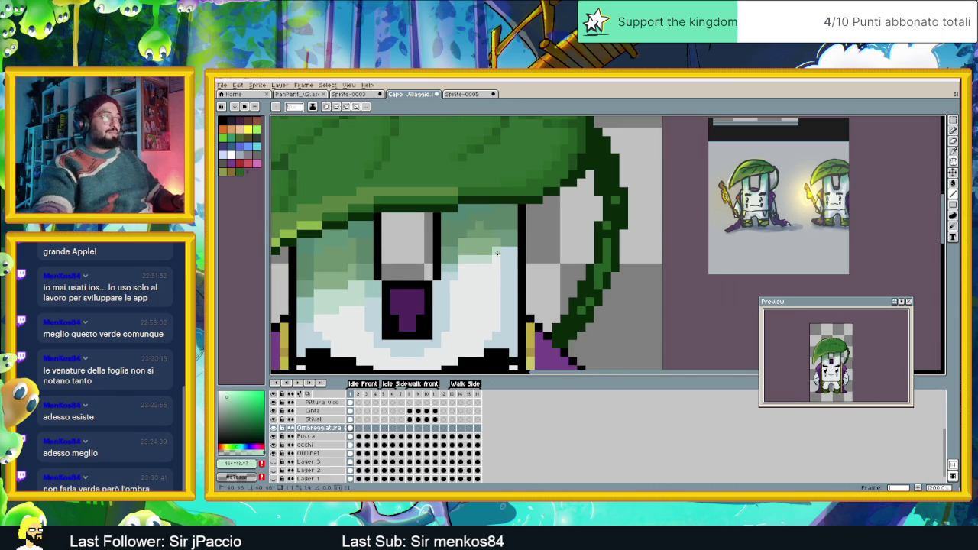
{"action": "left_click_drag", "start_coordinate": [493, 265], "coordinate": [457, 276]}
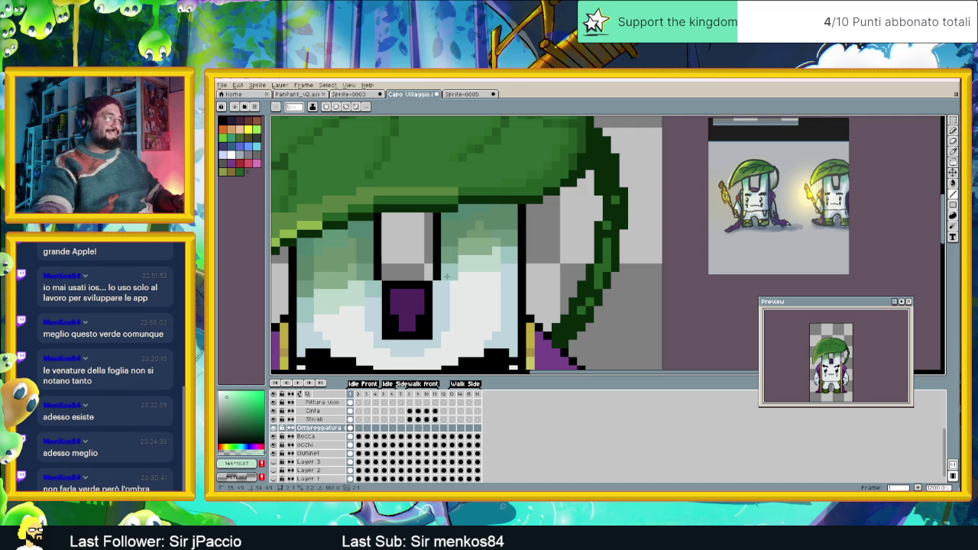
{"action": "scroll", "coordinate": [462, 300], "scroll_direction": "down", "scroll_amount": 2}
{"action": "scroll", "coordinate": [465, 301], "scroll_direction": "down", "scroll_amount": 1}
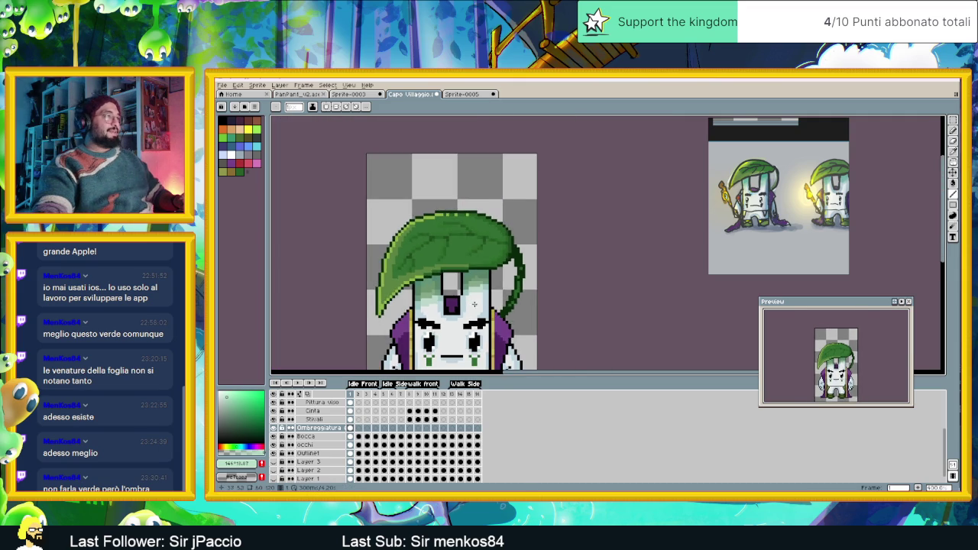
- Open the Ombreggiatura layer properties and drag its opacity slider to 65%
{"action": "scroll", "coordinate": [470, 303], "scroll_direction": "down", "scroll_amount": 1}
{"action": "scroll", "coordinate": [474, 304], "scroll_direction": "down", "scroll_amount": 1}
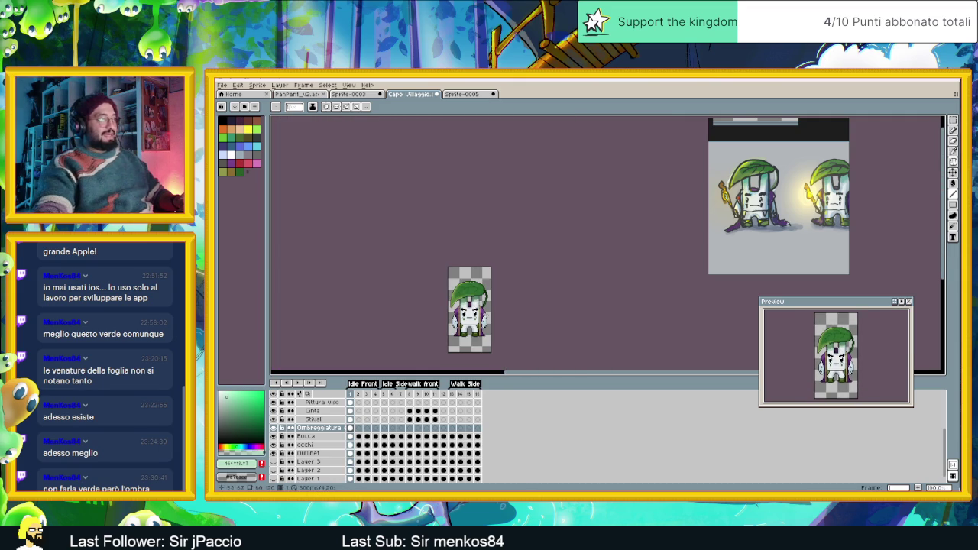
{"action": "scroll", "coordinate": [487, 321], "scroll_direction": "up", "scroll_amount": 1}
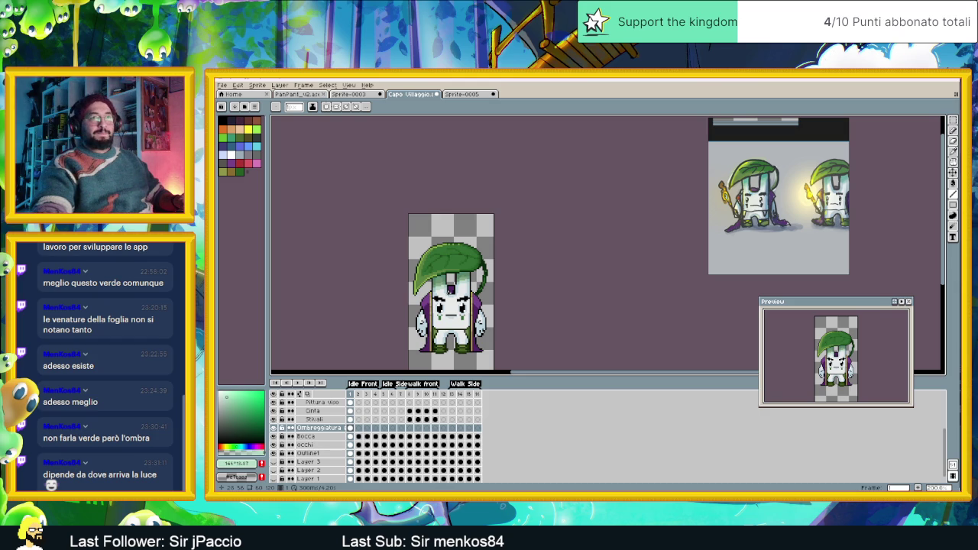
{"action": "scroll", "coordinate": [457, 286], "scroll_direction": "up", "scroll_amount": 1}
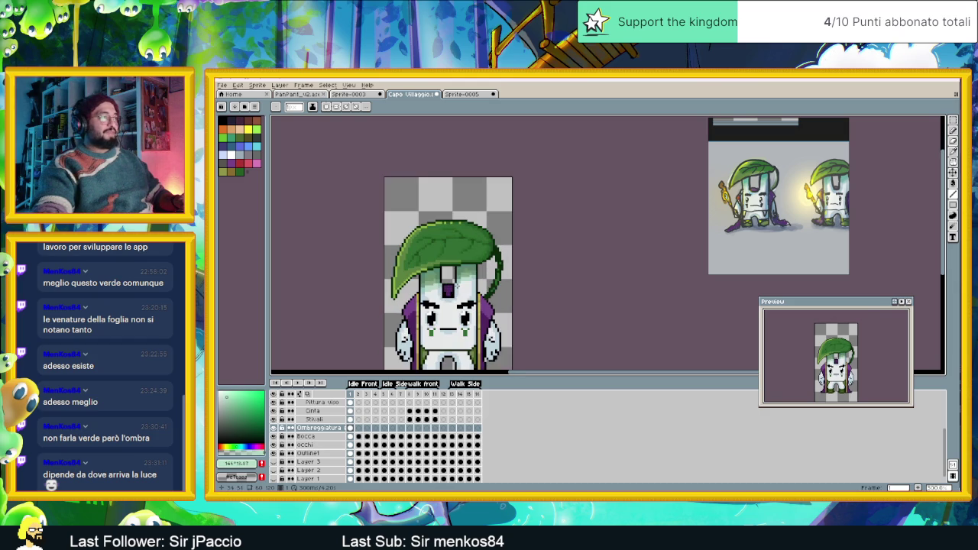
{"action": "double_click", "coordinate": [321, 428]}
{"action": "left_click_drag", "start_coordinate": [561, 309], "coordinate": [612, 308]}
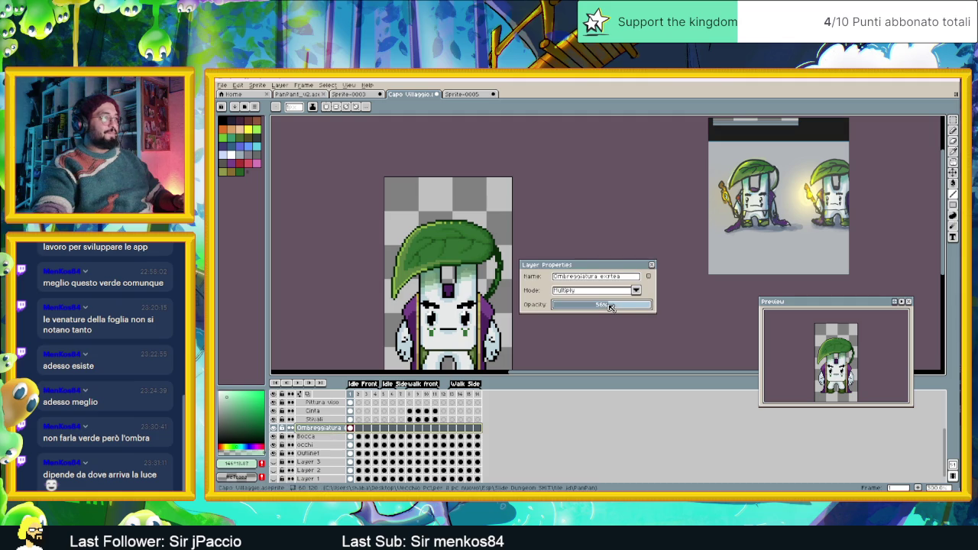
- Close the layer properties, leaving the Ombreggiatura opacity at 56%
{"action": "left_click", "coordinate": [654, 264]}
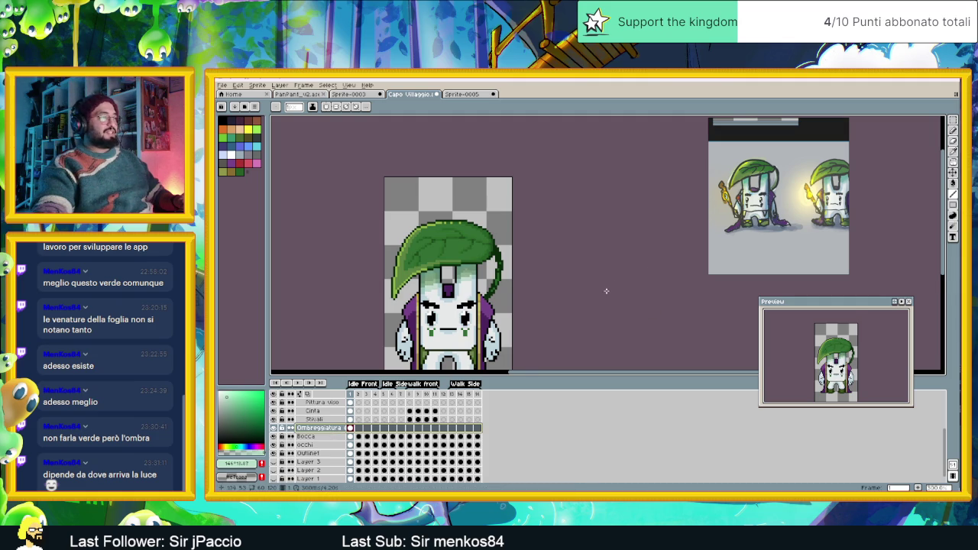
{"action": "scroll", "coordinate": [606, 286], "scroll_direction": "down", "scroll_amount": 3}
{"action": "scroll", "coordinate": [539, 316], "scroll_direction": "up", "scroll_amount": 1}
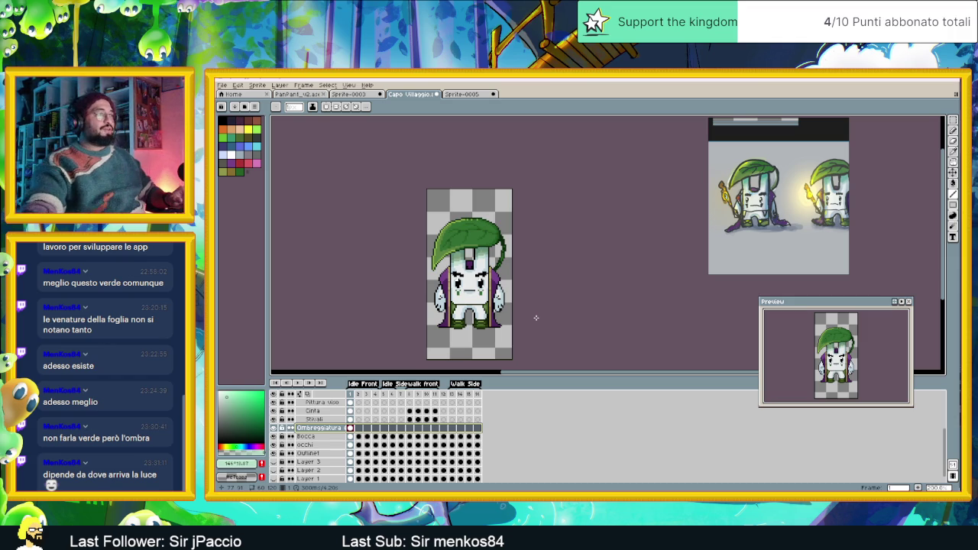
{"action": "scroll", "coordinate": [515, 313], "scroll_direction": "up", "scroll_amount": 1}
{"action": "scroll", "coordinate": [508, 290], "scroll_direction": "up", "scroll_amount": 1}
{"action": "scroll", "coordinate": [500, 260], "scroll_direction": "up", "scroll_amount": 1}
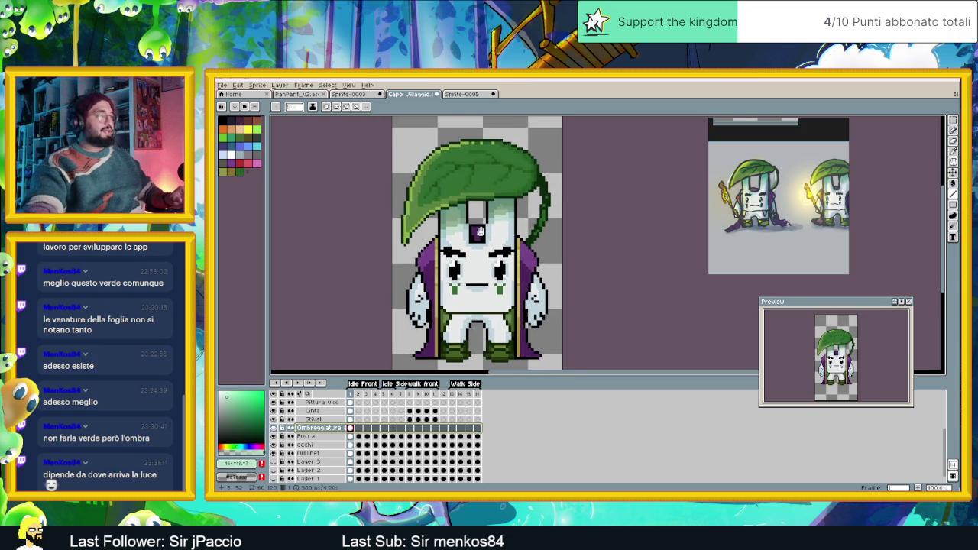
{"action": "scroll", "coordinate": [491, 233], "scroll_direction": "up", "scroll_amount": 1}
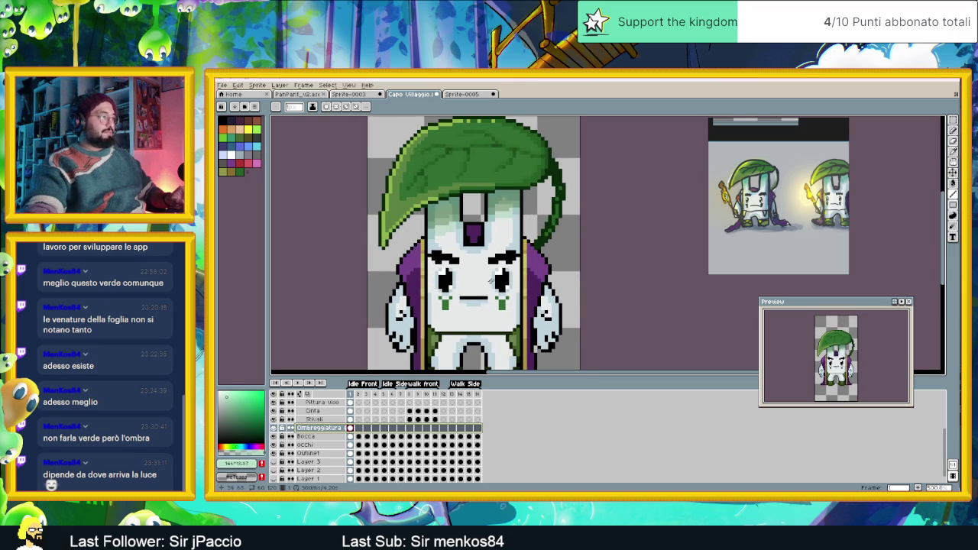
- Make the Veste cape layer the active layer
{"action": "scroll", "coordinate": [513, 256], "scroll_direction": "down", "scroll_amount": 1}
{"action": "scroll", "coordinate": [499, 270], "scroll_direction": "up", "scroll_amount": 1}
{"action": "scroll", "coordinate": [497, 264], "scroll_direction": "down", "scroll_amount": 1}
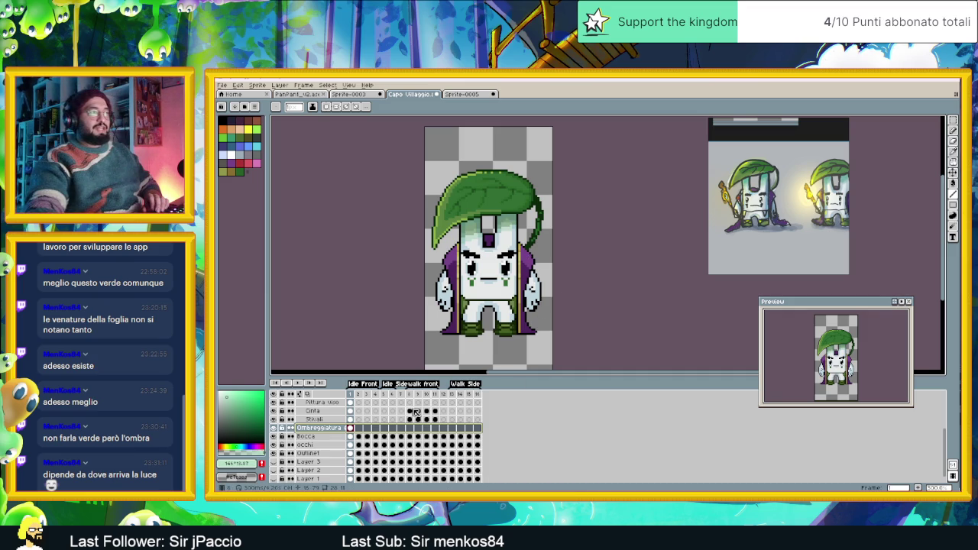
{"action": "scroll", "coordinate": [645, 253], "scroll_direction": "up", "scroll_amount": 3}
{"action": "left_click", "coordinate": [646, 253], "text": "alt"}
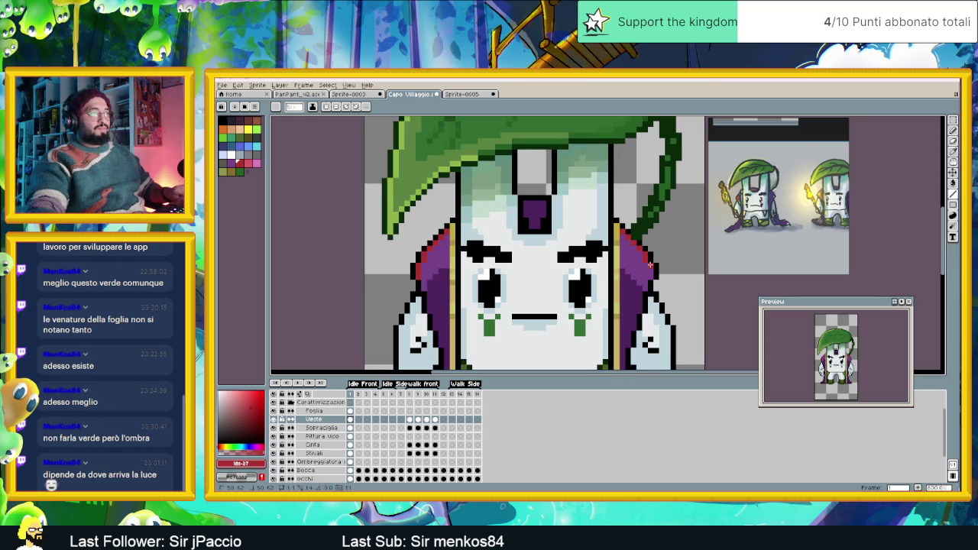
- Undo the stray line stroke and switch back to the Pencil (B)
{"action": "scroll", "coordinate": [684, 281], "scroll_direction": "down", "scroll_amount": 2}
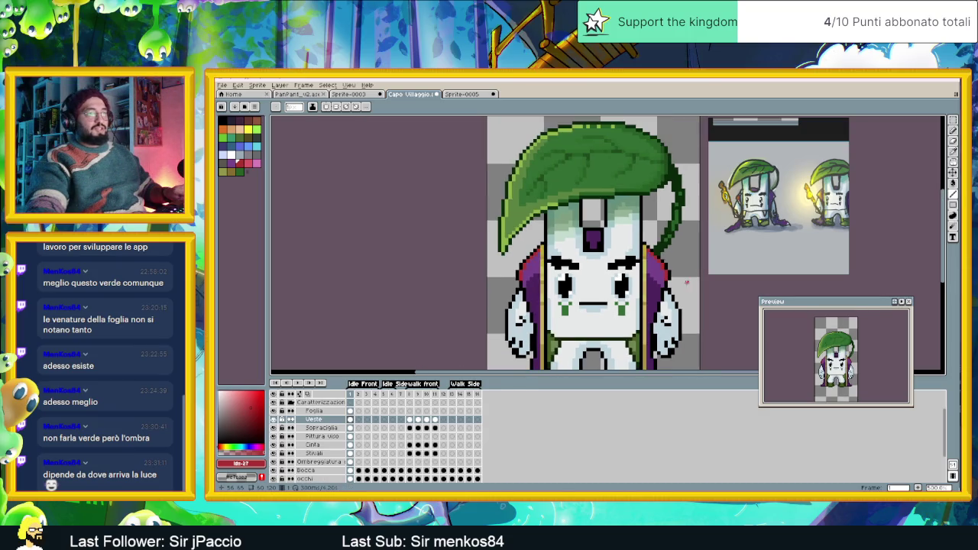
{"action": "left_click_drag", "start_coordinate": [690, 299], "coordinate": [610, 269]}
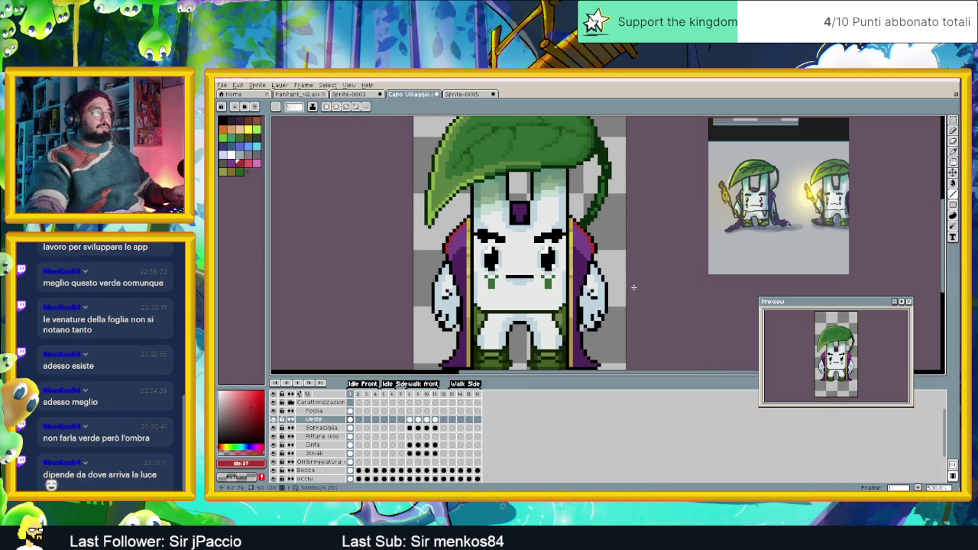
{"action": "scroll", "coordinate": [634, 287], "scroll_direction": "down", "scroll_amount": 1}
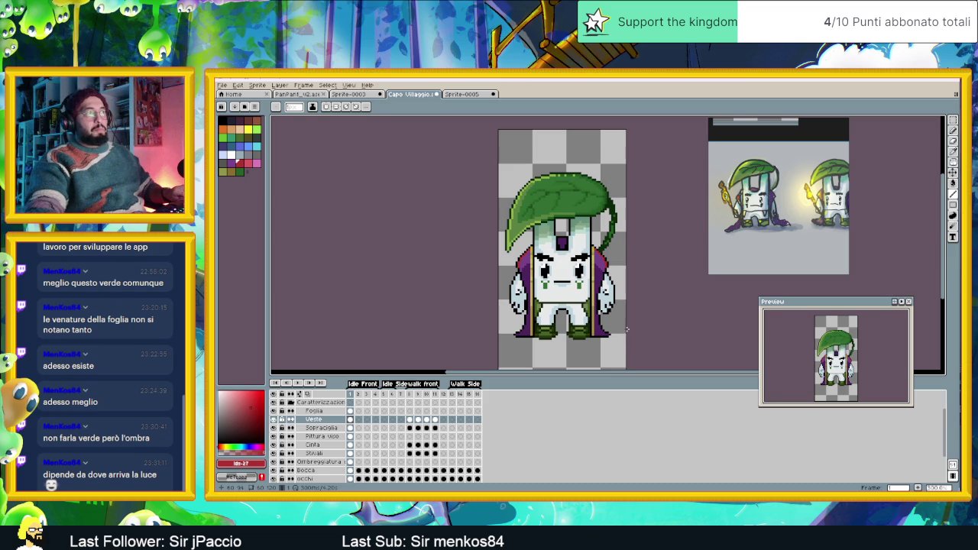
{"action": "key", "text": "ctrl+z"}
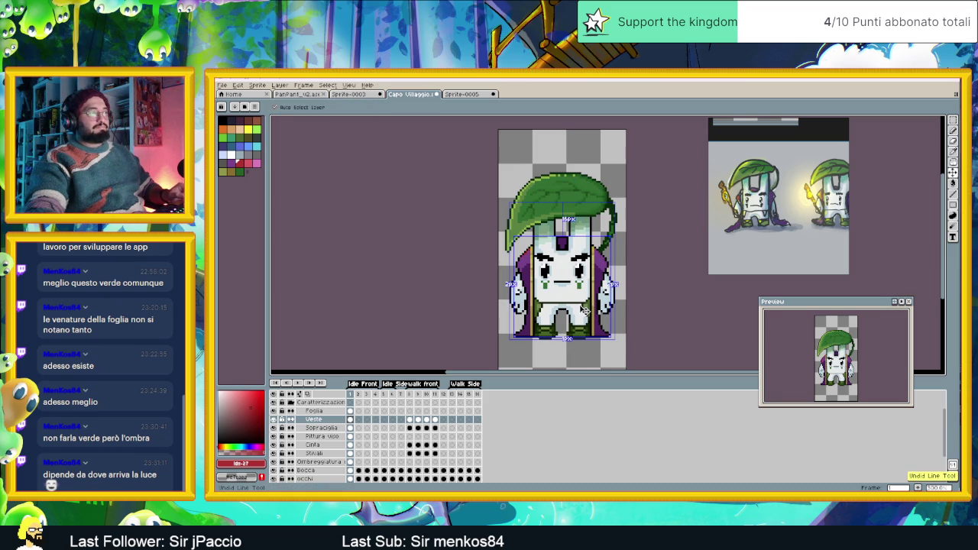
{"action": "key", "text": "b"}
- Draw a yellow trim line down the cape's left edge
{"action": "scroll", "coordinate": [585, 310], "scroll_direction": "up", "scroll_amount": 1}
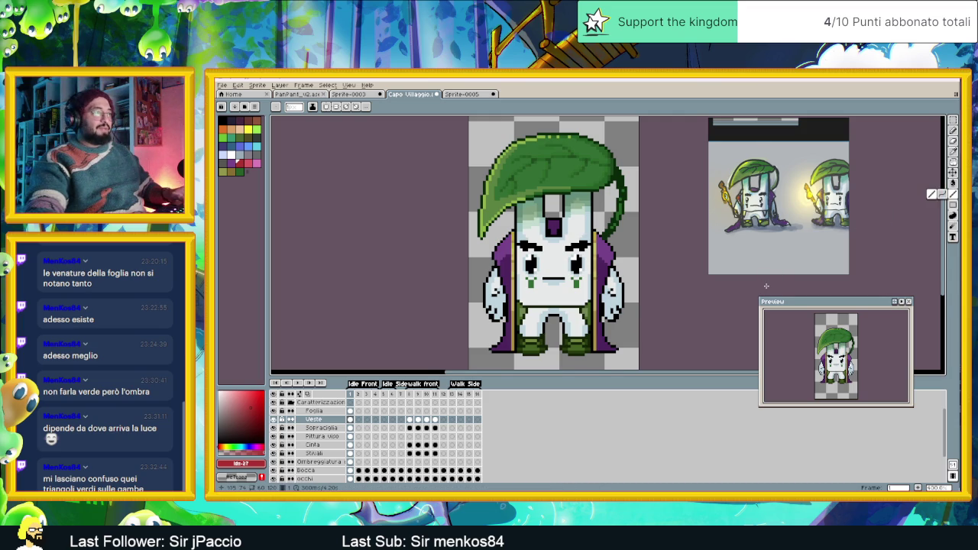
{"action": "scroll", "coordinate": [640, 278], "scroll_direction": "up", "scroll_amount": 1}
{"action": "mouse_move", "coordinate": [589, 263]}
{"action": "left_mouse_down"}
{"action": "mouse_move", "coordinate": [616, 175]}
{"action": "mouse_move", "coordinate": [612, 299]}
{"action": "left_mouse_up"}
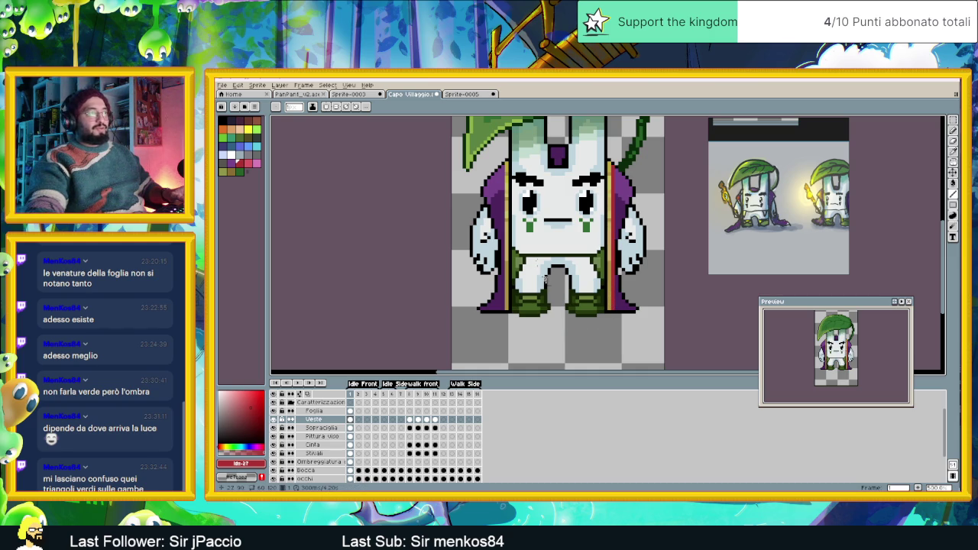
{"action": "left_click_drag", "start_coordinate": [501, 172], "coordinate": [504, 309]}
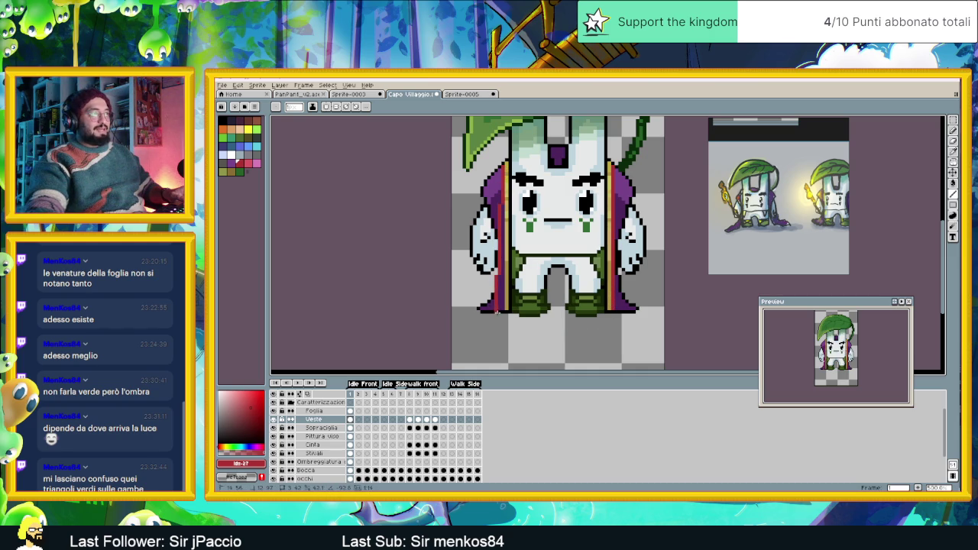
{"action": "scroll", "coordinate": [600, 305], "scroll_direction": "down", "scroll_amount": 2}
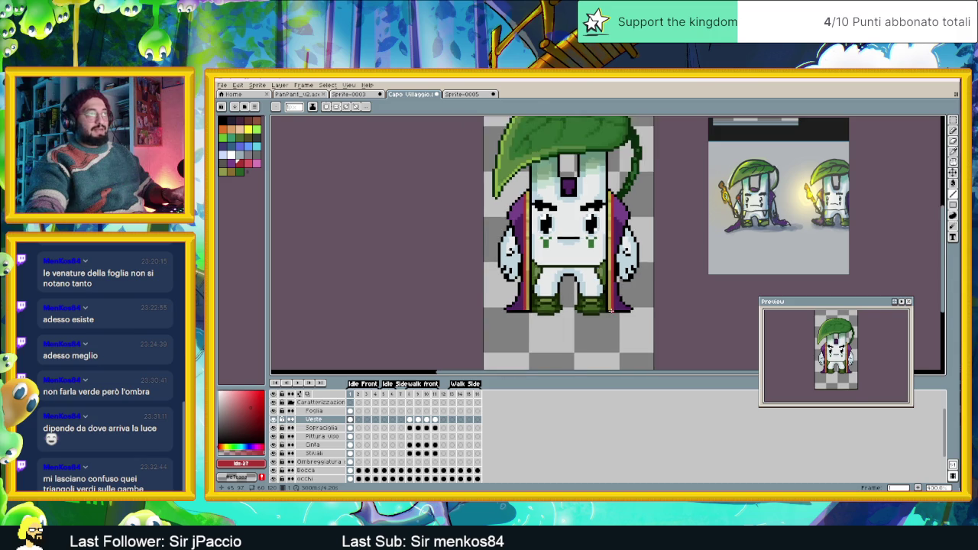
{"action": "scroll", "coordinate": [600, 305], "scroll_direction": "down", "scroll_amount": 1}
{"action": "scroll", "coordinate": [631, 282], "scroll_direction": "up", "scroll_amount": 1}
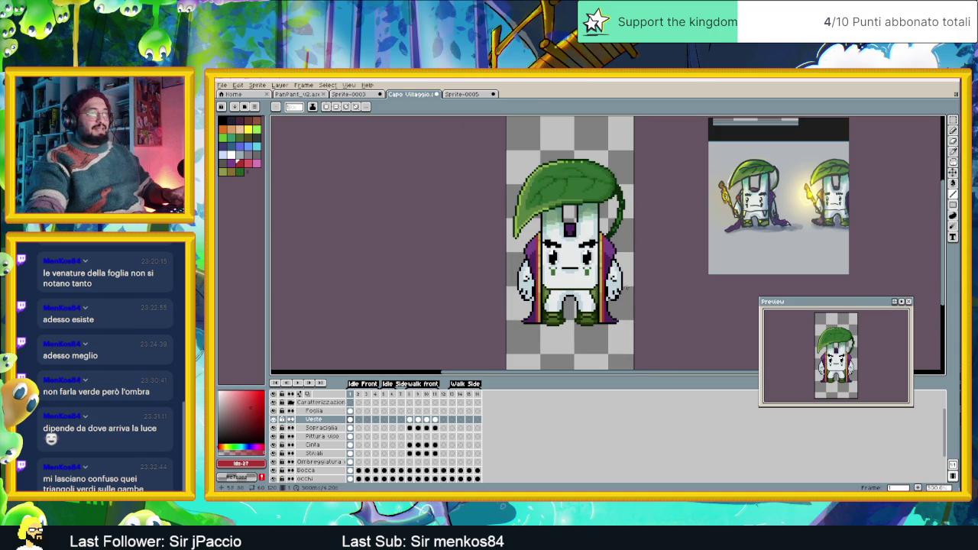
{"action": "left_click", "coordinate": [241, 422]}
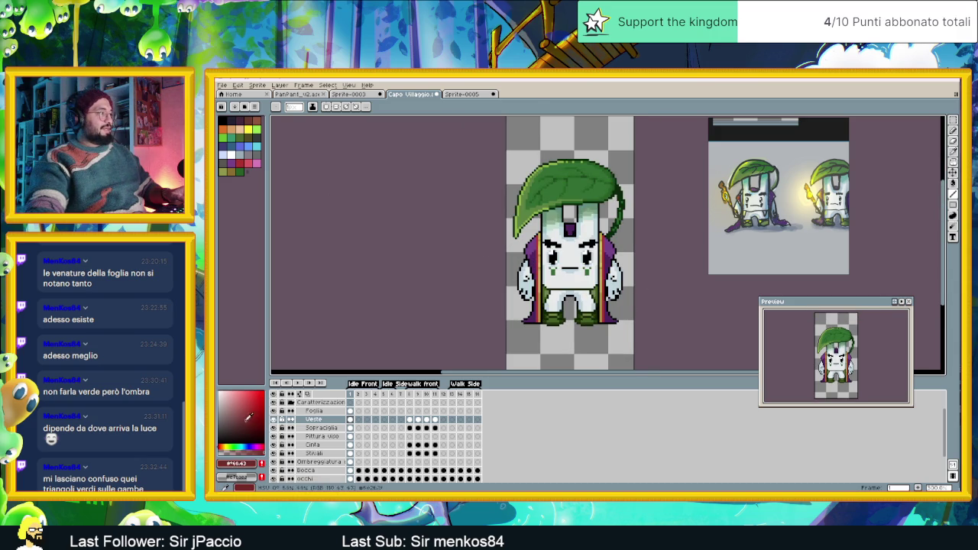
- Pick a darker red foreground colour from the colour spectrum
{"action": "scroll", "coordinate": [539, 231], "scroll_direction": "up", "scroll_amount": 1}
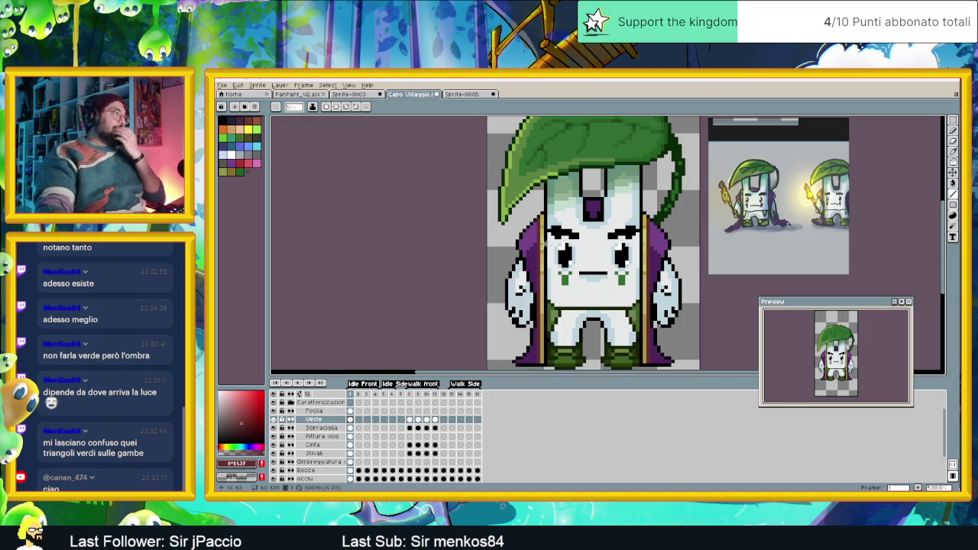
{"action": "scroll", "coordinate": [538, 246], "scroll_direction": "up", "scroll_amount": 1}
{"action": "left_click", "coordinate": [243, 413]}
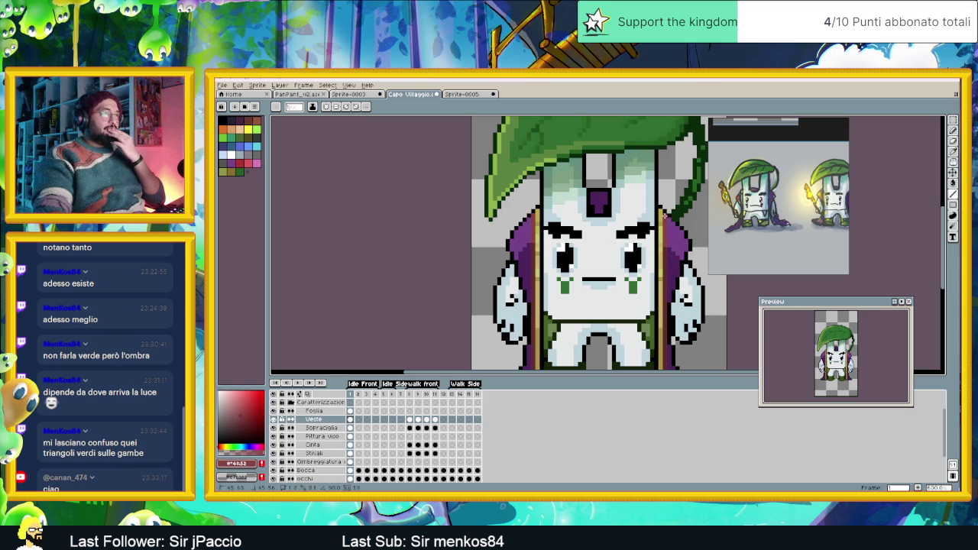
{"action": "scroll", "coordinate": [672, 252], "scroll_direction": "down", "scroll_amount": 2}
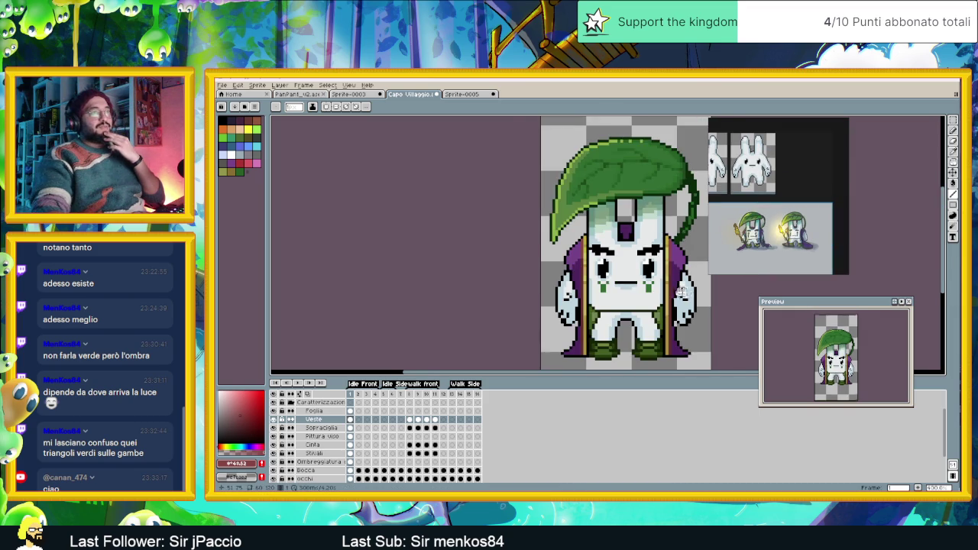
{"action": "scroll", "coordinate": [779, 218], "scroll_direction": "up", "scroll_amount": 3}
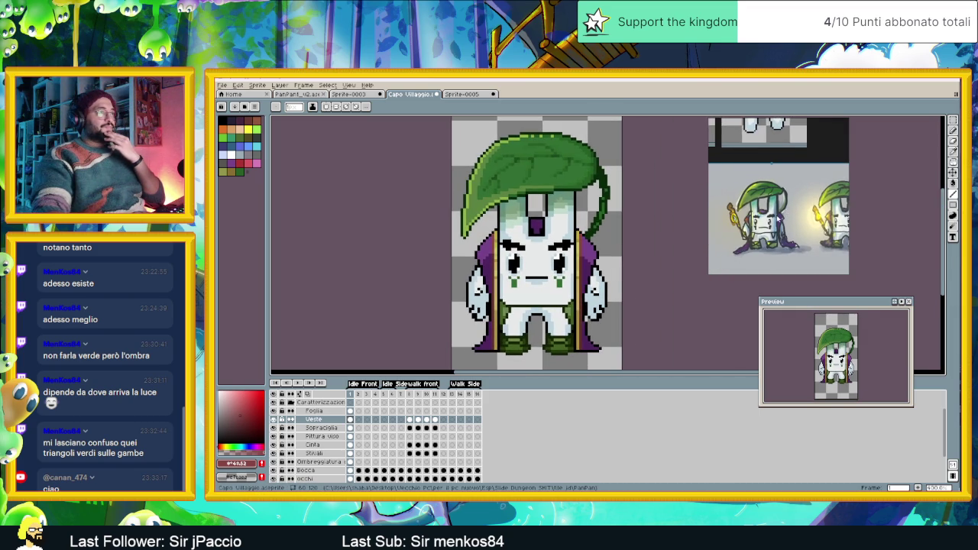
{"action": "scroll", "coordinate": [778, 218], "scroll_direction": "up", "scroll_amount": 1}
{"action": "scroll", "coordinate": [778, 218], "scroll_direction": "up", "scroll_amount": 2}
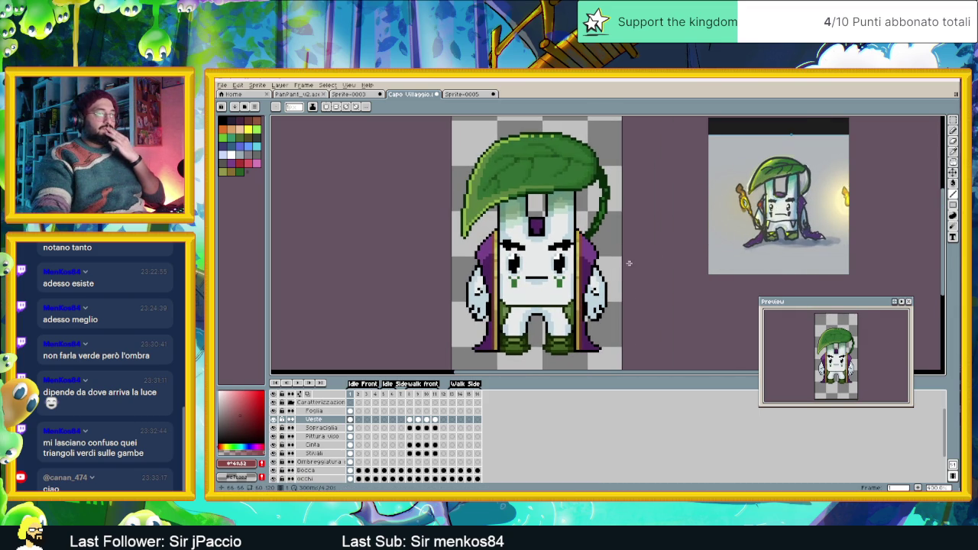
{"action": "scroll", "coordinate": [631, 264], "scroll_direction": "down", "scroll_amount": 1}
{"action": "scroll", "coordinate": [618, 269], "scroll_direction": "down", "scroll_amount": 1}
{"action": "scroll", "coordinate": [609, 274], "scroll_direction": "down", "scroll_amount": 1}
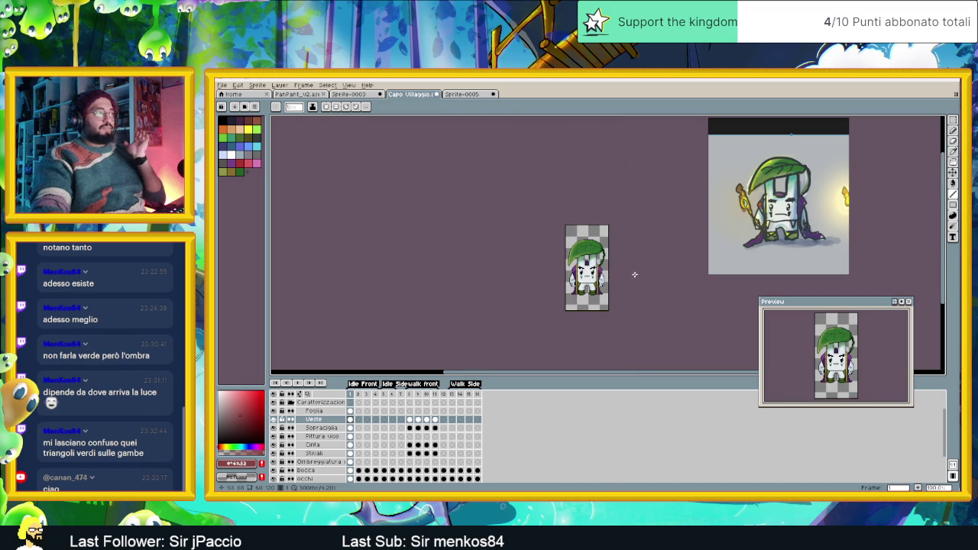
{"action": "scroll", "coordinate": [604, 291], "scroll_direction": "up", "scroll_amount": 2}
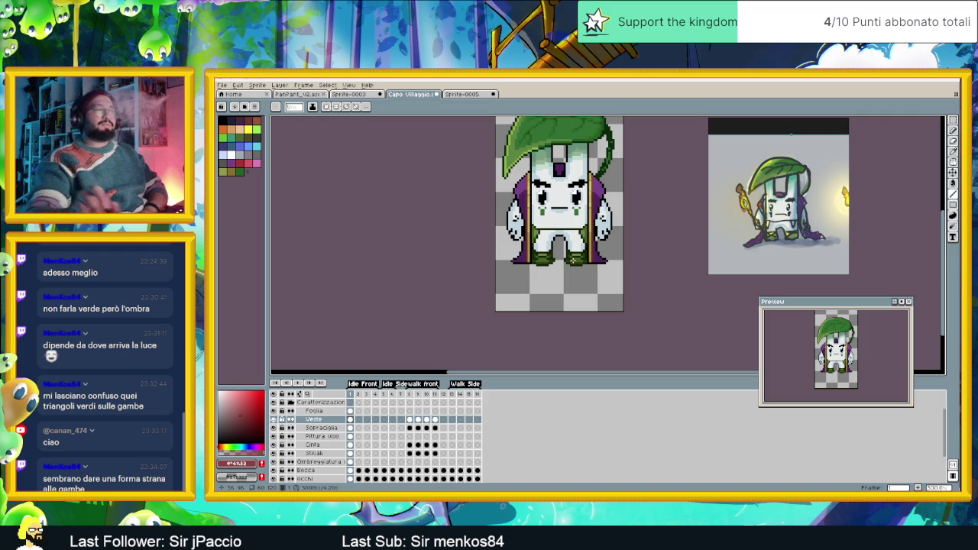
- Clear the Foglia–Stivali costume cels from walk frames 8 to 11
{"action": "scroll", "coordinate": [568, 250], "scroll_direction": "up", "scroll_amount": 1}
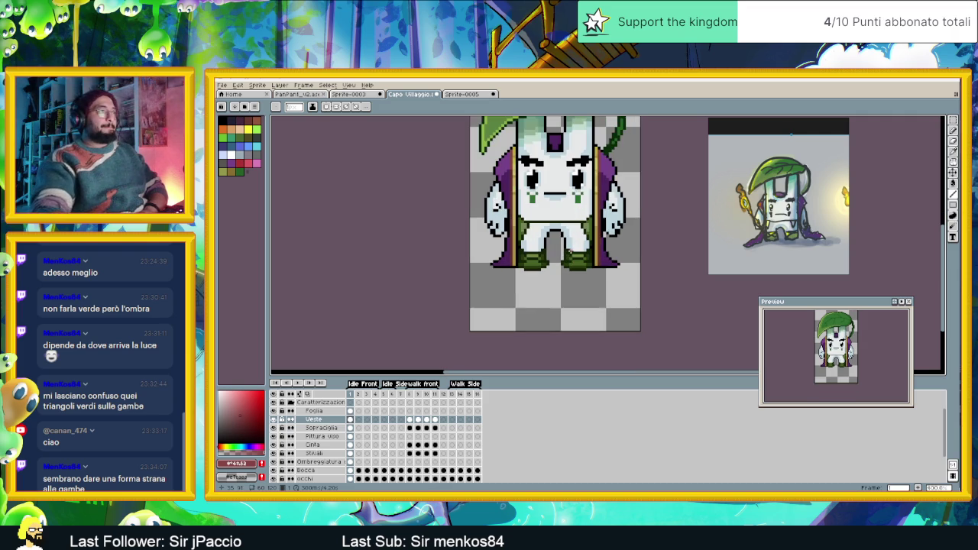
{"action": "scroll", "coordinate": [576, 273], "scroll_direction": "up", "scroll_amount": 1}
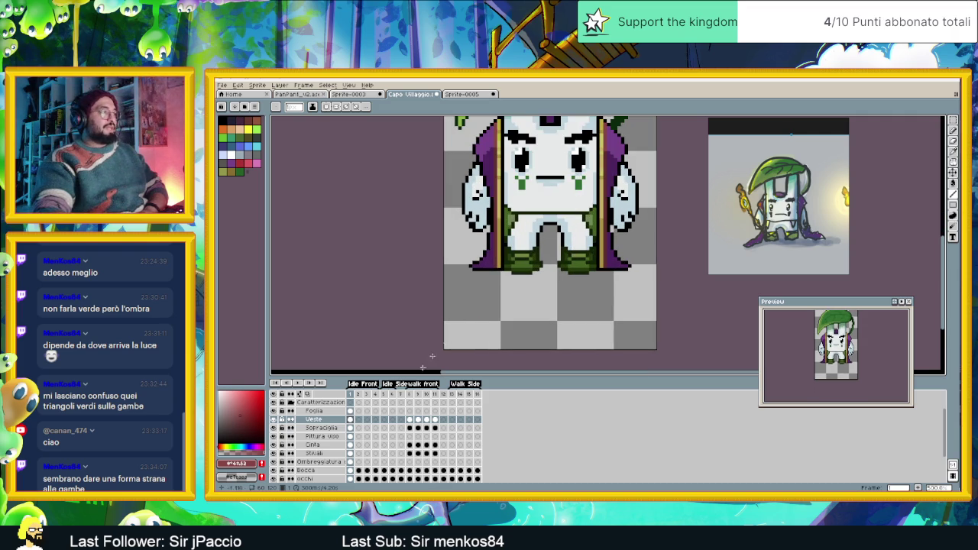
{"action": "left_click_drag", "start_coordinate": [353, 411], "coordinate": [352, 462]}
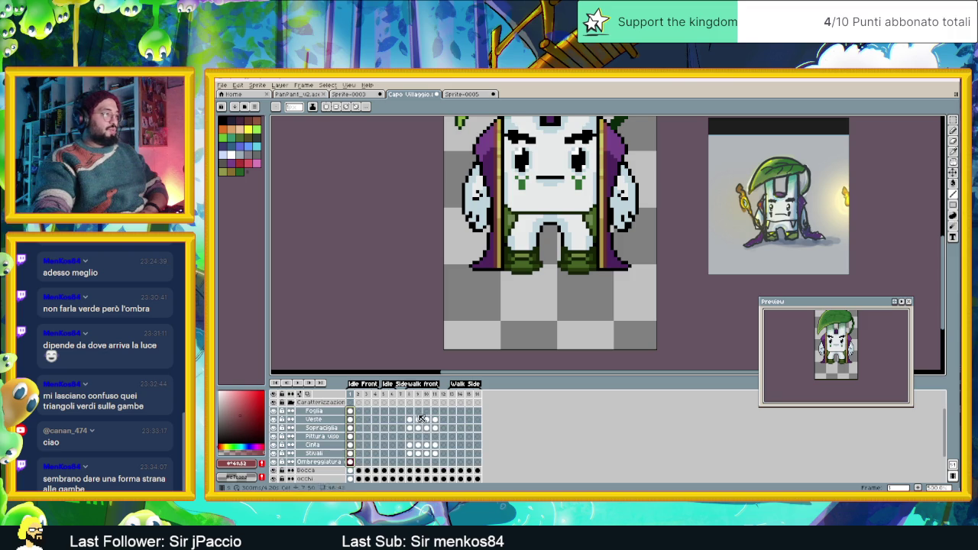
{"action": "left_click_drag", "start_coordinate": [409, 411], "coordinate": [436, 456]}
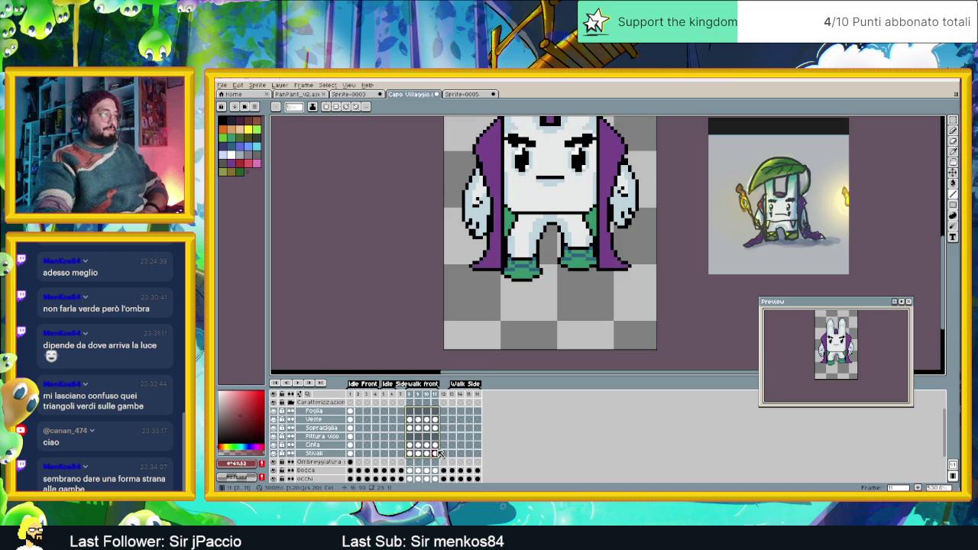
{"action": "key", "text": "Delete"}
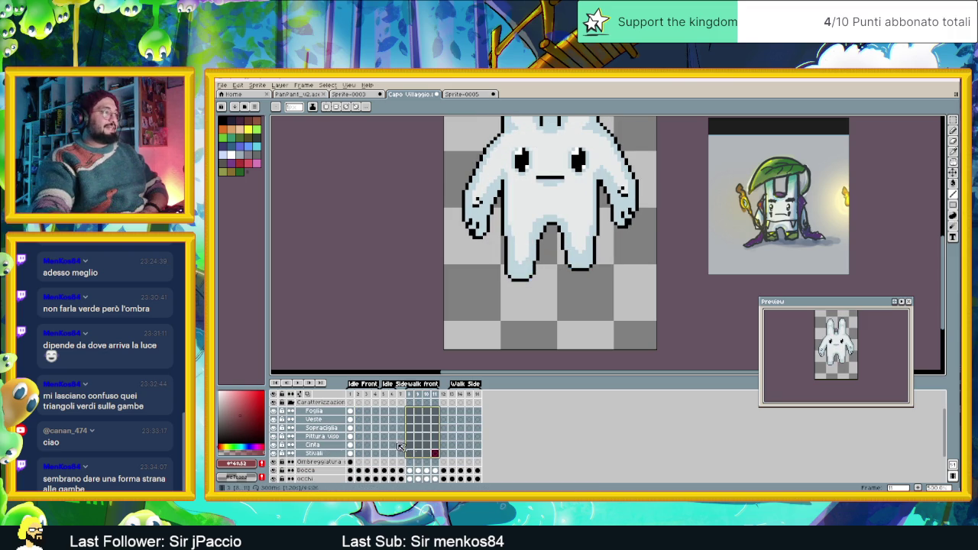
{"action": "left_click", "coordinate": [352, 411]}
{"action": "left_click", "coordinate": [418, 411]}
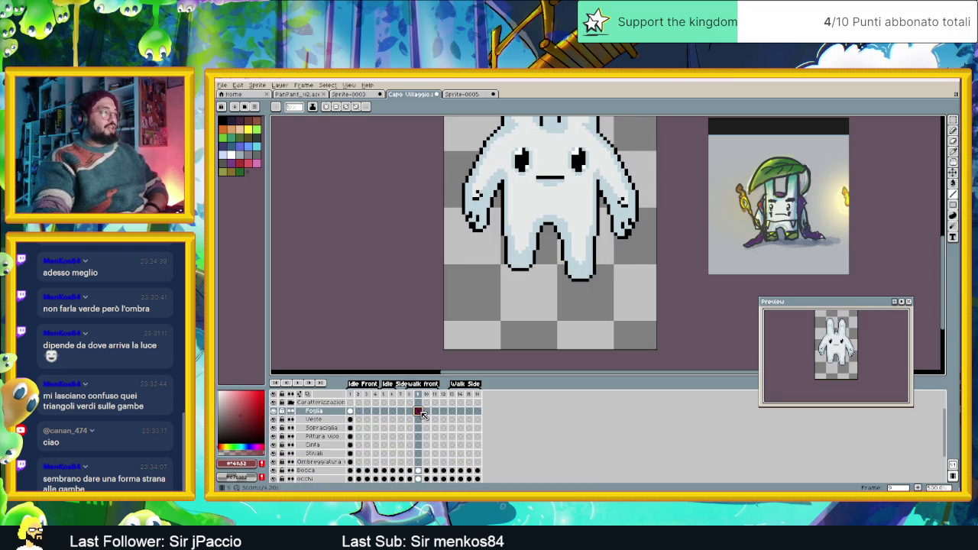
{"action": "scroll", "coordinate": [607, 233], "scroll_direction": "down", "scroll_amount": 2}
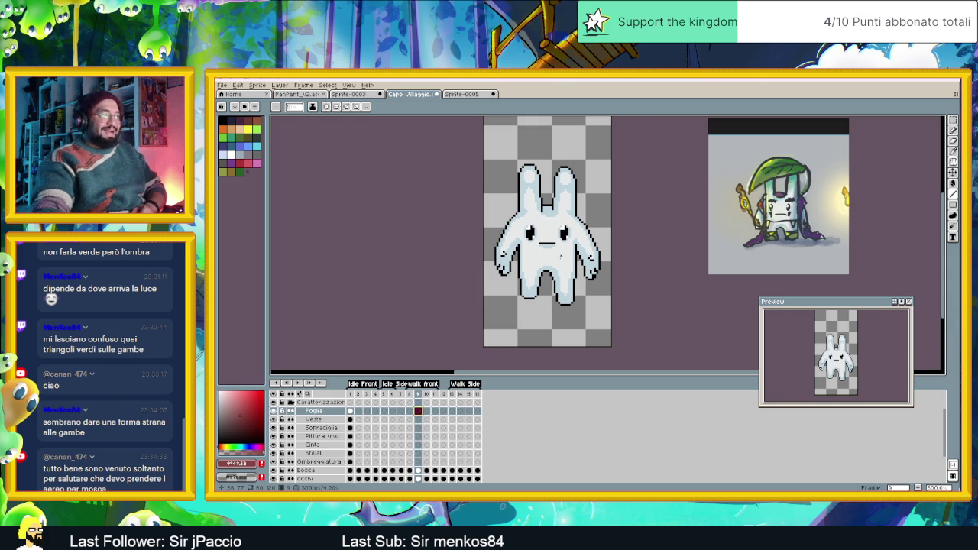
{"action": "scroll", "coordinate": [529, 276], "scroll_direction": "up", "scroll_amount": 1}
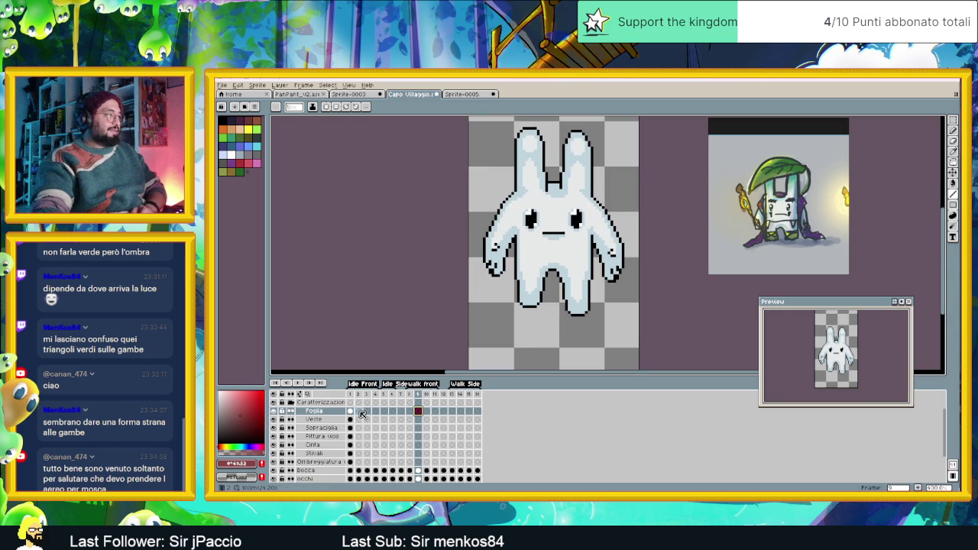
- Copy frame 1's Foglia-to-Ombreggiatura cels into frames 2 and 3
{"action": "left_click_drag", "start_coordinate": [350, 411], "coordinate": [352, 465]}
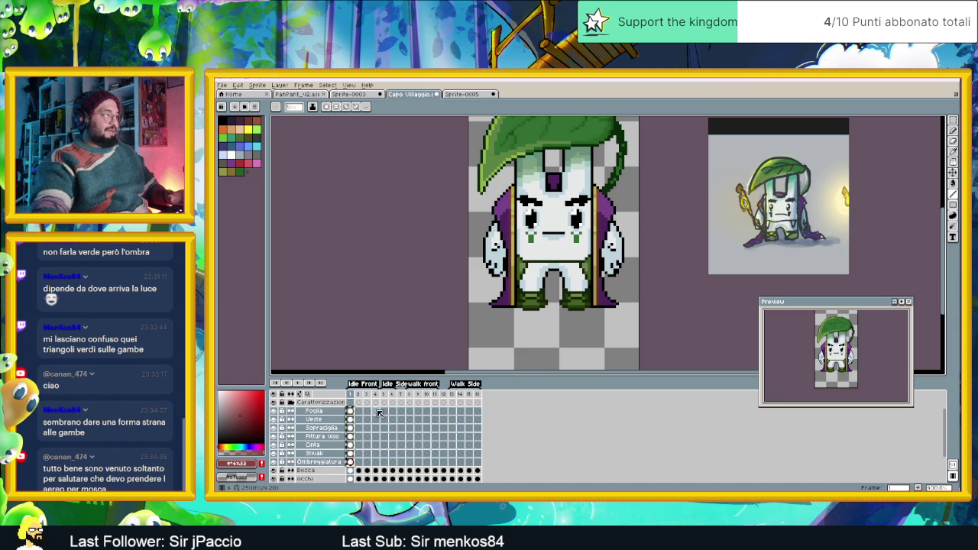
{"action": "left_click", "coordinate": [363, 412]}
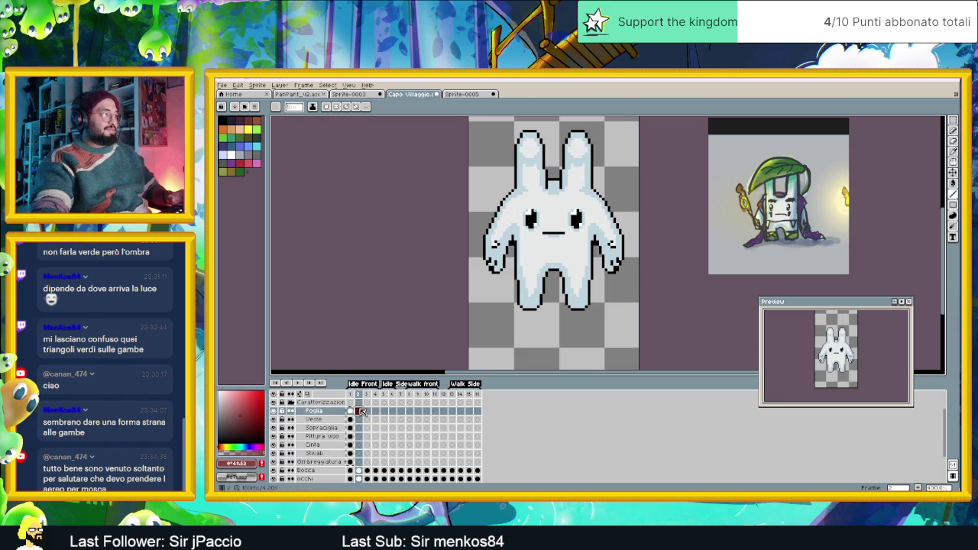
{"action": "left_click_drag", "start_coordinate": [362, 412], "coordinate": [363, 461]}
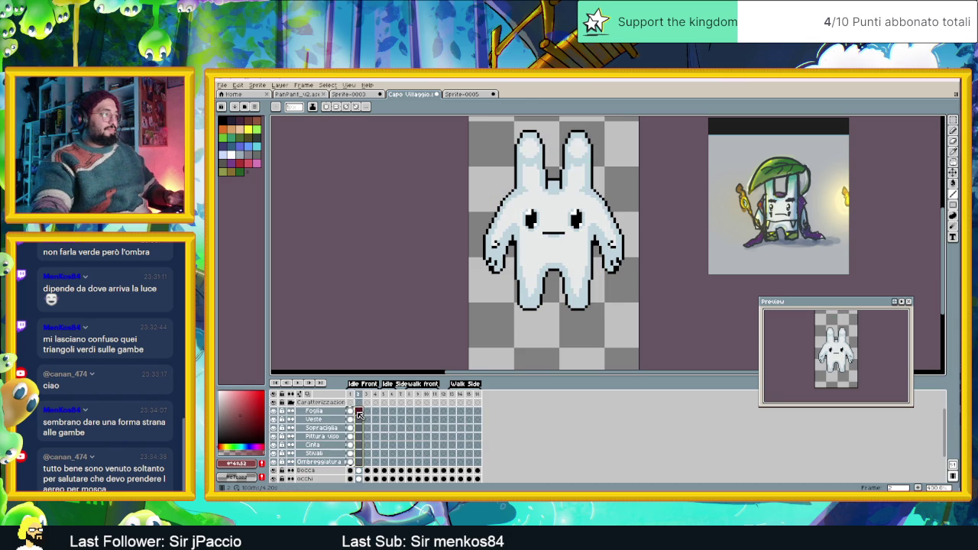
{"action": "left_click_drag", "start_coordinate": [368, 411], "coordinate": [368, 463]}
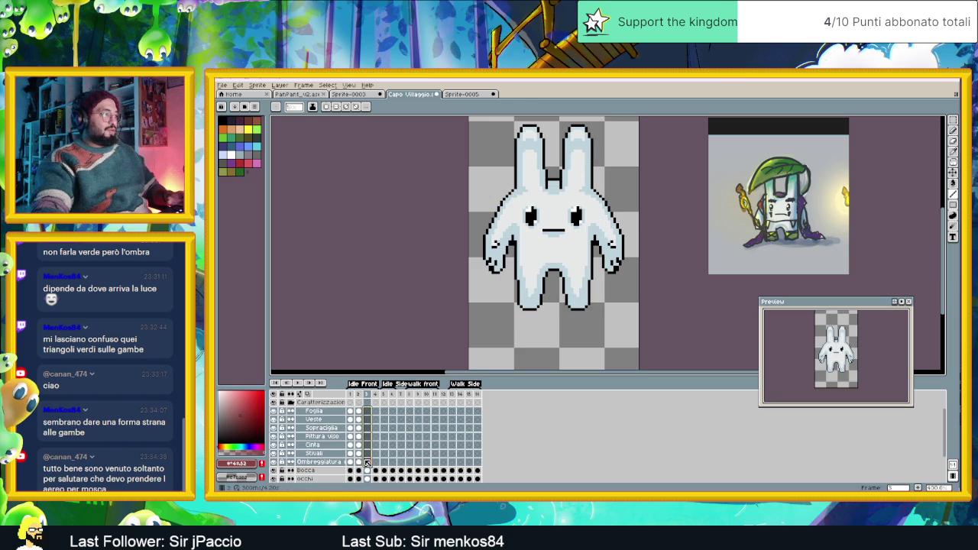
{"action": "left_click", "coordinate": [378, 414]}
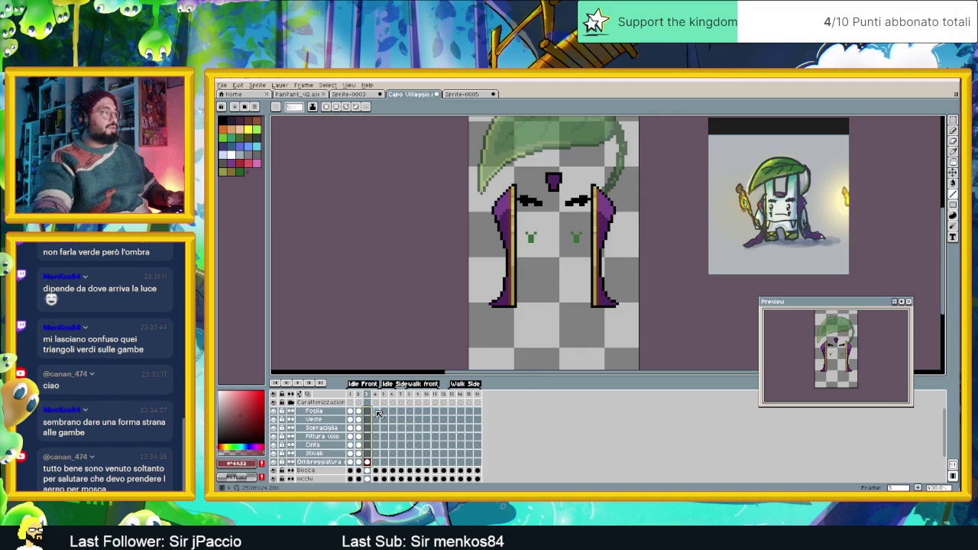
{"action": "left_click", "coordinate": [358, 414]}
{"action": "left_click", "coordinate": [367, 414]}
{"action": "left_click", "coordinate": [367, 444]}
{"action": "left_click", "coordinate": [360, 455]}
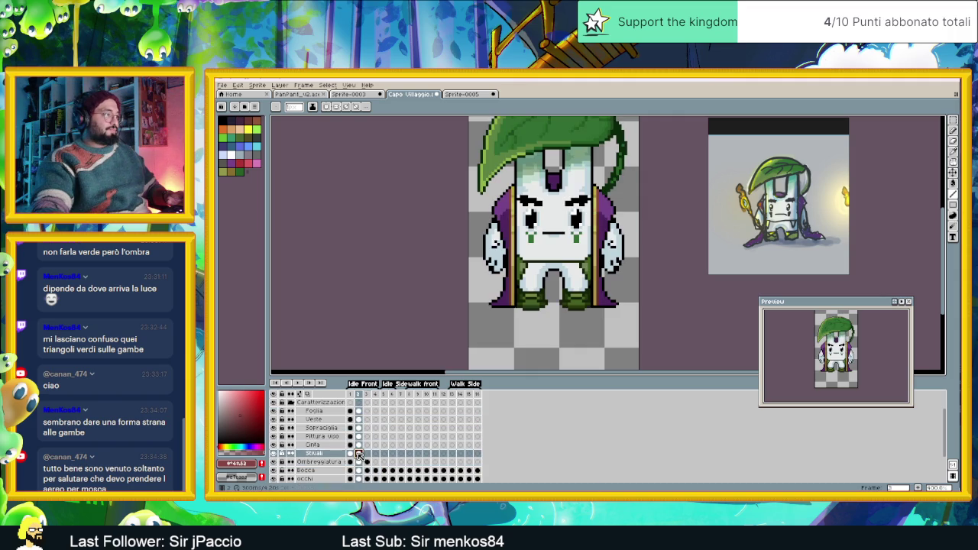
{"action": "left_click", "coordinate": [368, 447]}
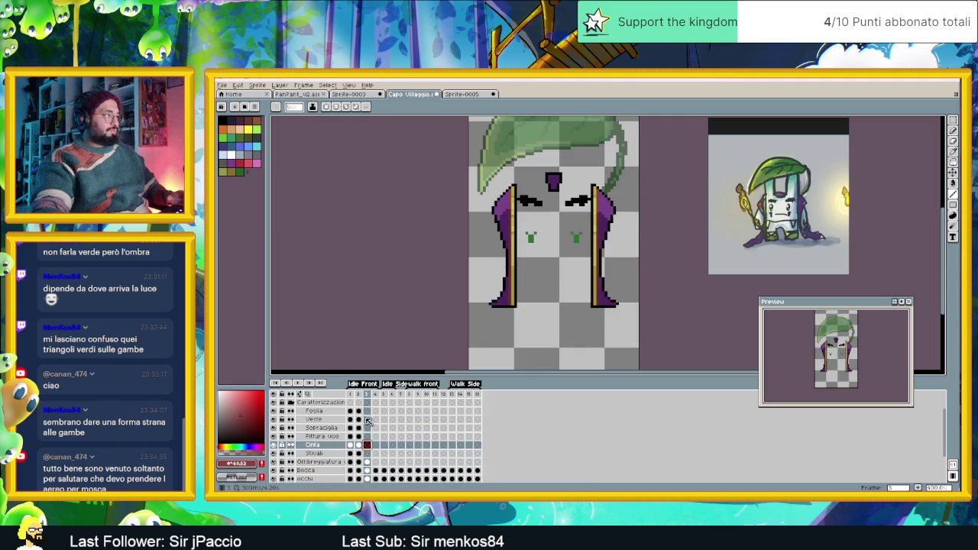
{"action": "left_click", "coordinate": [368, 411]}
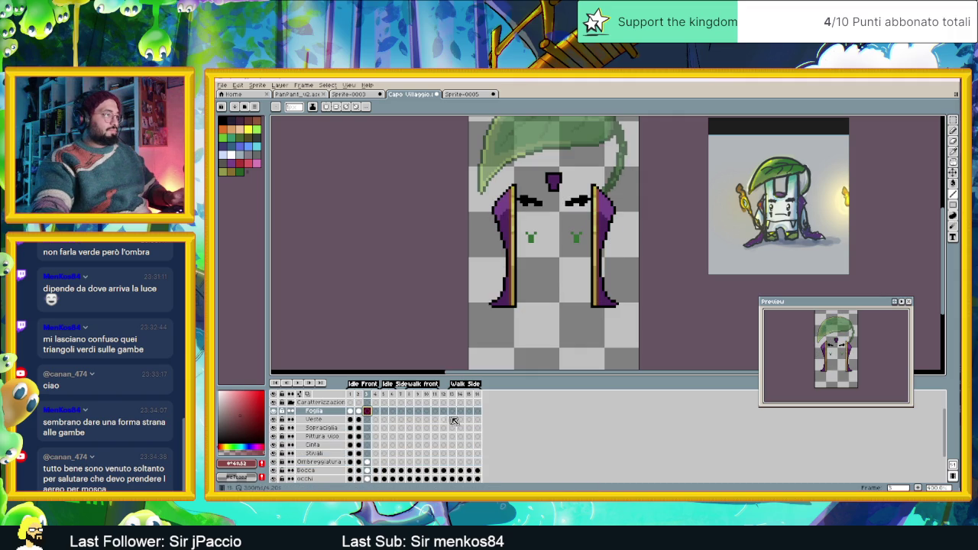
- Undo and redo the costume copy, then add the costume layers to frame 4
{"action": "key", "text": "ctrl+z"}
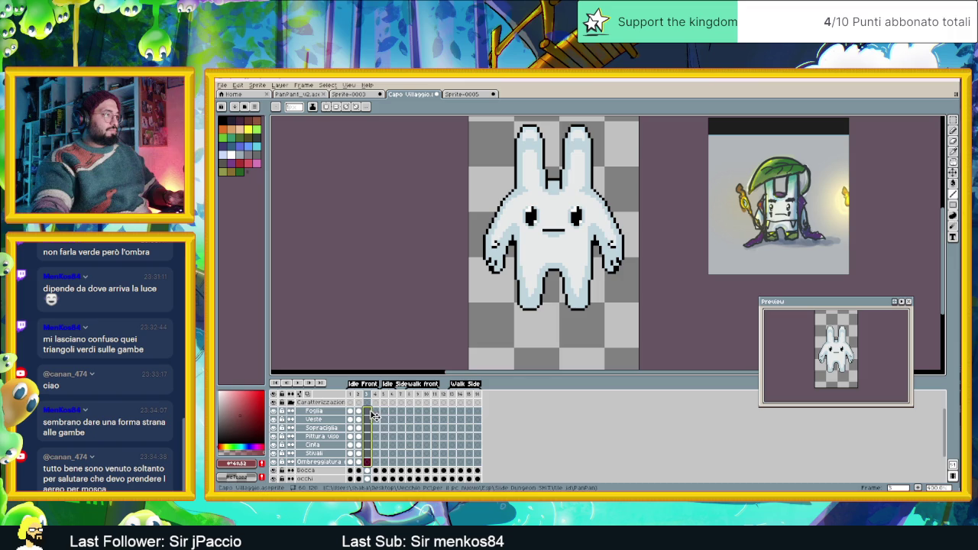
{"action": "left_click", "coordinate": [370, 412]}
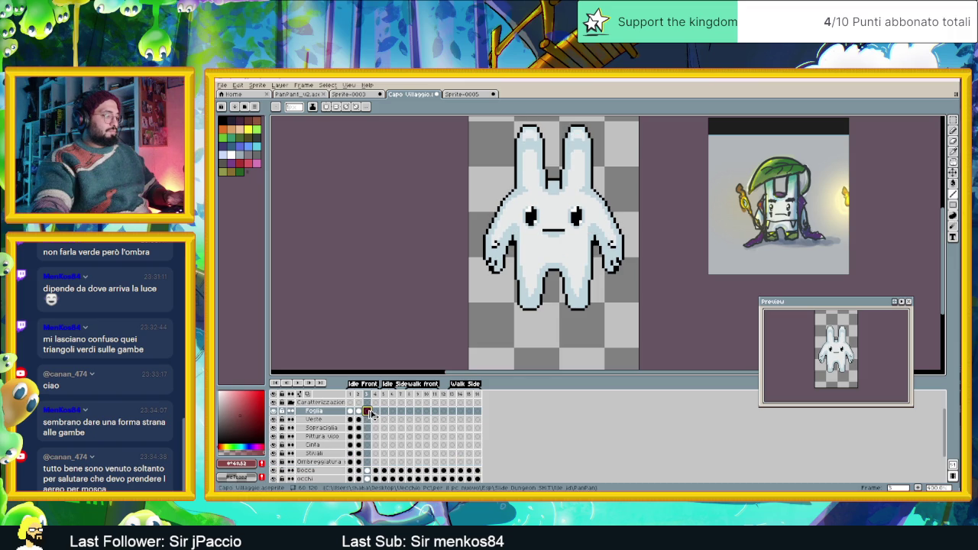
{"action": "key", "text": "ctrl+y"}
{"action": "left_click", "coordinate": [375, 413]}
{"action": "key", "text": "ctrl+y"}
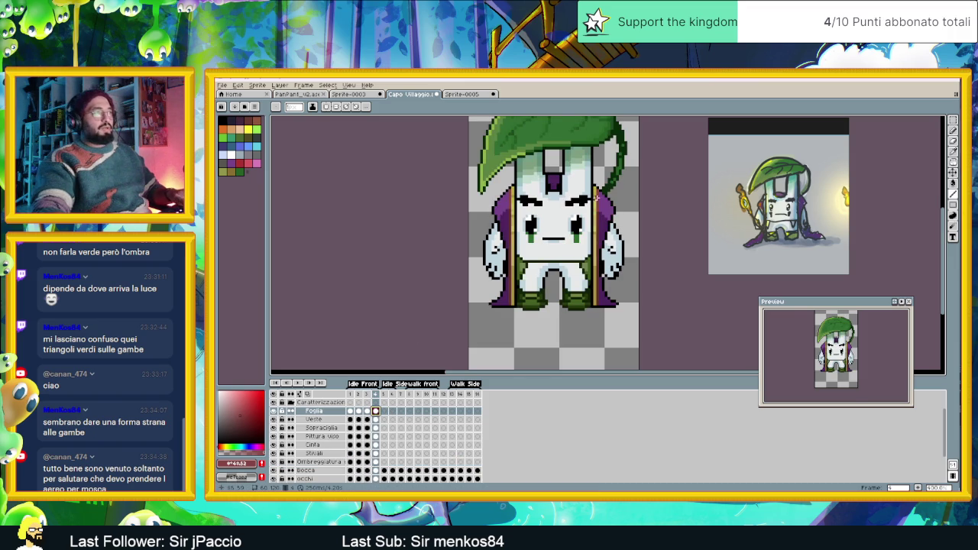
{"action": "scroll", "coordinate": [566, 254], "scroll_direction": "down", "scroll_amount": 1}
{"action": "scroll", "coordinate": [566, 255], "scroll_direction": "up", "scroll_amount": 1}
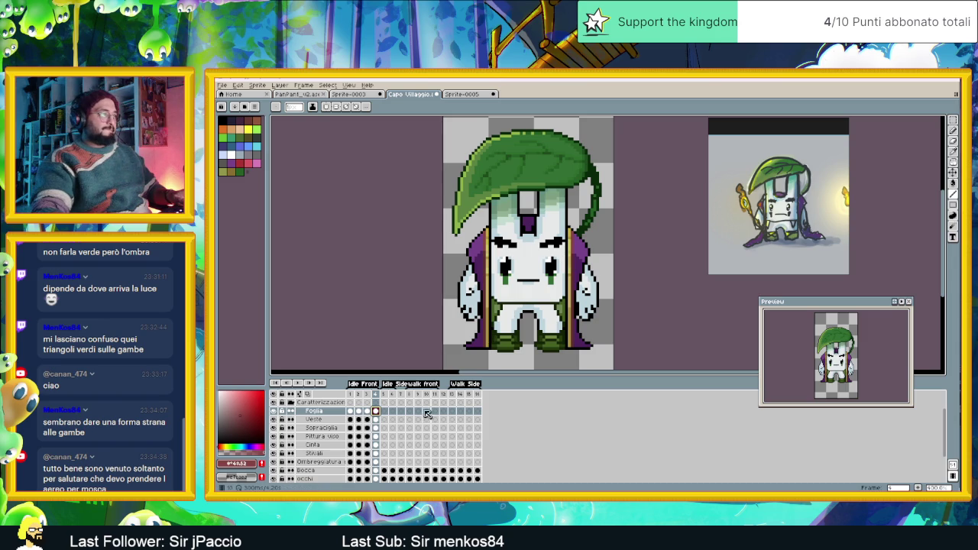
- Extend the costume cels across walk frames 7 through 11
{"action": "left_click", "coordinate": [402, 395]}
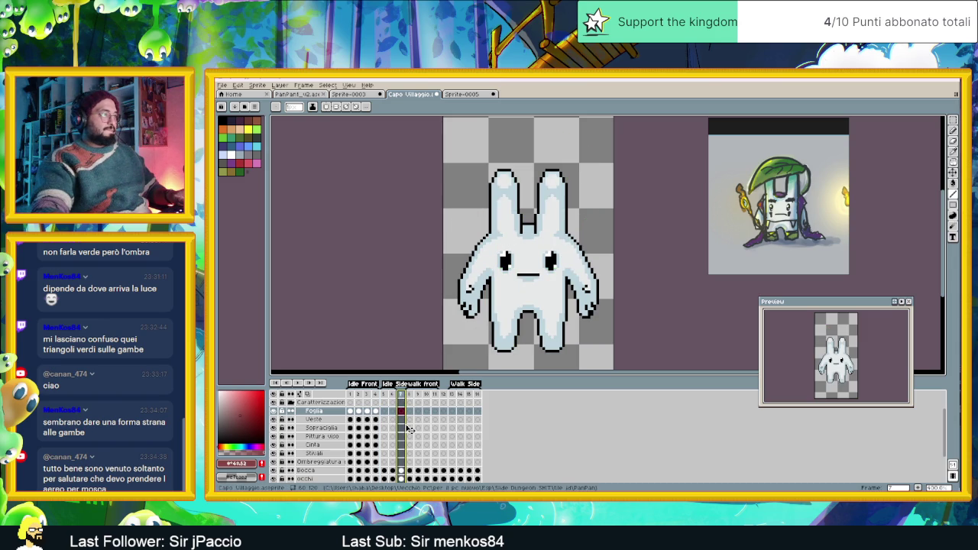
{"action": "left_click", "coordinate": [405, 413]}
{"action": "left_click_drag", "start_coordinate": [407, 415], "coordinate": [421, 413]}
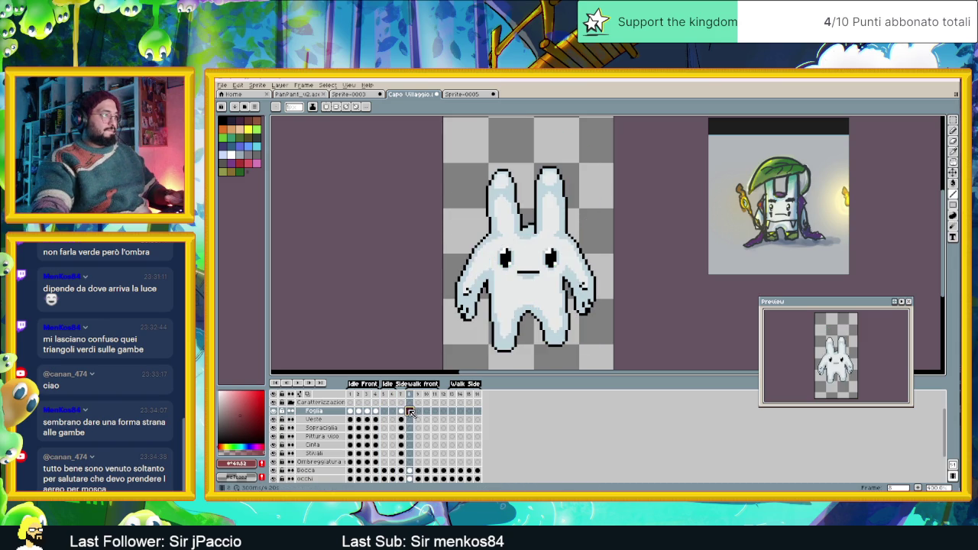
{"action": "left_click_drag", "start_coordinate": [421, 413], "coordinate": [437, 414]}
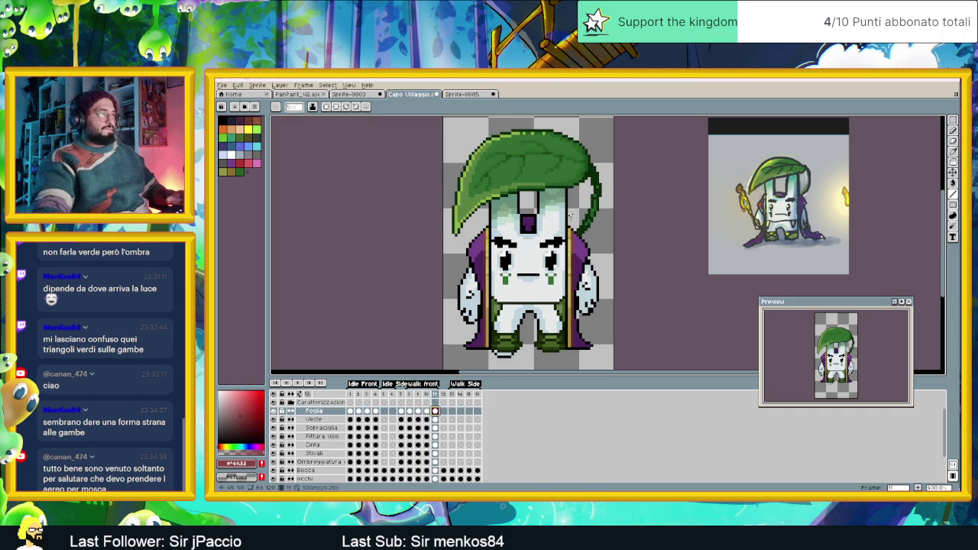
- Zoom out to see the whole sprite, then switch to the Chrome window with the Alpha Inheritance search
{"action": "key", "text": "minus"}
{"action": "key", "text": "minus"}
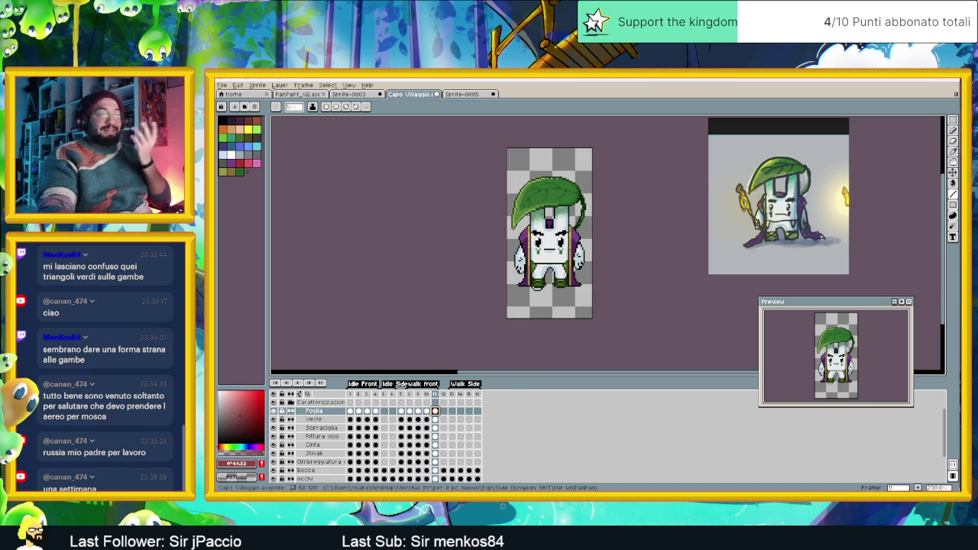
{"action": "key", "text": "alt+Tab"}
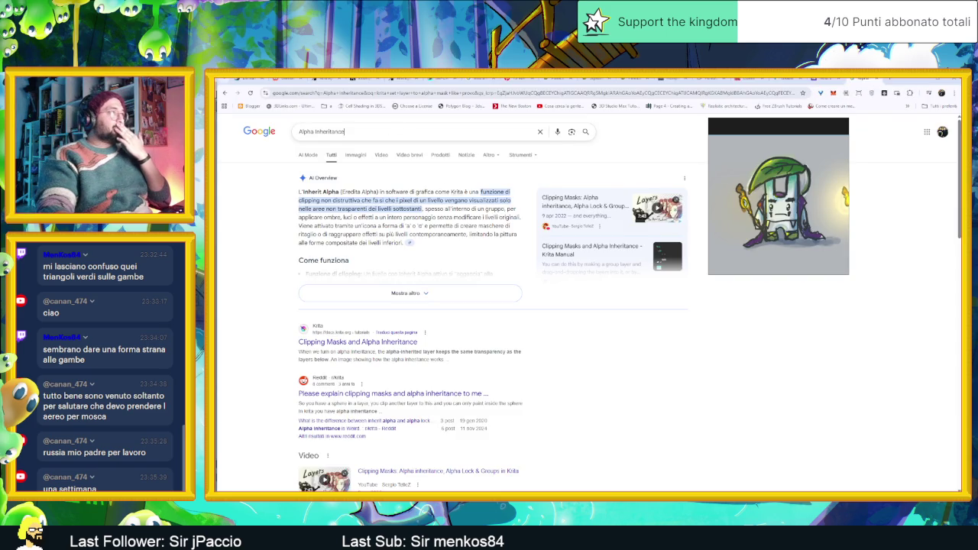
- Search Google for 'mosca' in images, then refine the query to 'mosca russia'
{"action": "left_click", "coordinate": [321, 132]}
{"action": "type", "text": "mo"}
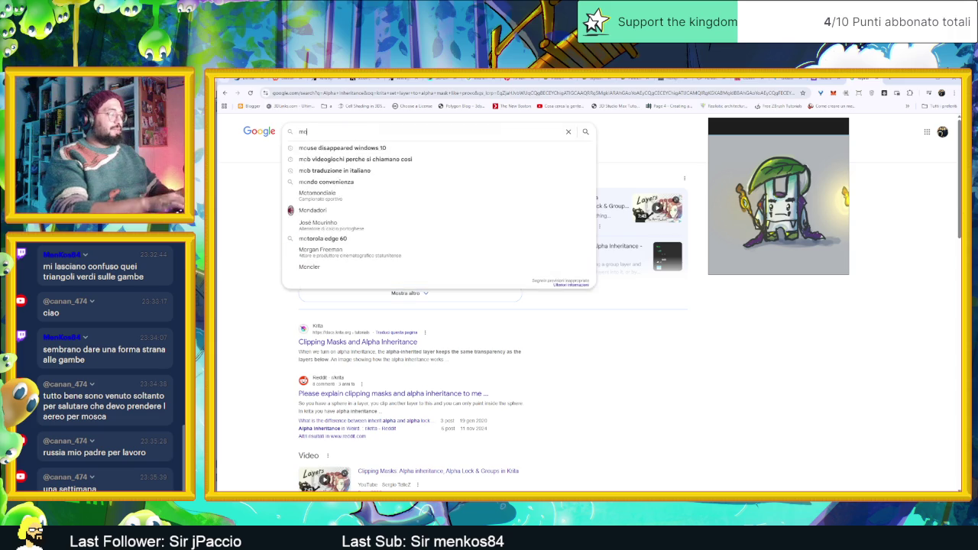
{"action": "type", "text": "sc"}
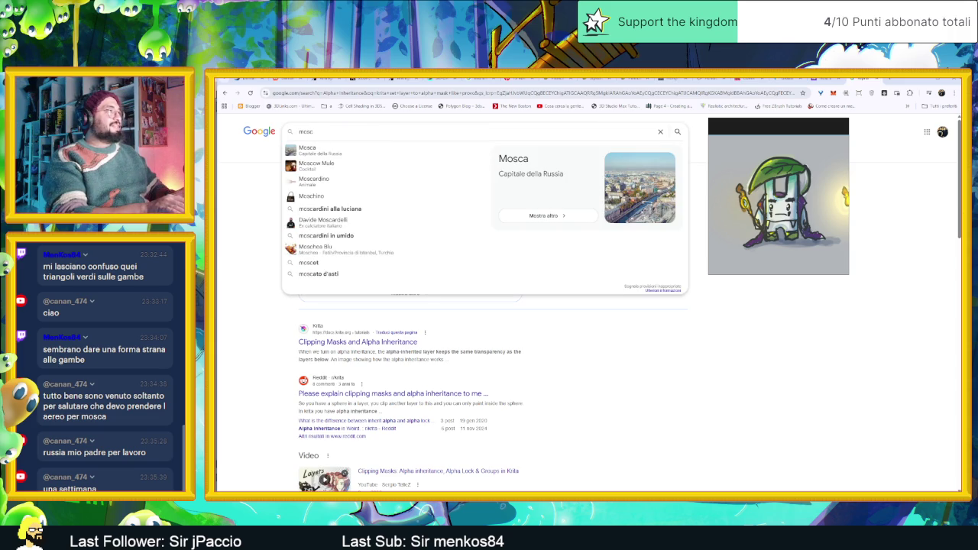
{"action": "type", "text": "a"}
{"action": "key", "text": "Return"}
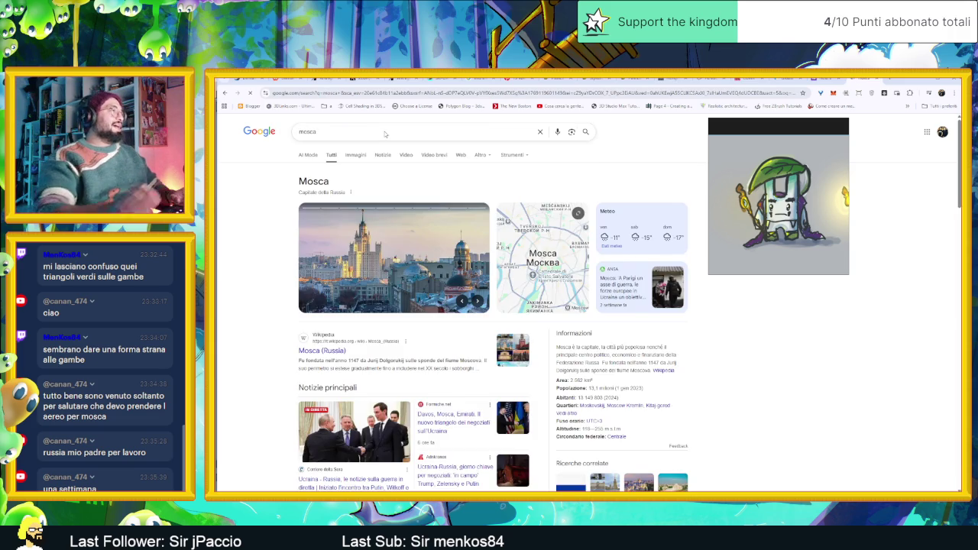
{"action": "left_click", "coordinate": [356, 154]}
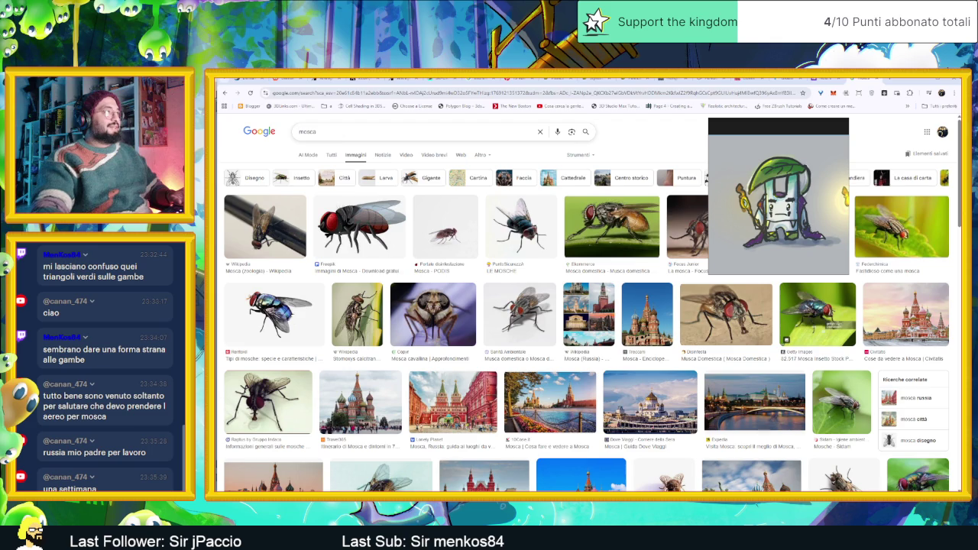
{"action": "left_click", "coordinate": [383, 154]}
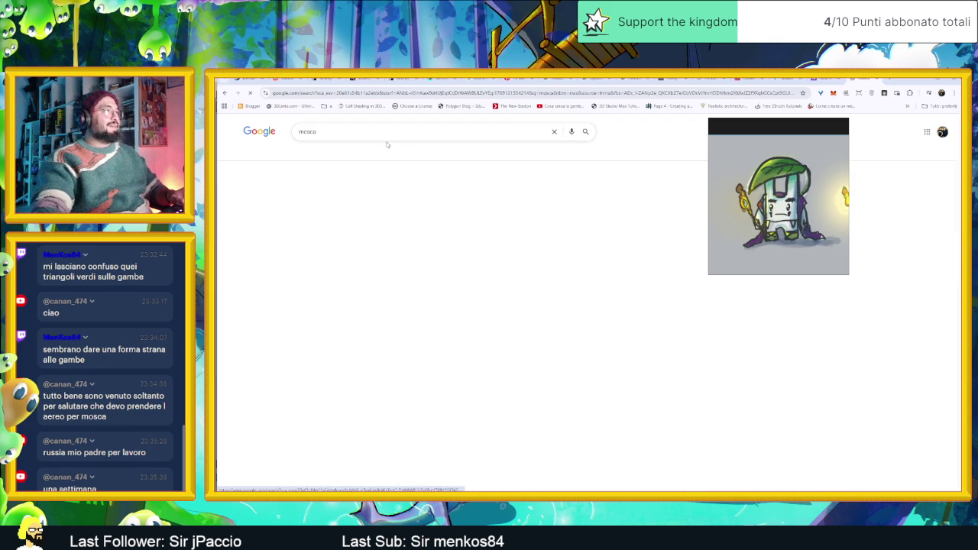
{"action": "left_click", "coordinate": [355, 155]}
{"action": "left_click", "coordinate": [353, 135]}
{"action": "type", "text": "russia"}
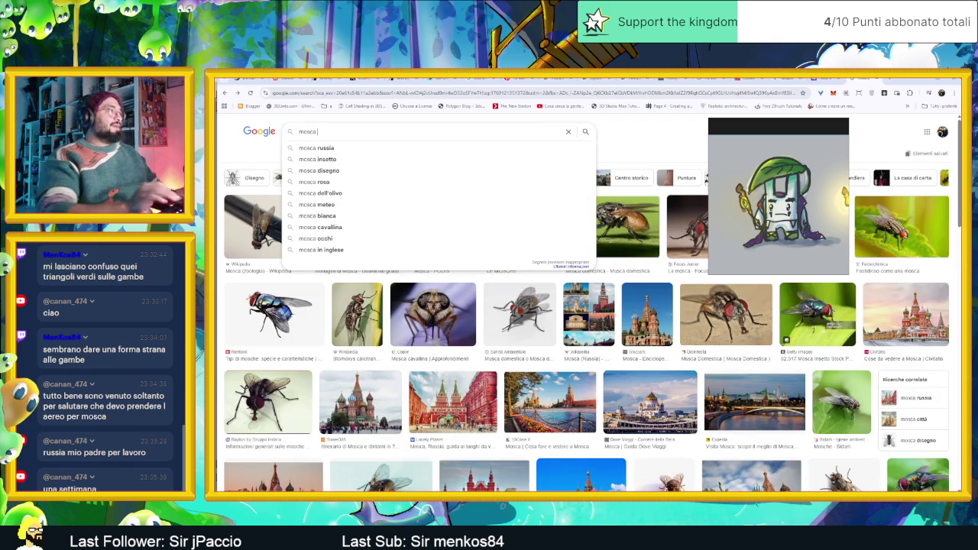
{"action": "key", "text": "Return"}
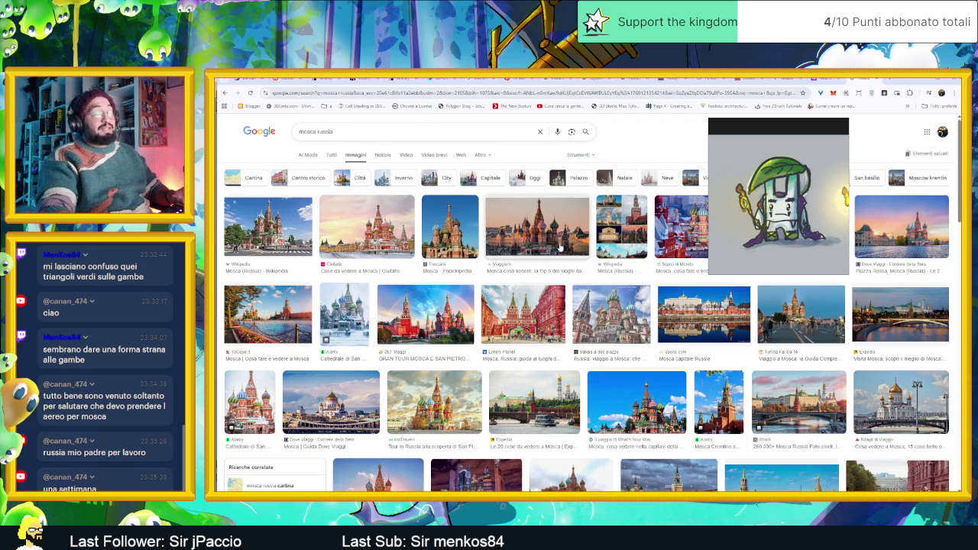
- Preview Moscow images, including the Expedia street photo, and browse through the image results
{"action": "left_click", "coordinate": [279, 237]}
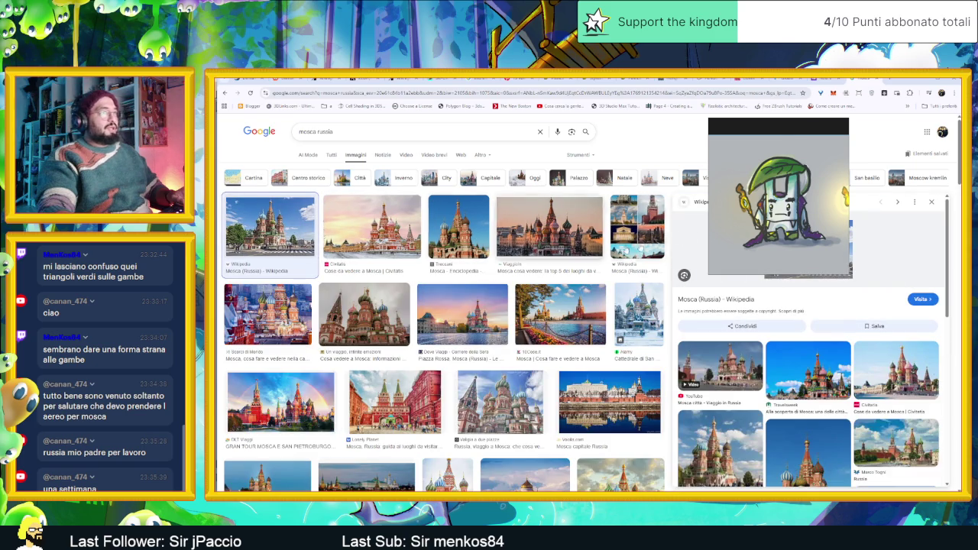
{"action": "left_click_drag", "start_coordinate": [795, 125], "coordinate": [970, 145]}
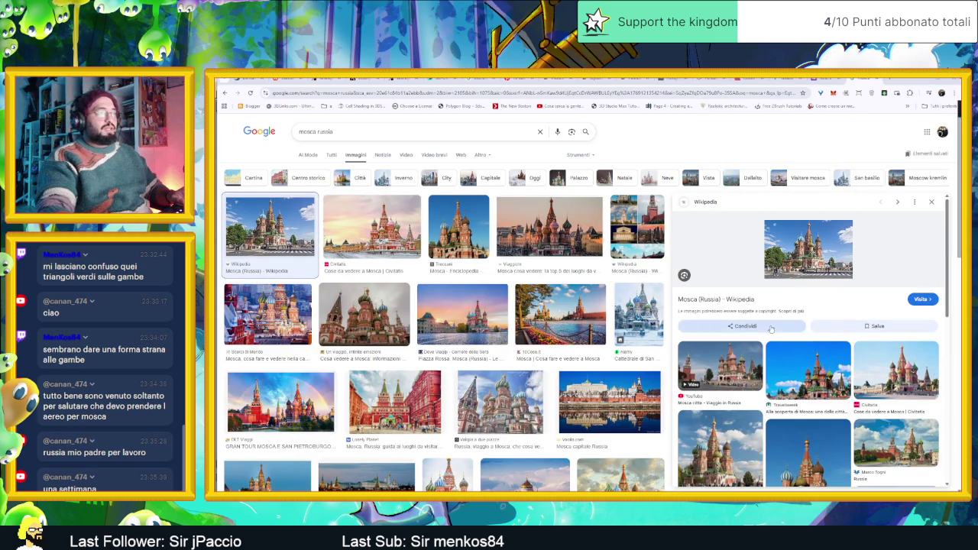
{"action": "scroll", "coordinate": [483, 303], "scroll_direction": "down", "scroll_amount": 3}
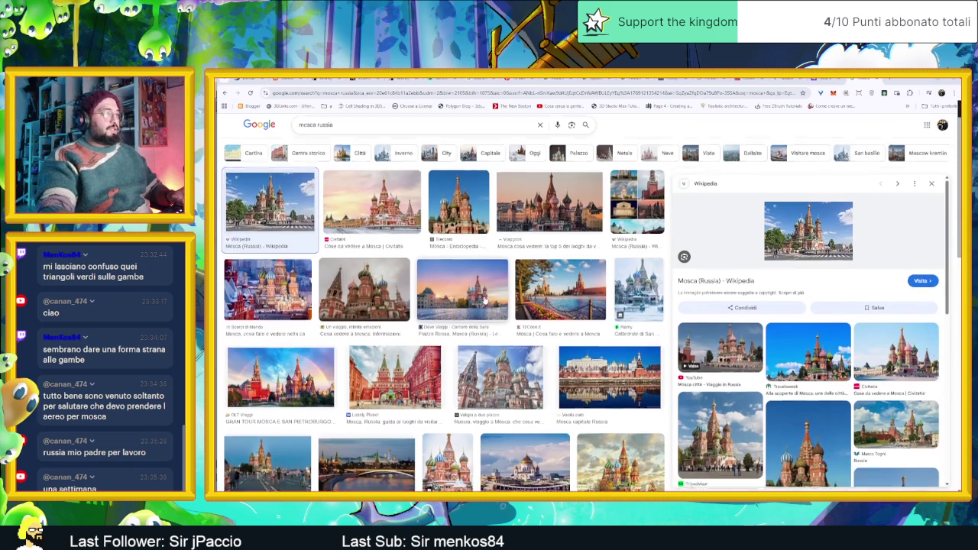
{"action": "scroll", "coordinate": [483, 303], "scroll_direction": "down", "scroll_amount": 2}
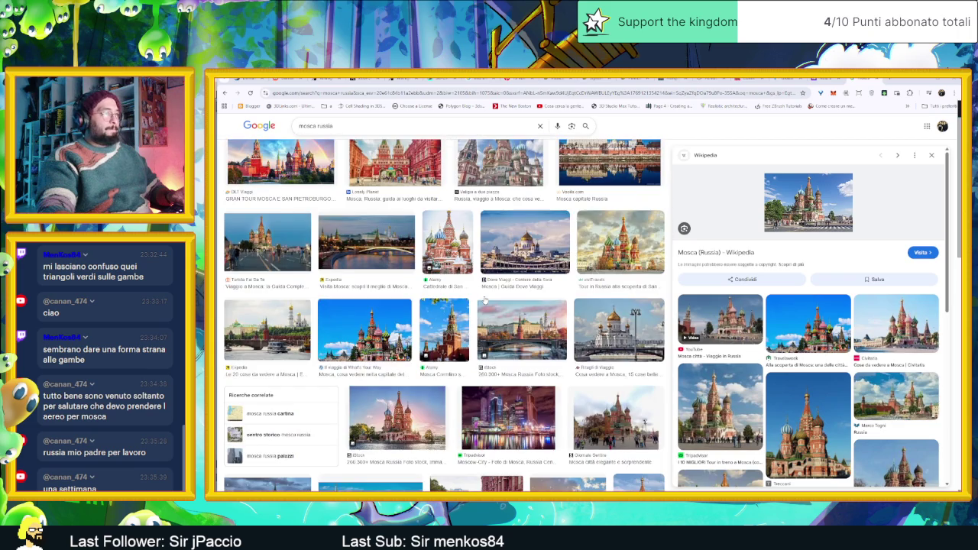
{"action": "scroll", "coordinate": [483, 304], "scroll_direction": "down", "scroll_amount": 1}
{"action": "scroll", "coordinate": [483, 303], "scroll_direction": "down", "scroll_amount": 1}
{"action": "scroll", "coordinate": [483, 302], "scroll_direction": "down", "scroll_amount": 1}
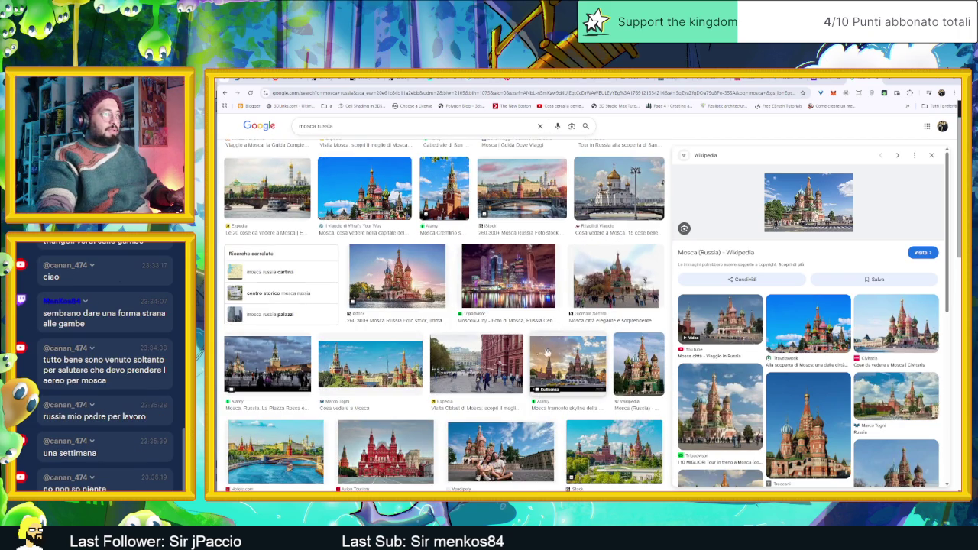
{"action": "left_click", "coordinate": [510, 355]}
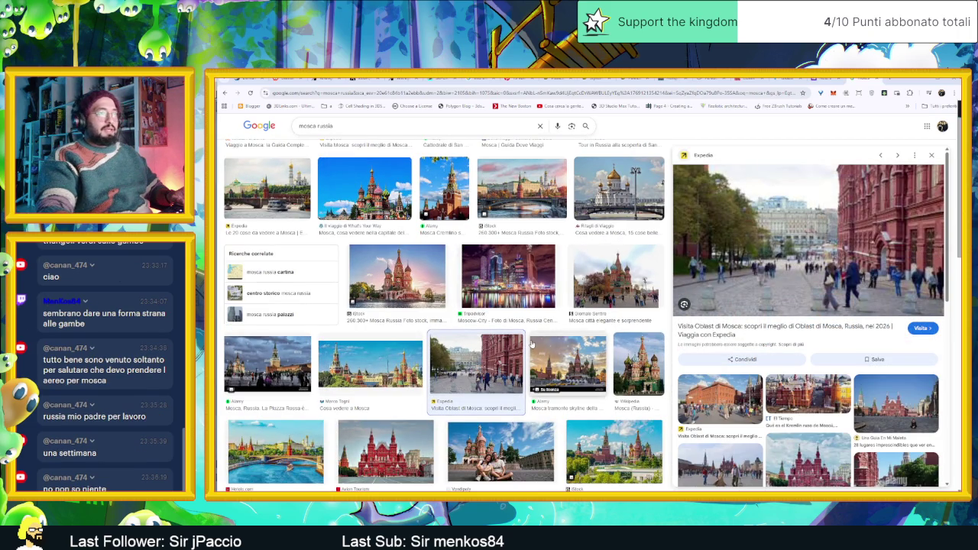
{"action": "scroll", "coordinate": [531, 351], "scroll_direction": "down", "scroll_amount": 2}
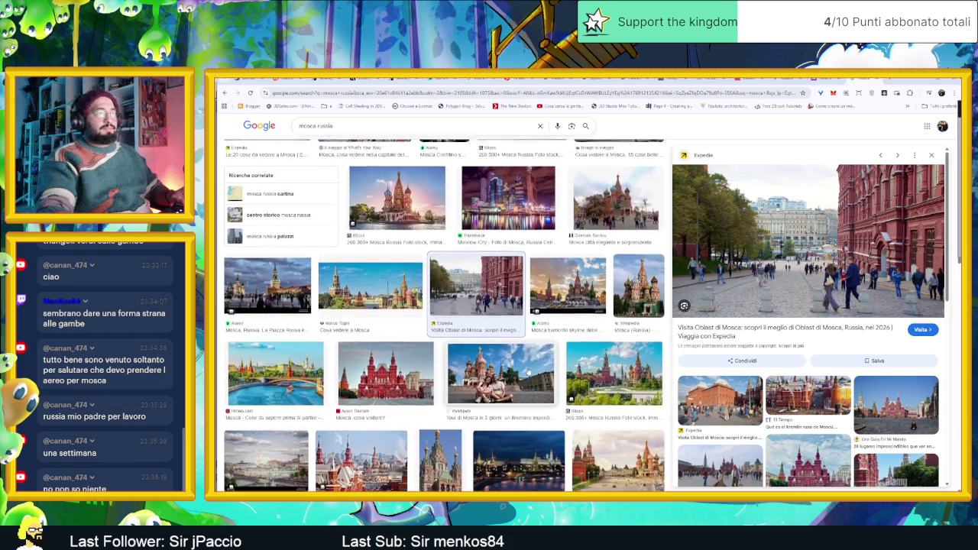
{"action": "scroll", "coordinate": [530, 371], "scroll_direction": "down", "scroll_amount": 2}
{"action": "scroll", "coordinate": [533, 357], "scroll_direction": "down", "scroll_amount": 2}
{"action": "scroll", "coordinate": [532, 348], "scroll_direction": "down", "scroll_amount": 2}
{"action": "scroll", "coordinate": [529, 337], "scroll_direction": "down", "scroll_amount": 2}
{"action": "scroll", "coordinate": [528, 330], "scroll_direction": "down", "scroll_amount": 2}
{"action": "scroll", "coordinate": [528, 330], "scroll_direction": "down", "scroll_amount": 2}
{"action": "scroll", "coordinate": [528, 331], "scroll_direction": "down", "scroll_amount": 2}
{"action": "scroll", "coordinate": [529, 332], "scroll_direction": "down", "scroll_amount": 1}
{"action": "scroll", "coordinate": [529, 331], "scroll_direction": "down", "scroll_amount": 1}
{"action": "scroll", "coordinate": [529, 330], "scroll_direction": "up", "scroll_amount": 5}
{"action": "scroll", "coordinate": [528, 330], "scroll_direction": "up", "scroll_amount": 2}
- Change the search to 'mosca russia temperatura oggi', fixing the typo
{"action": "left_click", "coordinate": [333, 125]}
{"action": "type", "text": "teem"}
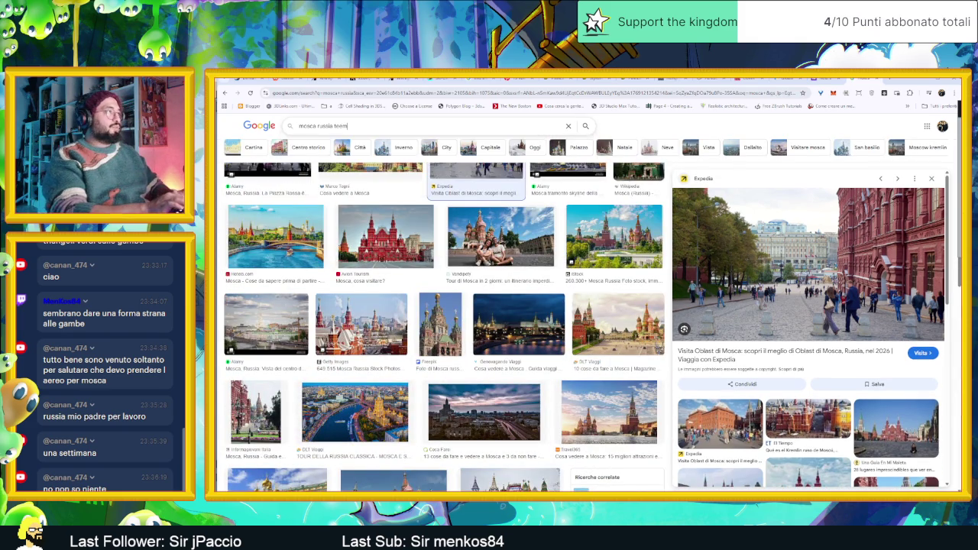
{"action": "key", "text": "BackSpace"}
{"action": "key", "text": "BackSpace"}
{"action": "type", "text": "mpera"}
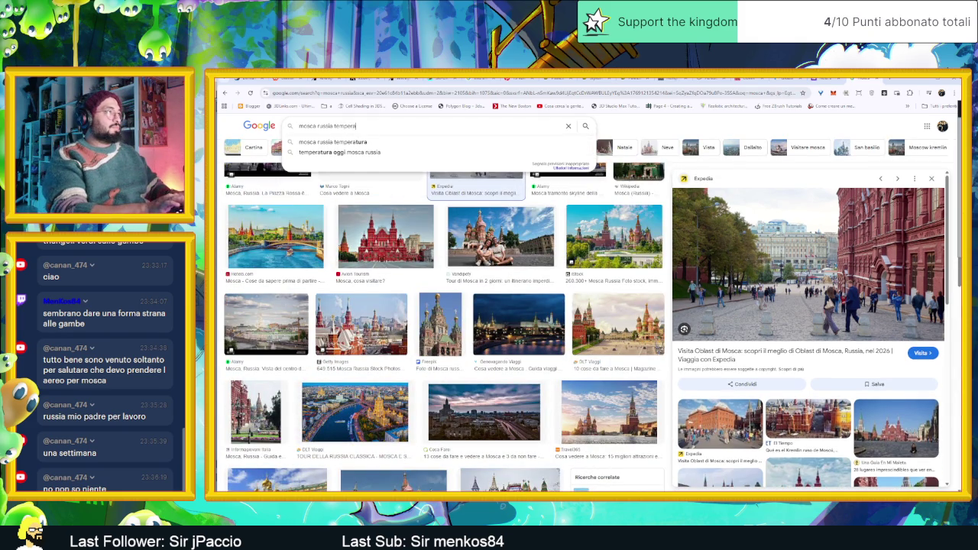
{"action": "type", "text": "tura oggi"}
{"action": "key", "text": "Return"}
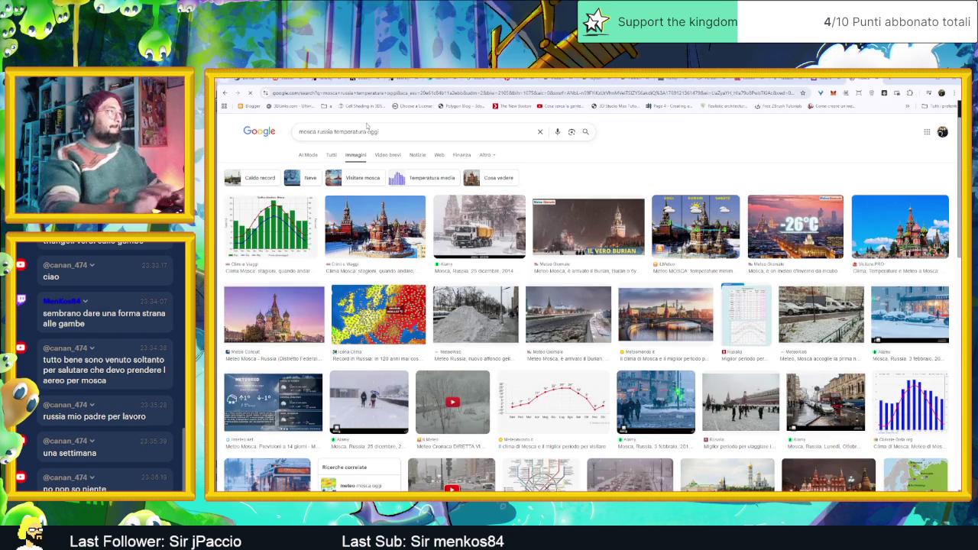
- View the 'Tutti' results showing Moscow at -10 °C, then minimize Chrome
{"action": "left_click", "coordinate": [330, 155]}
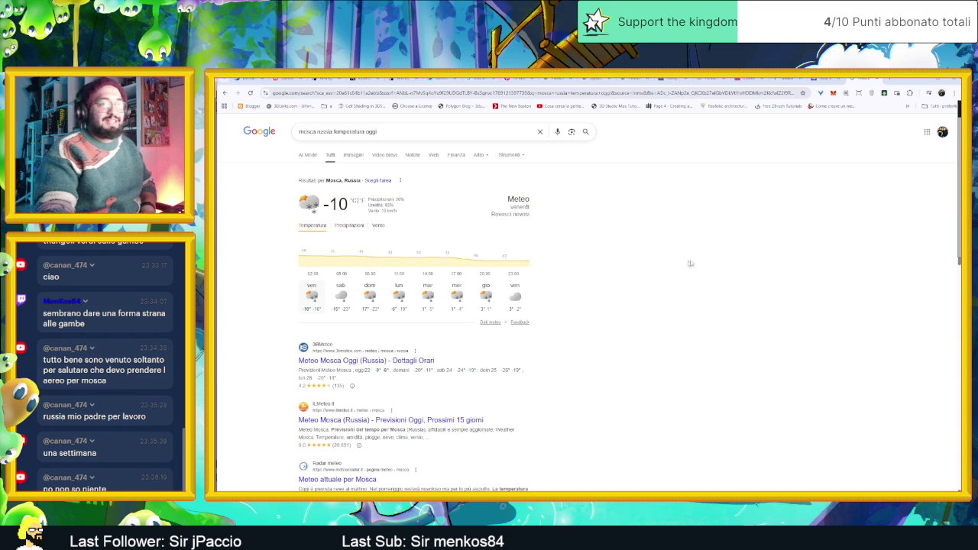
{"action": "left_click", "coordinate": [916, 80]}
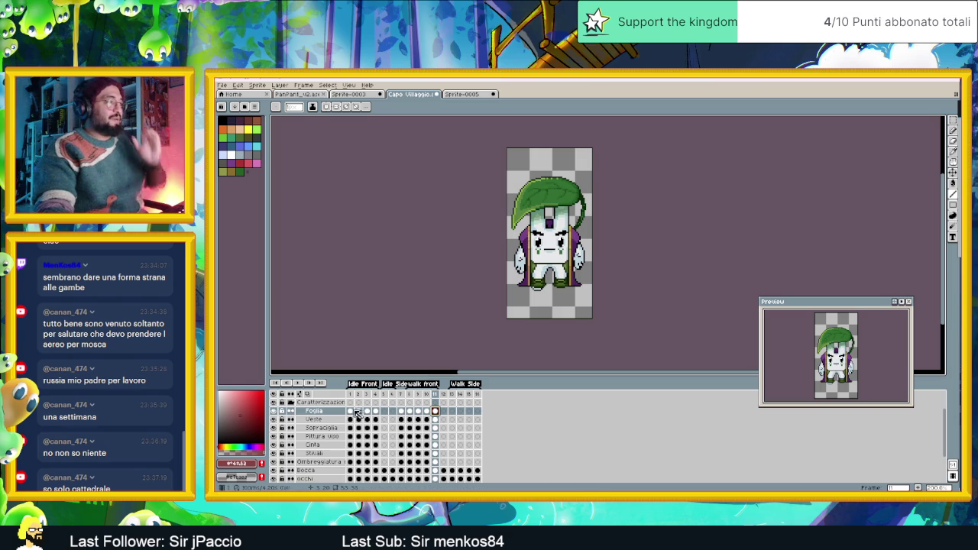
- On frame 1, toggle the Stivali boots layer and fade it to about 65% opacity
{"action": "left_click", "coordinate": [350, 411]}
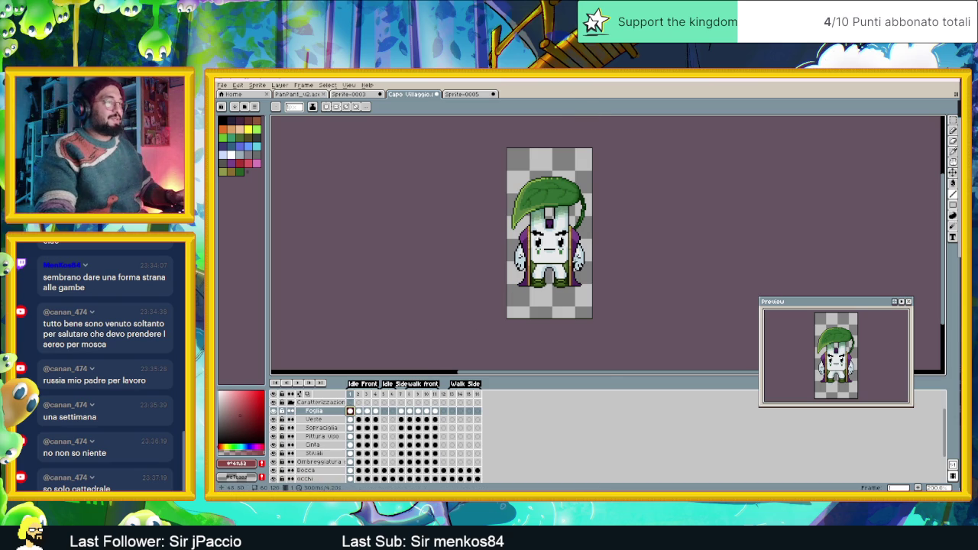
{"action": "scroll", "coordinate": [561, 268], "scroll_direction": "up", "scroll_amount": 2}
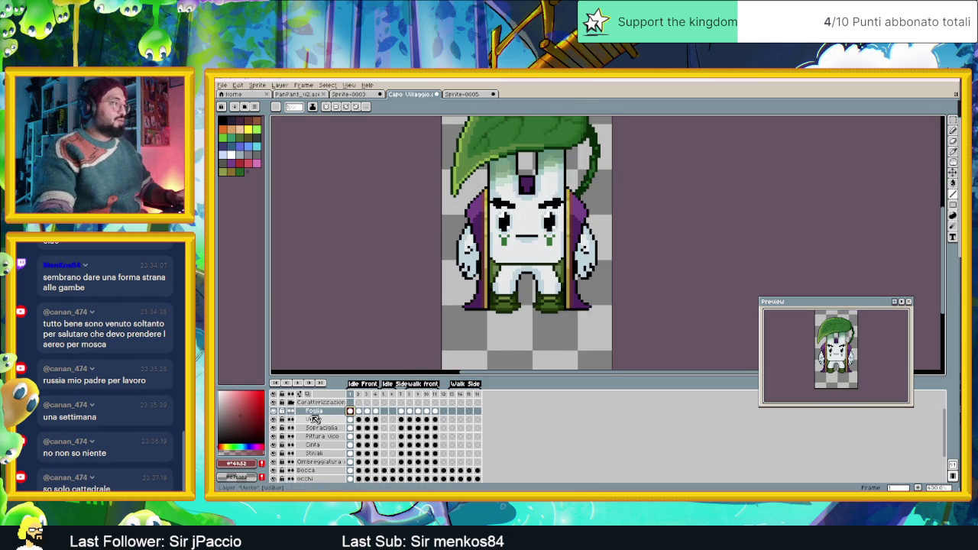
{"action": "left_click", "coordinate": [275, 454]}
{"action": "left_click", "coordinate": [274, 454]}
{"action": "left_click", "coordinate": [274, 453]}
{"action": "left_click", "coordinate": [274, 454]}
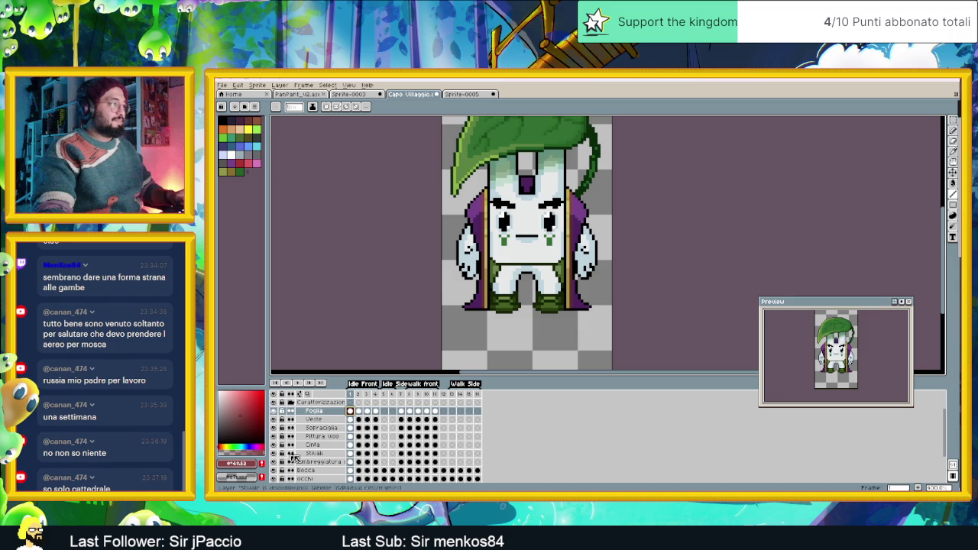
{"action": "double_click", "coordinate": [309, 453]}
{"action": "left_click_drag", "start_coordinate": [617, 305], "coordinate": [616, 304]}
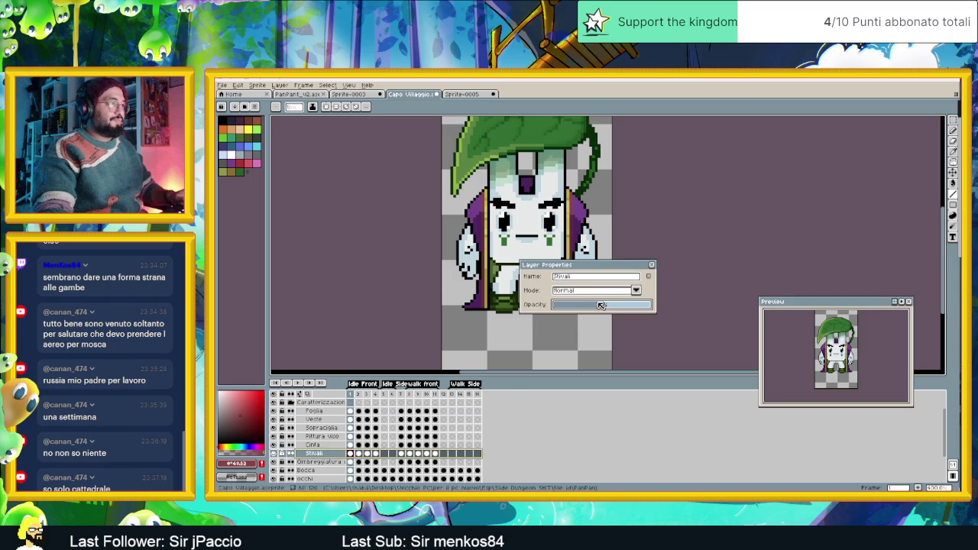
{"action": "left_click", "coordinate": [651, 267]}
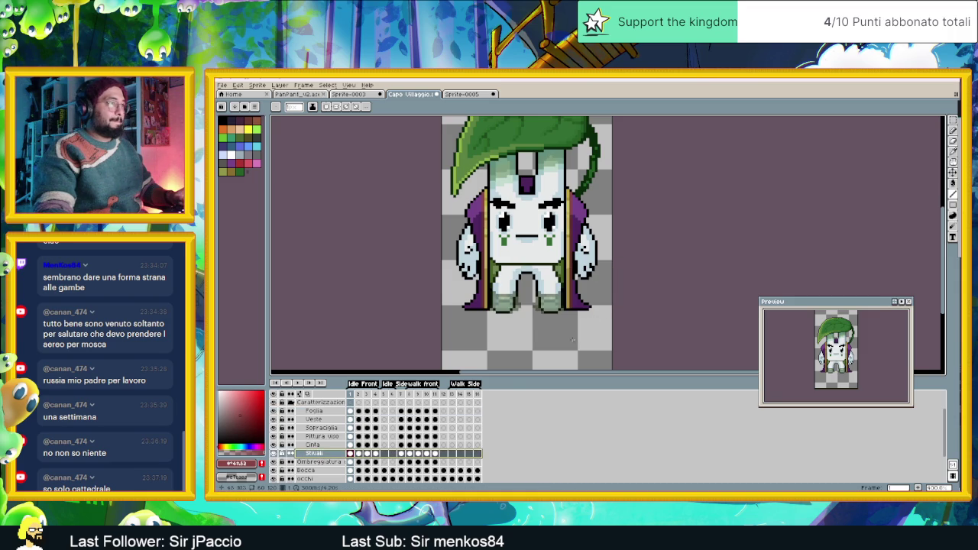
- Compare the faded boots across idle frames 2, 3 and 4
{"action": "scroll", "coordinate": [563, 321], "scroll_direction": "up", "scroll_amount": 1}
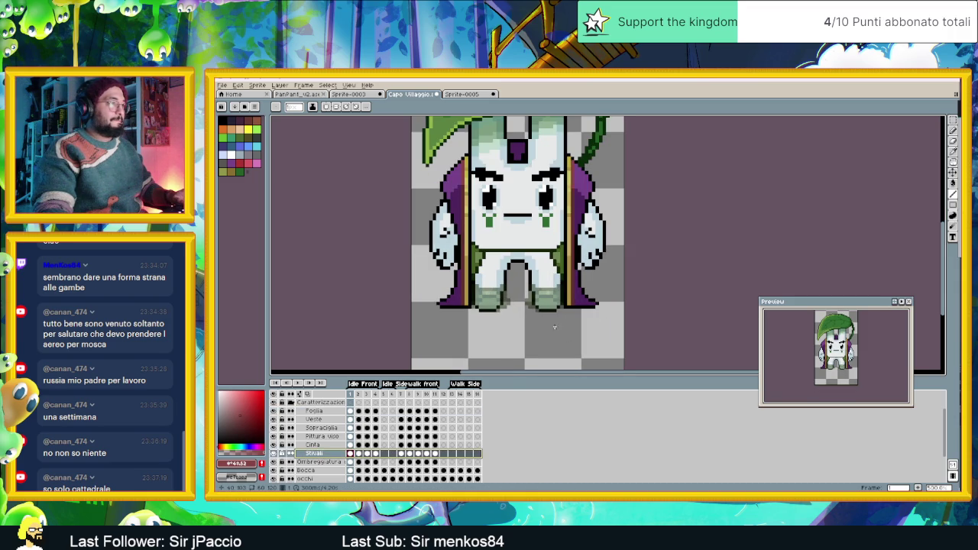
{"action": "left_click", "coordinate": [358, 454]}
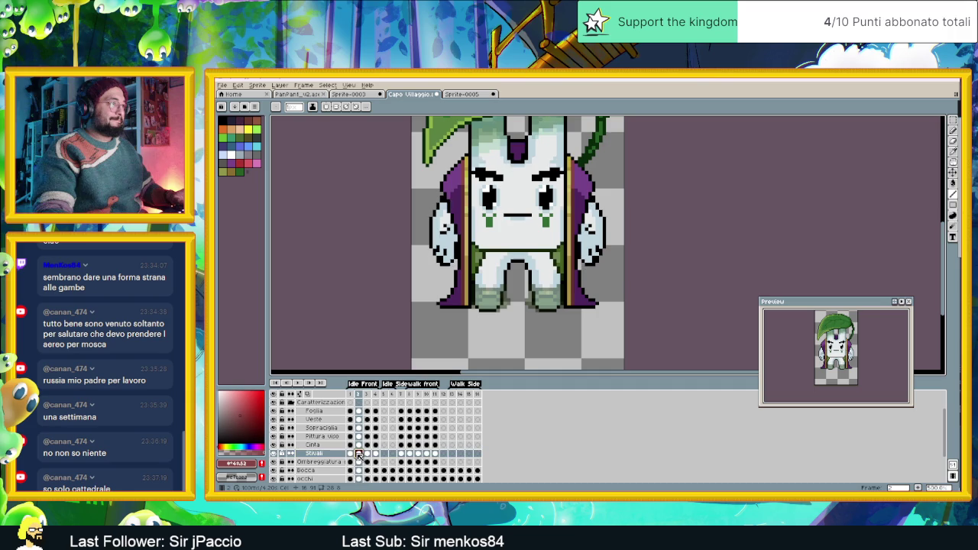
{"action": "left_click", "coordinate": [368, 454]}
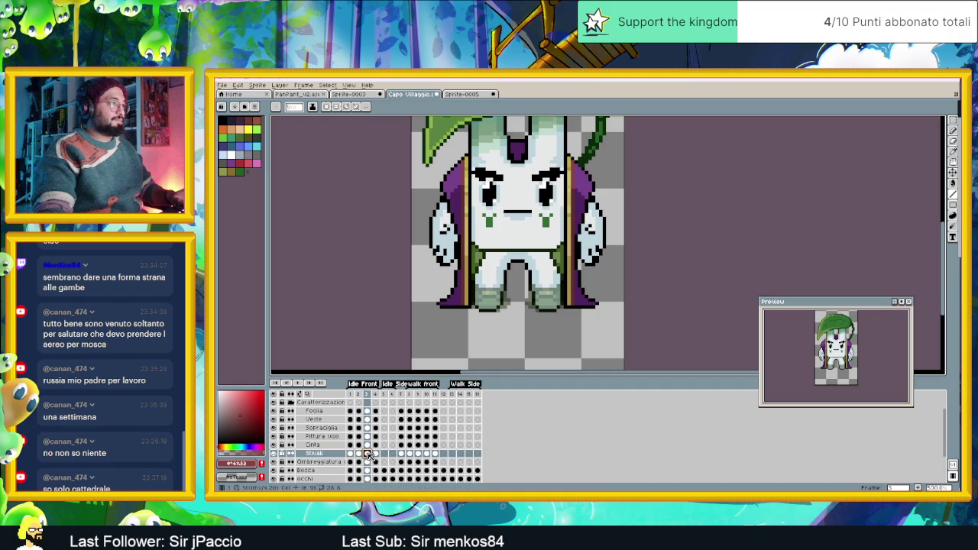
{"action": "left_click", "coordinate": [375, 454]}
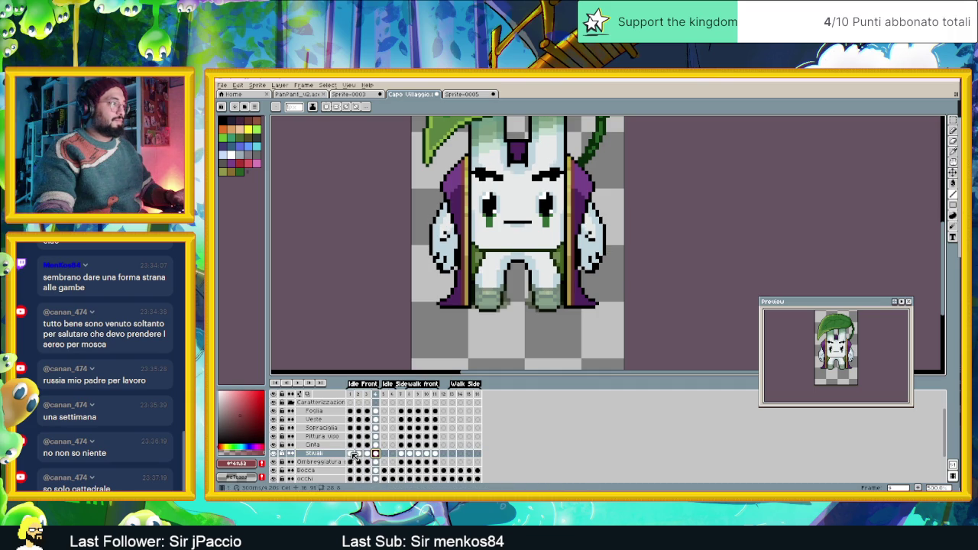
- Restore the Stivali layer to 100% opacity and select the Cinta belt layer
{"action": "left_click", "coordinate": [354, 455]}
{"action": "double_click", "coordinate": [314, 453]}
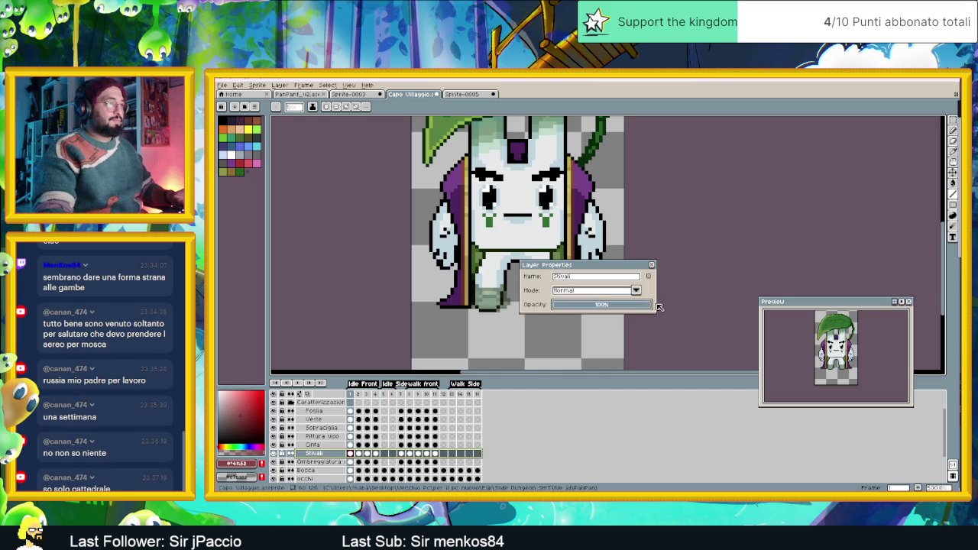
{"action": "left_click", "coordinate": [654, 265]}
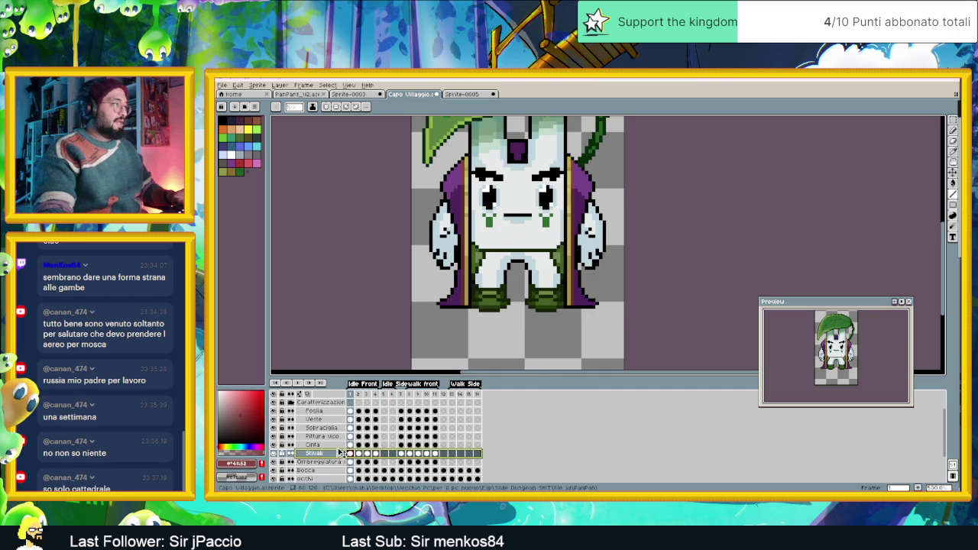
{"action": "left_click", "coordinate": [336, 446]}
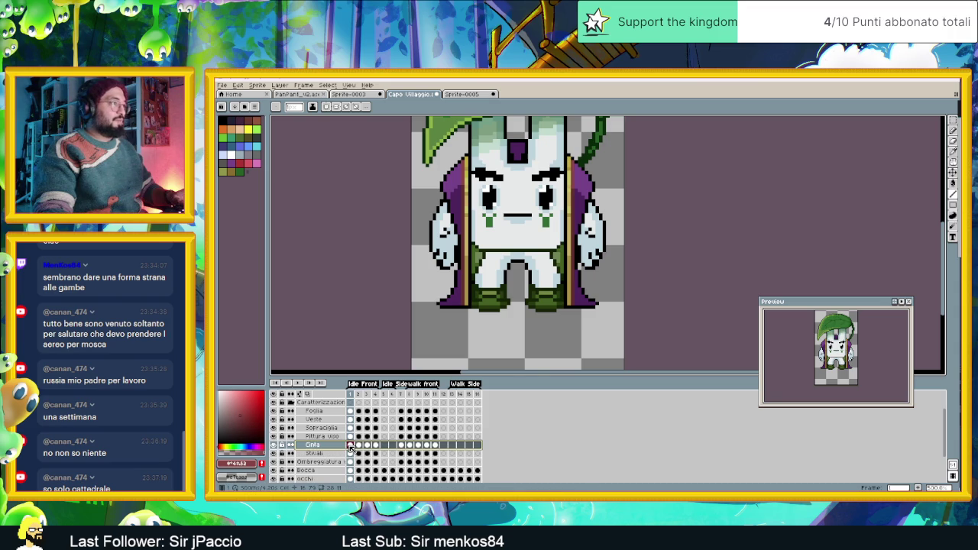
{"action": "left_click", "coordinate": [360, 446]}
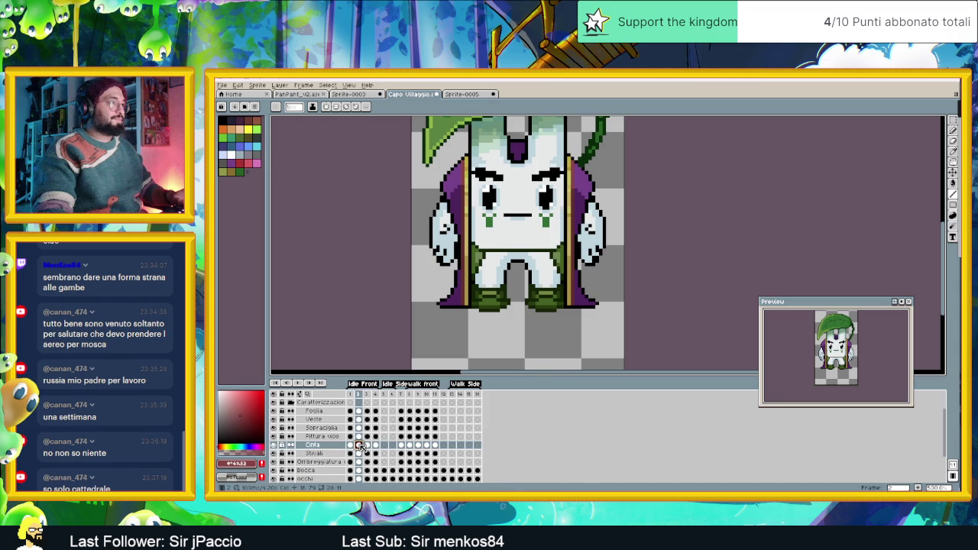
{"action": "left_click", "coordinate": [367, 446]}
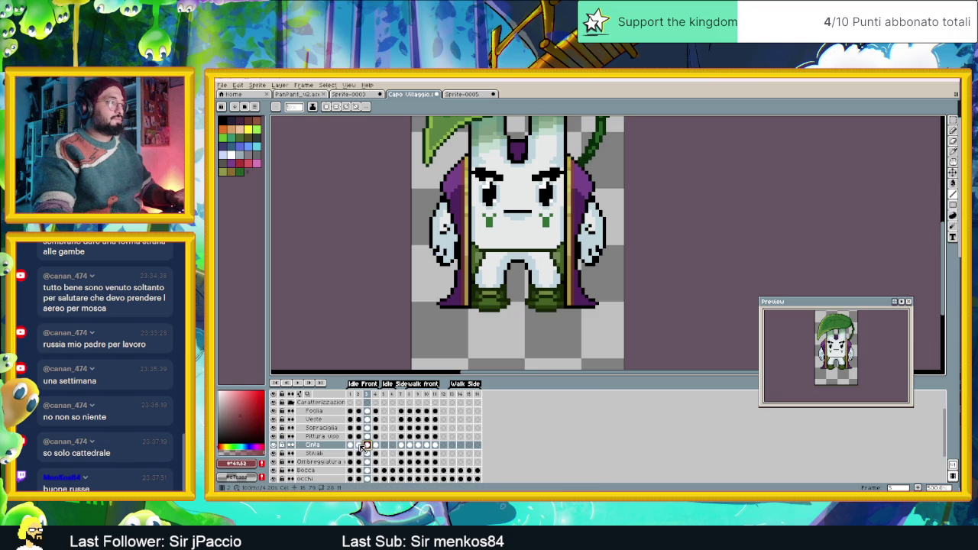
{"action": "left_click", "coordinate": [359, 445]}
{"action": "left_click", "coordinate": [367, 446]}
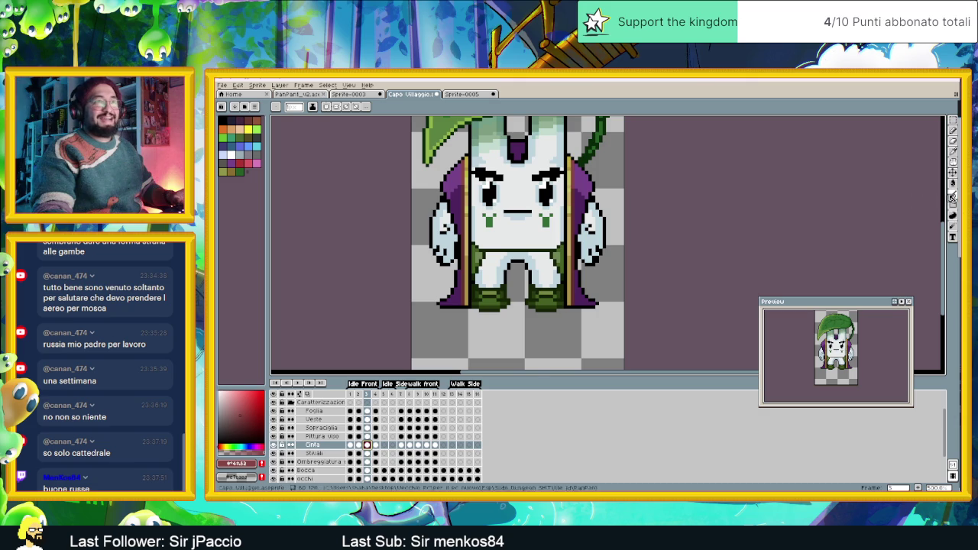
{"action": "left_click", "coordinate": [953, 173]}
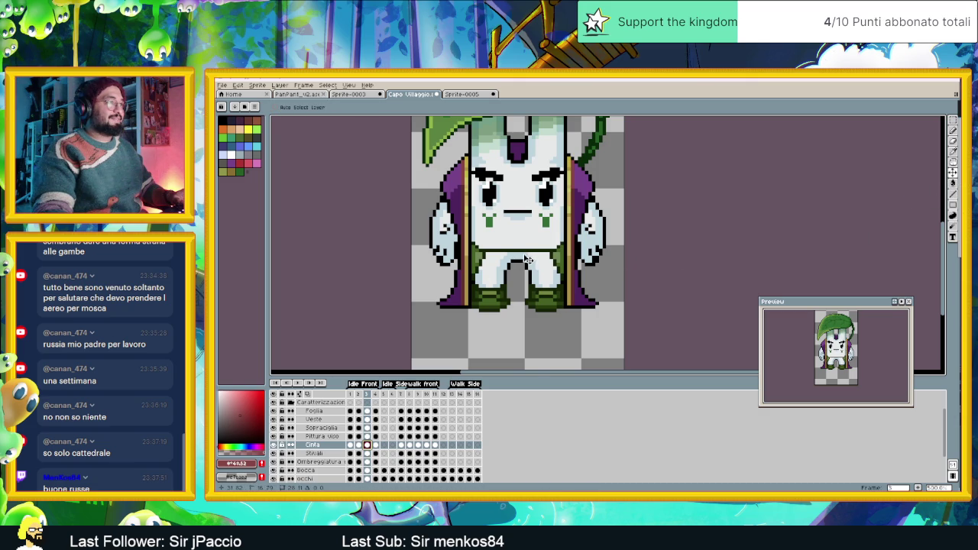
{"action": "left_click_drag", "start_coordinate": [525, 260], "coordinate": [526, 262]}
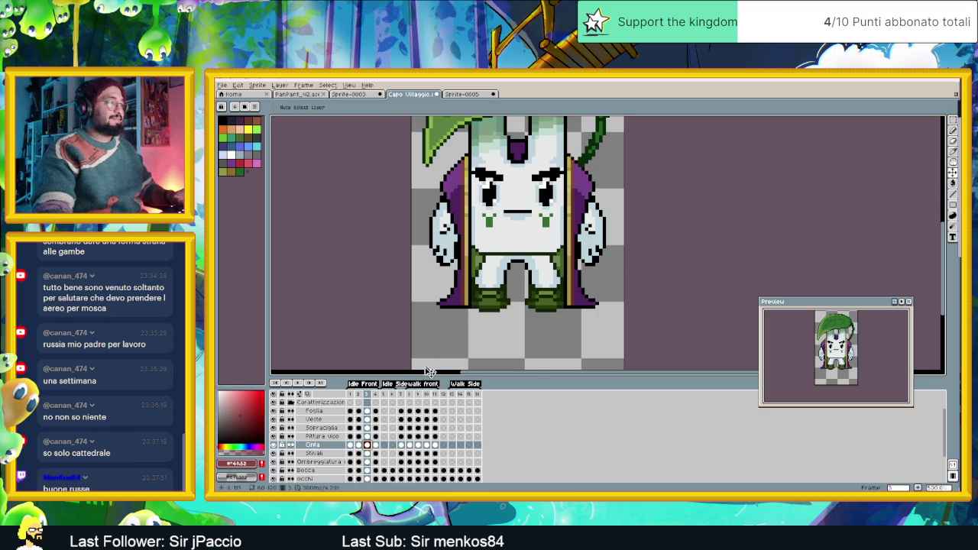
{"action": "left_click", "coordinate": [349, 445]}
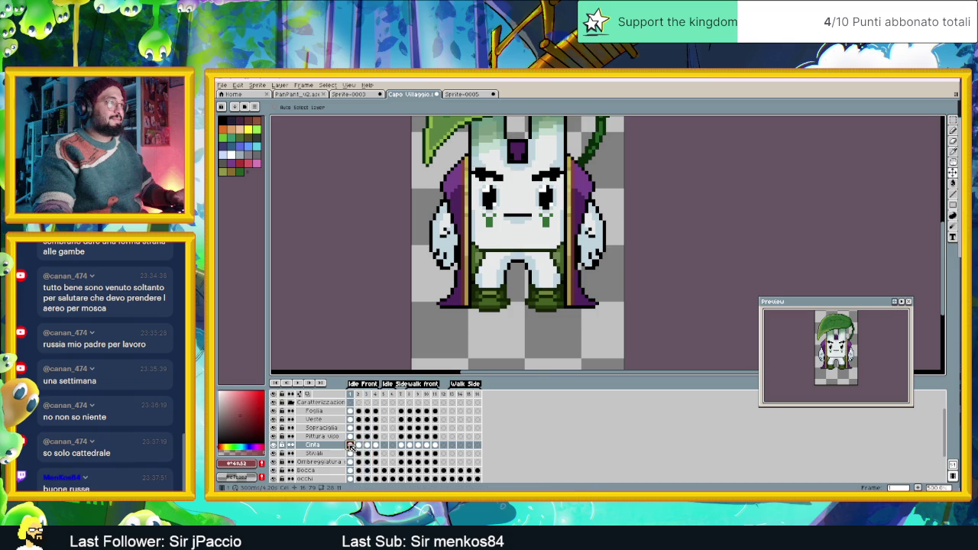
{"action": "left_click", "coordinate": [360, 444]}
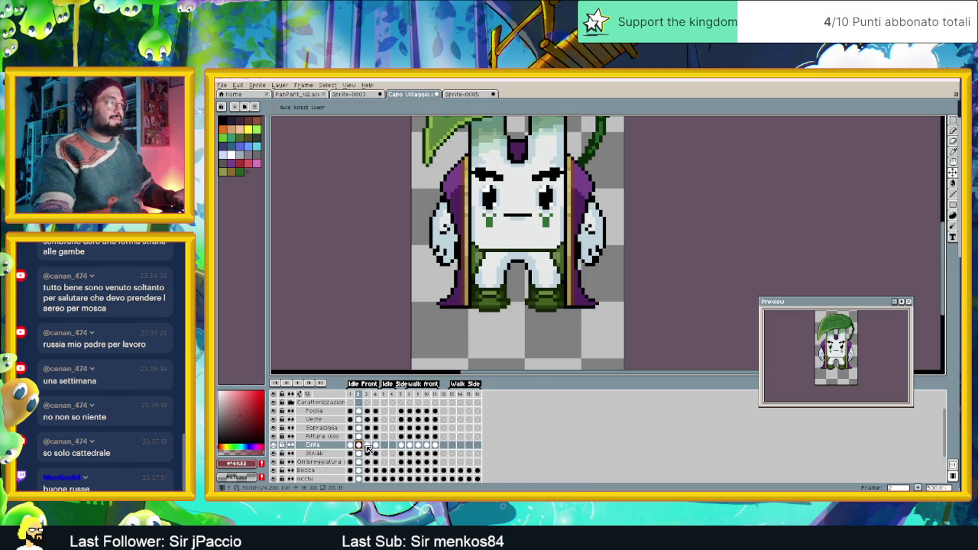
{"action": "left_click", "coordinate": [367, 445]}
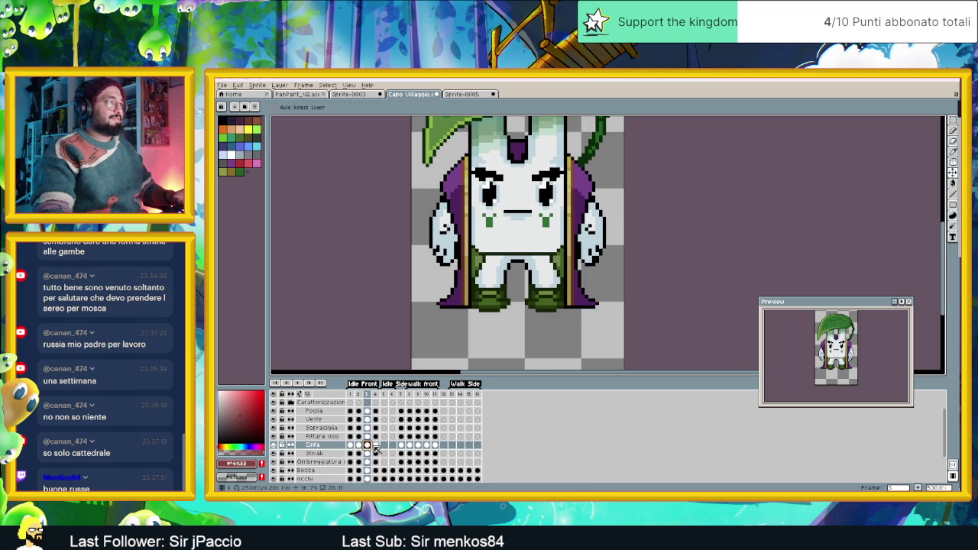
{"action": "left_click", "coordinate": [376, 445]}
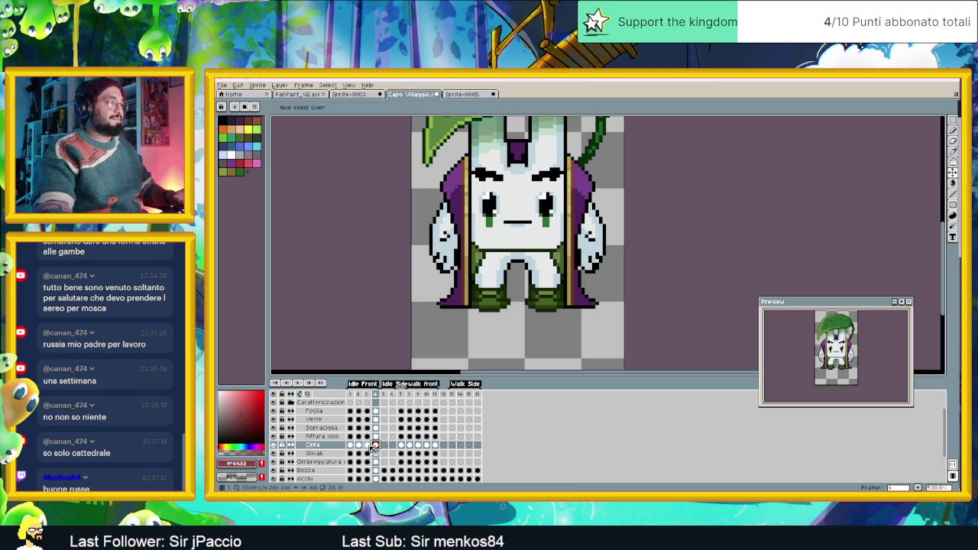
{"action": "left_click", "coordinate": [368, 446]}
{"action": "left_click", "coordinate": [351, 446]}
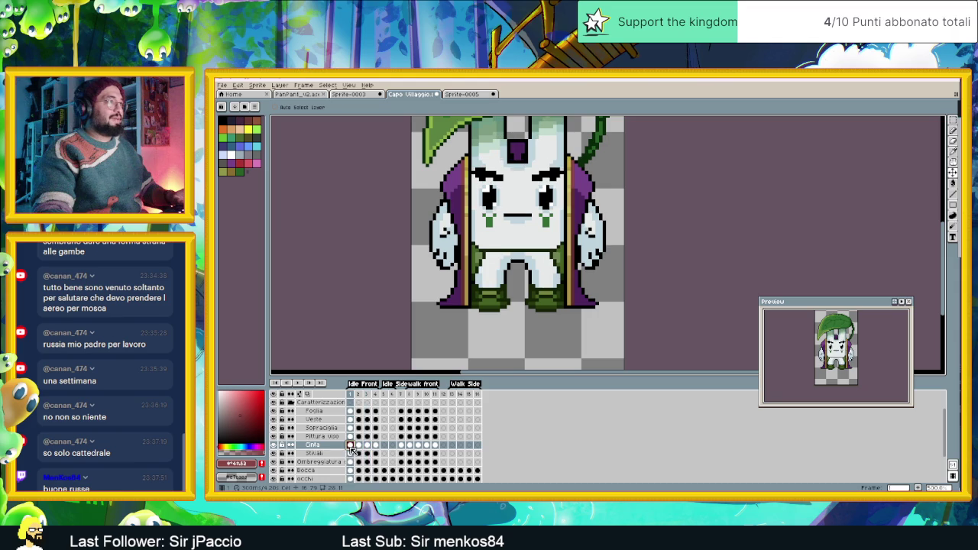
{"action": "left_click", "coordinate": [367, 446]}
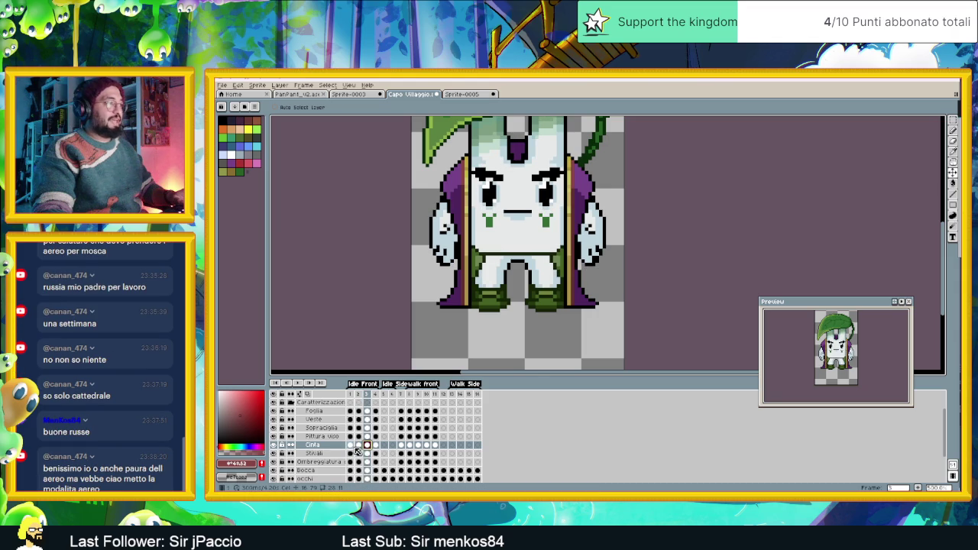
{"action": "left_click", "coordinate": [352, 448]}
{"action": "left_click", "coordinate": [367, 448]}
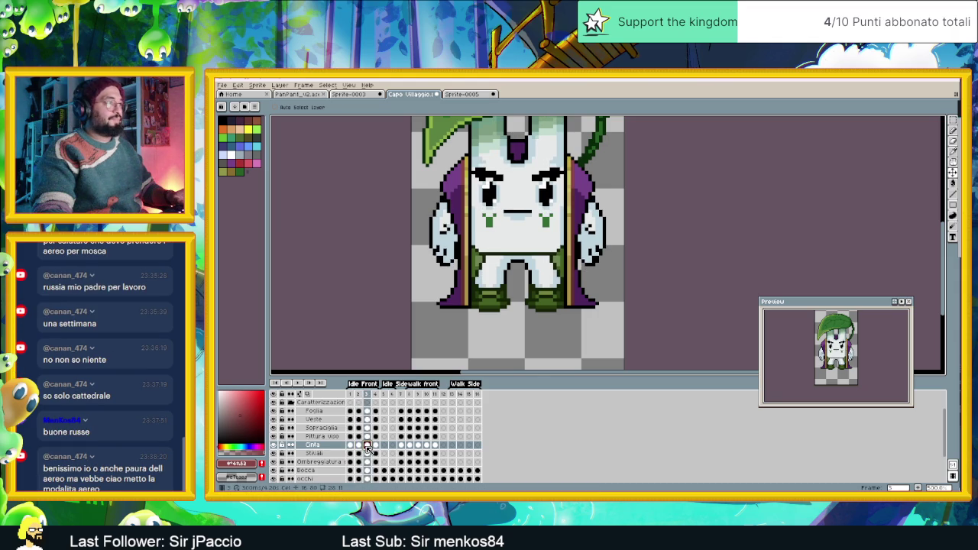
{"action": "left_click", "coordinate": [351, 447]}
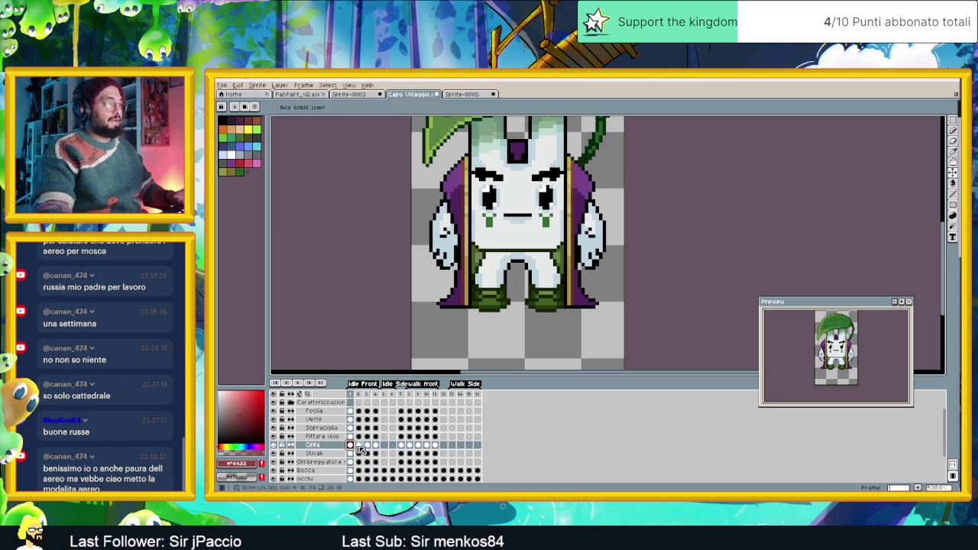
{"action": "left_click", "coordinate": [368, 446]}
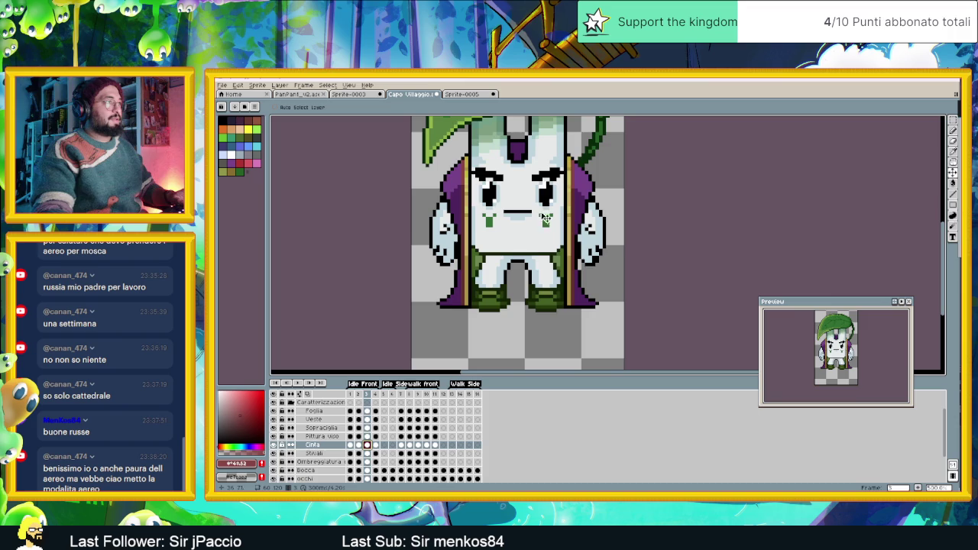
{"action": "scroll", "coordinate": [546, 237], "scroll_direction": "up", "scroll_amount": 3}
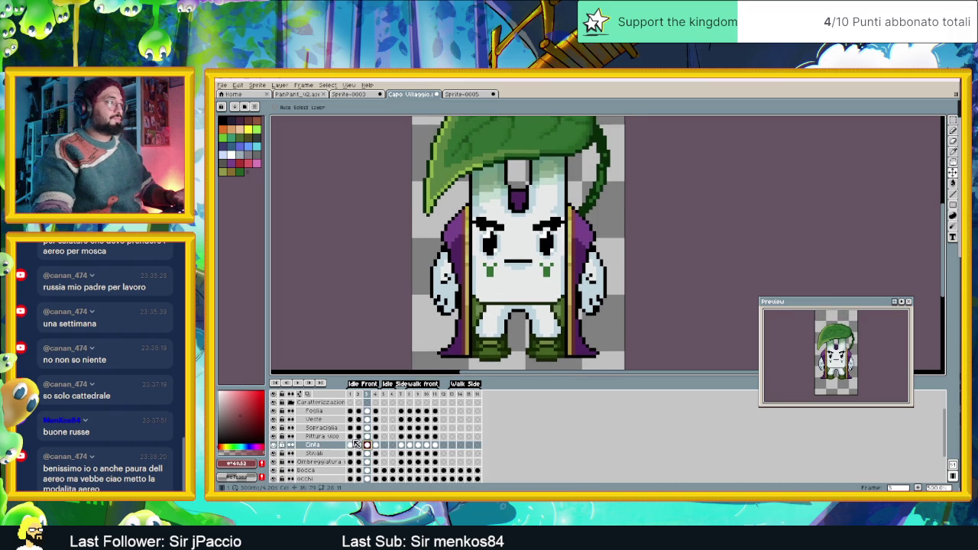
{"action": "left_click", "coordinate": [350, 436]}
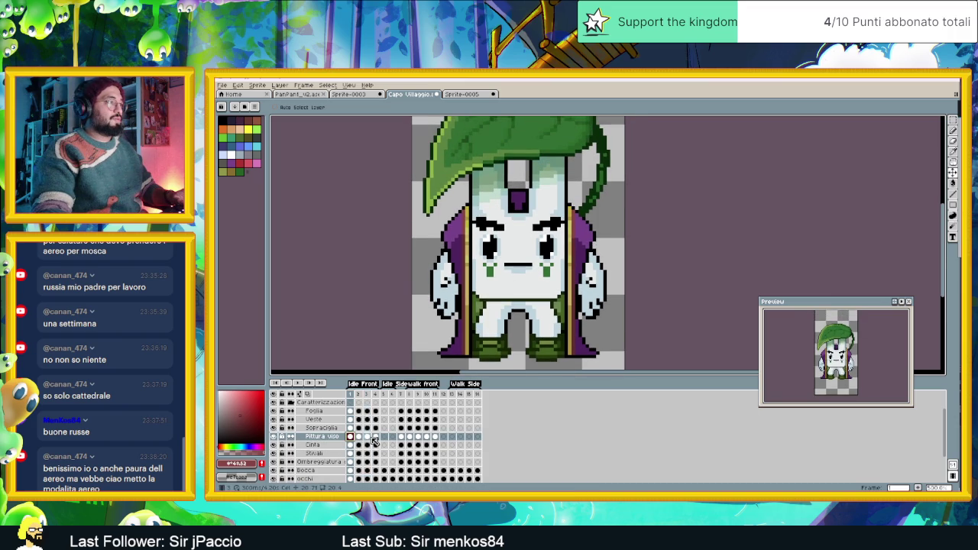
- Move frame 3's green face-paint marks up one pixel, comparing against frame 1
{"action": "left_click", "coordinate": [368, 437]}
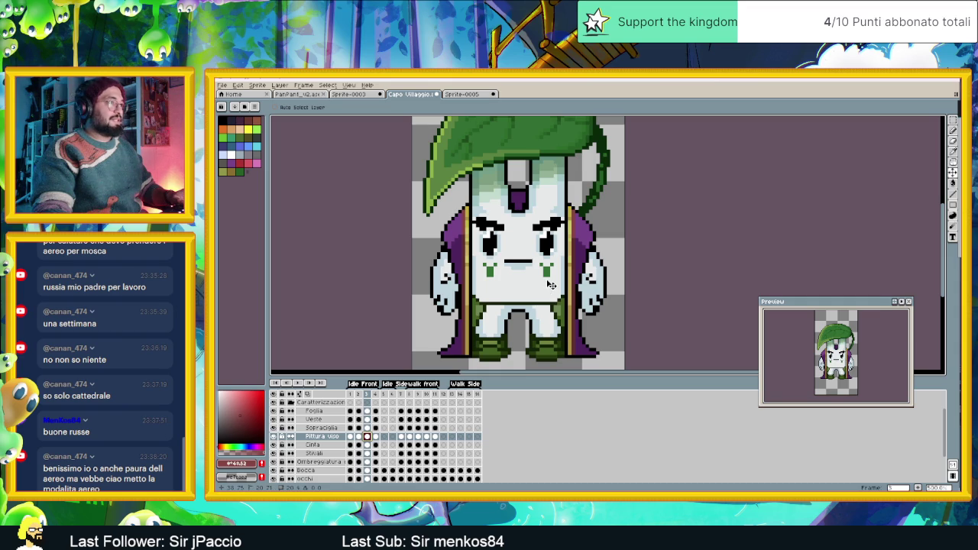
{"action": "left_click_drag", "start_coordinate": [550, 283], "coordinate": [550, 276]}
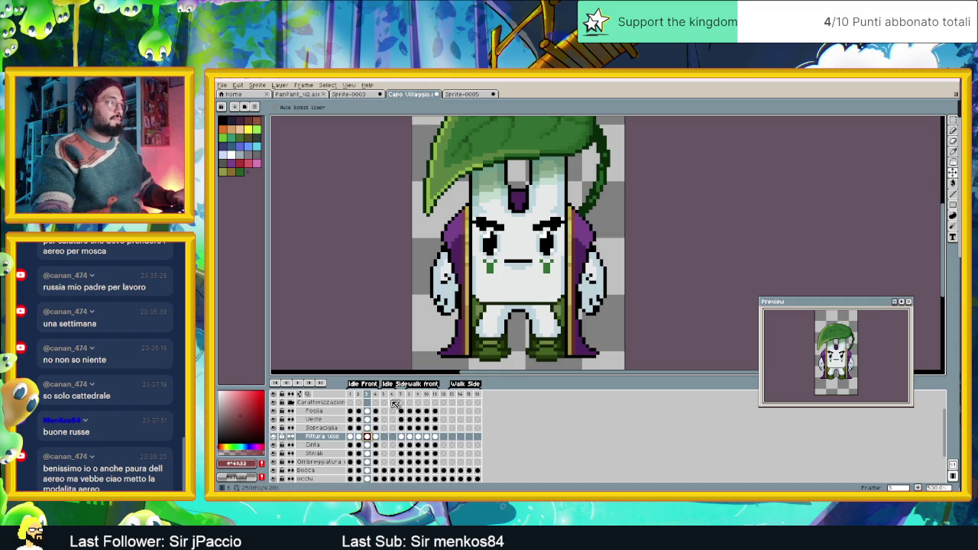
{"action": "left_click", "coordinate": [351, 436]}
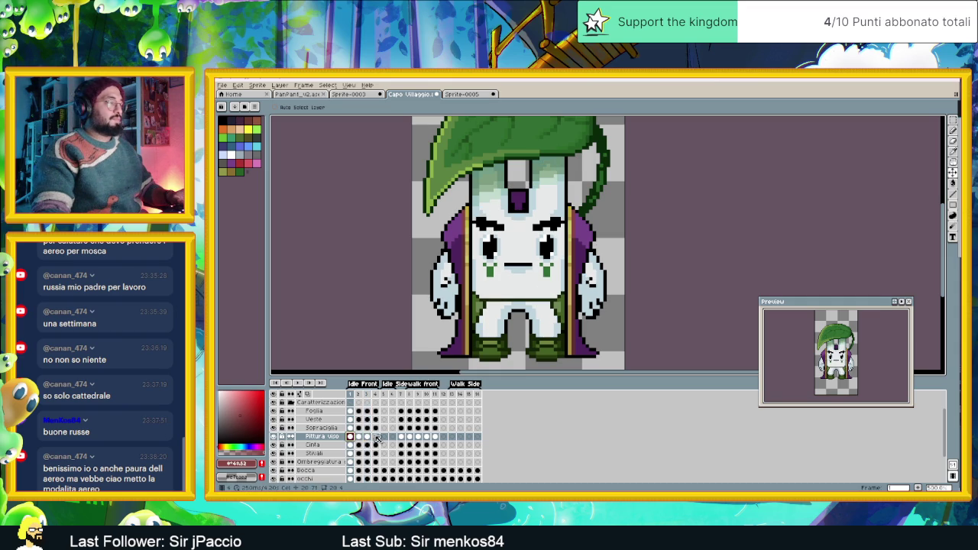
{"action": "left_click", "coordinate": [369, 437]}
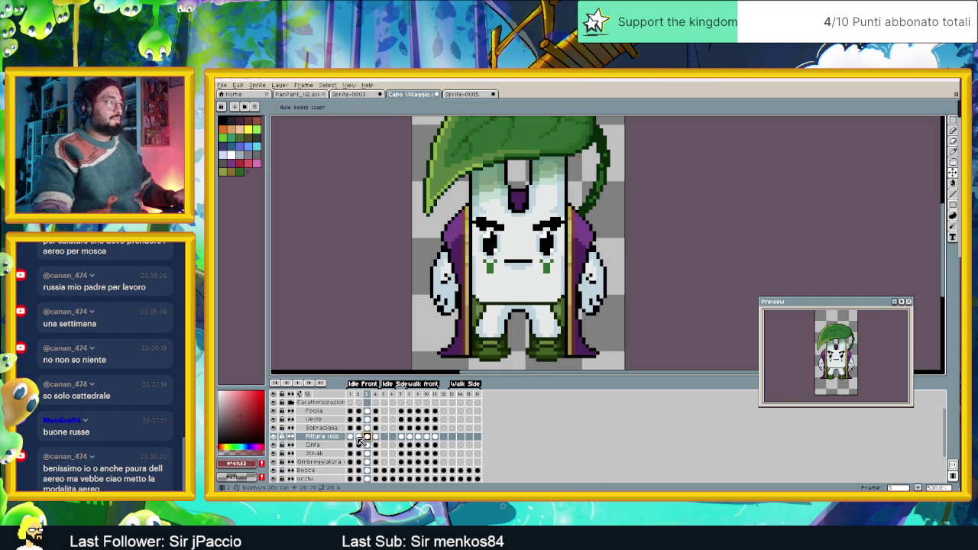
{"action": "left_click", "coordinate": [351, 437]}
{"action": "left_click", "coordinate": [369, 436]}
- Make the Sopracciglia eyebrows on frame 3 more slanted, checking them against frame 1
{"action": "left_click", "coordinate": [368, 428]}
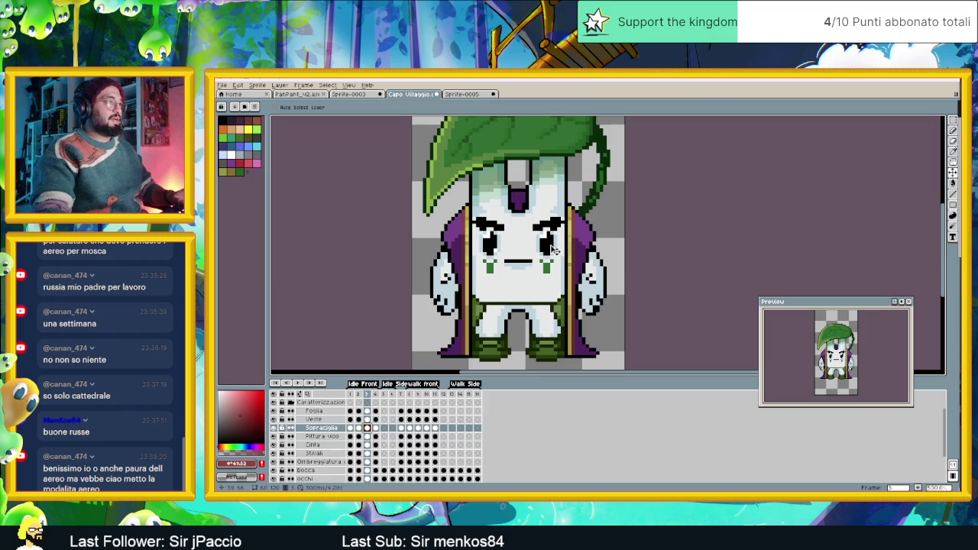
{"action": "key", "text": "ctrl+z"}
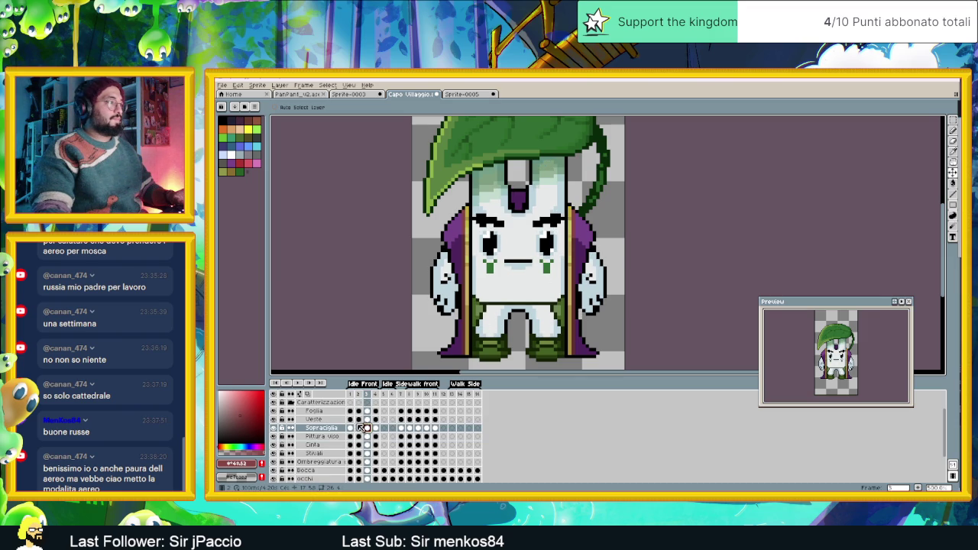
{"action": "left_click", "coordinate": [350, 429]}
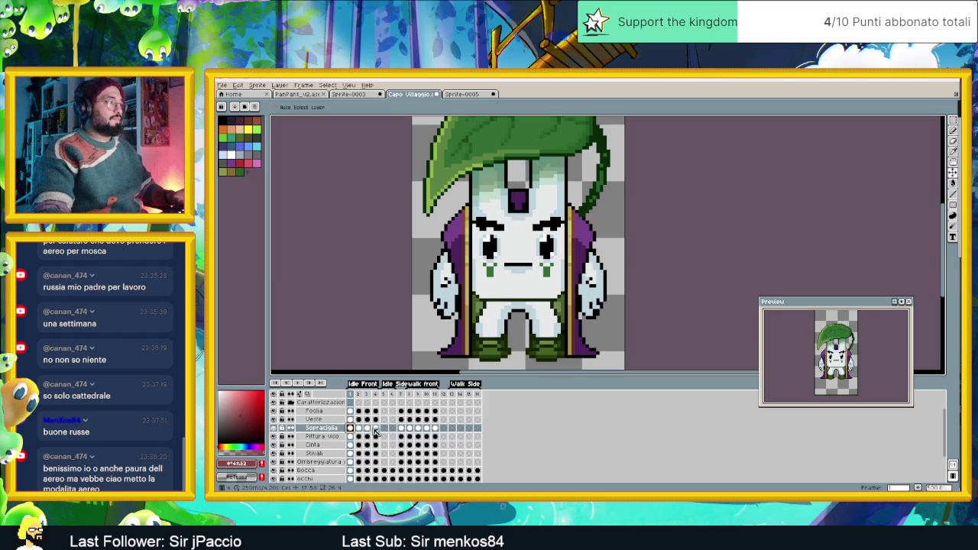
{"action": "left_click", "coordinate": [367, 428]}
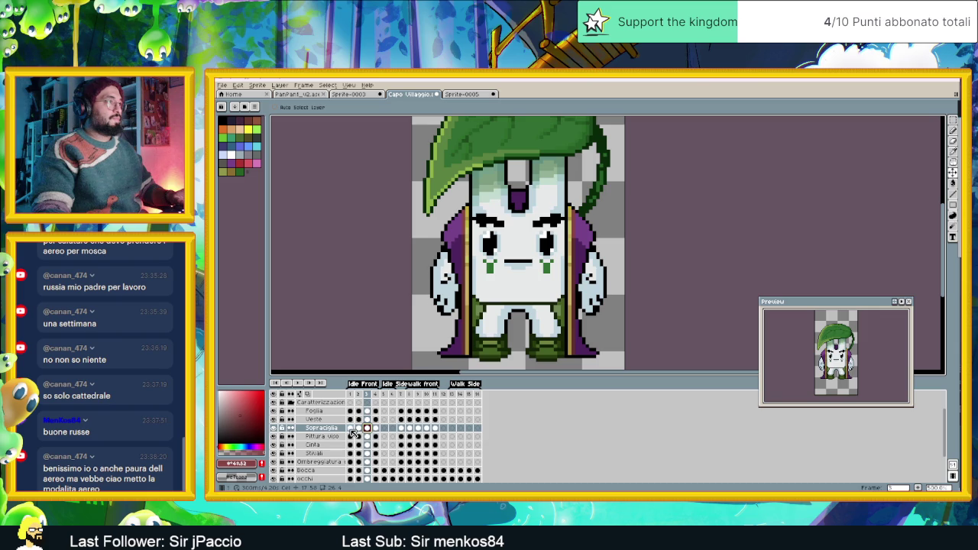
{"action": "left_click", "coordinate": [351, 428]}
{"action": "left_click", "coordinate": [368, 429]}
- Shift the Foglia leaf hat on frame 3 up a few pixels to match frame 1
{"action": "left_click", "coordinate": [351, 412]}
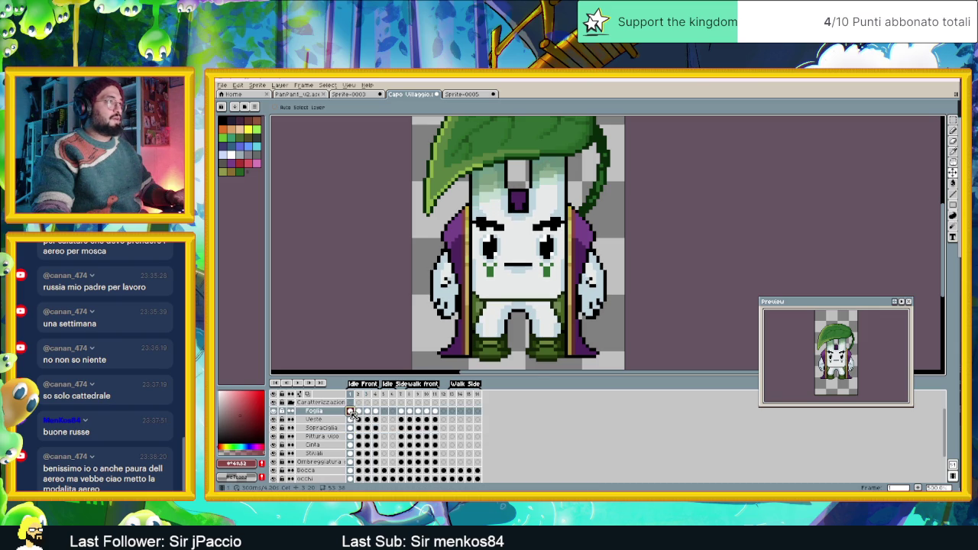
{"action": "left_click", "coordinate": [368, 414]}
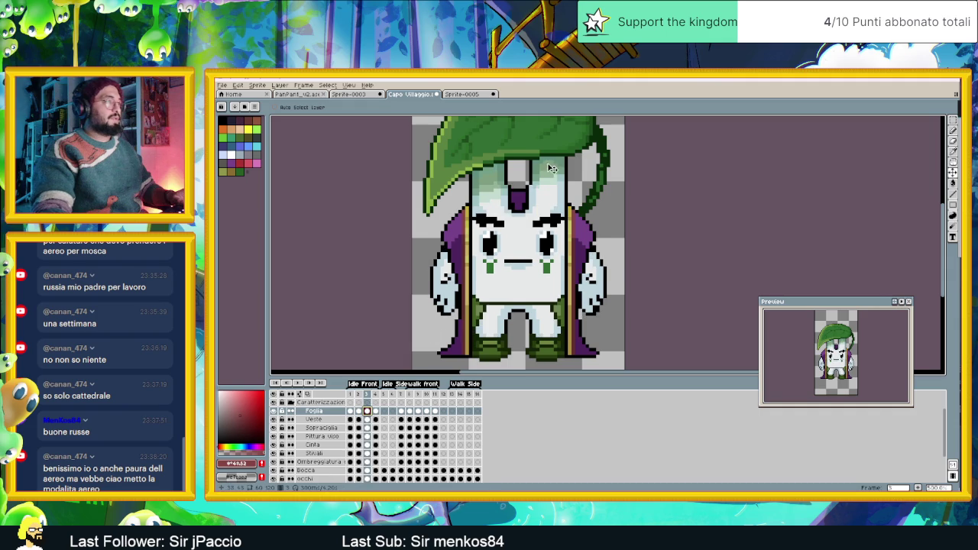
{"action": "scroll", "coordinate": [567, 238], "scroll_direction": "up", "scroll_amount": 2}
{"action": "left_click_drag", "start_coordinate": [567, 237], "coordinate": [567, 235]}
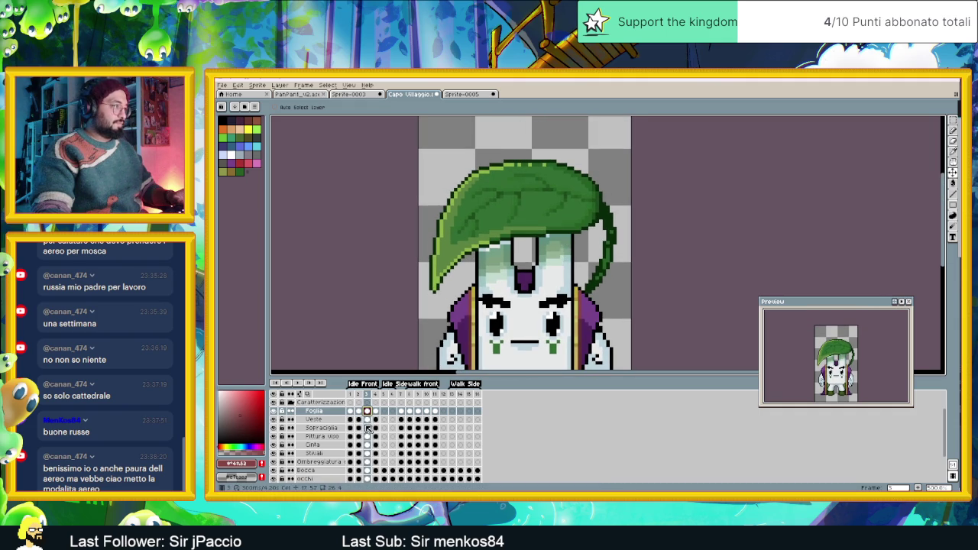
- Select the Ombreggiatura shading cel on frame 3
{"action": "left_click", "coordinate": [367, 463]}
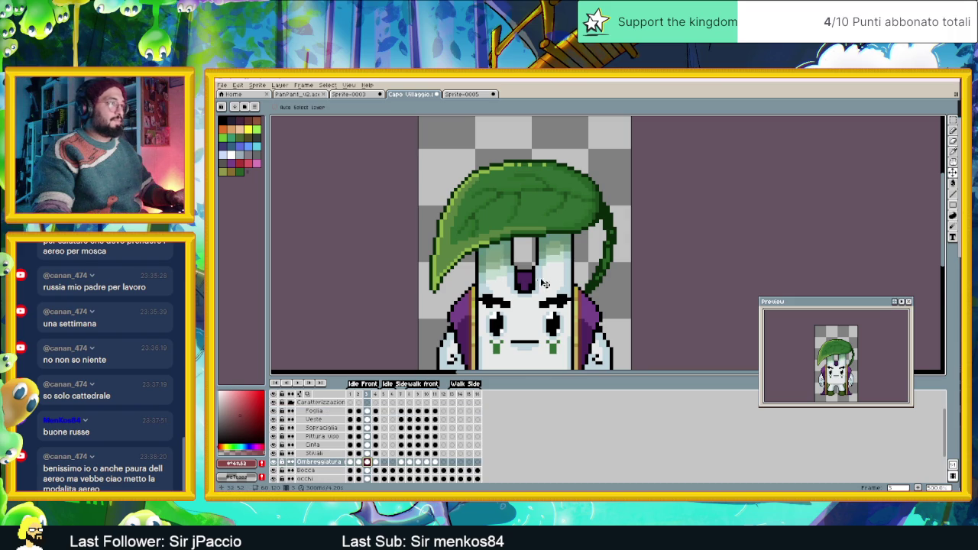
{"action": "scroll", "coordinate": [573, 274], "scroll_direction": "down", "scroll_amount": 2}
{"action": "scroll", "coordinate": [575, 273], "scroll_direction": "down", "scroll_amount": 1}
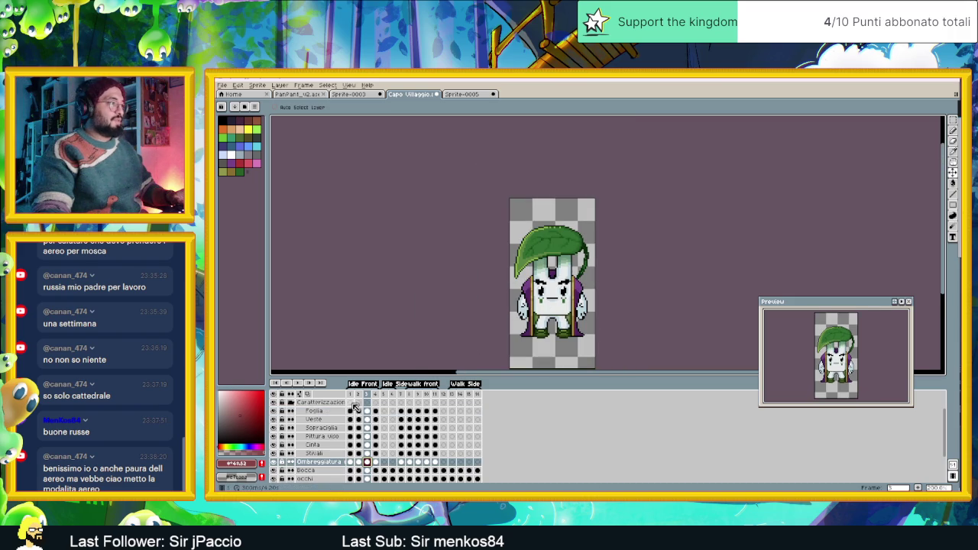
{"action": "left_click", "coordinate": [353, 395]}
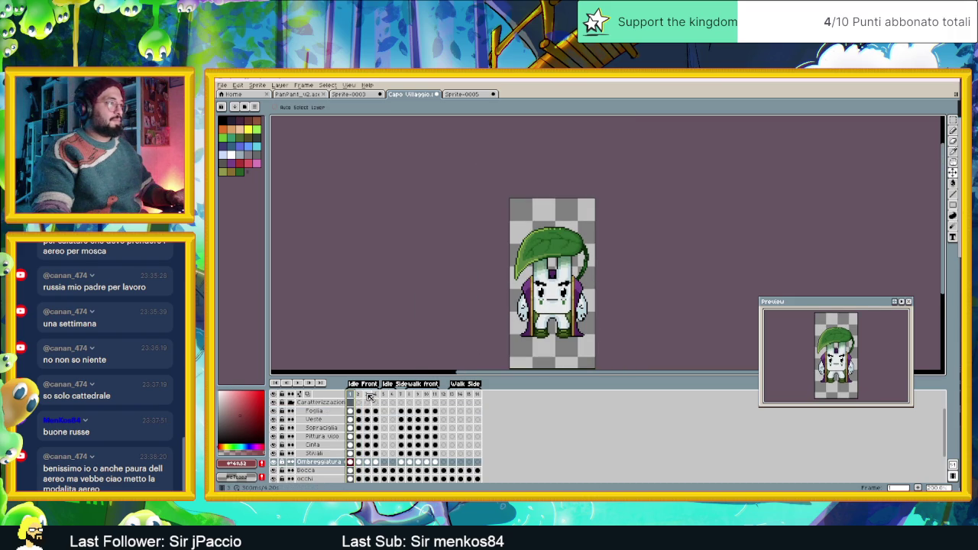
{"action": "left_click", "coordinate": [369, 395]}
{"action": "left_click", "coordinate": [354, 396]}
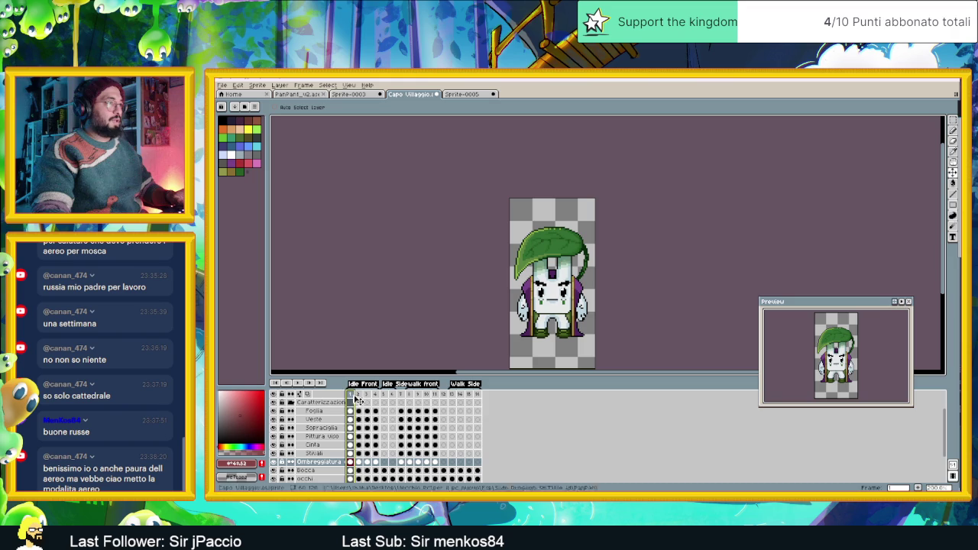
{"action": "left_click", "coordinate": [370, 395]}
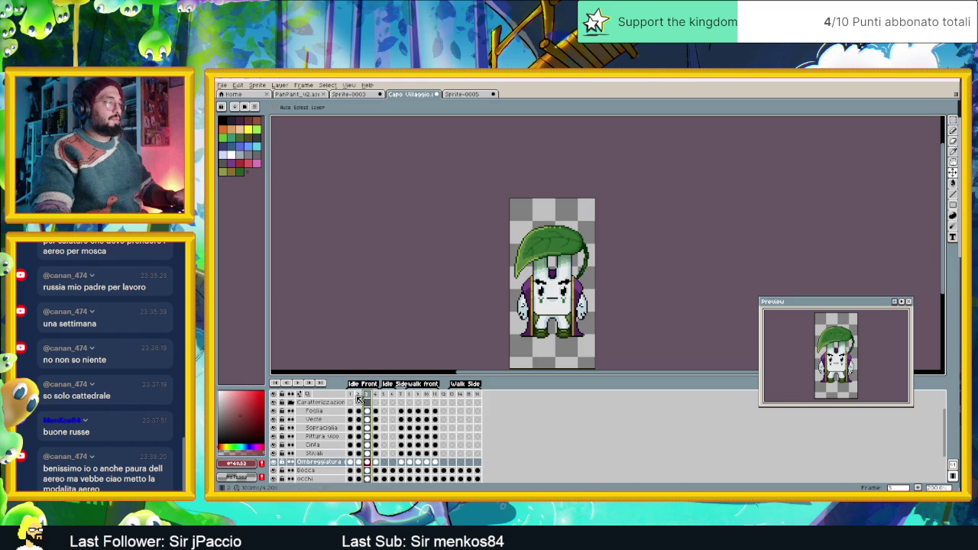
{"action": "left_click", "coordinate": [354, 396]}
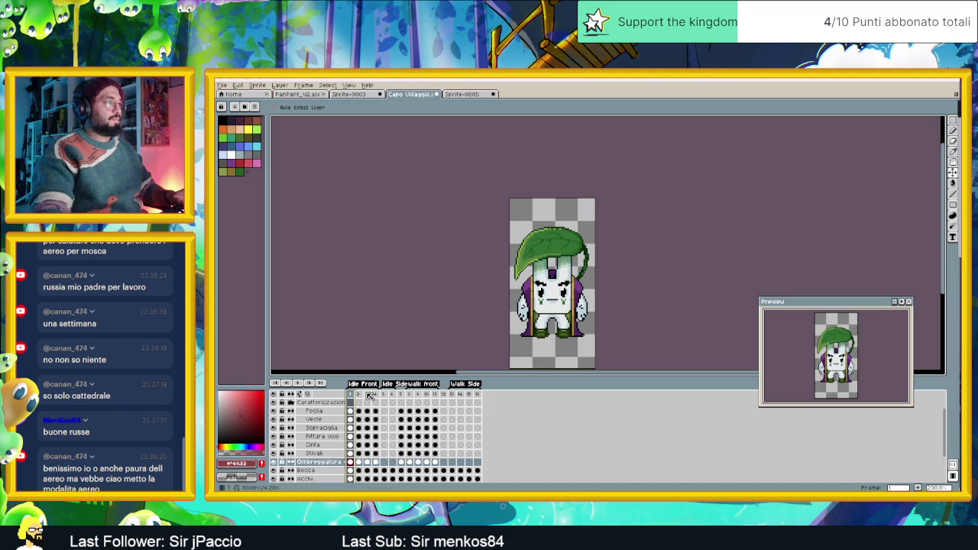
{"action": "left_click", "coordinate": [369, 395]}
{"action": "left_click", "coordinate": [353, 395]}
{"action": "left_click", "coordinate": [367, 396]}
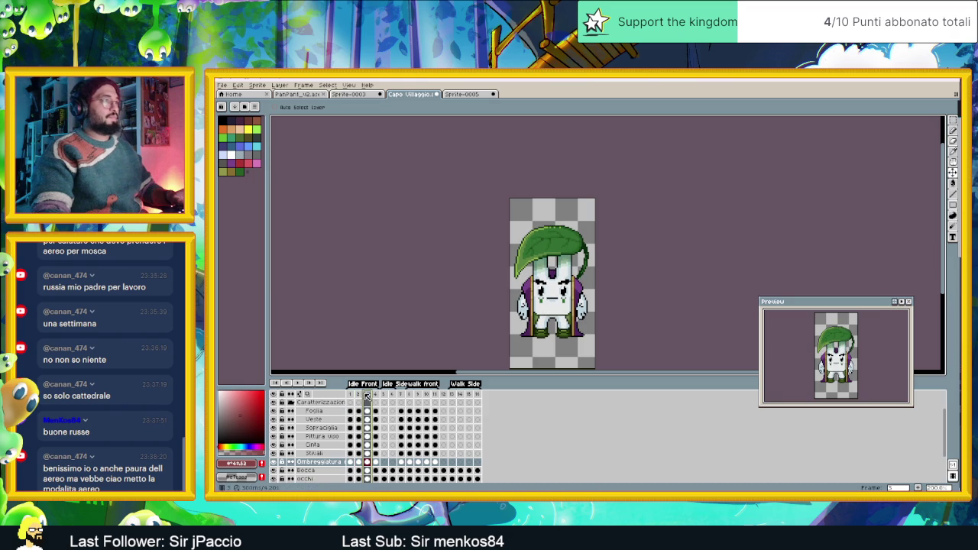
{"action": "left_click", "coordinate": [352, 396]}
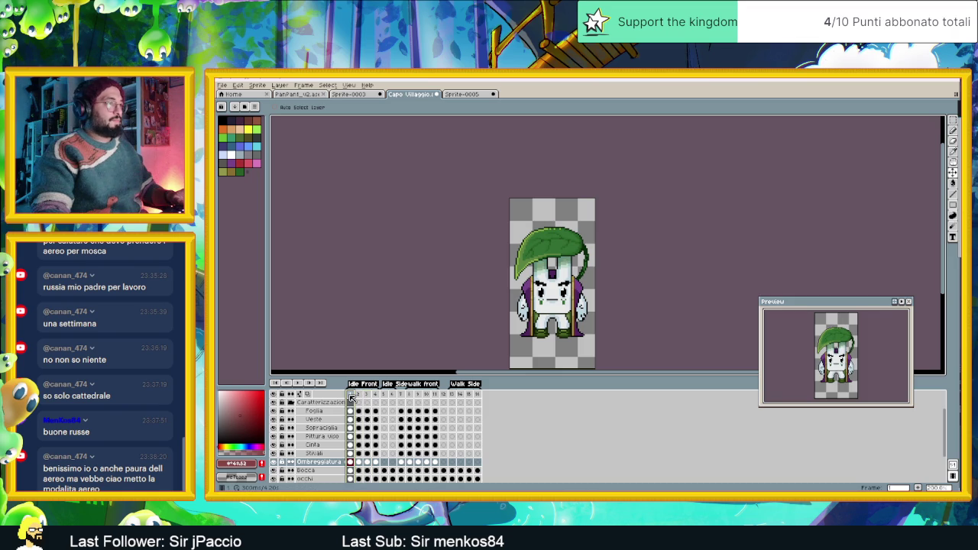
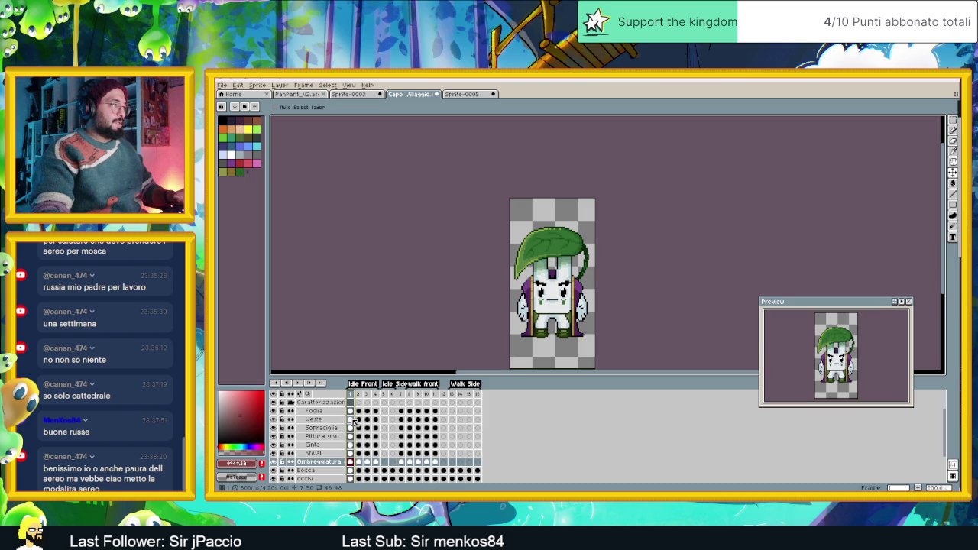
- Select the Veste cel in frame 3 and zoom in on the cape beside the arm
{"action": "left_click", "coordinate": [353, 422]}
{"action": "left_click", "coordinate": [366, 419]}
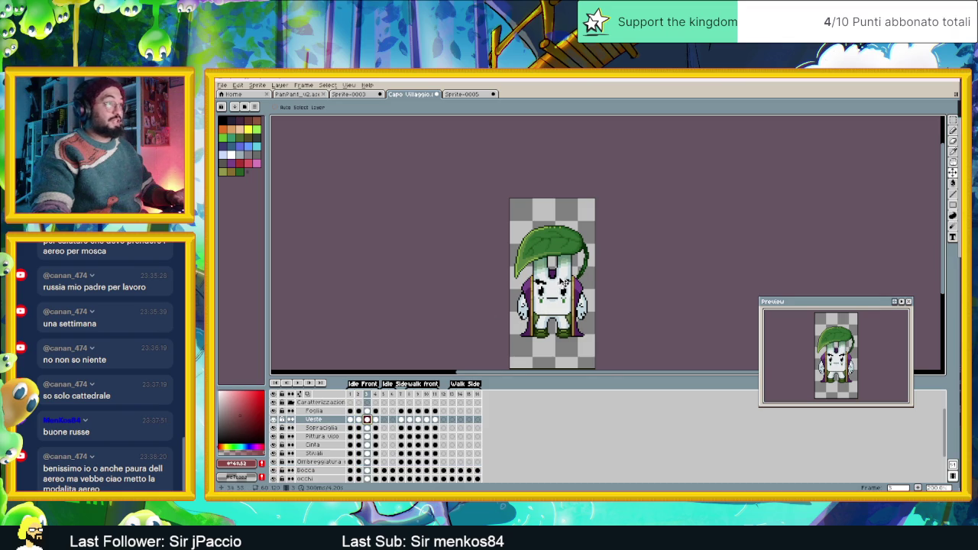
{"action": "scroll", "coordinate": [562, 284], "scroll_direction": "up", "scroll_amount": 2}
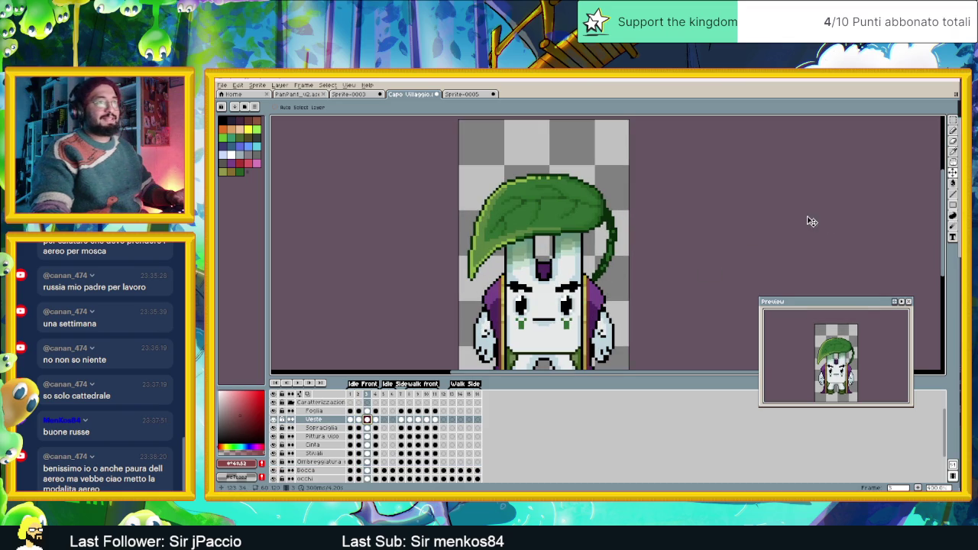
{"action": "left_click", "coordinate": [955, 121]}
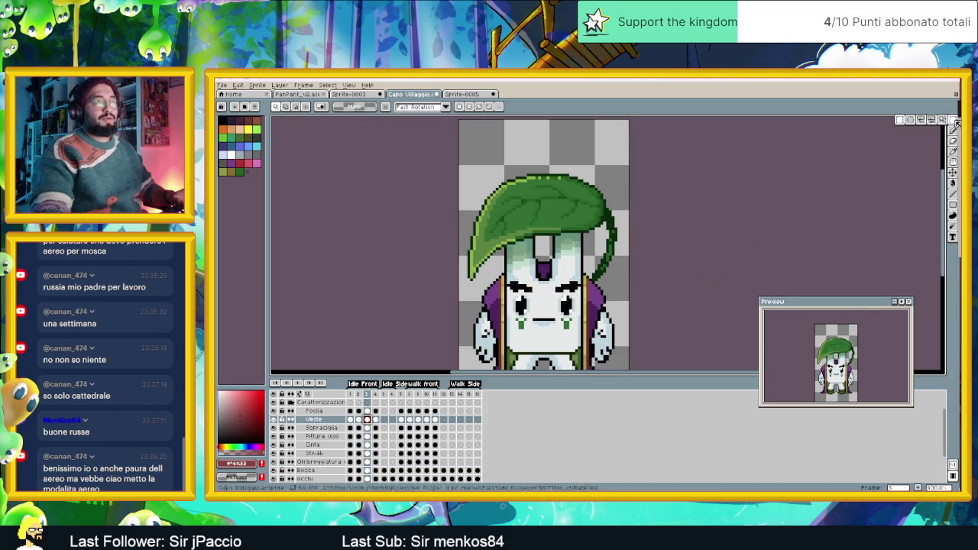
{"action": "left_click_drag", "start_coordinate": [513, 286], "coordinate": [499, 269]}
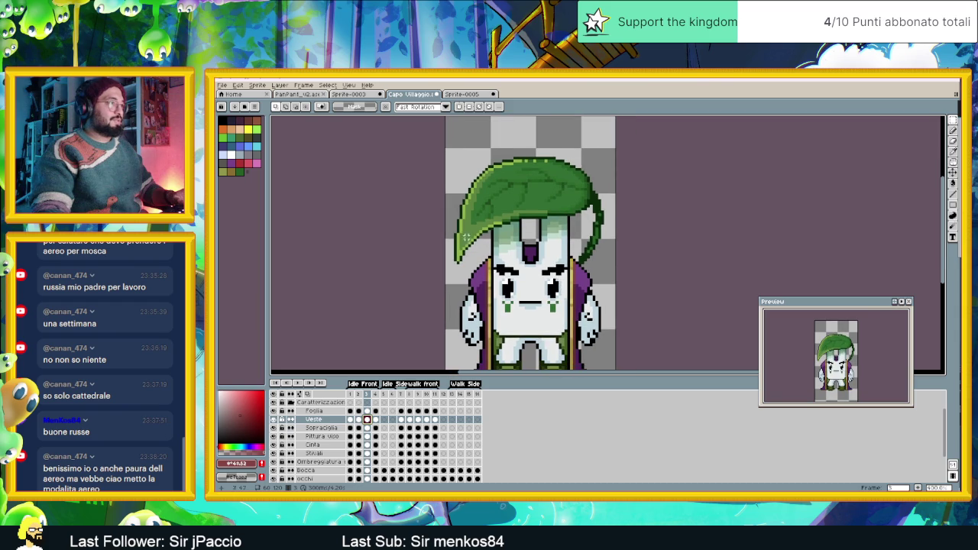
{"action": "left_click_drag", "start_coordinate": [460, 226], "coordinate": [614, 313]}
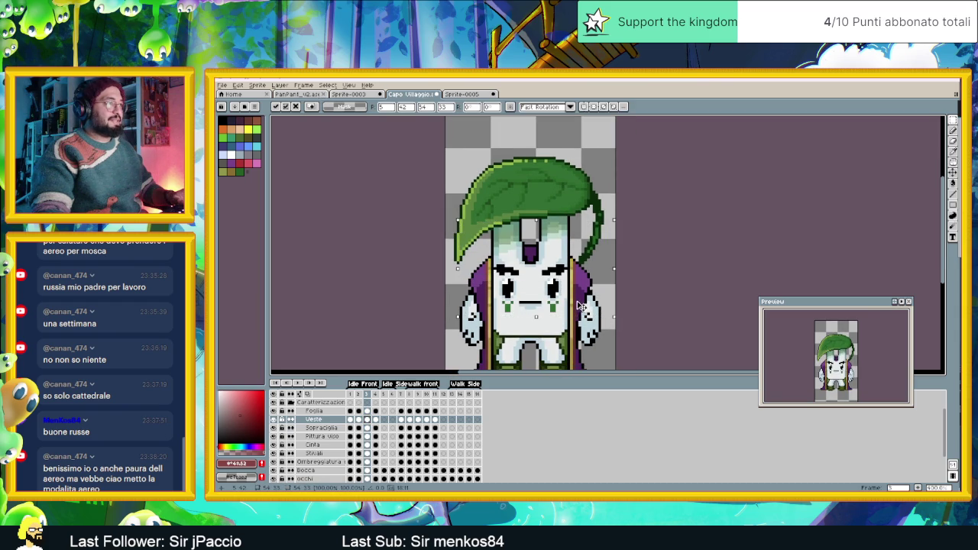
{"action": "key", "text": "ctrl+d"}
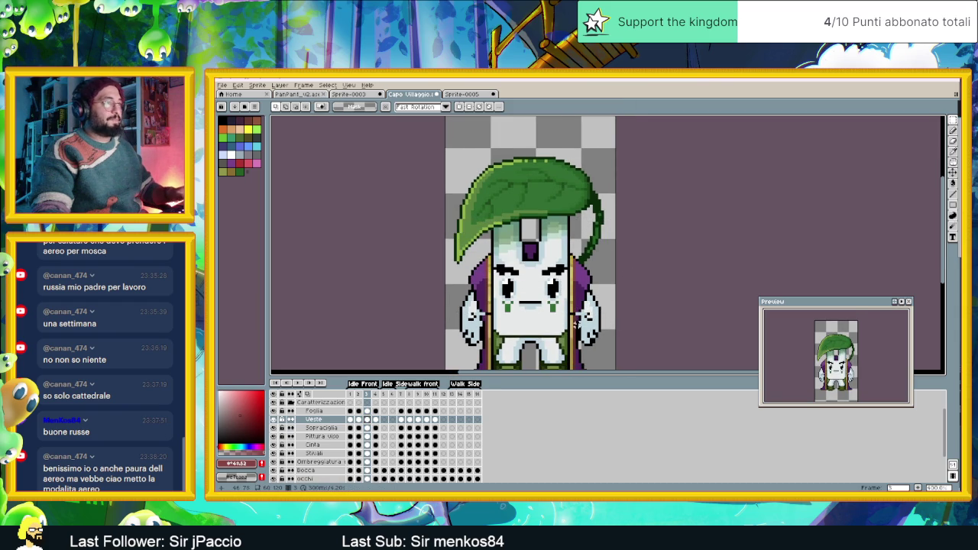
{"action": "scroll", "coordinate": [627, 273], "scroll_direction": "up", "scroll_amount": 1}
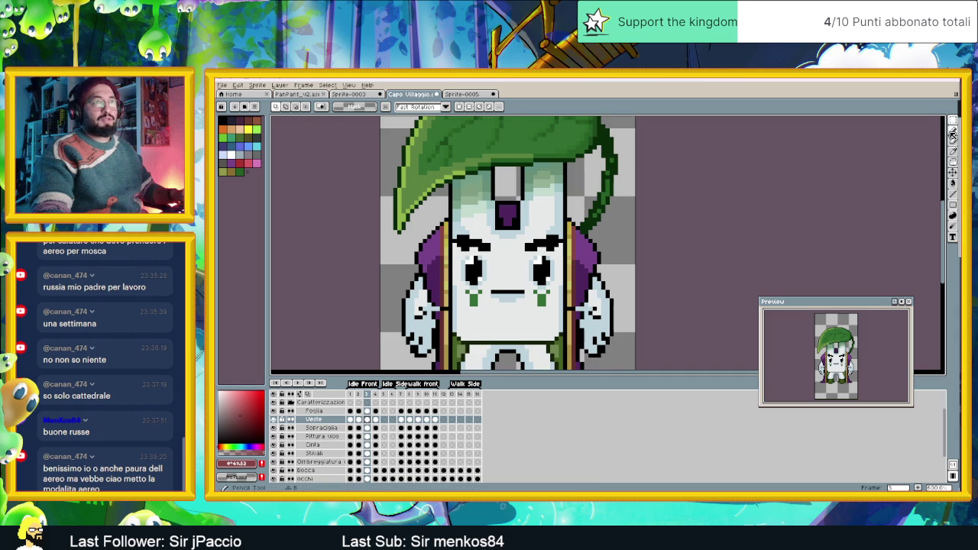
- With the Pencil, redraw the cape's black outline and purple pixels next to the arm
{"action": "key", "text": "b"}
{"action": "left_click", "coordinate": [567, 308], "text": "alt"}
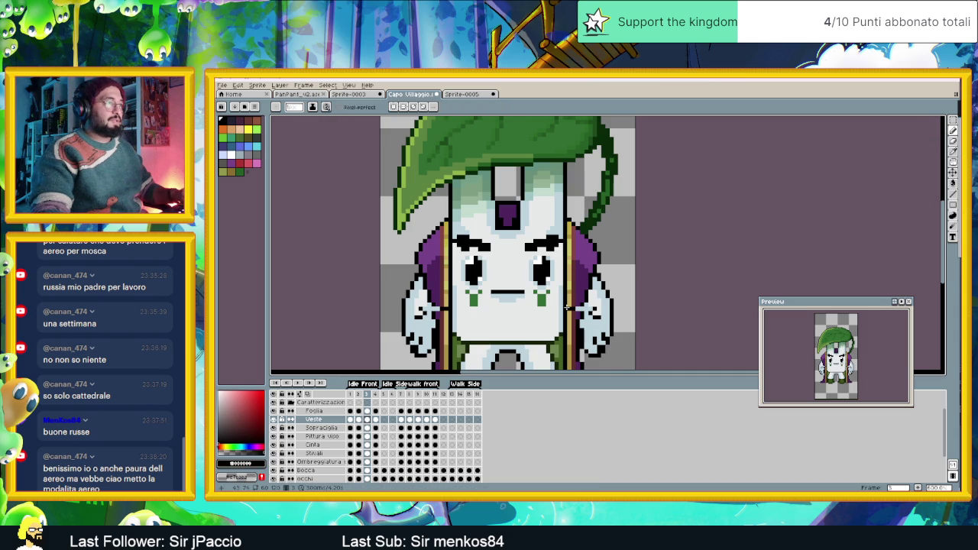
{"action": "left_click", "coordinate": [570, 307], "text": "alt"}
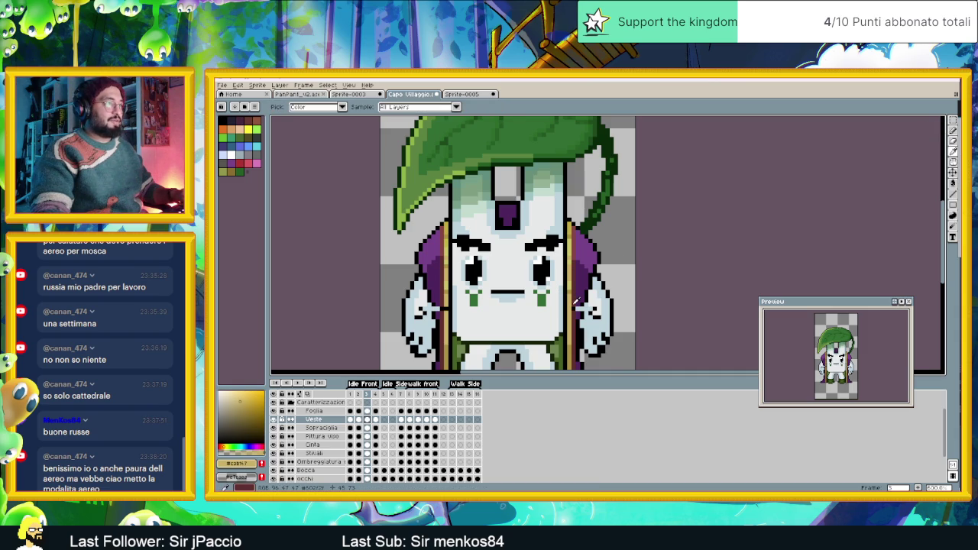
{"action": "left_click", "coordinate": [576, 303], "text": "alt"}
{"action": "left_click", "coordinate": [578, 302], "text": "alt"}
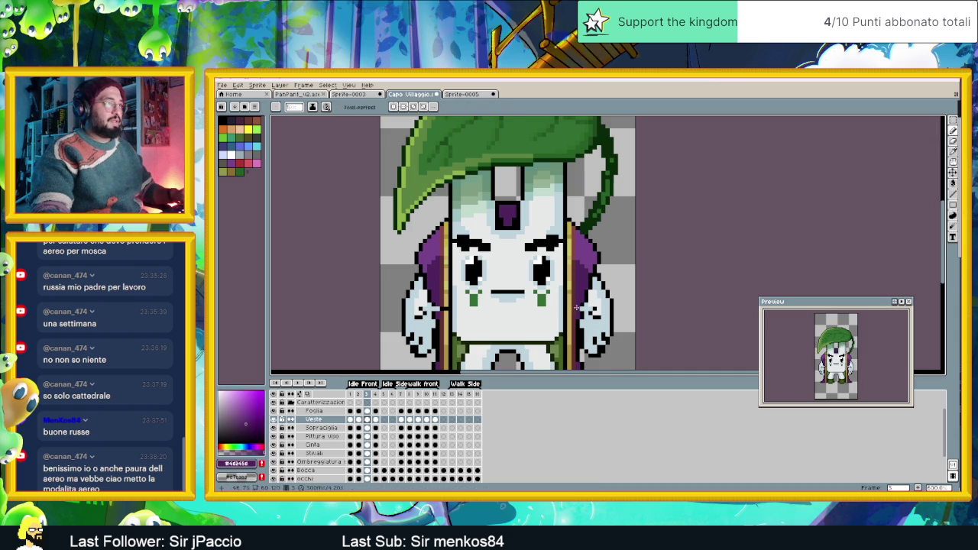
{"action": "left_click", "coordinate": [581, 307], "text": "alt"}
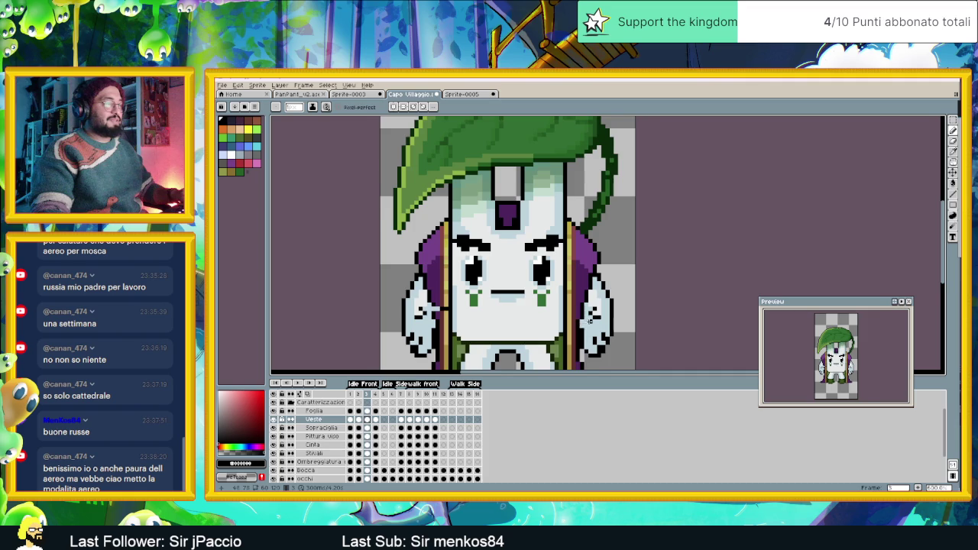
{"action": "scroll", "coordinate": [593, 283], "scroll_direction": "up", "scroll_amount": 1}
- Retouch the cape edge further with purple, dark purple, gold trim and black outline pixels
{"action": "left_click", "coordinate": [594, 275], "text": "alt"}
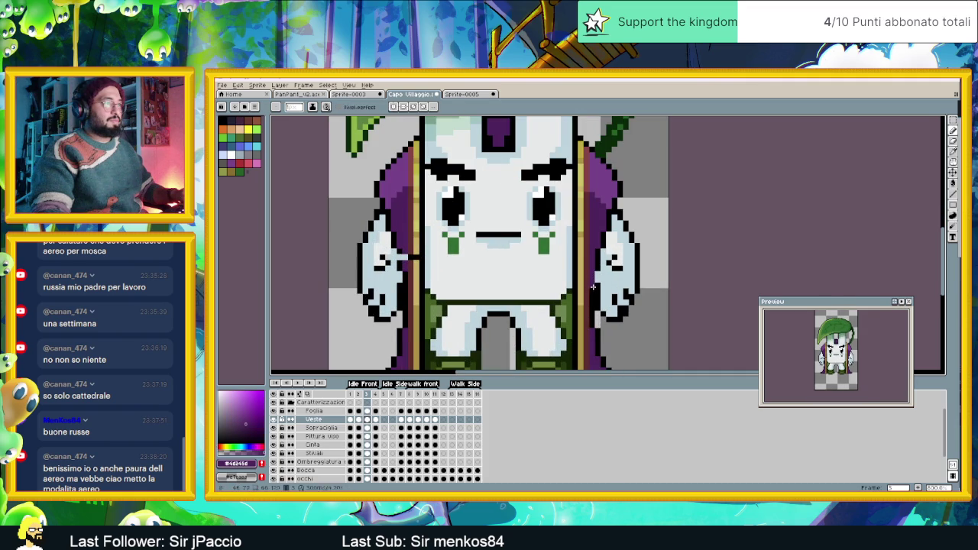
{"action": "left_click", "coordinate": [599, 269], "text": "alt"}
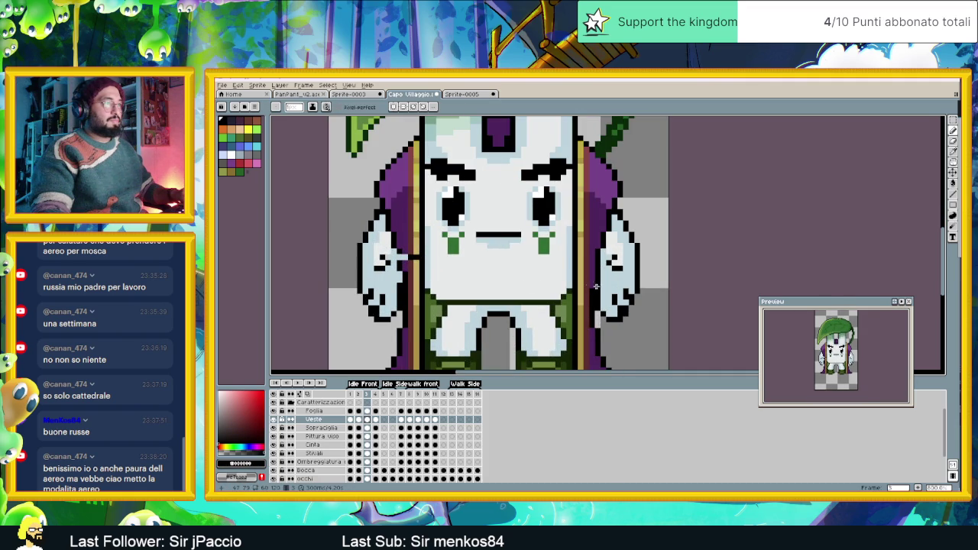
{"action": "left_click", "coordinate": [405, 256], "text": "alt"}
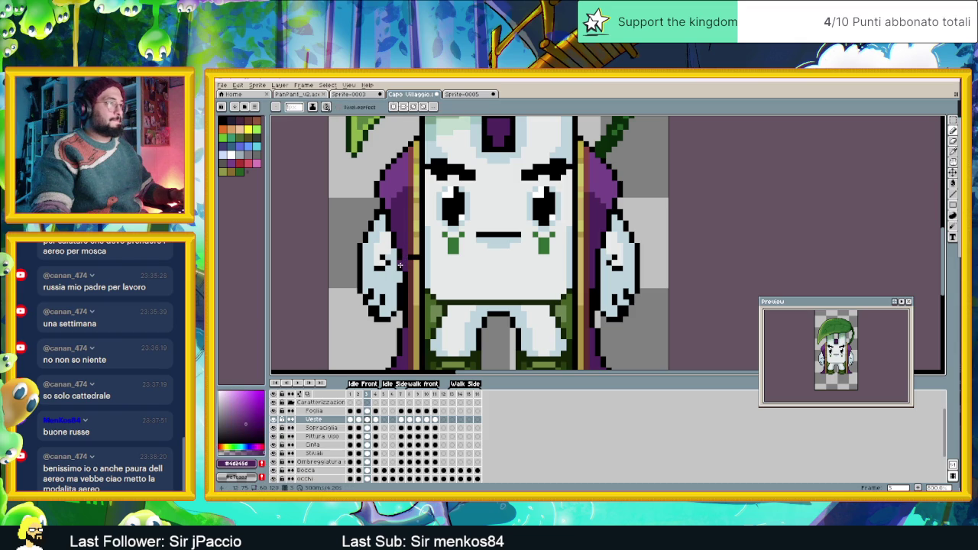
{"action": "left_click", "coordinate": [399, 265], "text": "alt"}
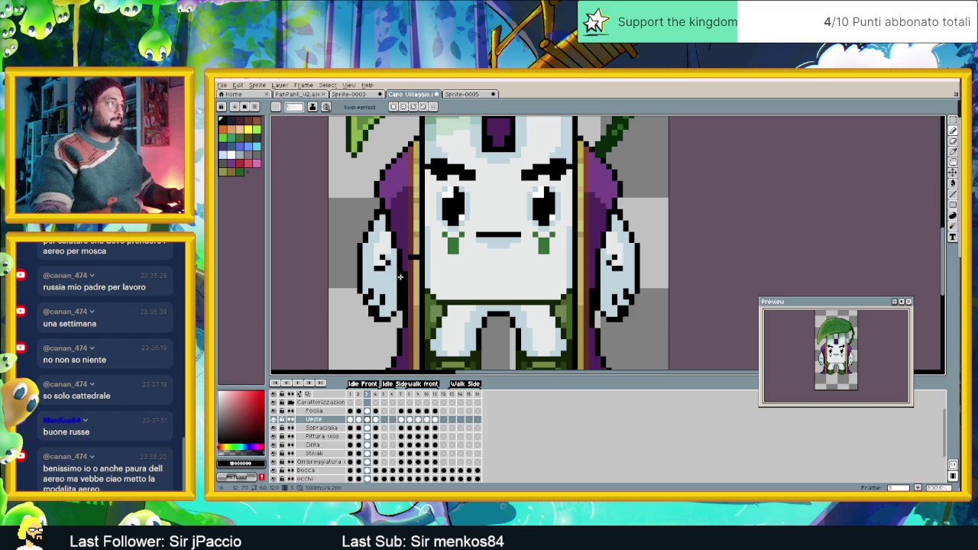
{"action": "left_click", "coordinate": [402, 269], "text": "alt"}
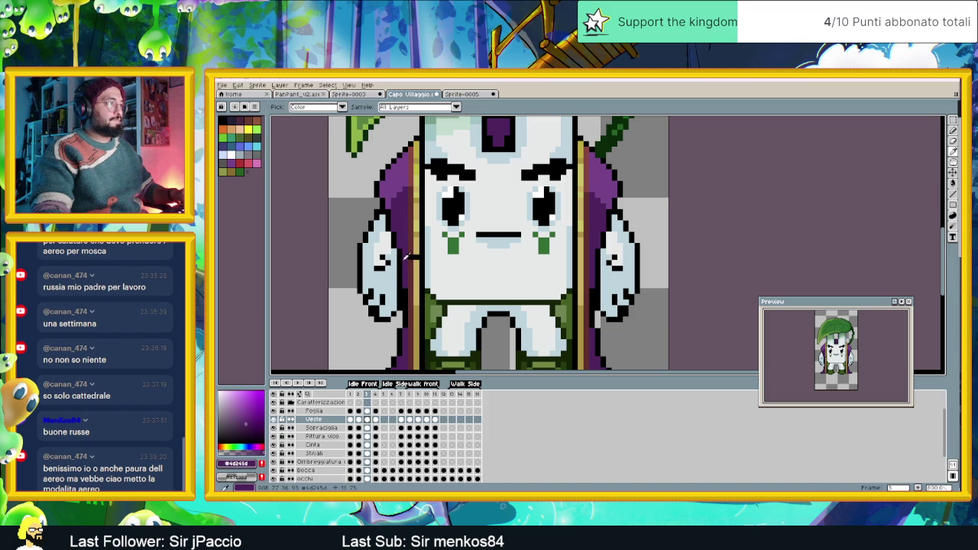
{"action": "left_click", "coordinate": [414, 251], "text": "alt"}
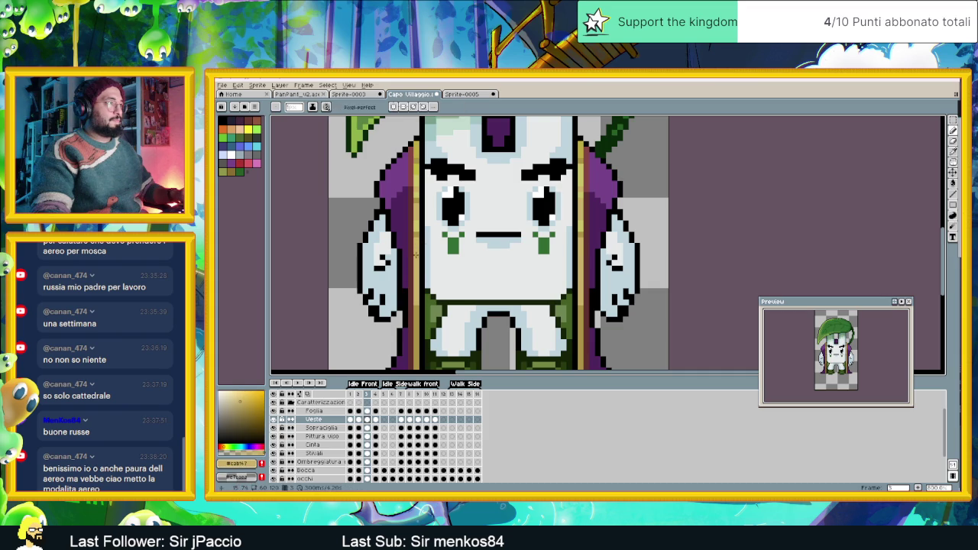
{"action": "left_click", "coordinate": [425, 246], "text": "alt"}
{"action": "scroll", "coordinate": [426, 261], "scroll_direction": "down", "scroll_amount": 4}
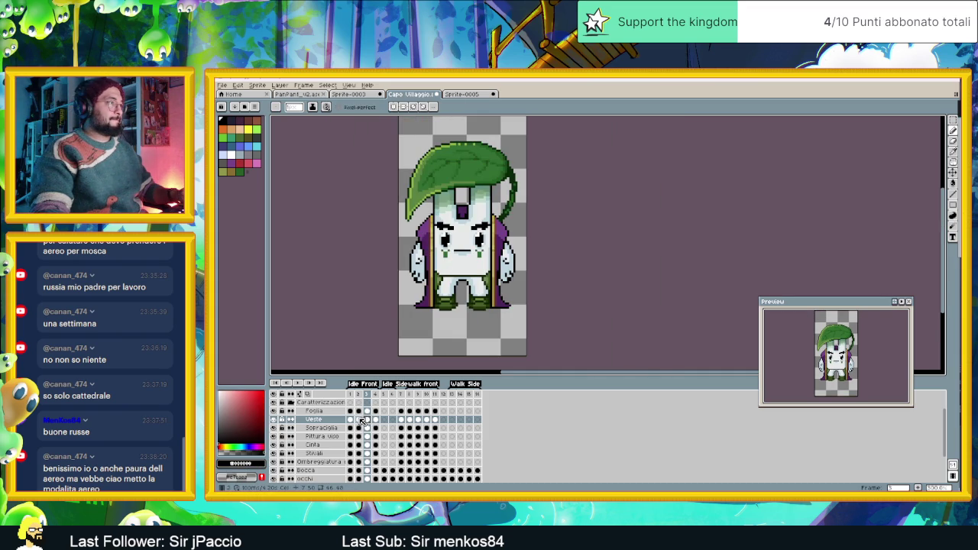
- Flip between frames 1 and 3 to compare poses, then select every Veste cel across all frames
{"action": "left_click", "coordinate": [360, 420]}
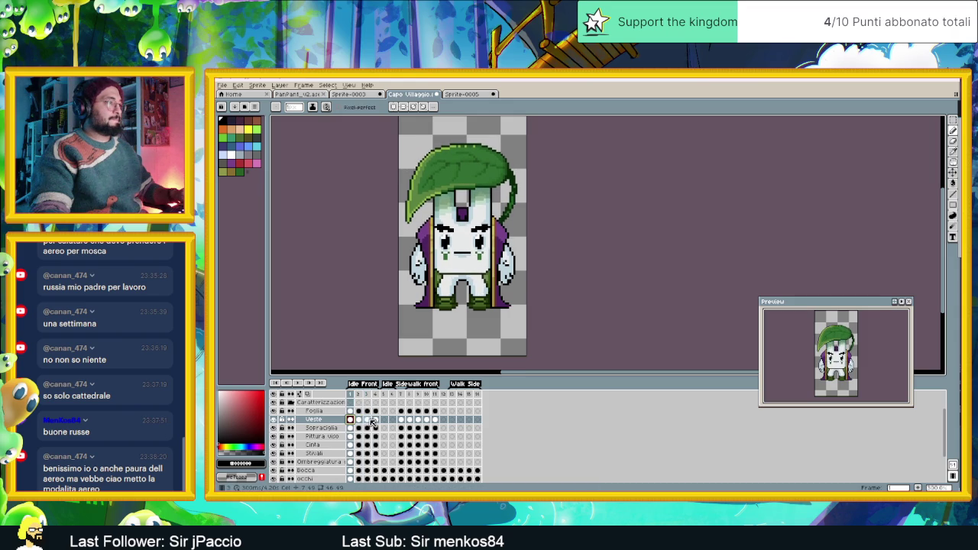
{"action": "left_click", "coordinate": [366, 421]}
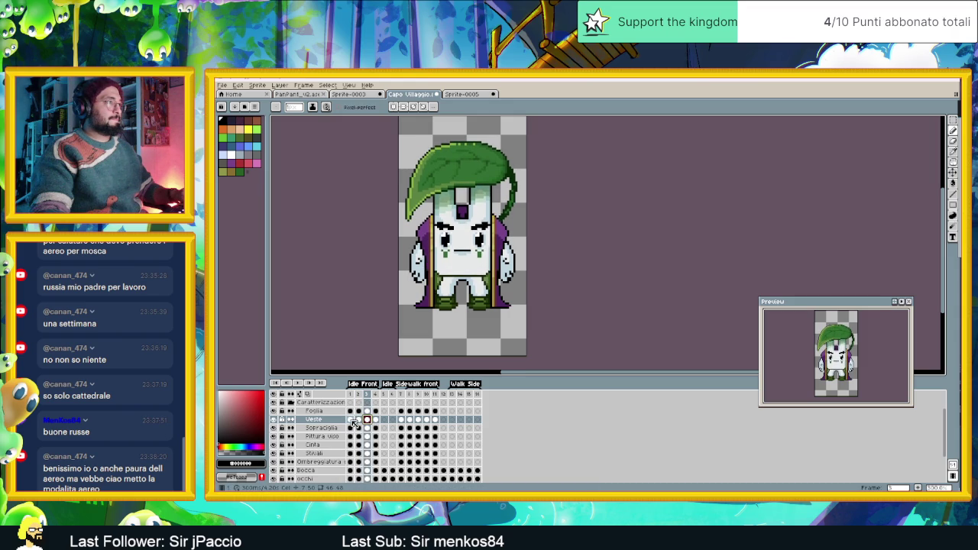
{"action": "left_click", "coordinate": [351, 421]}
{"action": "left_click", "coordinate": [366, 421]}
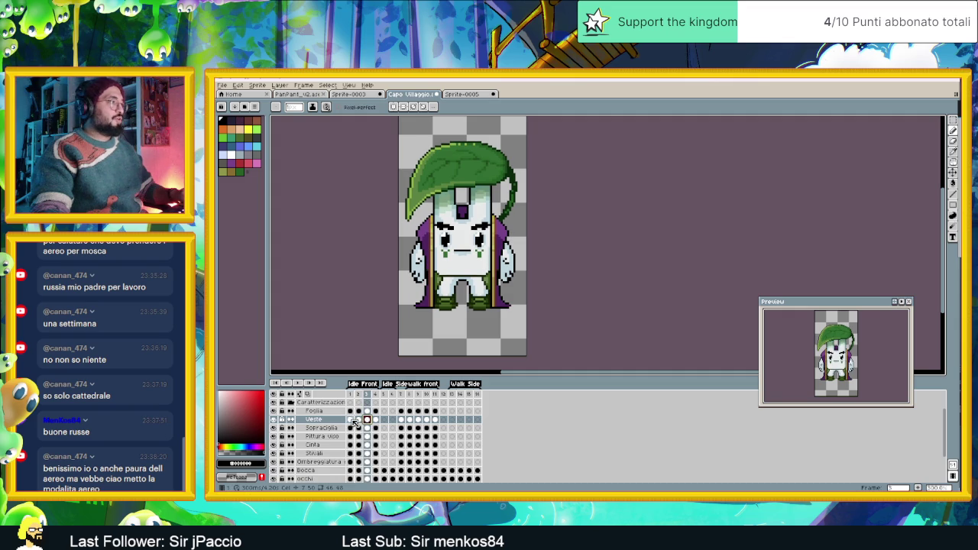
{"action": "left_click", "coordinate": [351, 421]}
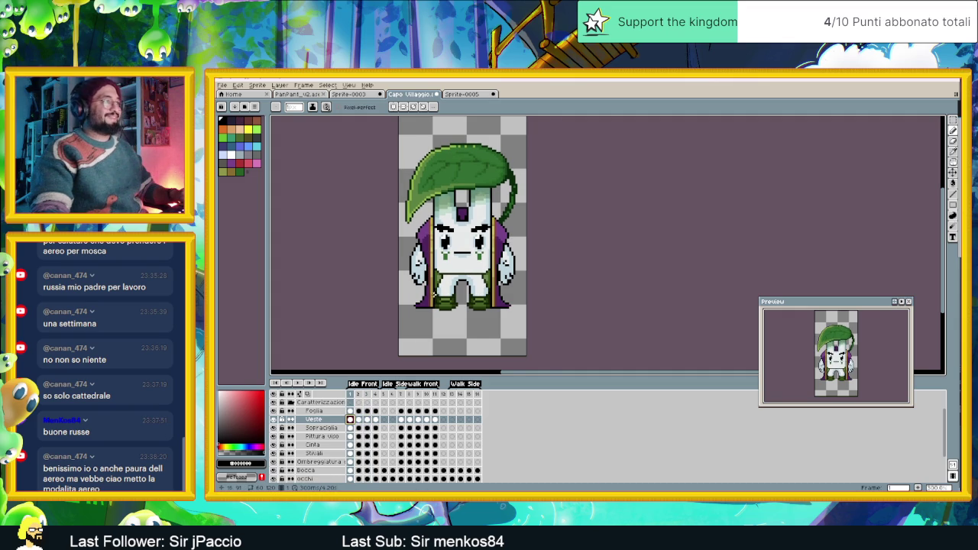
{"action": "scroll", "coordinate": [441, 296], "scroll_direction": "up", "scroll_amount": 1}
{"action": "scroll", "coordinate": [441, 296], "scroll_direction": "up", "scroll_amount": 1}
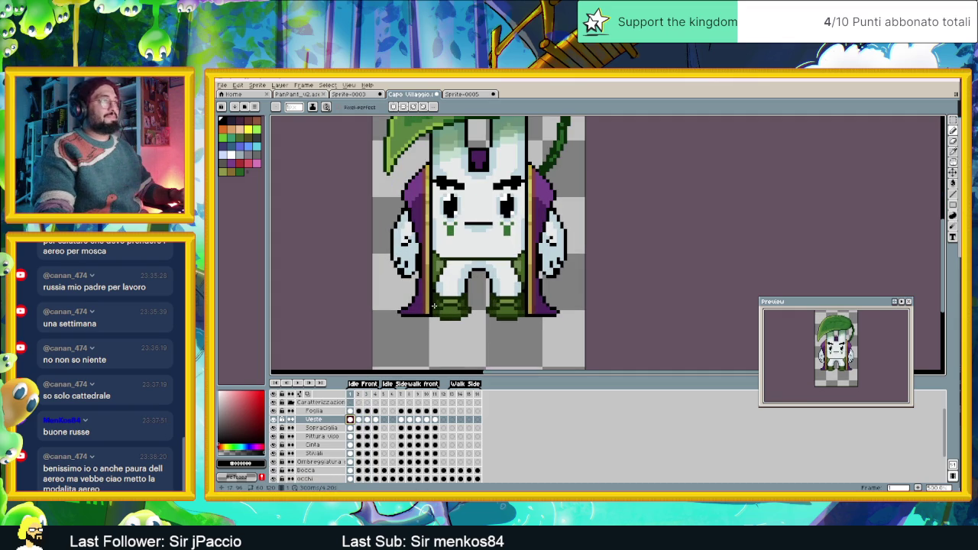
{"action": "left_click", "coordinate": [369, 419]}
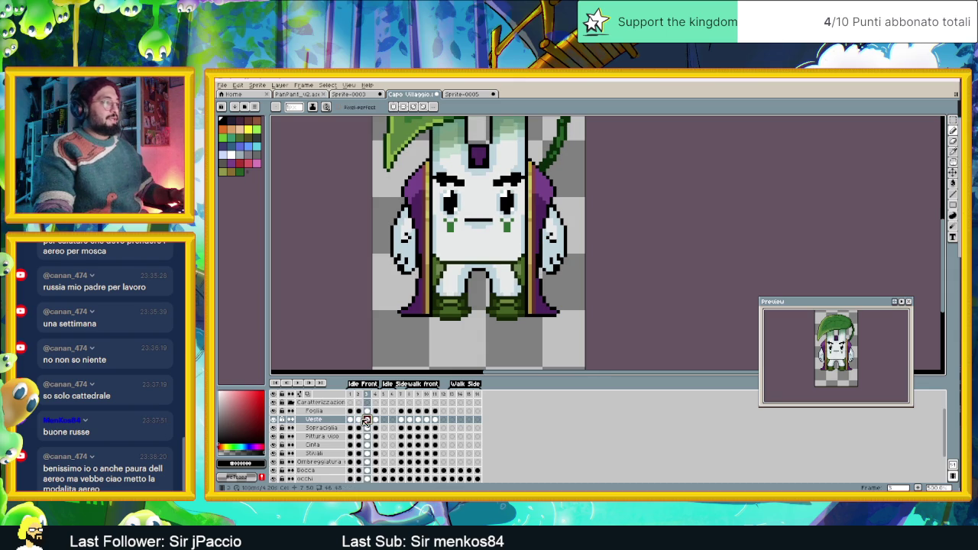
{"action": "left_click", "coordinate": [350, 420]}
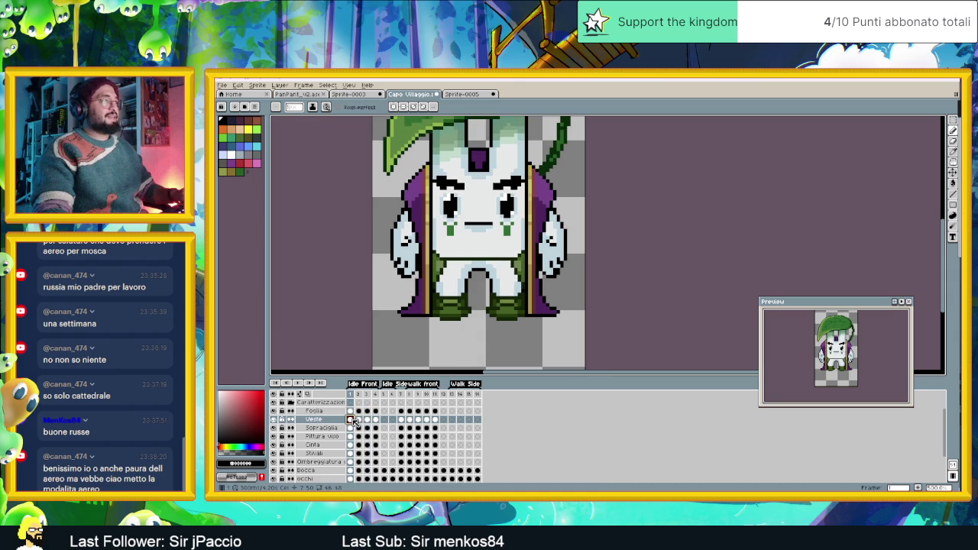
{"action": "left_click", "coordinate": [314, 420]}
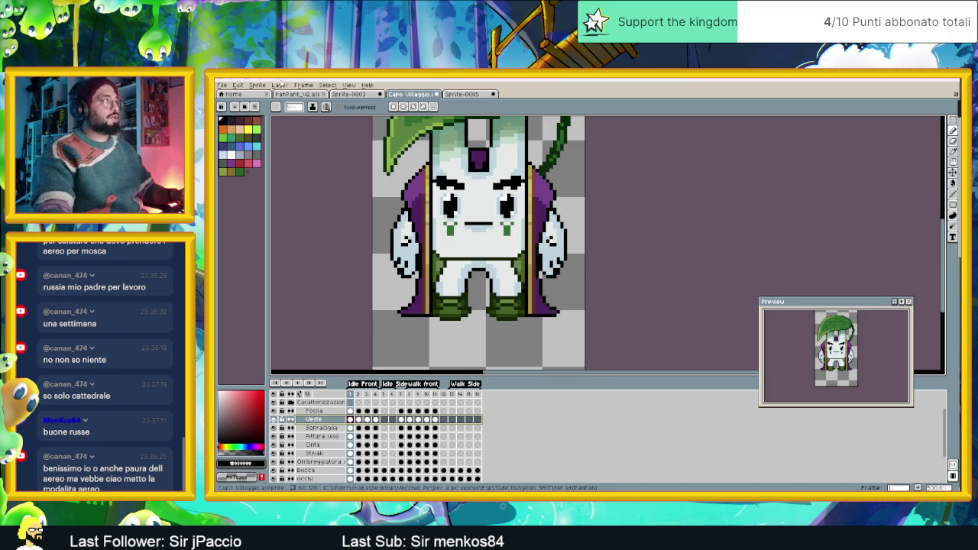
{"action": "left_click", "coordinate": [285, 85]}
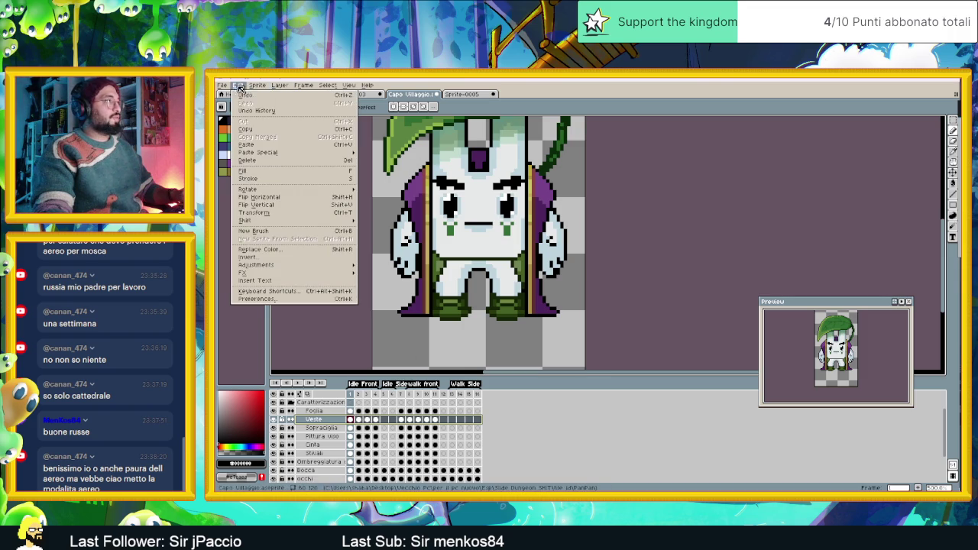
- Start Replace Color and try out purple shades for the To colour using HSV sliders
{"action": "left_click", "coordinate": [296, 255]}
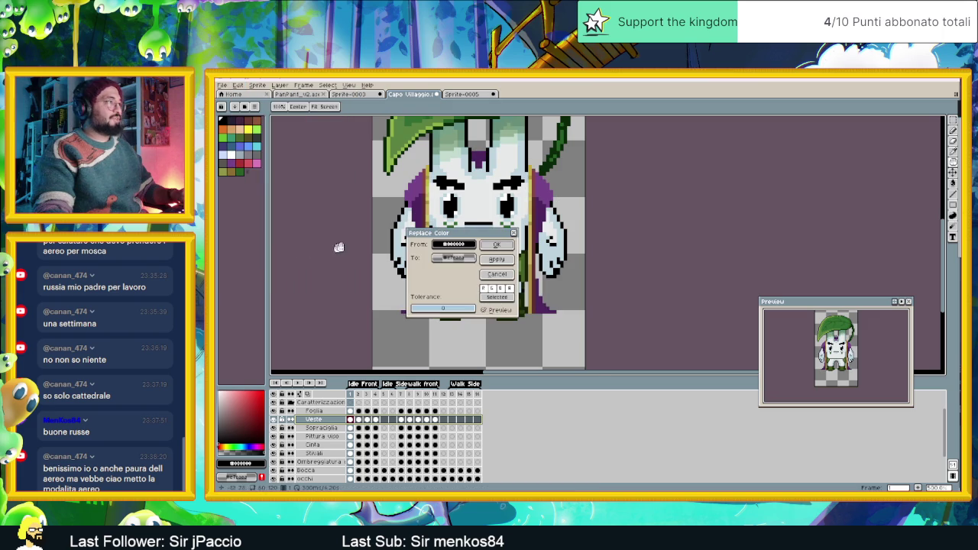
{"action": "mouse_move", "coordinate": [456, 238]}
{"action": "left_mouse_down"}
{"action": "mouse_move", "coordinate": [595, 240]}
{"action": "mouse_move", "coordinate": [587, 262]}
{"action": "left_mouse_up"}
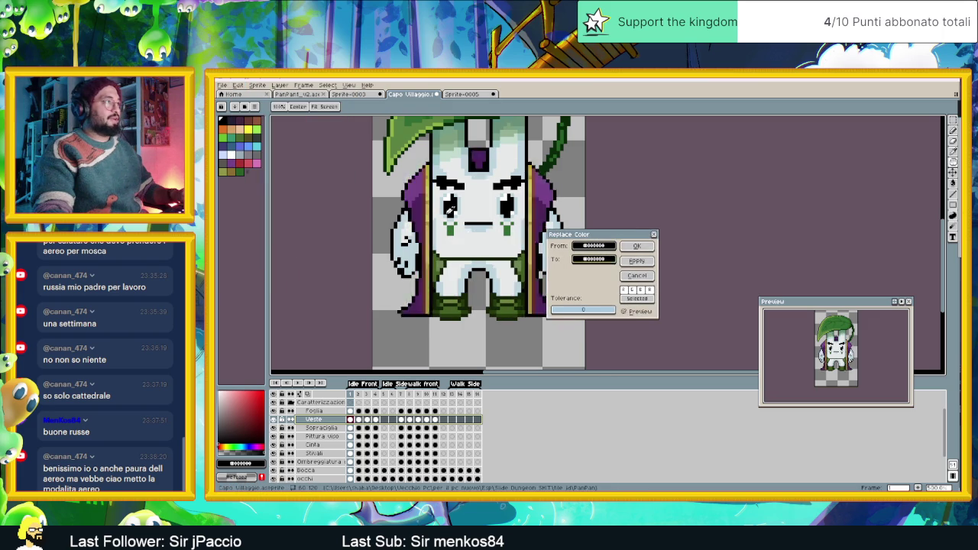
{"action": "left_click", "coordinate": [586, 262]}
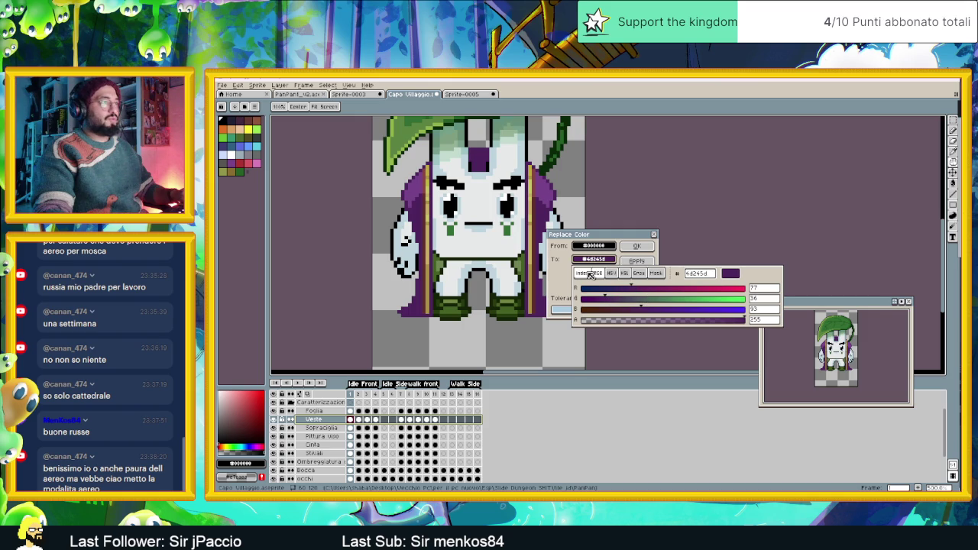
{"action": "left_click", "coordinate": [588, 274]}
{"action": "left_click", "coordinate": [598, 273]}
{"action": "left_click", "coordinate": [612, 273]}
{"action": "left_click", "coordinate": [623, 308]}
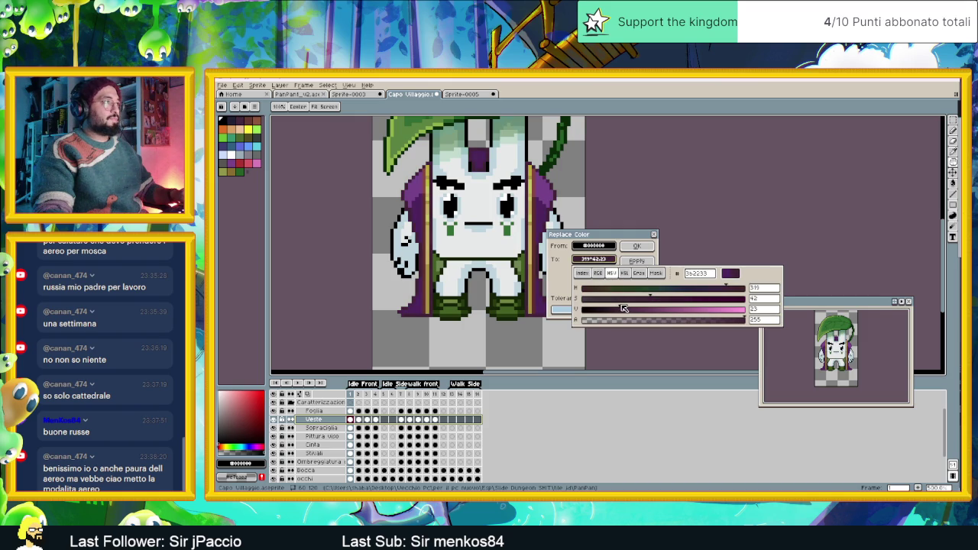
{"action": "left_click_drag", "start_coordinate": [625, 308], "coordinate": [615, 308]}
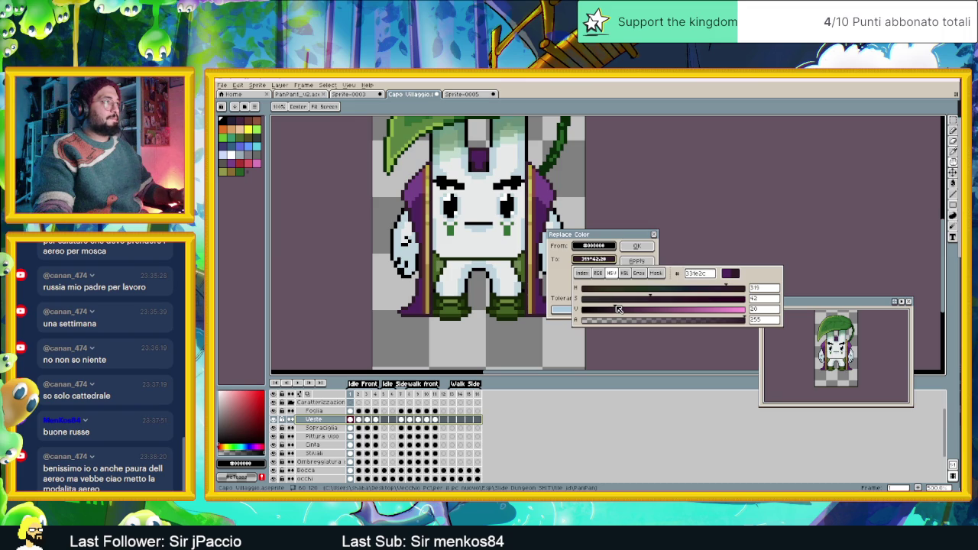
{"action": "left_click_drag", "start_coordinate": [618, 308], "coordinate": [688, 311]}
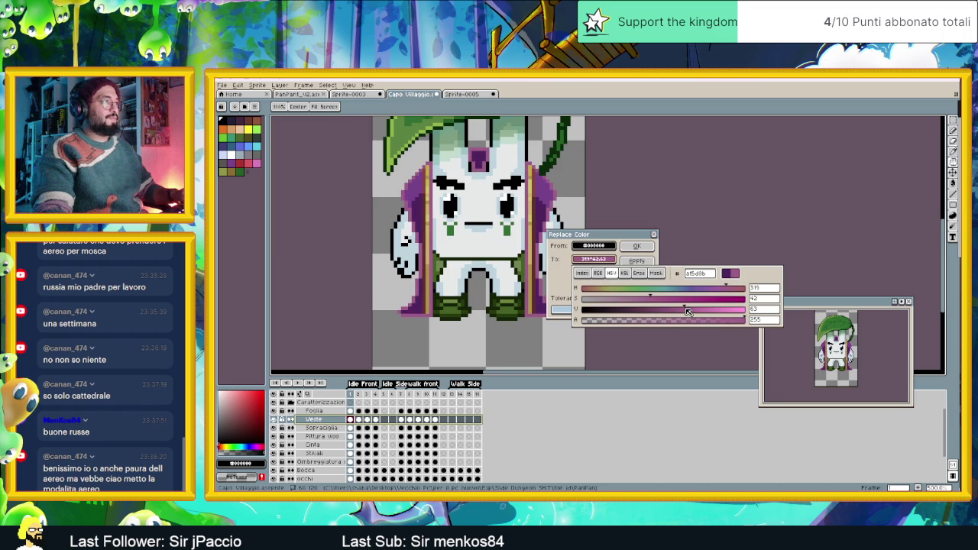
{"action": "left_click_drag", "start_coordinate": [683, 299], "coordinate": [742, 301]}
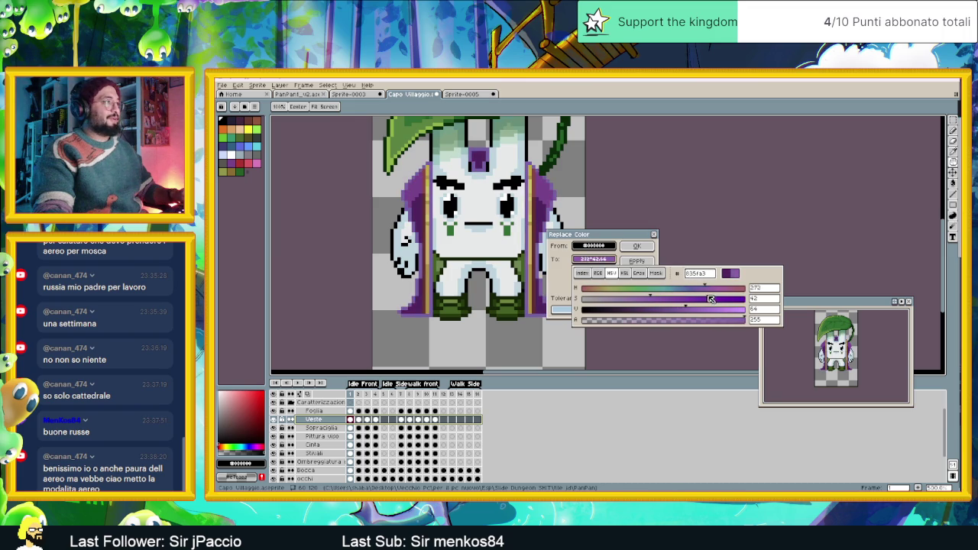
{"action": "left_click", "coordinate": [716, 293]}
{"action": "mouse_move", "coordinate": [716, 292]}
{"action": "left_mouse_down"}
{"action": "mouse_move", "coordinate": [733, 299]}
{"action": "mouse_move", "coordinate": [633, 310]}
{"action": "left_mouse_up"}
{"action": "left_click", "coordinate": [733, 305]}
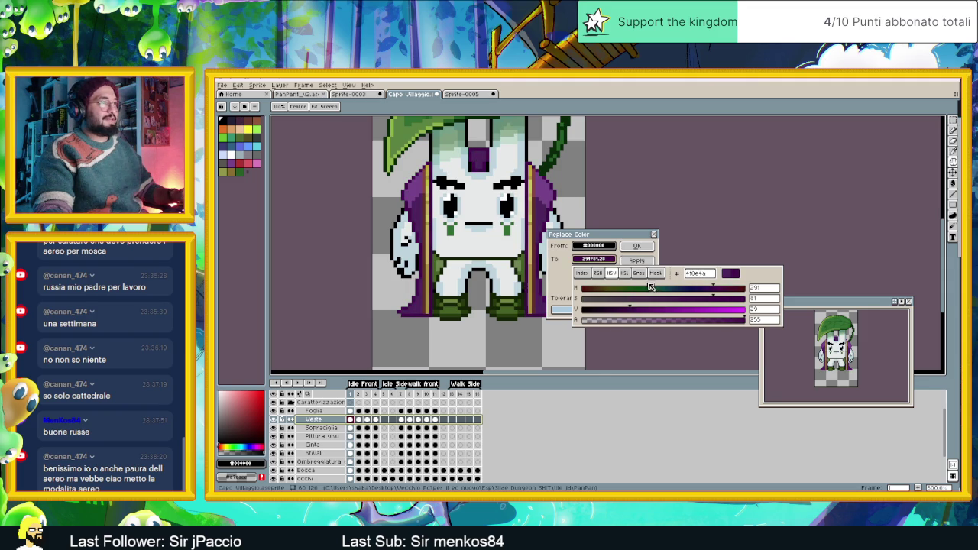
- Lower the replacement purple's brightness to a deep dark purple and apply it to the Veste layer
{"action": "key", "text": "Escape"}
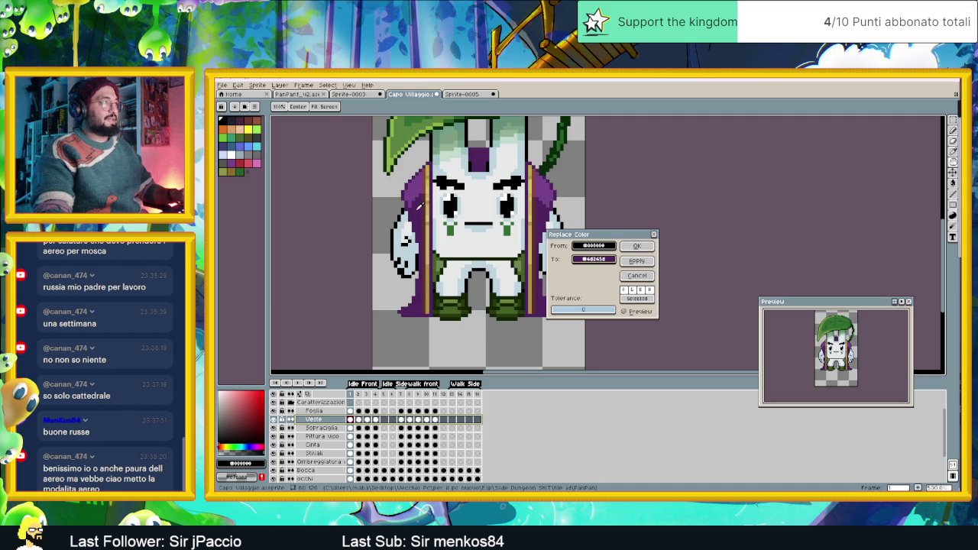
{"action": "left_click", "coordinate": [594, 259]}
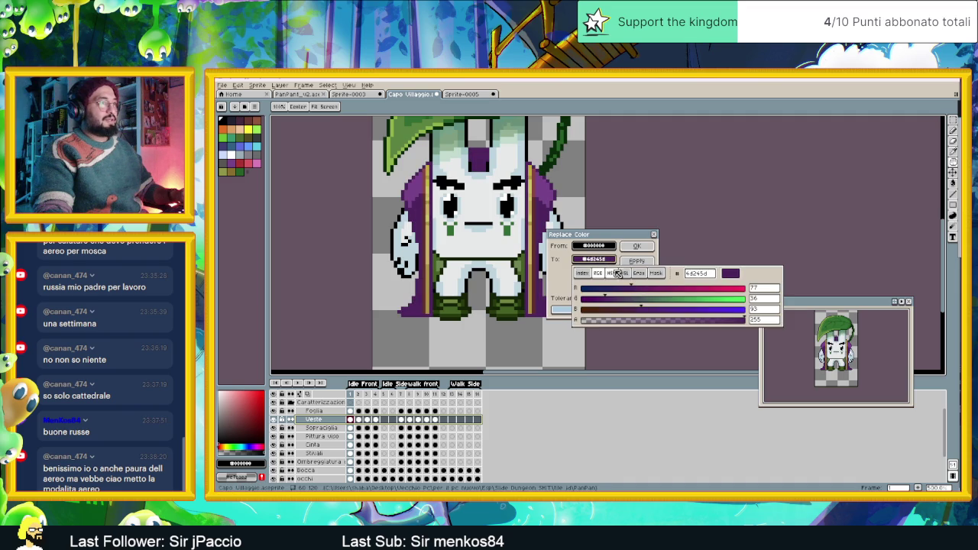
{"action": "left_click", "coordinate": [611, 273]}
{"action": "left_click", "coordinate": [639, 310]}
{"action": "left_click_drag", "start_coordinate": [638, 310], "coordinate": [628, 310]}
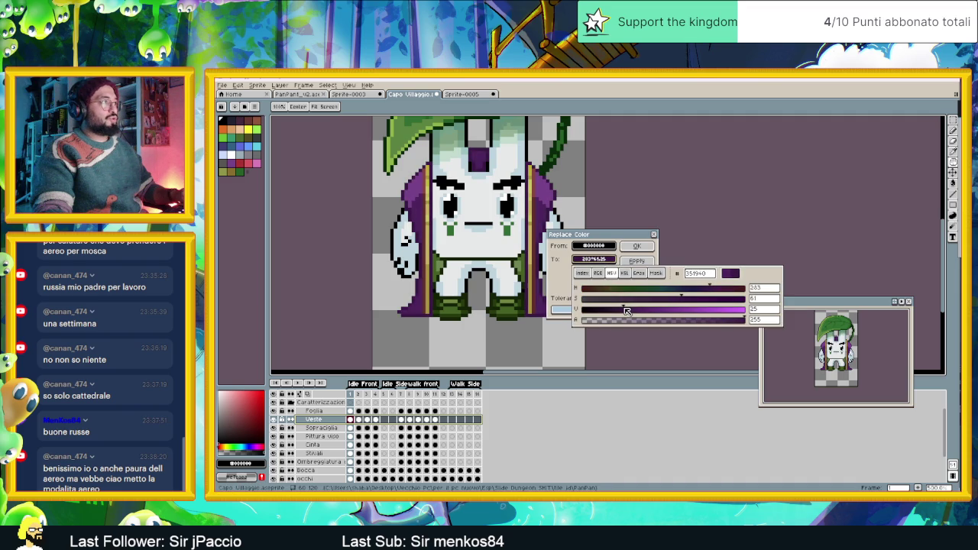
{"action": "left_click", "coordinate": [637, 245]}
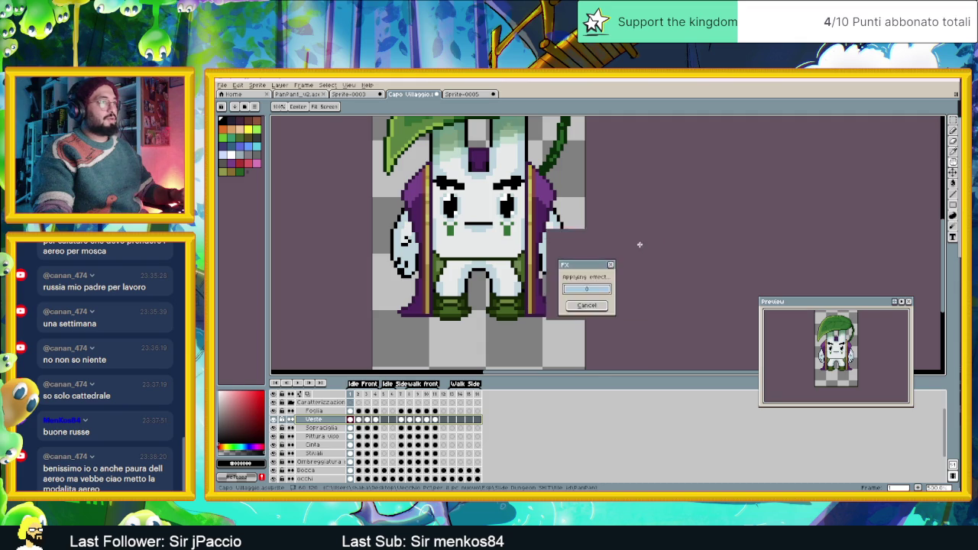
- Check the recoloured cape on frames 2, 3, 4 and 7, zoom out, then switch to the browser
{"action": "left_click", "coordinate": [359, 420]}
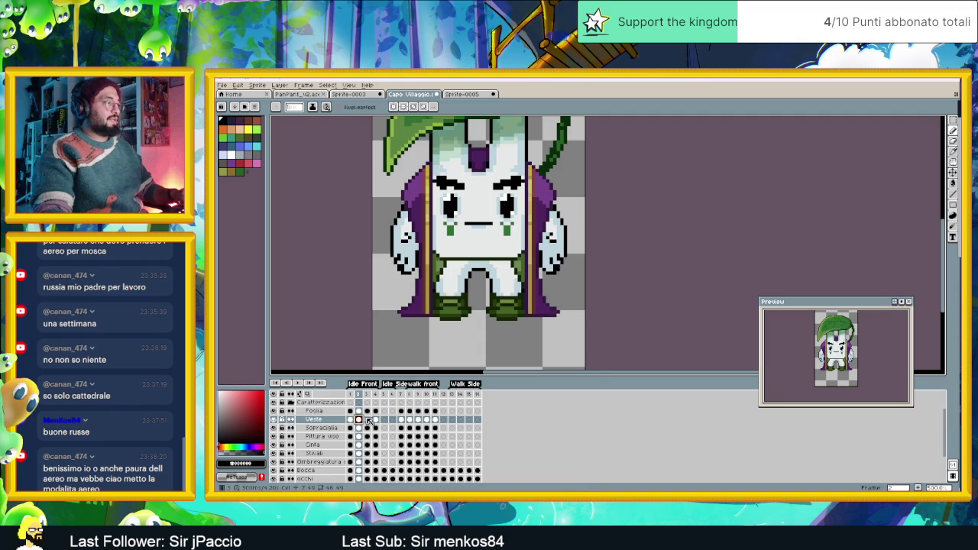
{"action": "left_click", "coordinate": [367, 421]}
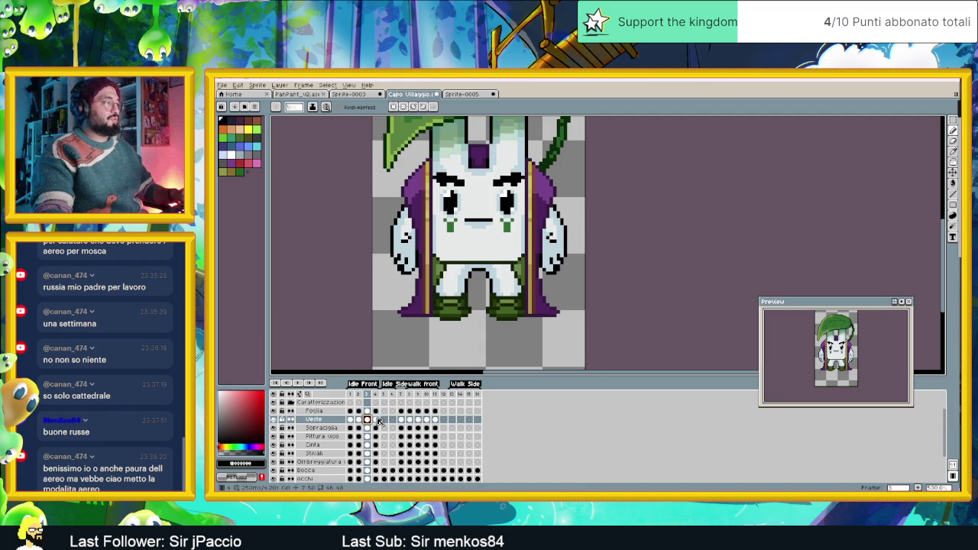
{"action": "left_click", "coordinate": [378, 420]}
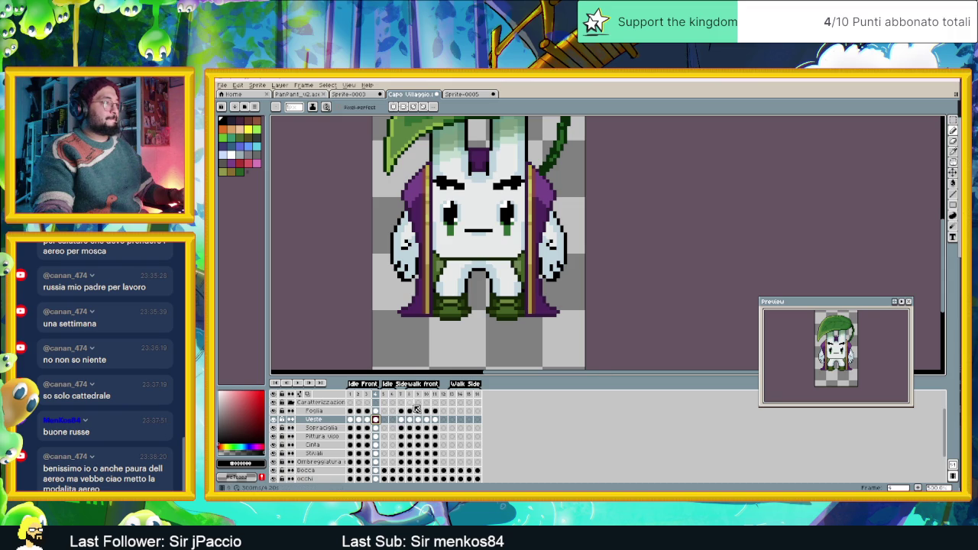
{"action": "left_click", "coordinate": [401, 420]}
{"action": "scroll", "coordinate": [481, 268], "scroll_direction": "down", "scroll_amount": 1}
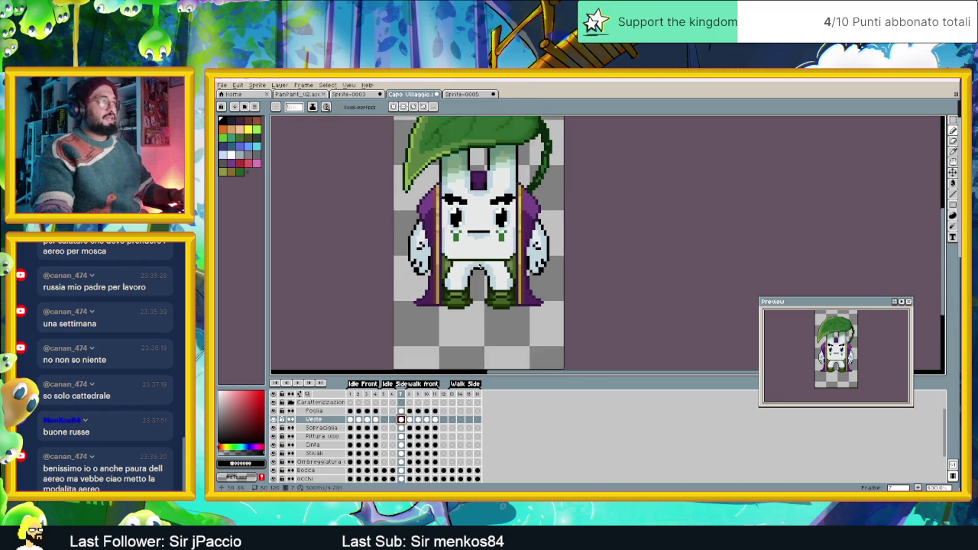
{"action": "scroll", "coordinate": [481, 268], "scroll_direction": "down", "scroll_amount": 1}
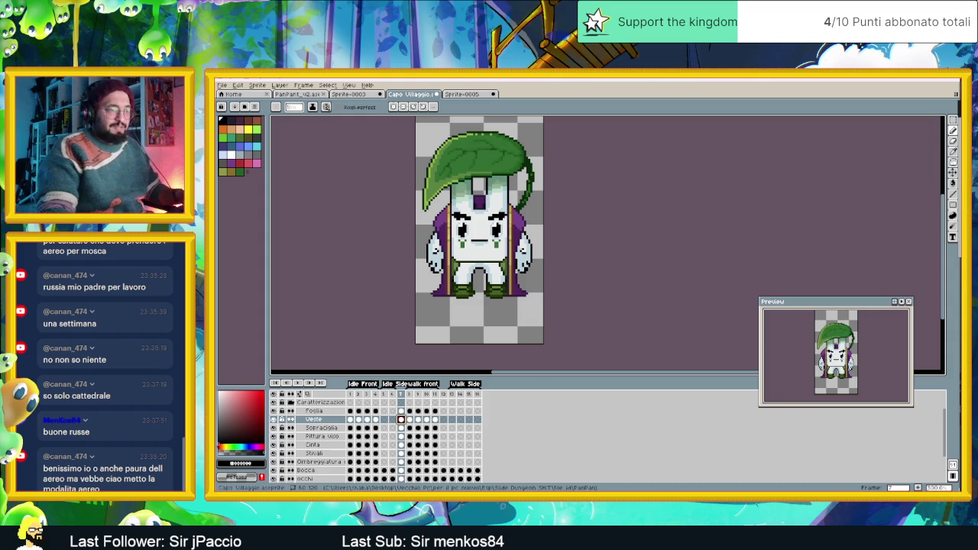
{"action": "key", "text": "alt+Tab"}
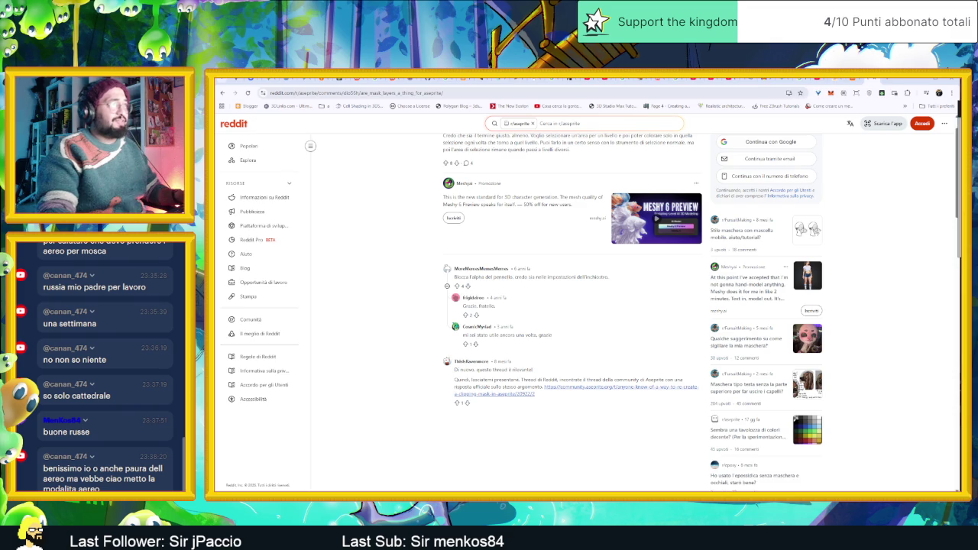
- Search Google for 'italia russi volo durata', expand the AI overview, then return to Aseprite
{"action": "left_click", "coordinate": [887, 79]}
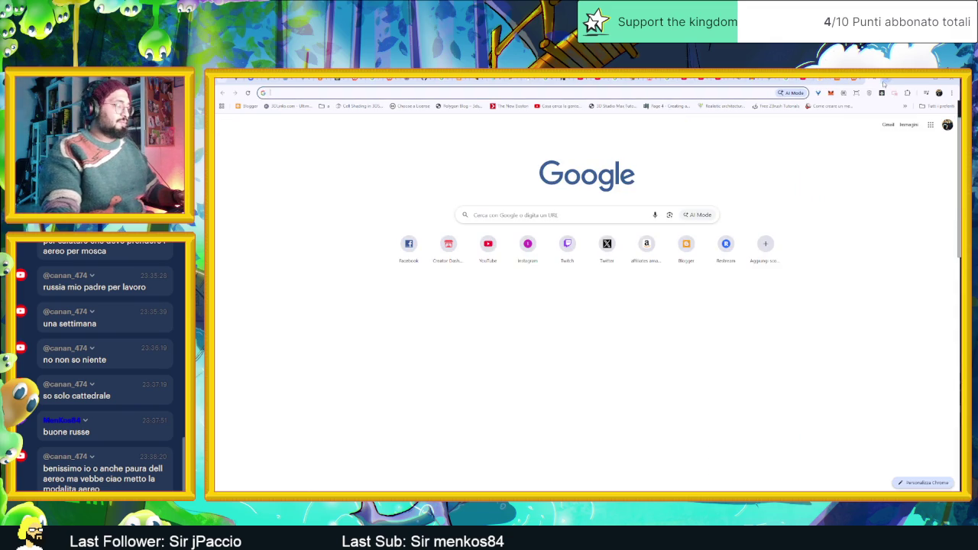
{"action": "type", "text": "italia russi a"}
{"action": "key", "text": "BackSpace"}
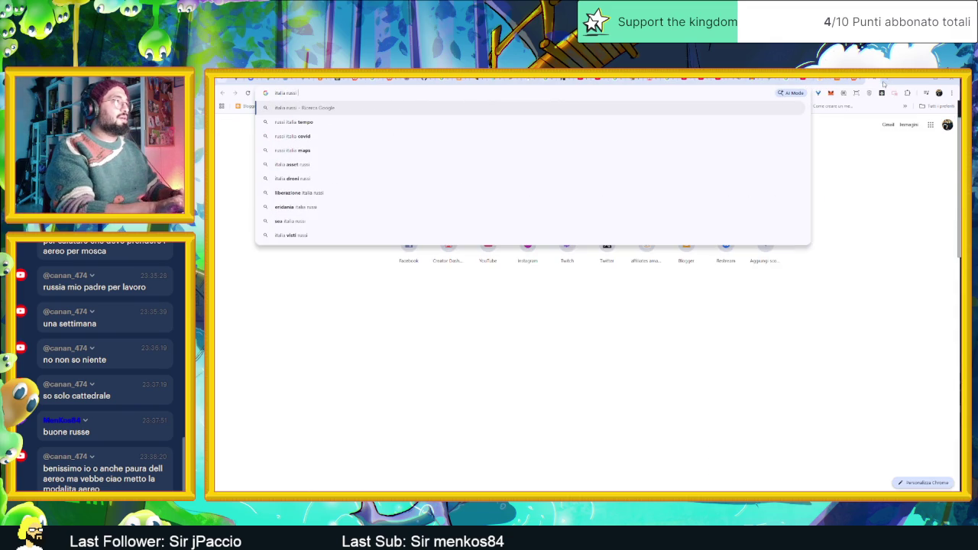
{"action": "type", "text": "v"}
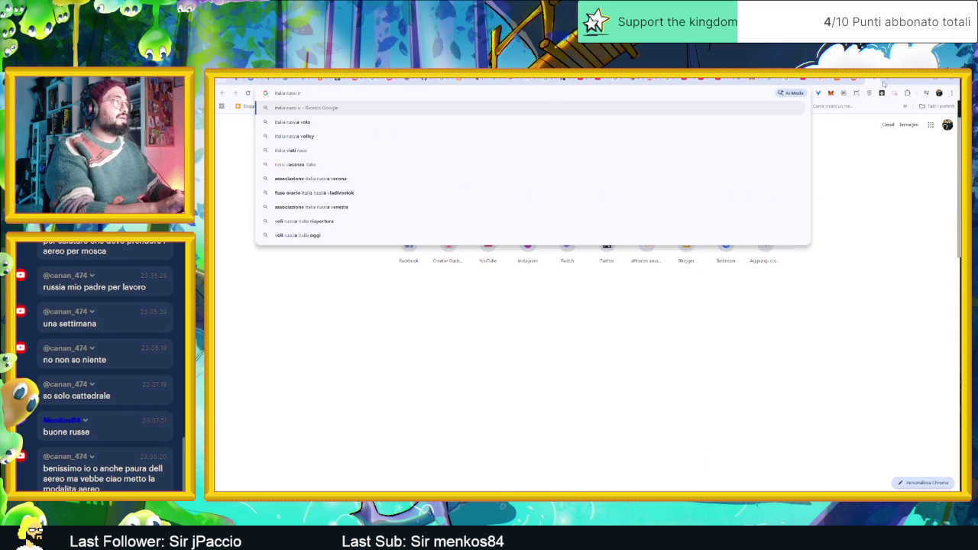
{"action": "type", "text": "olo durata"}
{"action": "key", "text": "Return"}
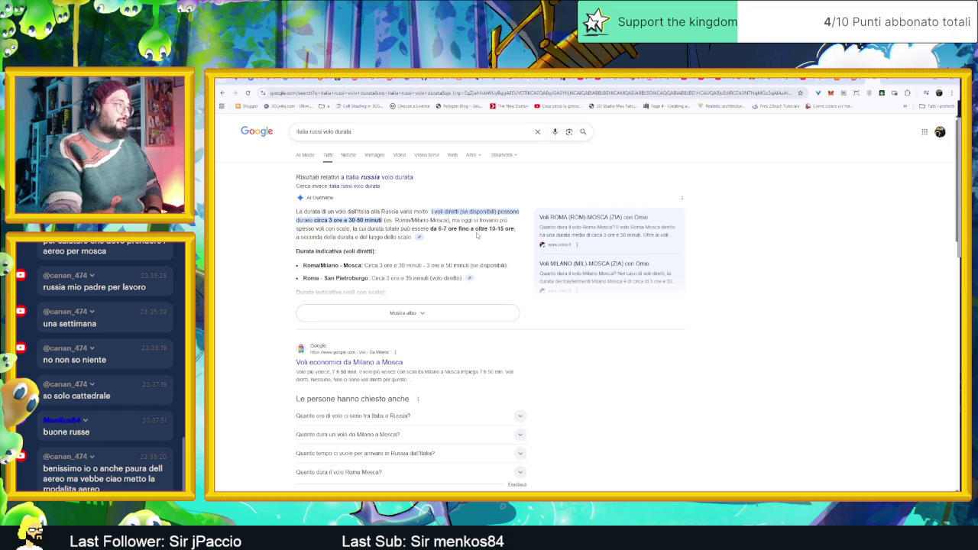
{"action": "left_click", "coordinate": [407, 313]}
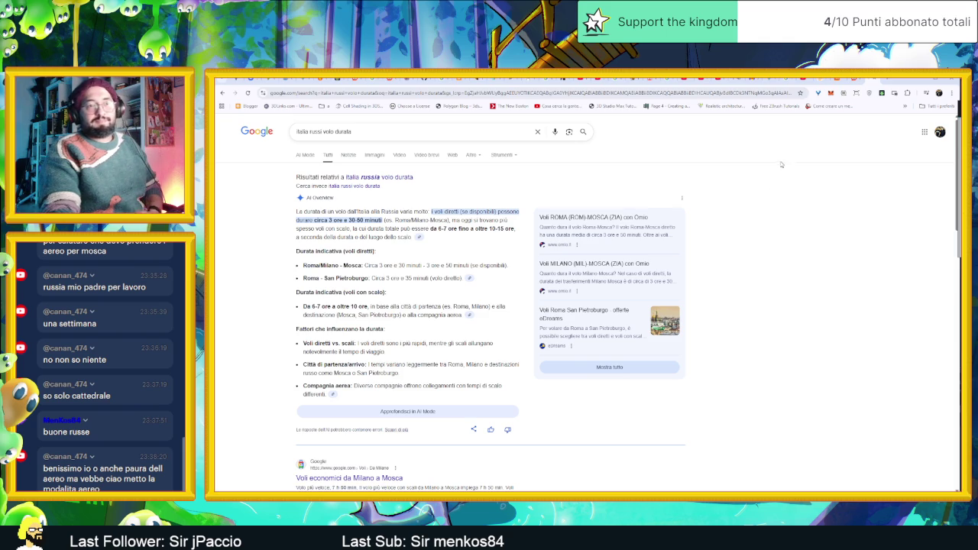
{"action": "key", "text": "alt+Tab"}
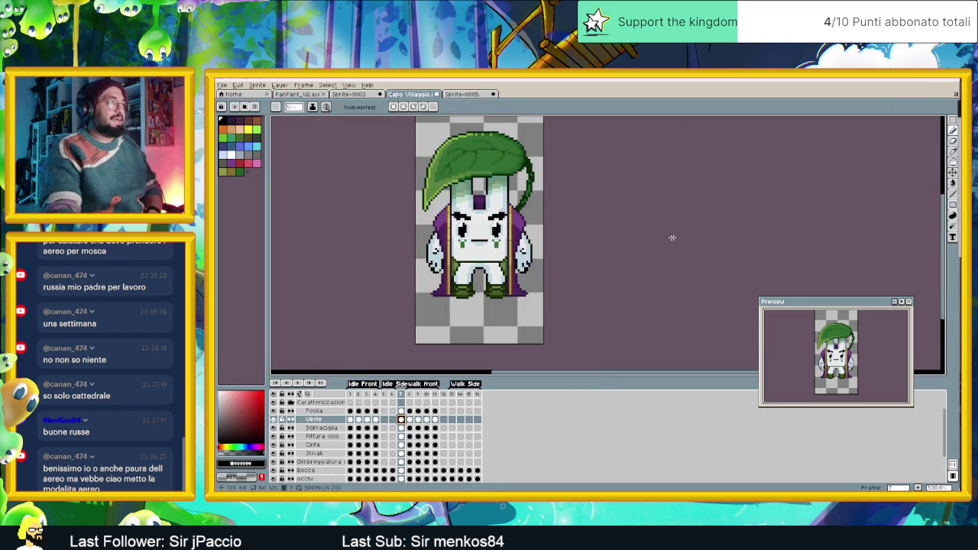
{"action": "left_click_drag", "start_coordinate": [484, 230], "coordinate": [554, 254]}
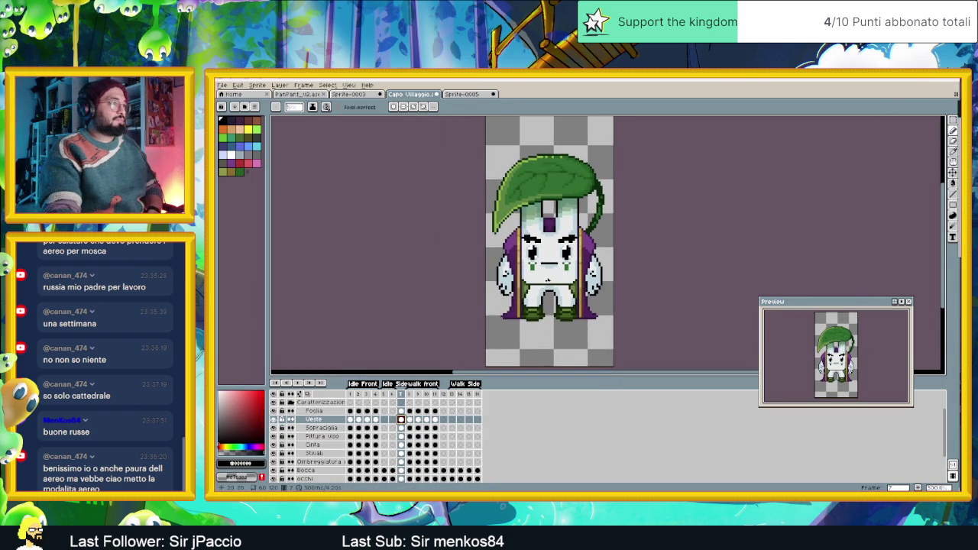
{"action": "scroll", "coordinate": [573, 298], "scroll_direction": "down", "scroll_amount": 1}
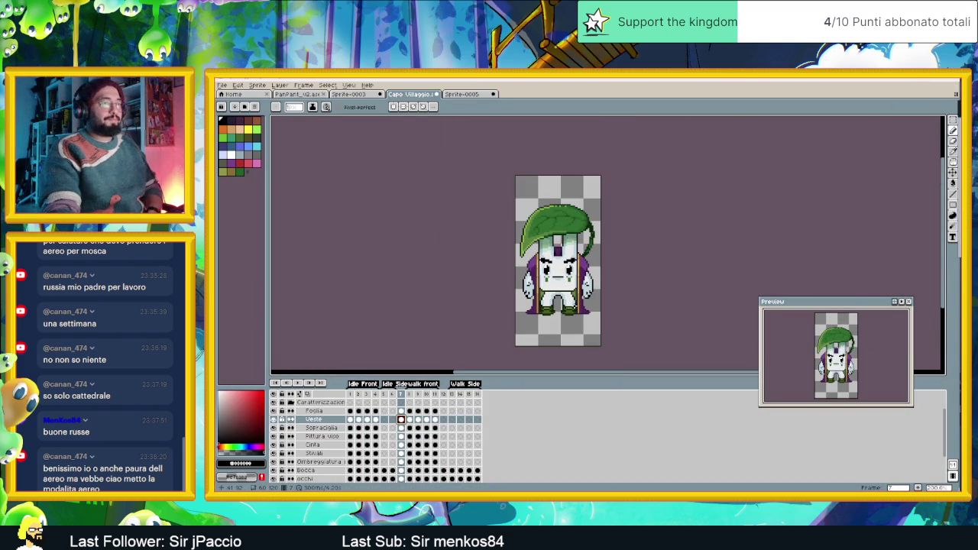
{"action": "left_click", "coordinate": [355, 395]}
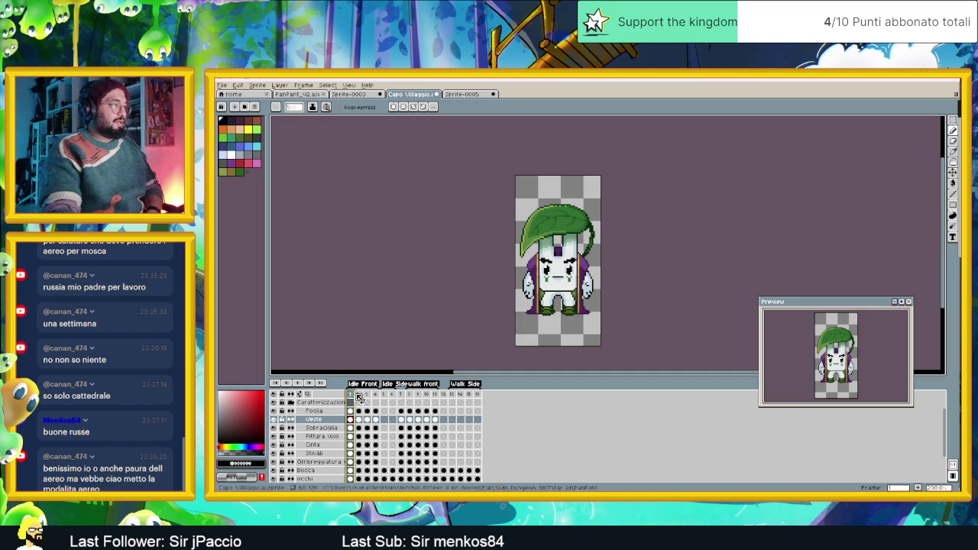
{"action": "left_click", "coordinate": [368, 395]}
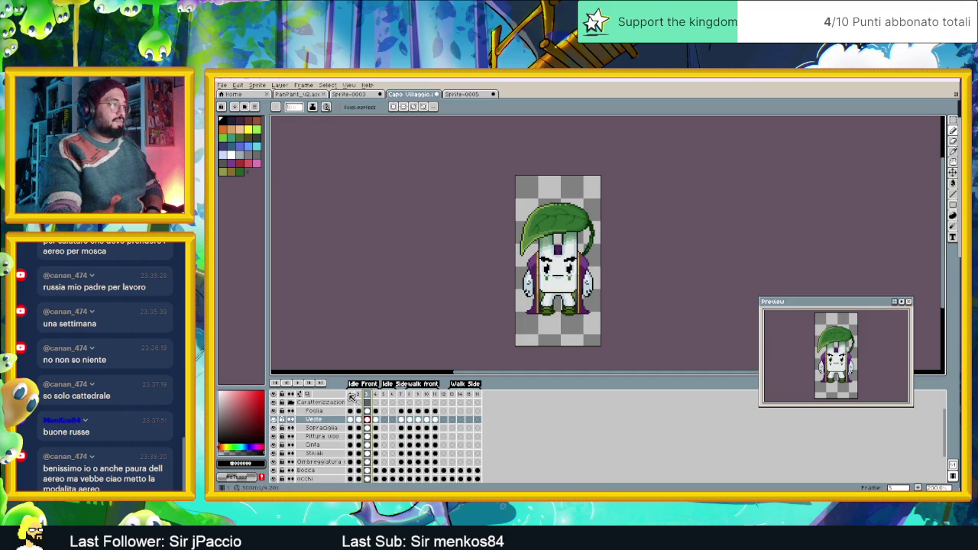
{"action": "key", "text": "Home"}
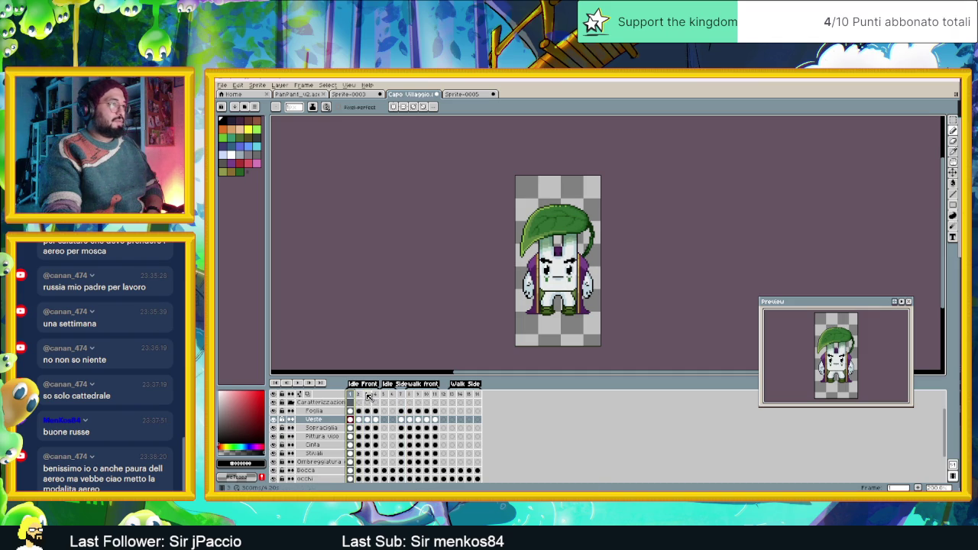
{"action": "left_click", "coordinate": [368, 395]}
{"action": "left_click", "coordinate": [350, 395]}
{"action": "left_click", "coordinate": [368, 395]}
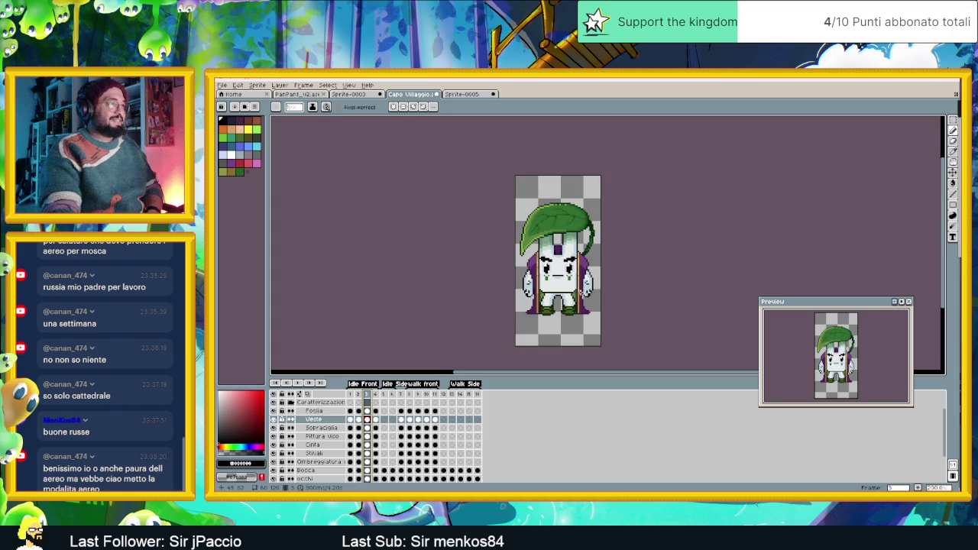
{"action": "scroll", "coordinate": [559, 300], "scroll_direction": "up", "scroll_amount": 1}
{"action": "scroll", "coordinate": [558, 300], "scroll_direction": "up", "scroll_amount": 1}
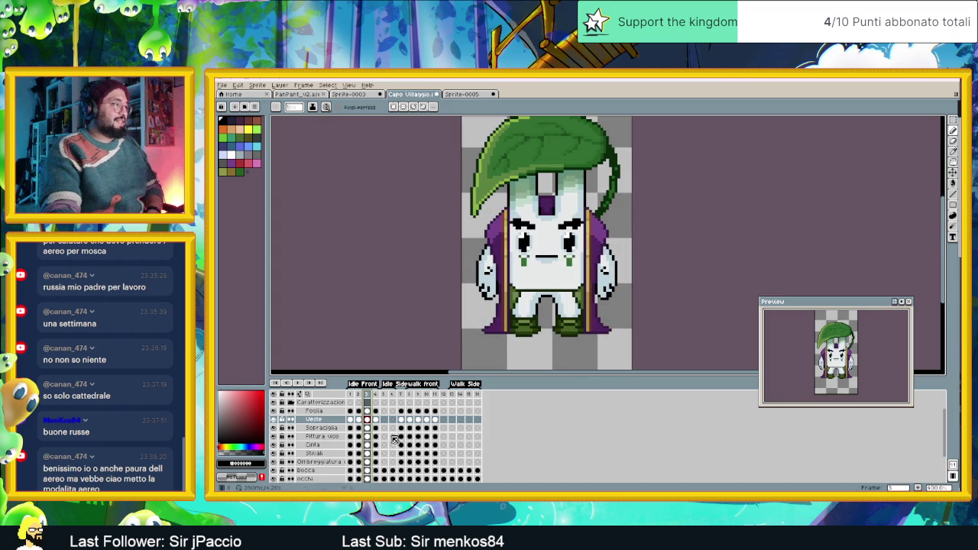
{"action": "left_click", "coordinate": [368, 451]}
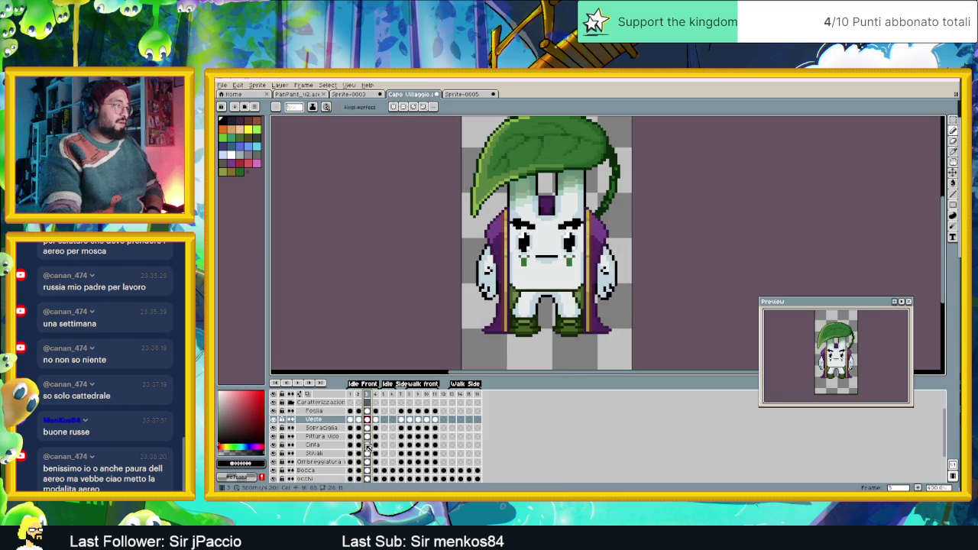
{"action": "left_click", "coordinate": [368, 445]}
{"action": "left_click", "coordinate": [952, 172]}
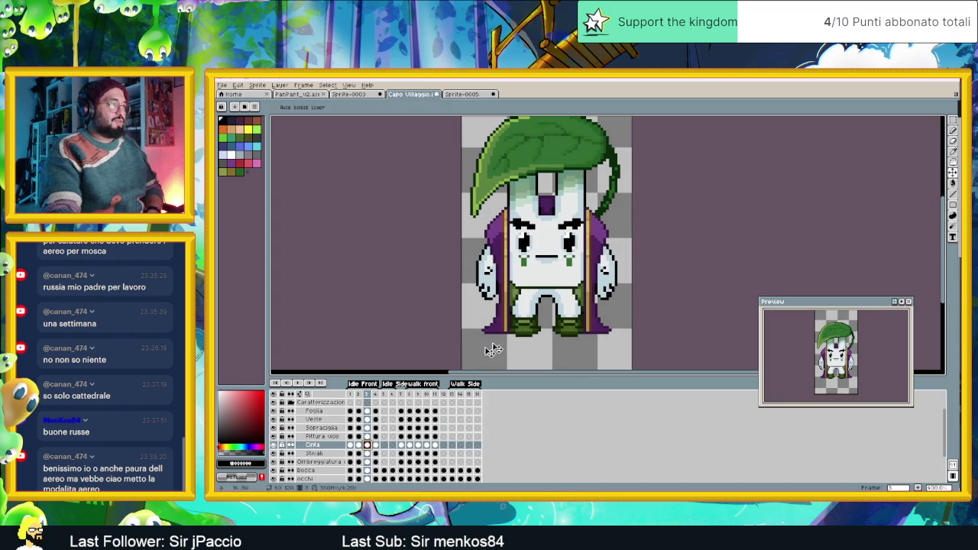
{"action": "left_click", "coordinate": [351, 395]}
{"action": "left_click", "coordinate": [359, 395]}
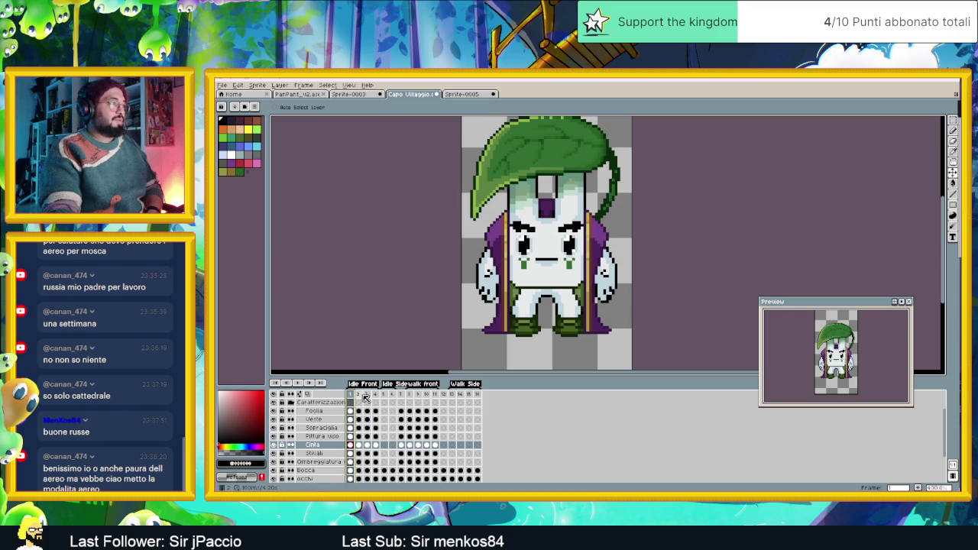
{"action": "left_click", "coordinate": [367, 395]}
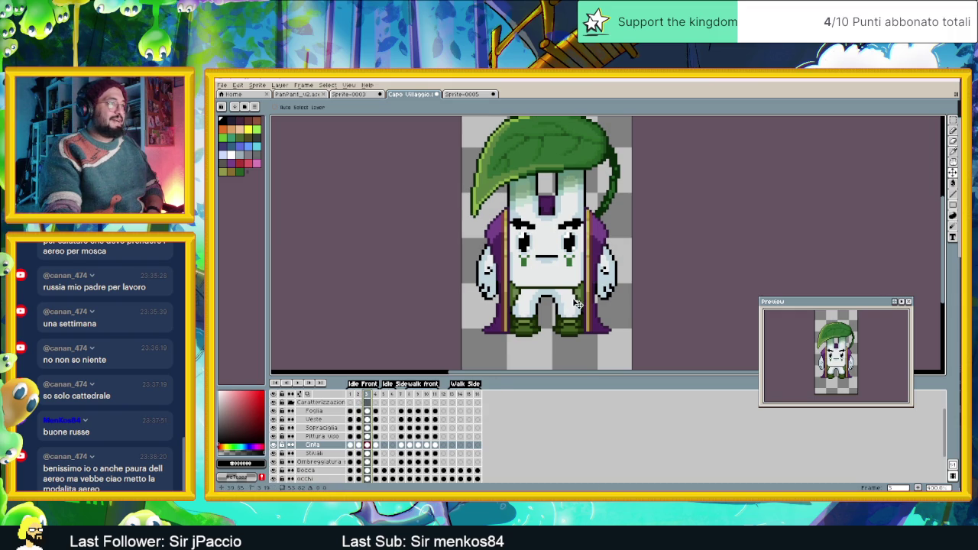
{"action": "key", "text": "period"}
{"action": "key", "text": "ctrl+z"}
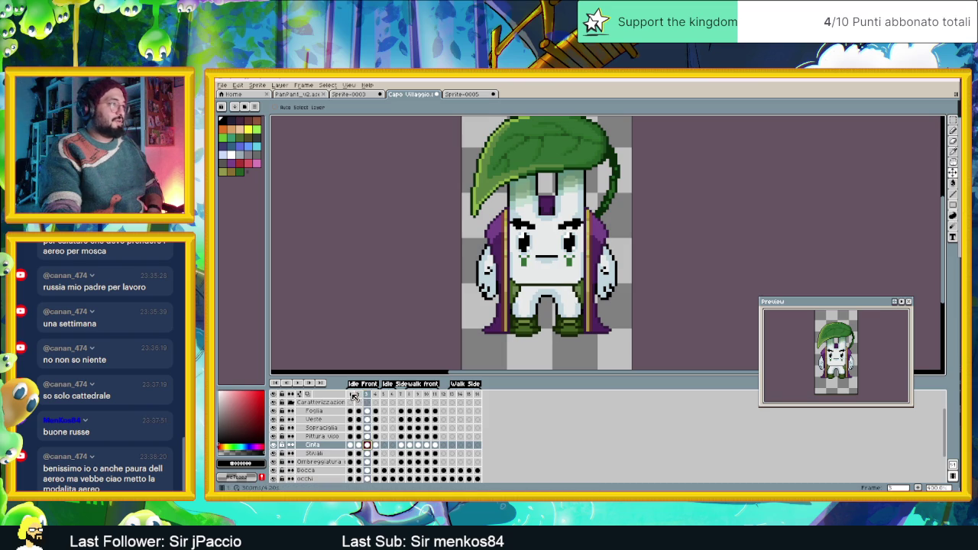
{"action": "left_click", "coordinate": [353, 395]}
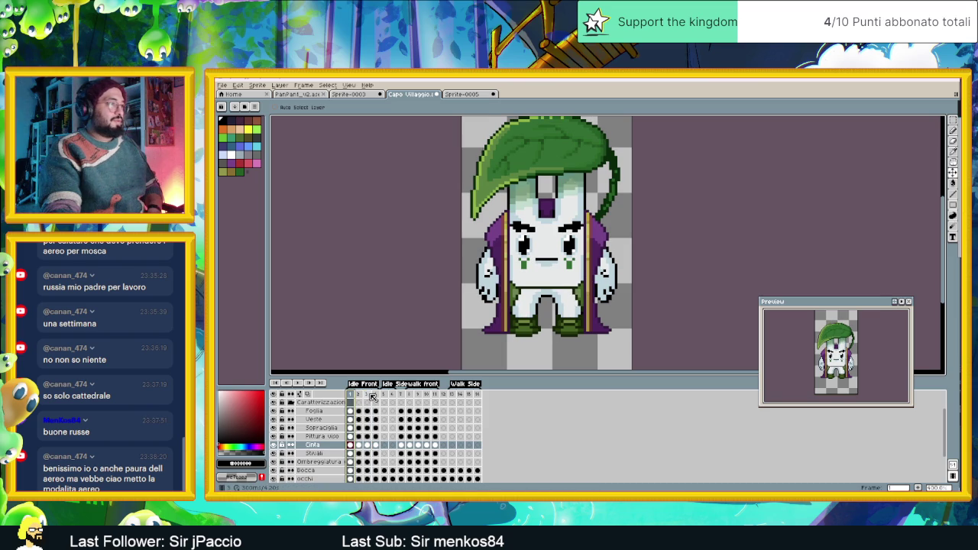
{"action": "left_click", "coordinate": [370, 395]}
{"action": "left_click", "coordinate": [350, 395]}
{"action": "left_click", "coordinate": [370, 395]}
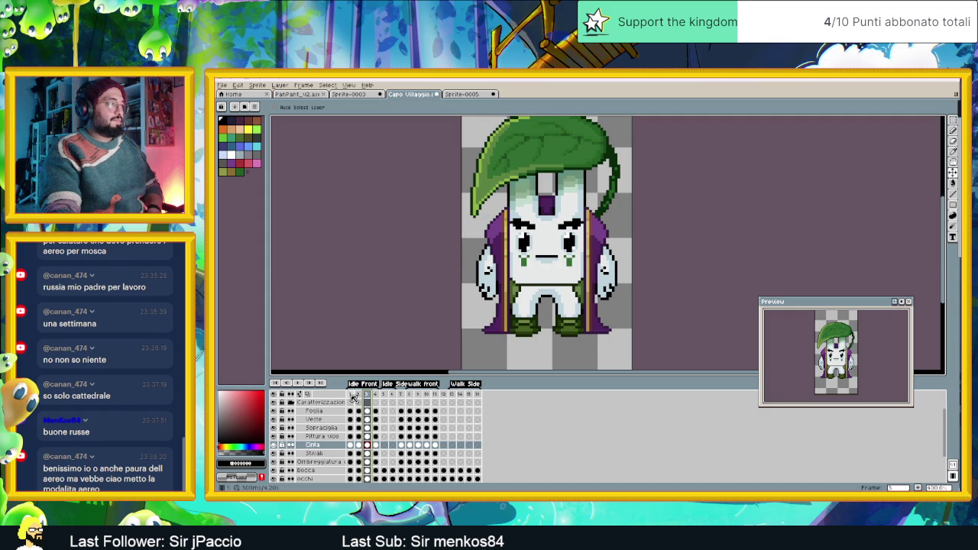
{"action": "left_click", "coordinate": [351, 395]}
{"action": "left_click", "coordinate": [367, 395]}
{"action": "left_click", "coordinate": [352, 396]}
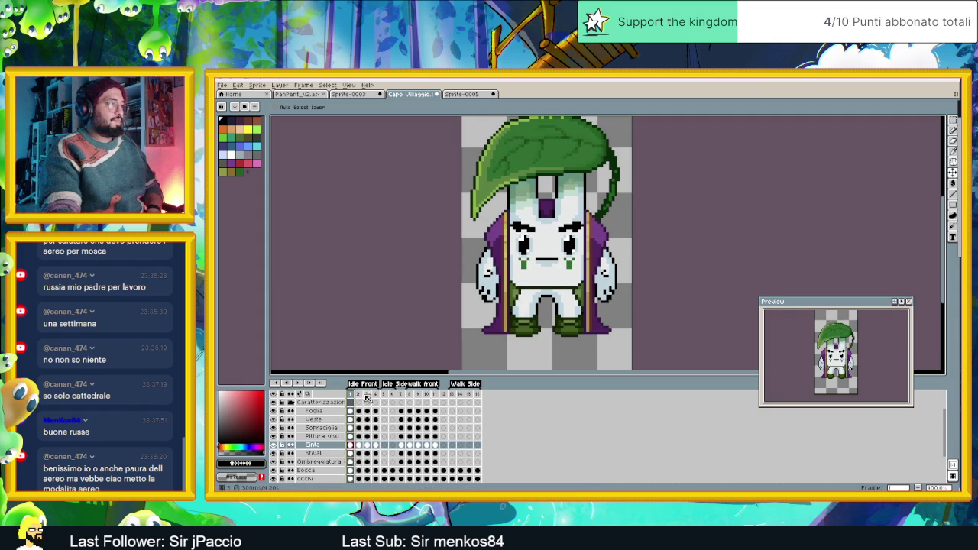
{"action": "left_click", "coordinate": [367, 395]}
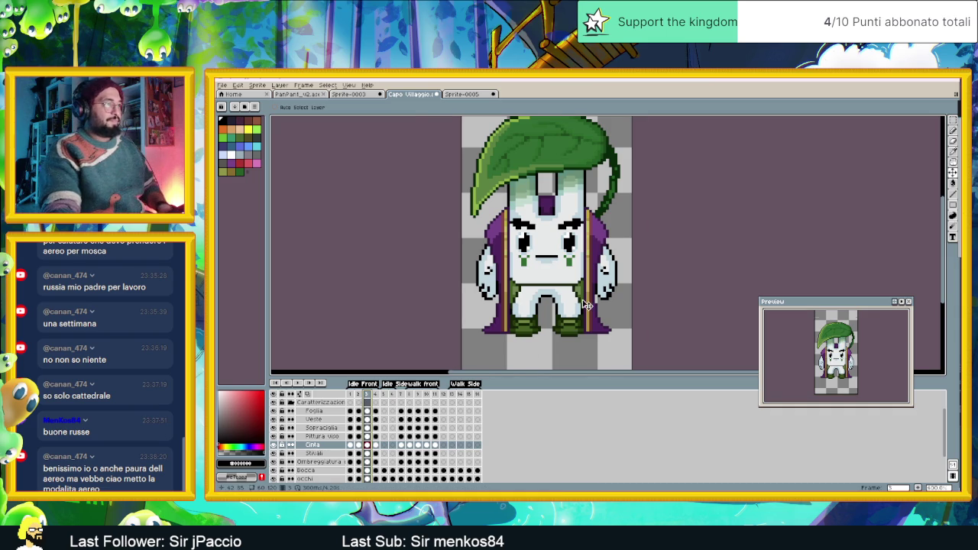
{"action": "scroll", "coordinate": [586, 304], "scroll_direction": "up", "scroll_amount": 1}
{"action": "scroll", "coordinate": [585, 304], "scroll_direction": "up", "scroll_amount": 1}
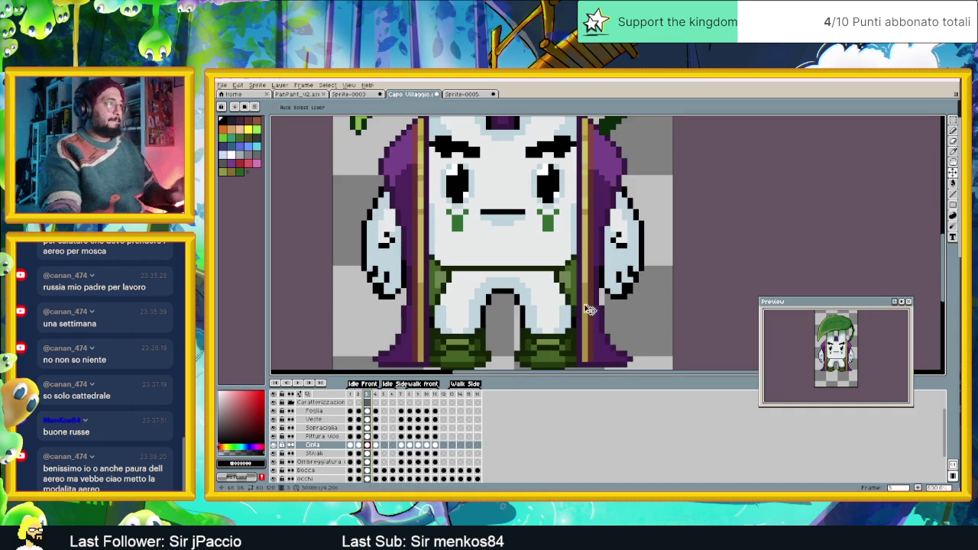
- Sample the cape's dark and lighter purples, choose the Line tool, and select the Veste layer
{"action": "key", "text": "alt"}
{"action": "left_click", "coordinate": [412, 270], "text": "alt"}
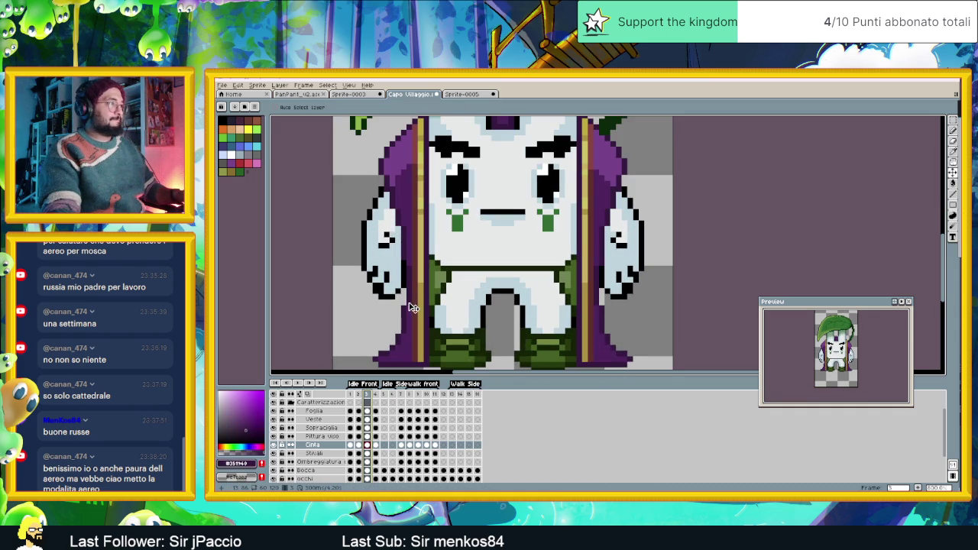
{"action": "left_click", "coordinate": [952, 194]}
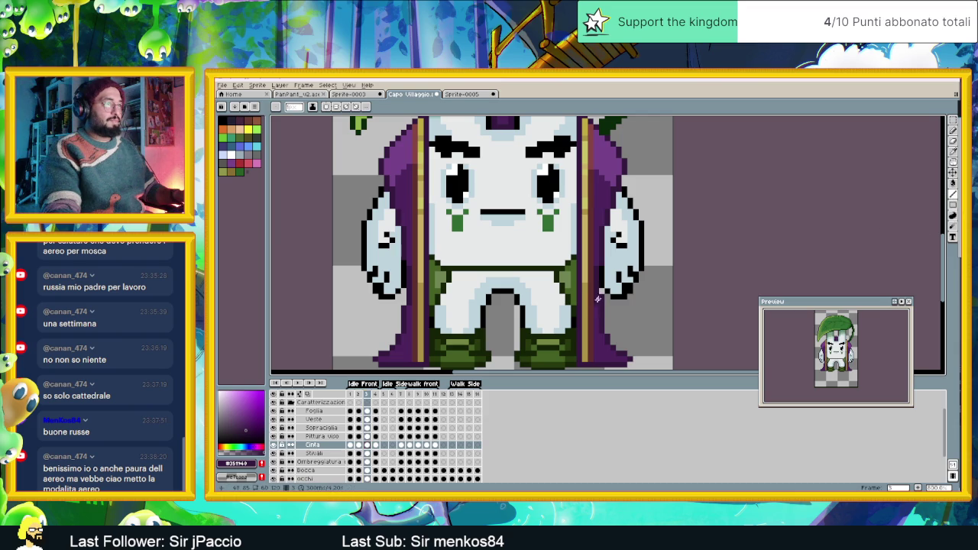
{"action": "left_click", "coordinate": [595, 308], "text": "alt"}
{"action": "key", "text": "alt"}
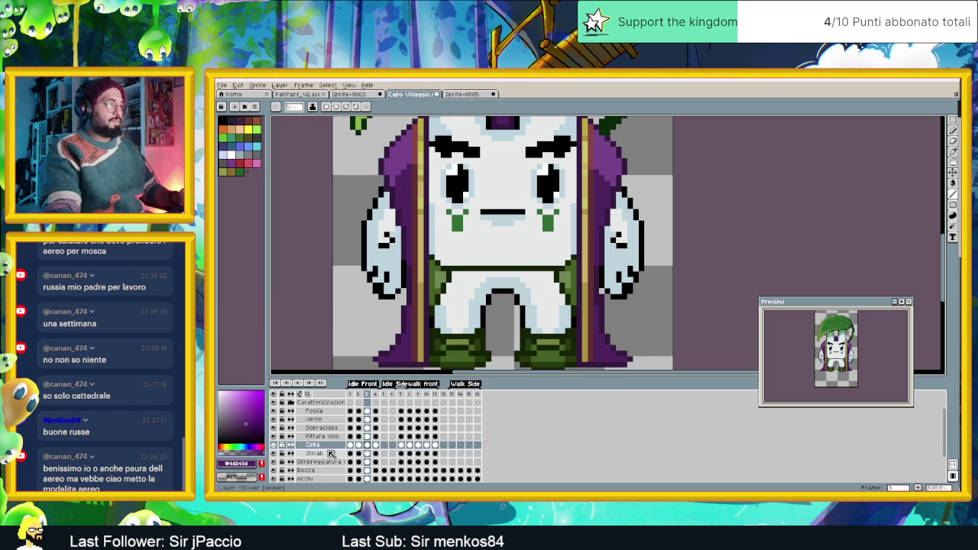
{"action": "left_click", "coordinate": [321, 418]}
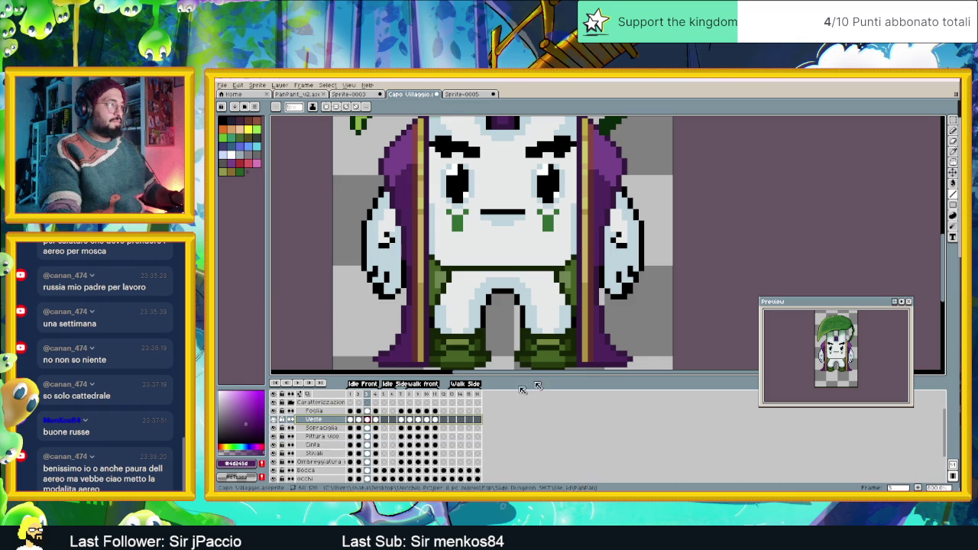
{"action": "left_click", "coordinate": [602, 301], "text": "alt"}
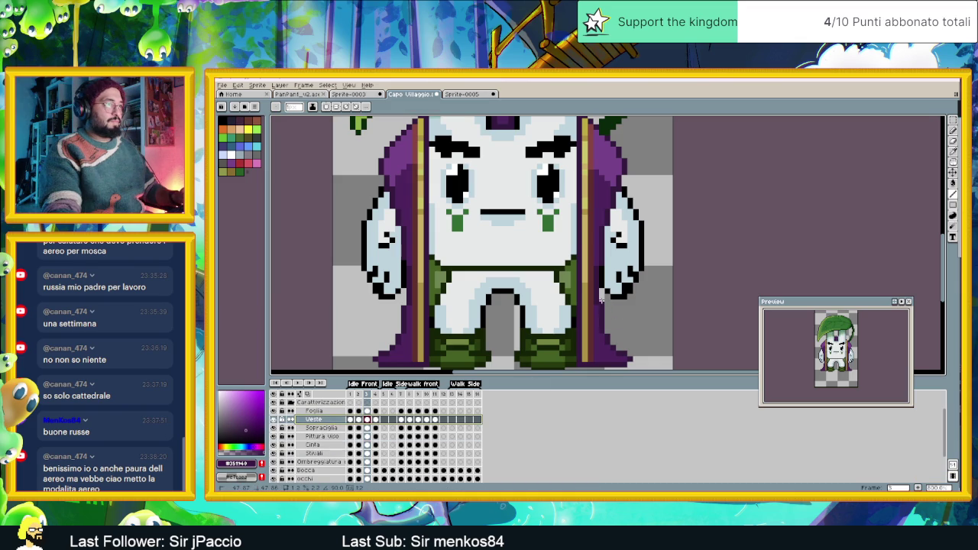
{"action": "left_click", "coordinate": [407, 294], "text": "alt"}
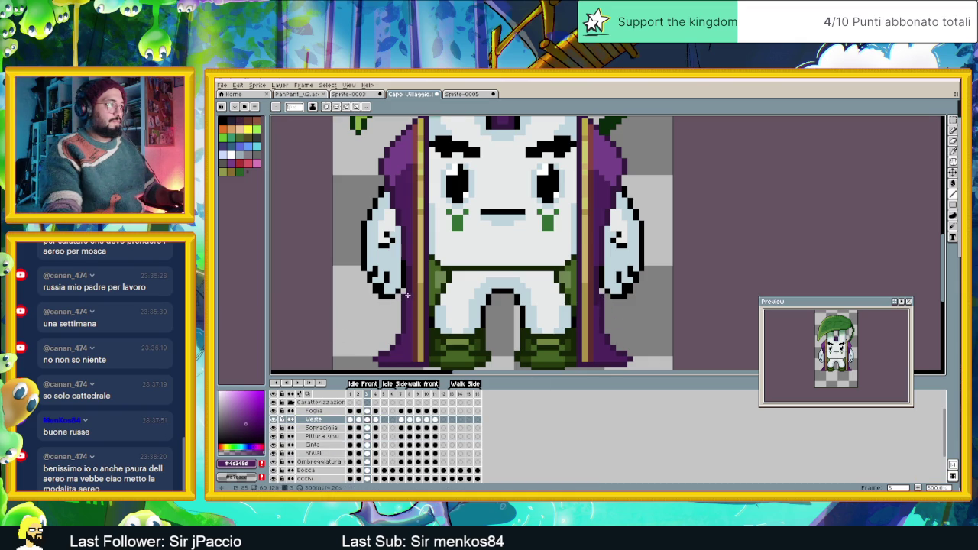
{"action": "left_click_drag", "start_coordinate": [598, 309], "coordinate": [596, 302]}
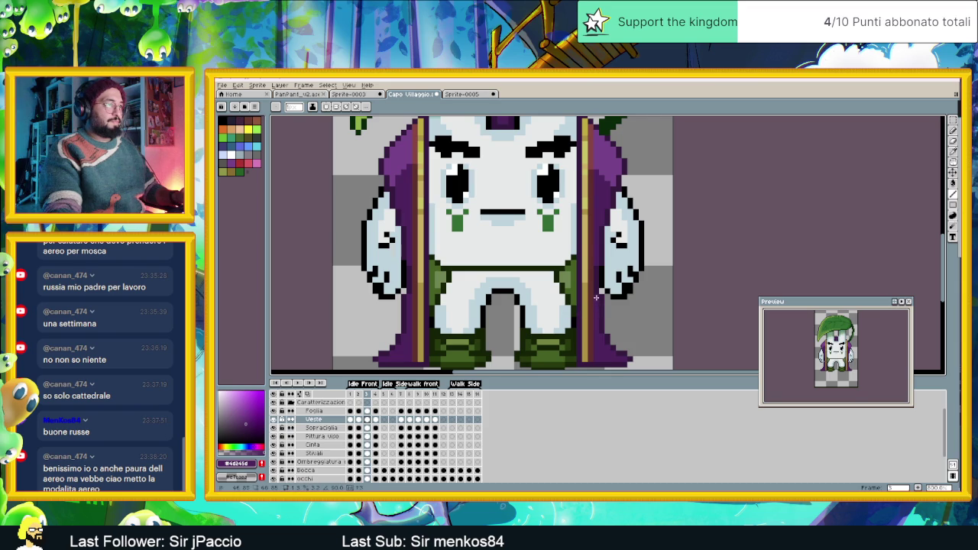
{"action": "scroll", "coordinate": [596, 297], "scroll_direction": "down", "scroll_amount": 1}
{"action": "scroll", "coordinate": [605, 324], "scroll_direction": "down", "scroll_amount": 1}
{"action": "scroll", "coordinate": [618, 356], "scroll_direction": "down", "scroll_amount": 1}
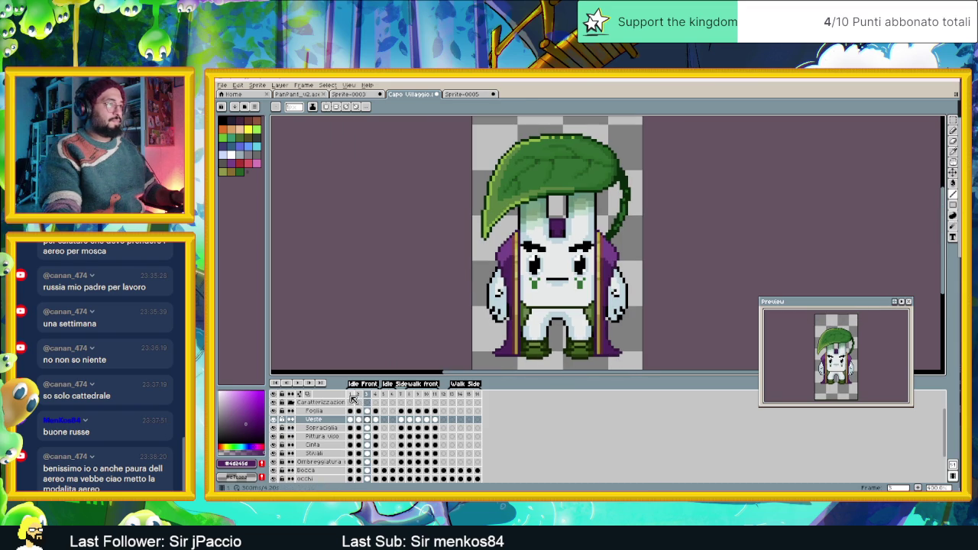
- Compare frame 1's pose with frame 3's raised face
{"action": "left_click", "coordinate": [351, 395]}
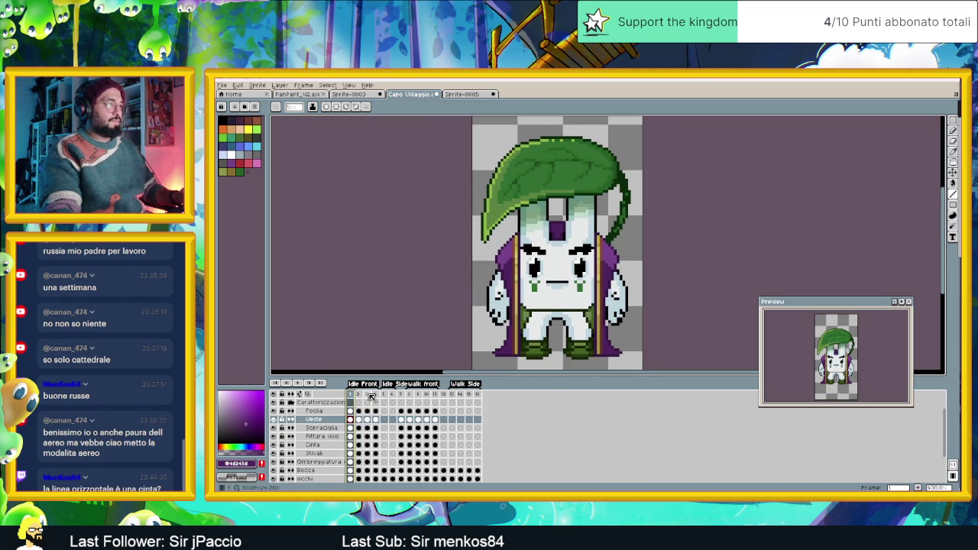
{"action": "left_click", "coordinate": [368, 395]}
{"action": "left_click", "coordinate": [352, 395]}
{"action": "left_click", "coordinate": [368, 395]}
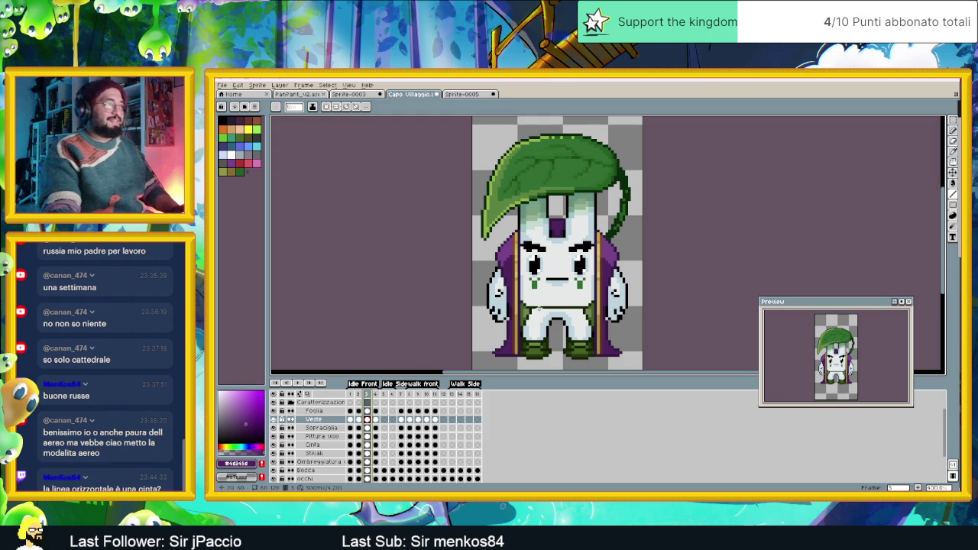
{"action": "scroll", "coordinate": [565, 309], "scroll_direction": "up", "scroll_amount": 1}
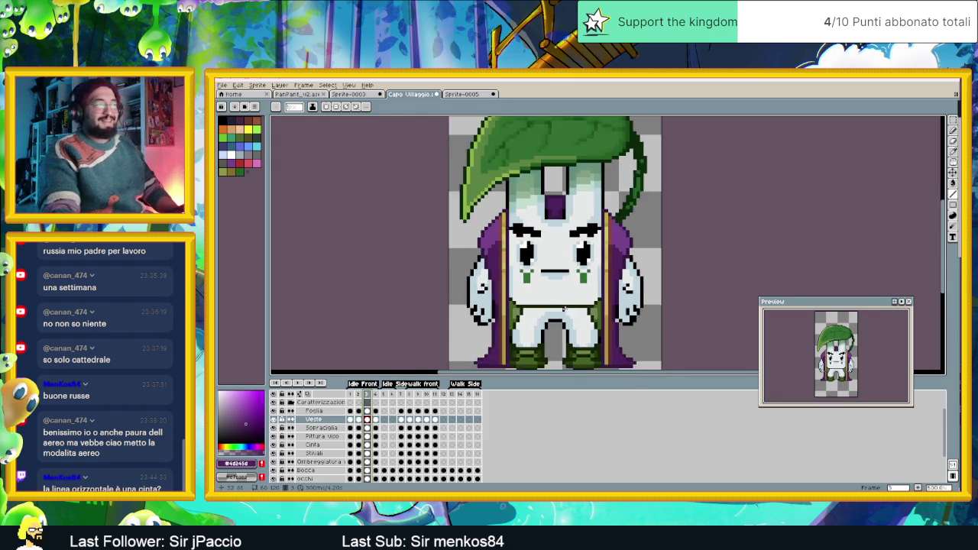
{"action": "scroll", "coordinate": [565, 309], "scroll_direction": "up", "scroll_amount": 2}
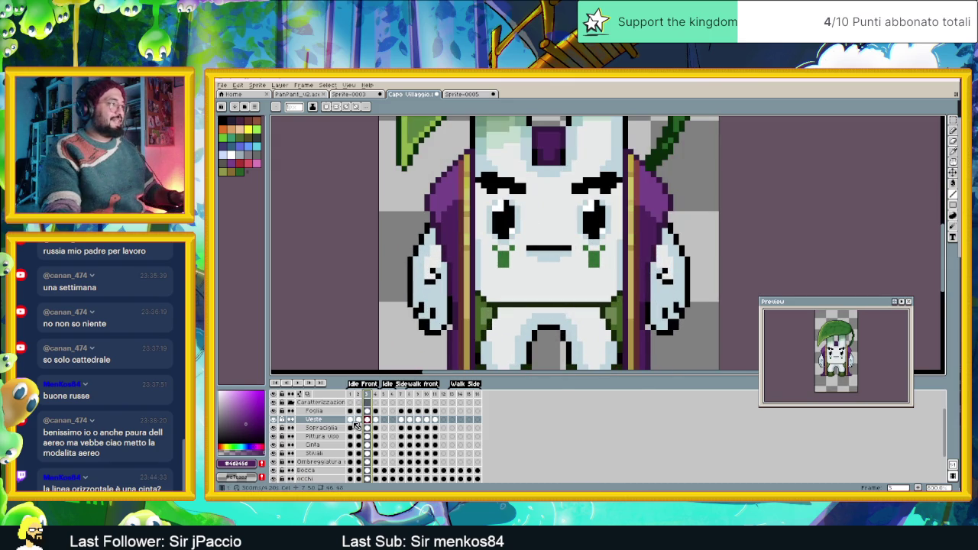
- On the Cinta layer at frame 1, redraw the dark-green belt thicker across the waist
{"action": "left_click", "coordinate": [351, 428]}
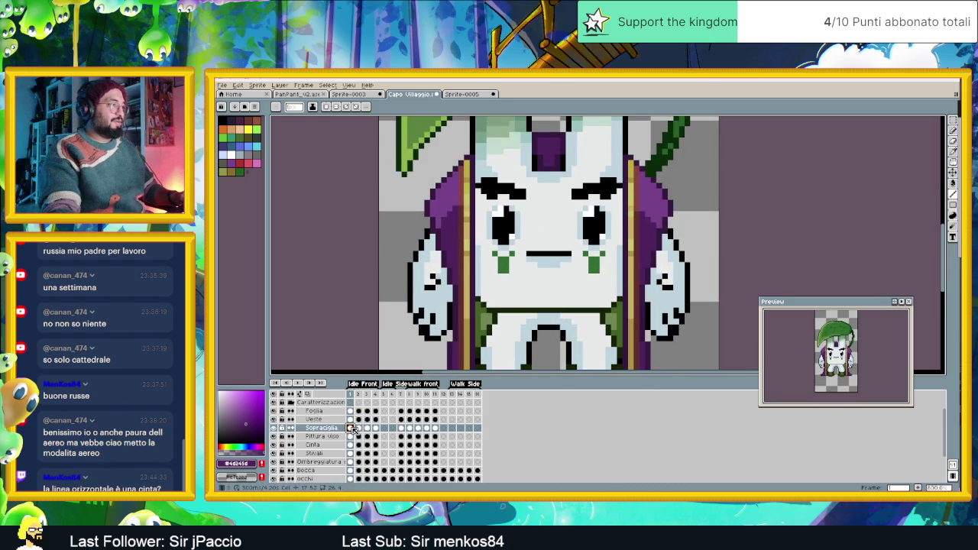
{"action": "left_click", "coordinate": [351, 436]}
{"action": "left_click", "coordinate": [351, 445]}
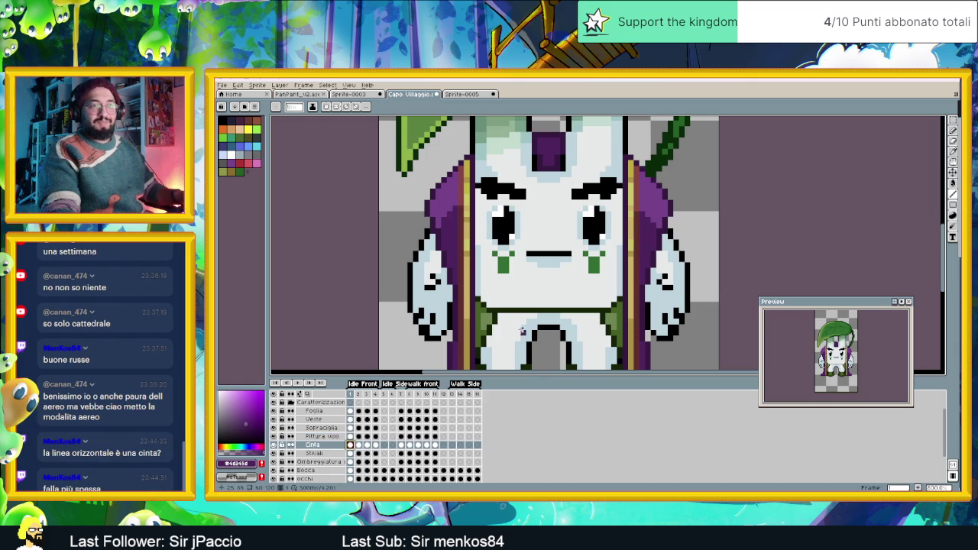
{"action": "scroll", "coordinate": [523, 327], "scroll_direction": "up", "scroll_amount": 1}
{"action": "left_click", "coordinate": [480, 304], "text": "alt"}
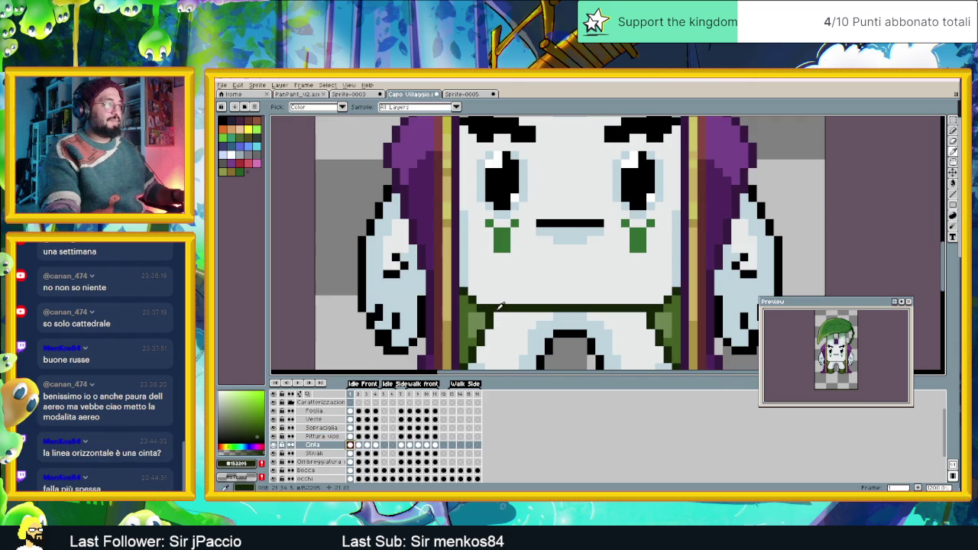
{"action": "left_click_drag", "start_coordinate": [480, 301], "coordinate": [651, 301]}
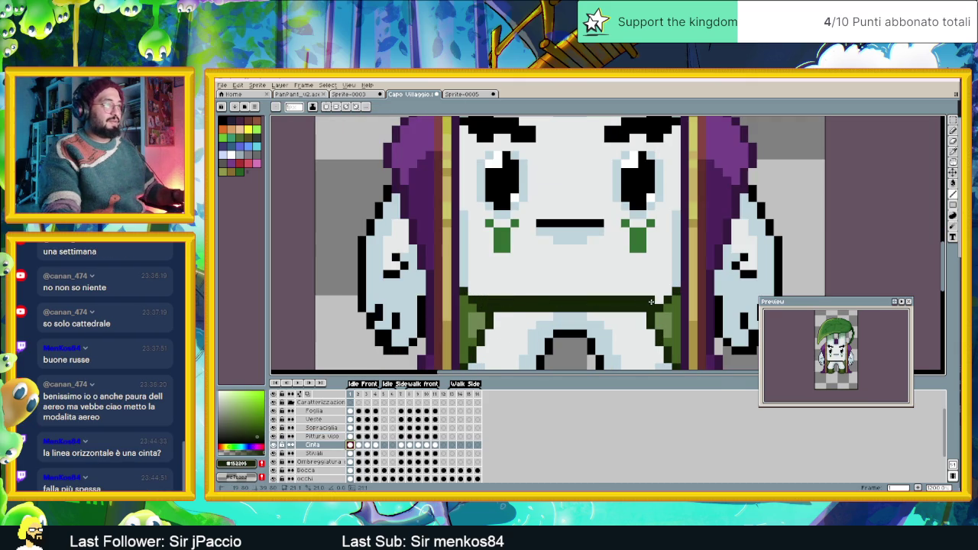
{"action": "scroll", "coordinate": [609, 342], "scroll_direction": "down", "scroll_amount": 2}
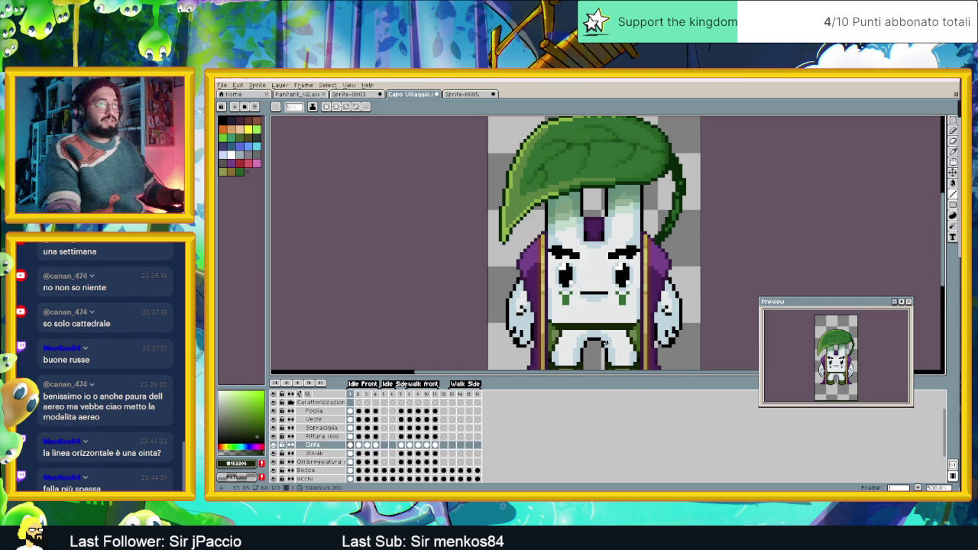
{"action": "scroll", "coordinate": [604, 344], "scroll_direction": "down", "scroll_amount": 1}
{"action": "scroll", "coordinate": [606, 342], "scroll_direction": "down", "scroll_amount": 1}
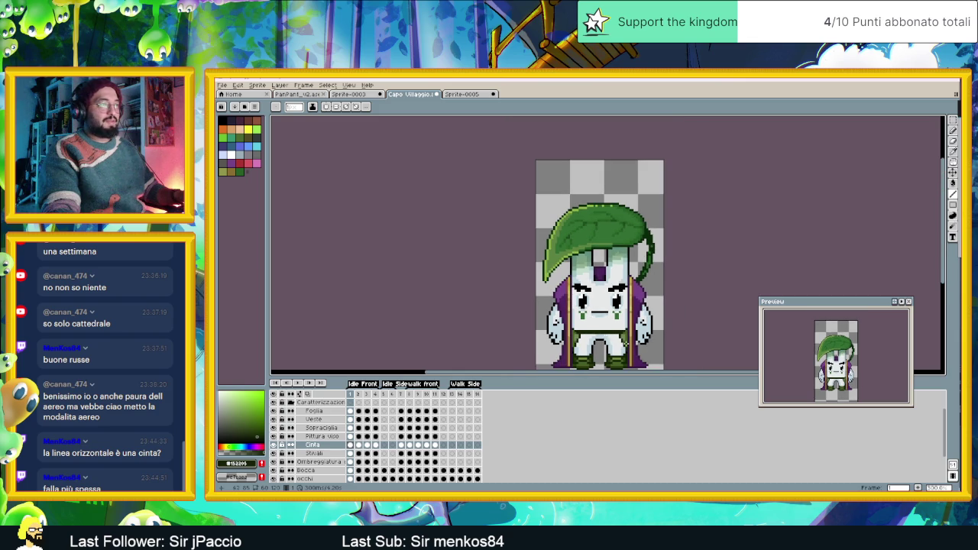
{"action": "scroll", "coordinate": [623, 342], "scroll_direction": "up", "scroll_amount": 1}
{"action": "scroll", "coordinate": [590, 332], "scroll_direction": "up", "scroll_amount": 1}
{"action": "scroll", "coordinate": [586, 331], "scroll_direction": "up", "scroll_amount": 1}
{"action": "scroll", "coordinate": [558, 330], "scroll_direction": "up", "scroll_amount": 1}
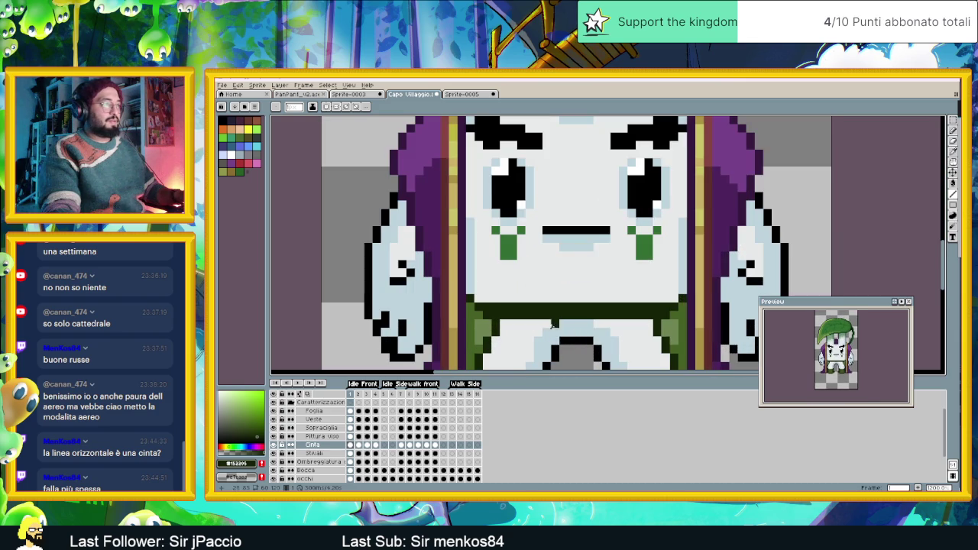
- Select the Cinta cels in frames 2 and 3 and pick a brighter green shade
{"action": "left_click_drag", "start_coordinate": [369, 445], "coordinate": [359, 447]}
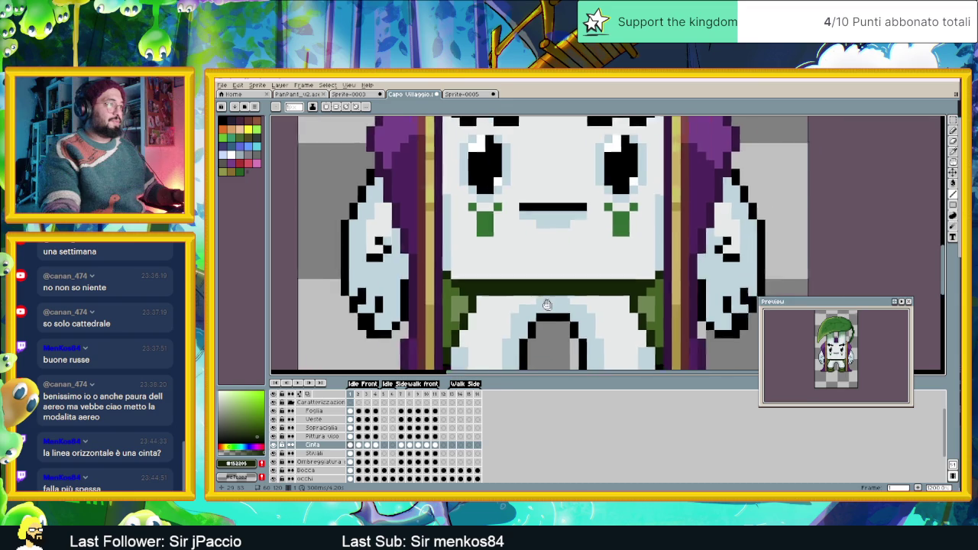
{"action": "scroll", "coordinate": [507, 275], "scroll_direction": "up", "scroll_amount": 1}
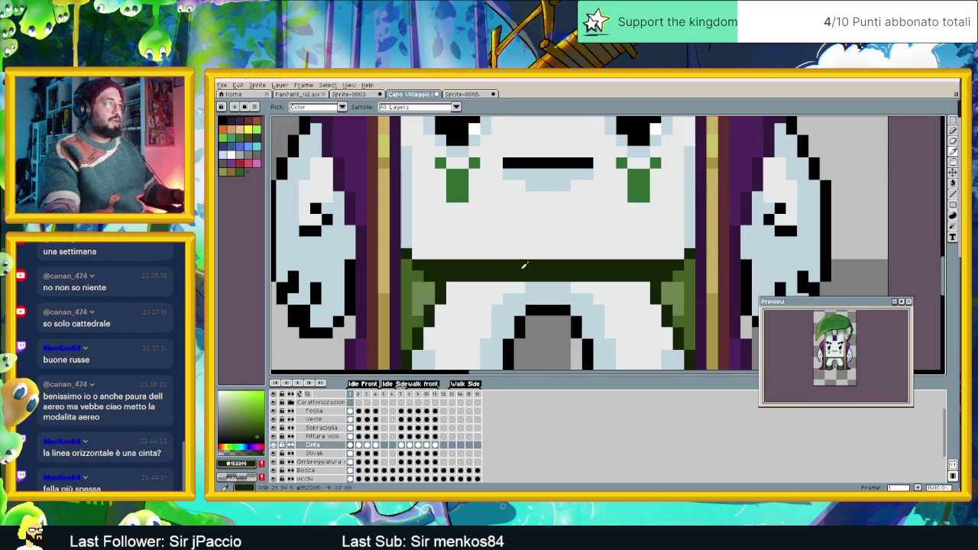
{"action": "left_click", "coordinate": [257, 432]}
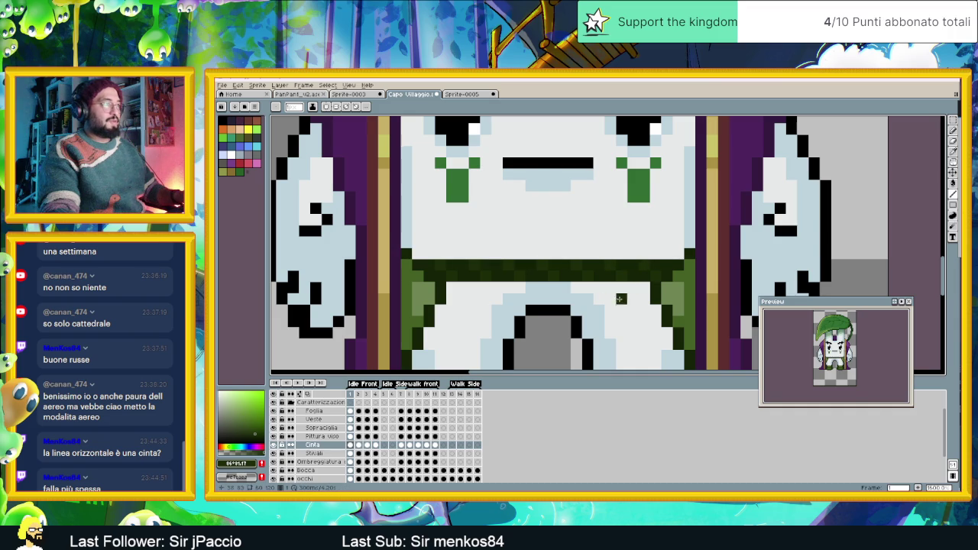
{"action": "scroll", "coordinate": [596, 320], "scroll_direction": "down", "scroll_amount": 2}
{"action": "scroll", "coordinate": [597, 320], "scroll_direction": "down", "scroll_amount": 1}
{"action": "scroll", "coordinate": [592, 315], "scroll_direction": "up", "scroll_amount": 1}
{"action": "scroll", "coordinate": [581, 309], "scroll_direction": "up", "scroll_amount": 2}
{"action": "scroll", "coordinate": [572, 304], "scroll_direction": "up", "scroll_amount": 1}
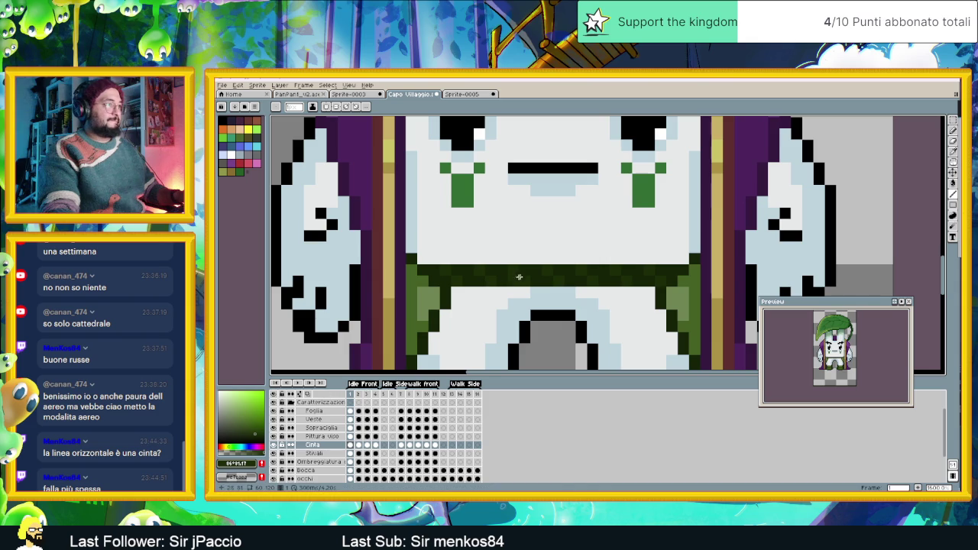
{"action": "left_click", "coordinate": [253, 430]}
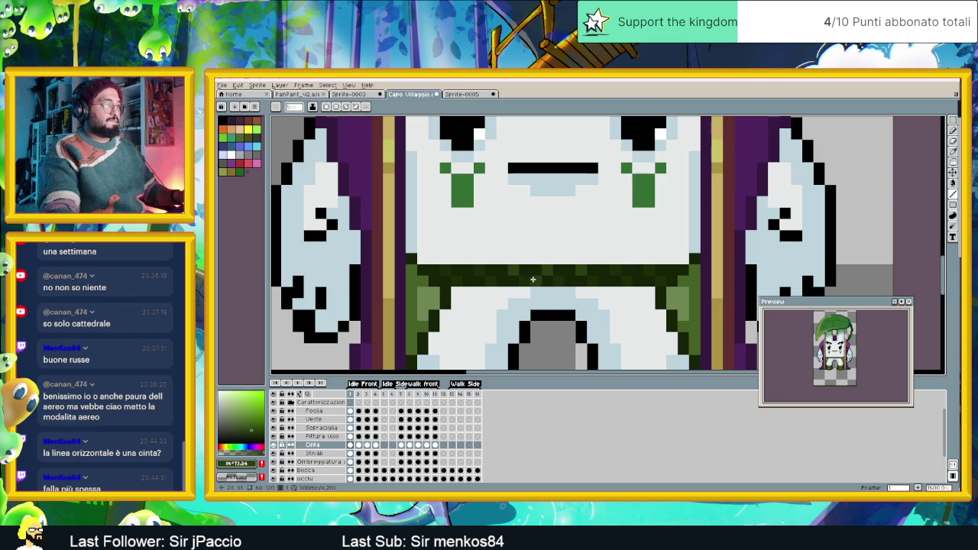
{"action": "left_click_drag", "start_coordinate": [256, 432], "coordinate": [252, 432]}
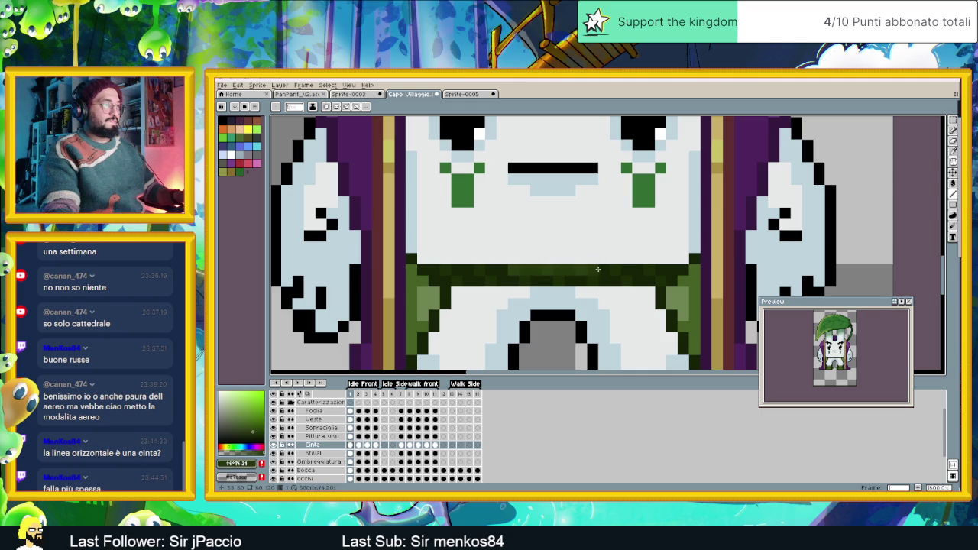
- Zoom around the belt, then show the Cinta cel in frame 3
{"action": "scroll", "coordinate": [516, 346], "scroll_direction": "down", "scroll_amount": 2}
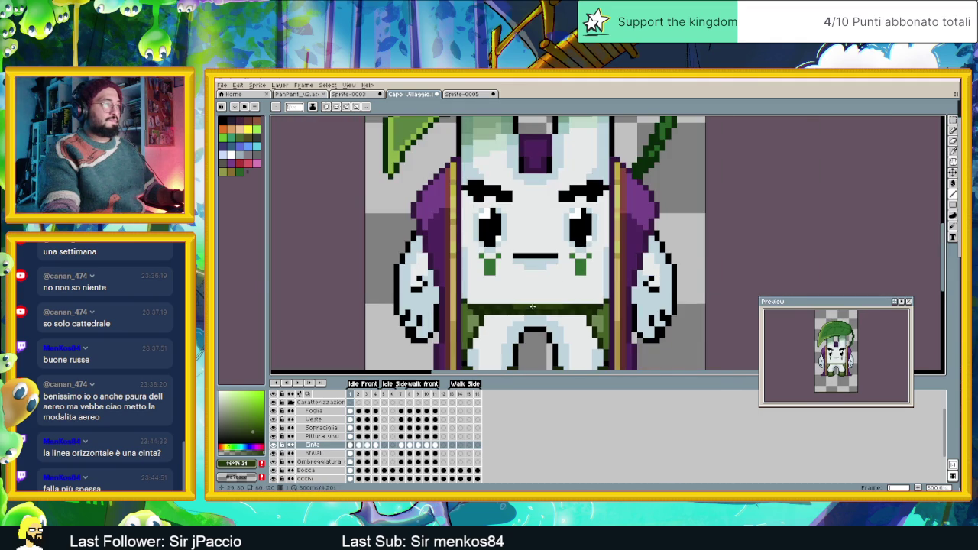
{"action": "scroll", "coordinate": [532, 306], "scroll_direction": "up", "scroll_amount": 2}
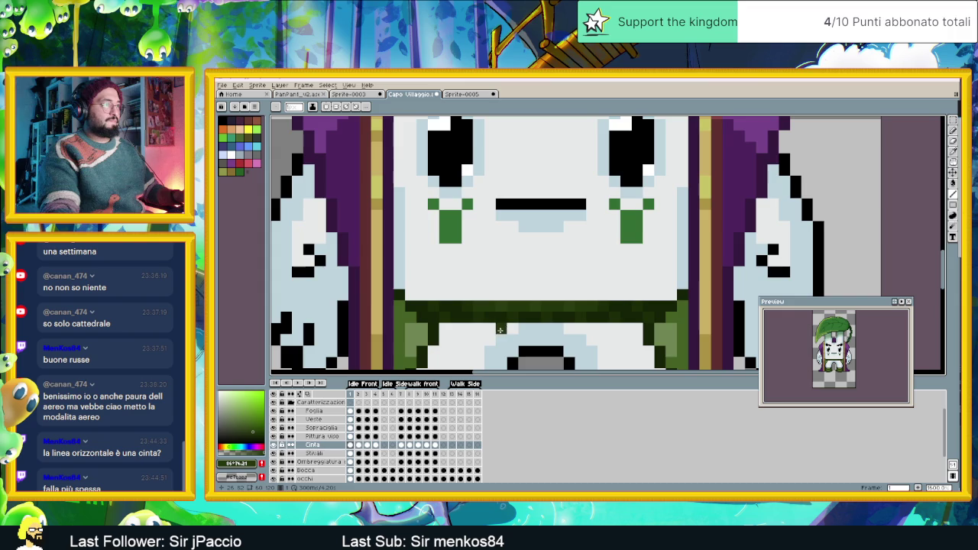
{"action": "scroll", "coordinate": [514, 341], "scroll_direction": "down", "scroll_amount": 2}
{"action": "scroll", "coordinate": [518, 342], "scroll_direction": "down", "scroll_amount": 1}
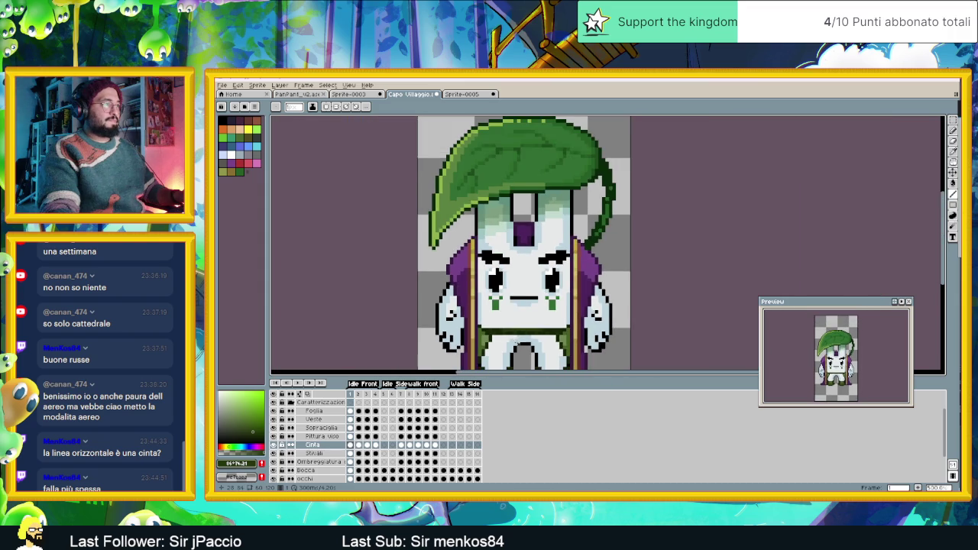
{"action": "scroll", "coordinate": [518, 341], "scroll_direction": "down", "scroll_amount": 1}
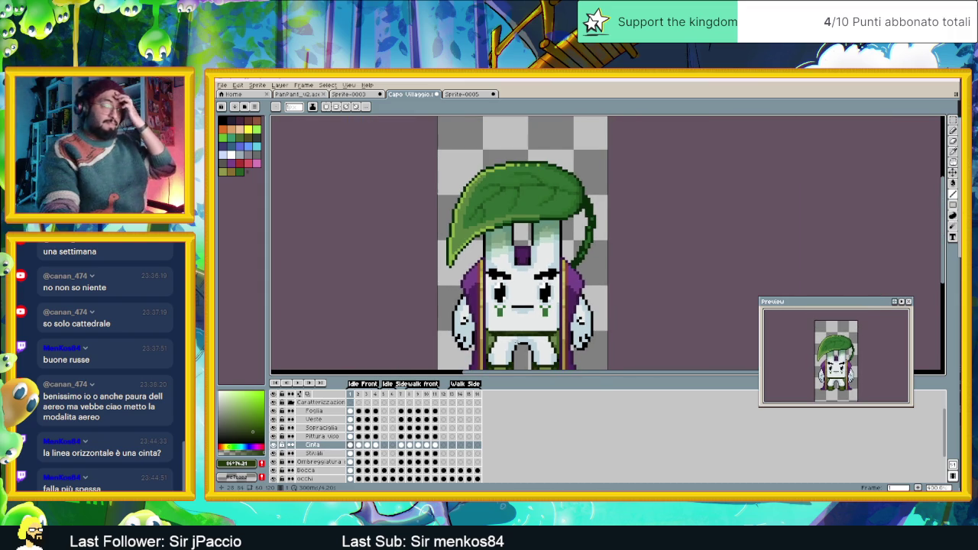
{"action": "scroll", "coordinate": [518, 342], "scroll_direction": "down", "scroll_amount": 1}
{"action": "scroll", "coordinate": [533, 300], "scroll_direction": "down", "scroll_amount": 1}
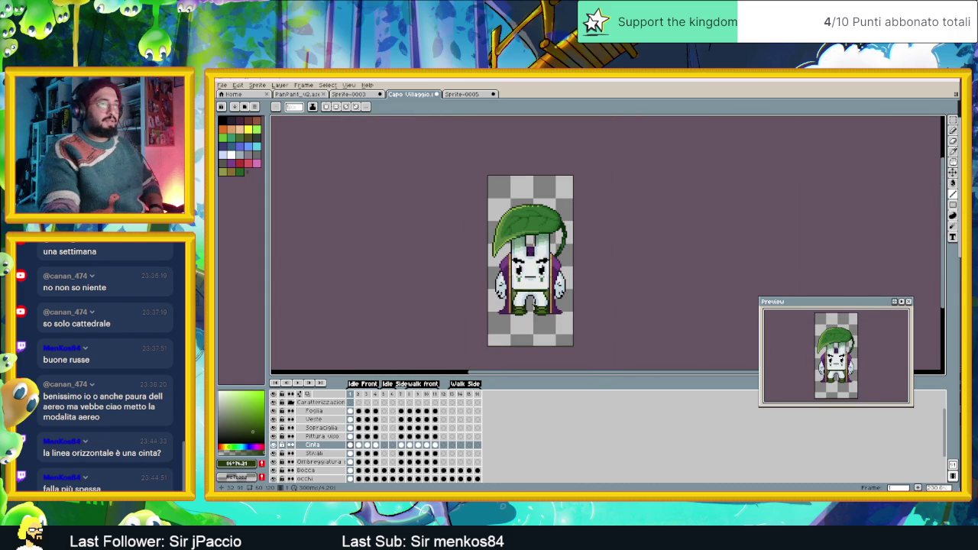
{"action": "scroll", "coordinate": [552, 309], "scroll_direction": "down", "scroll_amount": 1}
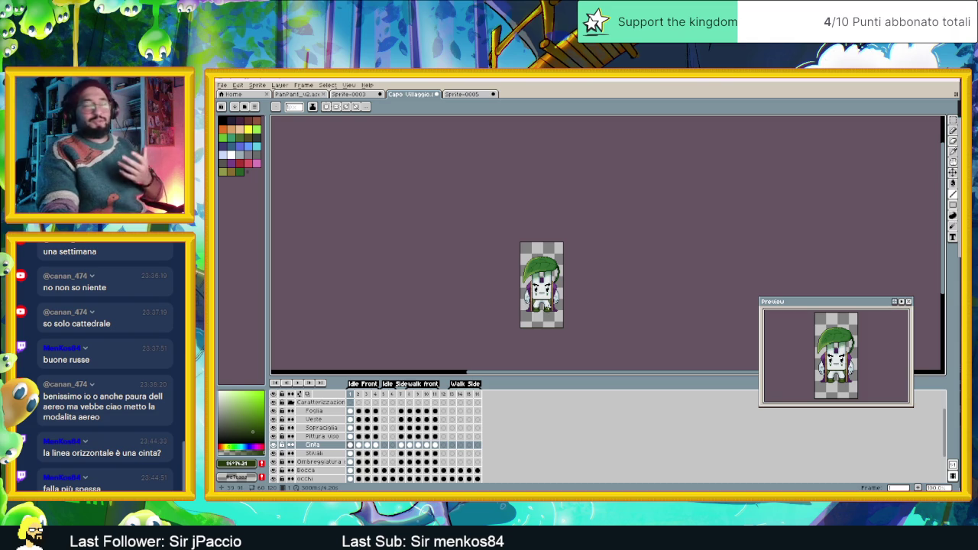
{"action": "scroll", "coordinate": [546, 300], "scroll_direction": "up", "scroll_amount": 1}
{"action": "scroll", "coordinate": [545, 301], "scroll_direction": "up", "scroll_amount": 1}
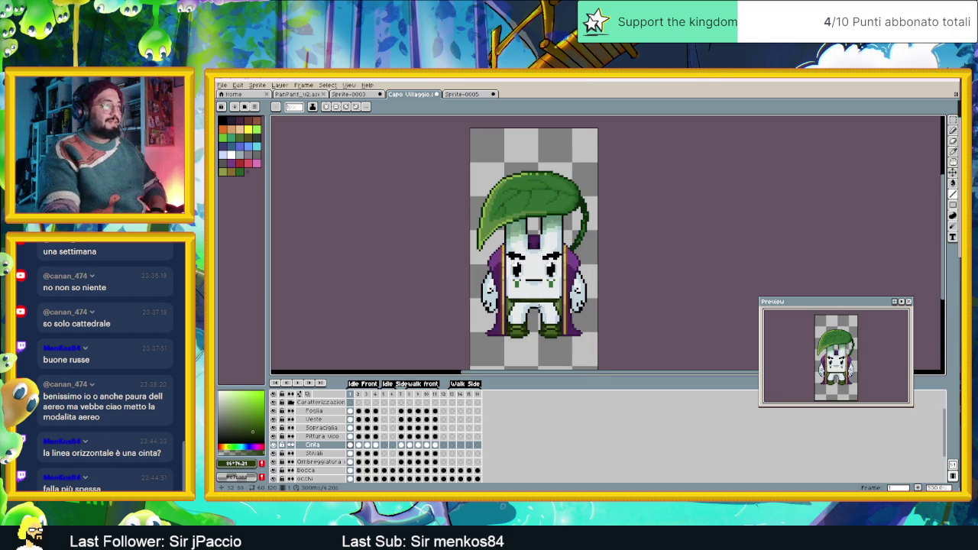
{"action": "scroll", "coordinate": [537, 307], "scroll_direction": "up", "scroll_amount": 1}
{"action": "scroll", "coordinate": [535, 305], "scroll_direction": "up", "scroll_amount": 1}
{"action": "scroll", "coordinate": [531, 302], "scroll_direction": "up", "scroll_amount": 1}
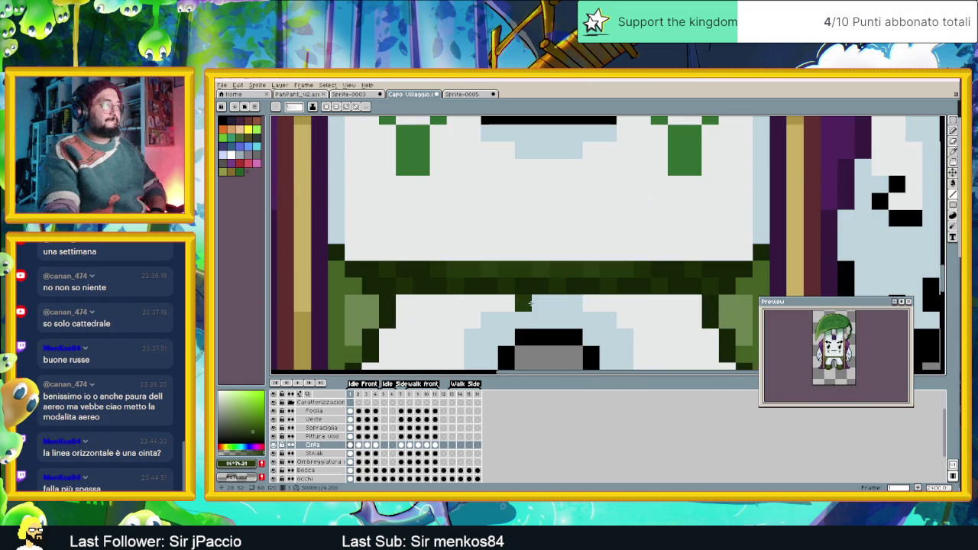
{"action": "scroll", "coordinate": [529, 302], "scroll_direction": "down", "scroll_amount": 2}
{"action": "scroll", "coordinate": [530, 303], "scroll_direction": "down", "scroll_amount": 1}
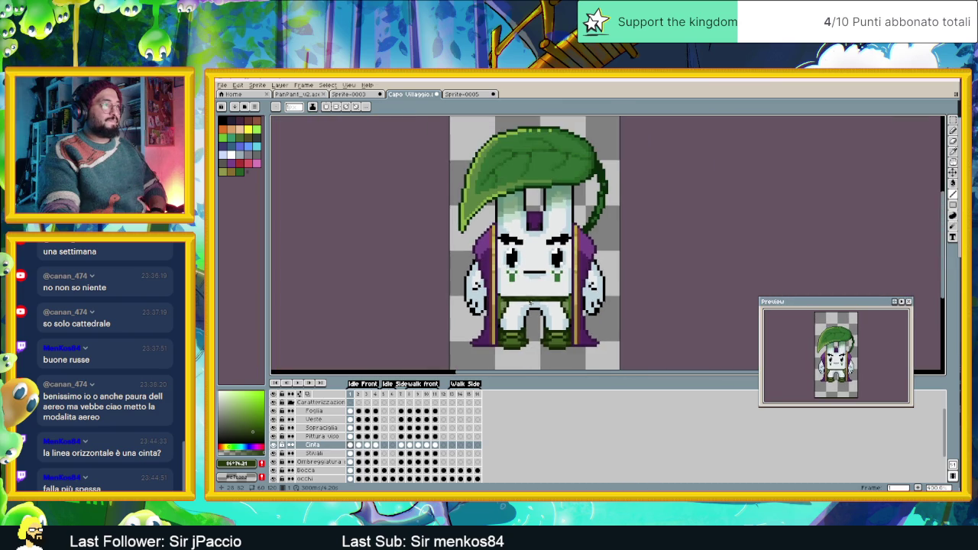
{"action": "scroll", "coordinate": [531, 304], "scroll_direction": "down", "scroll_amount": 1}
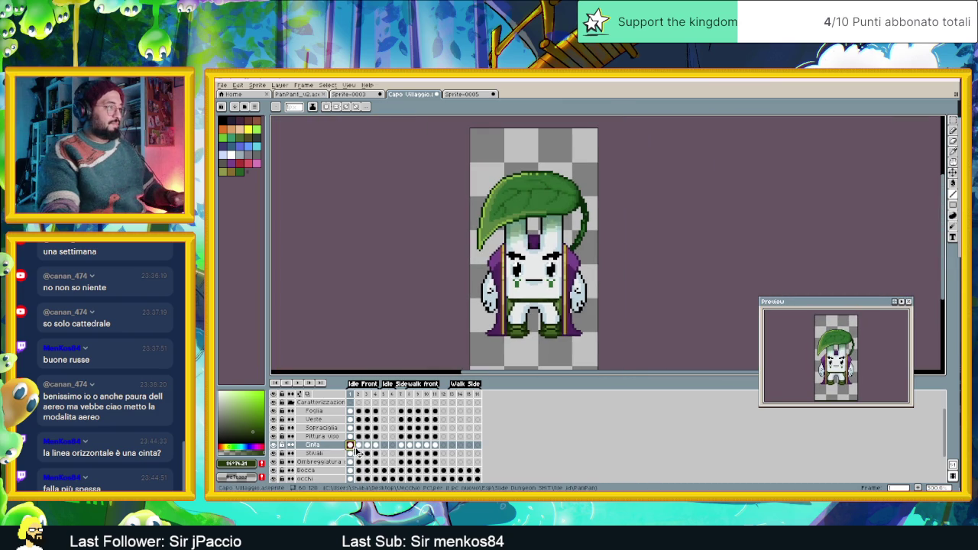
{"action": "left_click", "coordinate": [358, 445]}
{"action": "left_click", "coordinate": [367, 444]}
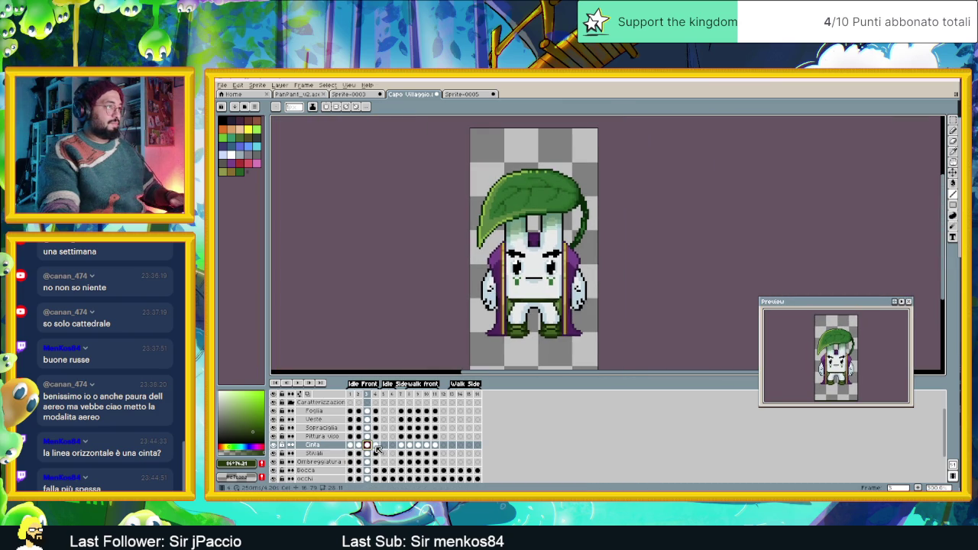
- Check the belt on frames 4 and 7 through 11
{"action": "left_click", "coordinate": [375, 444]}
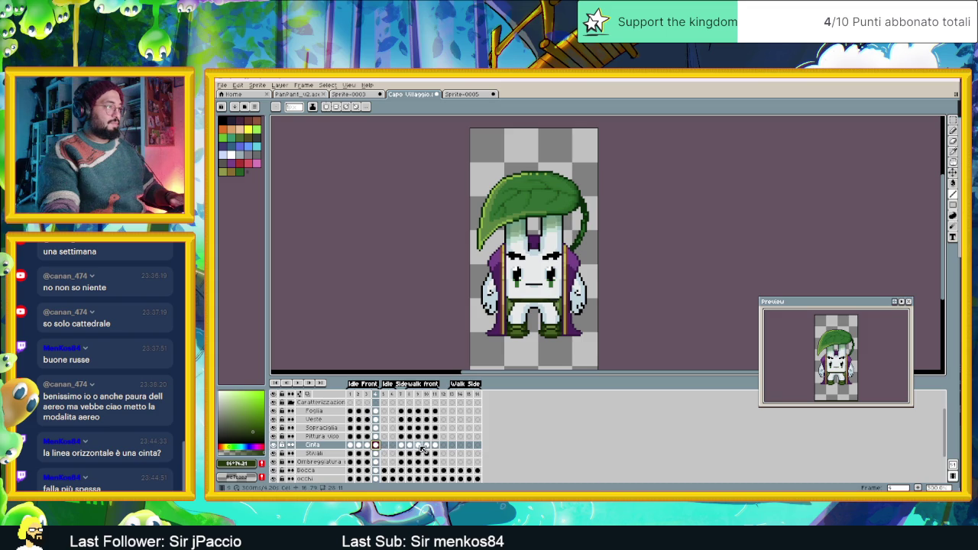
{"action": "left_click", "coordinate": [400, 444]}
{"action": "left_click", "coordinate": [408, 445]}
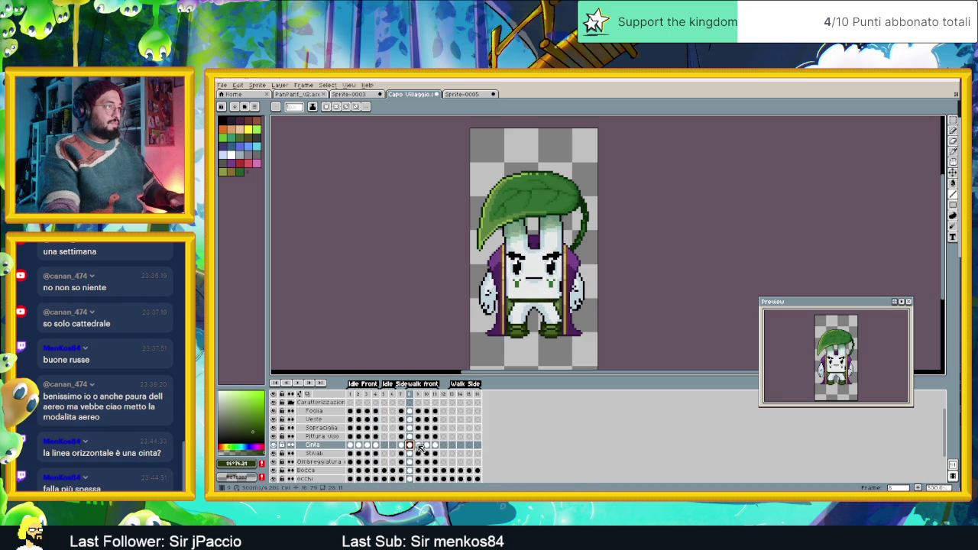
{"action": "left_click", "coordinate": [418, 445]}
{"action": "left_click", "coordinate": [426, 445]}
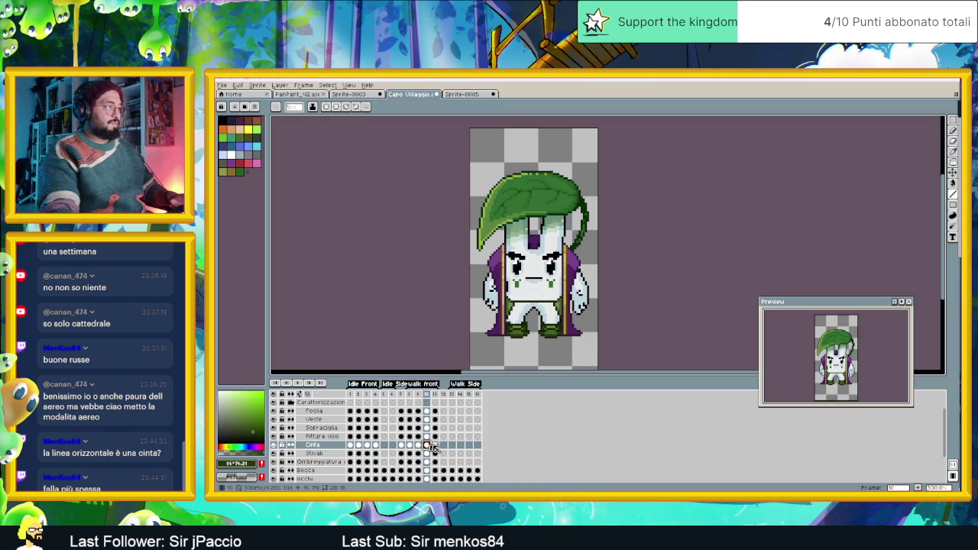
{"action": "left_click", "coordinate": [434, 445]}
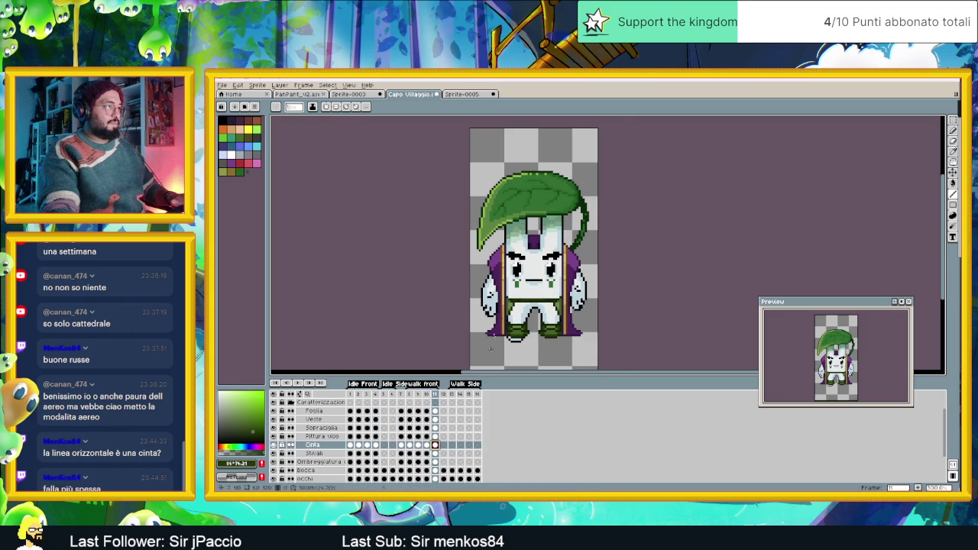
{"action": "scroll", "coordinate": [526, 300], "scroll_direction": "up", "scroll_amount": 1}
{"action": "scroll", "coordinate": [527, 300], "scroll_direction": "up", "scroll_amount": 1}
{"action": "scroll", "coordinate": [527, 300], "scroll_direction": "up", "scroll_amount": 1}
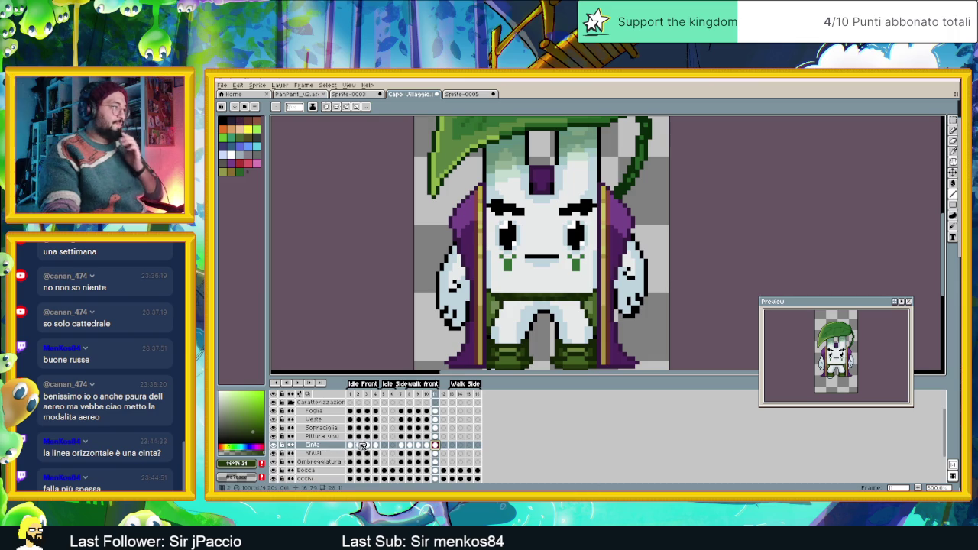
- Return to frame 3 with the Move tool, comparing its belt against frame 1
{"action": "left_click", "coordinate": [367, 445]}
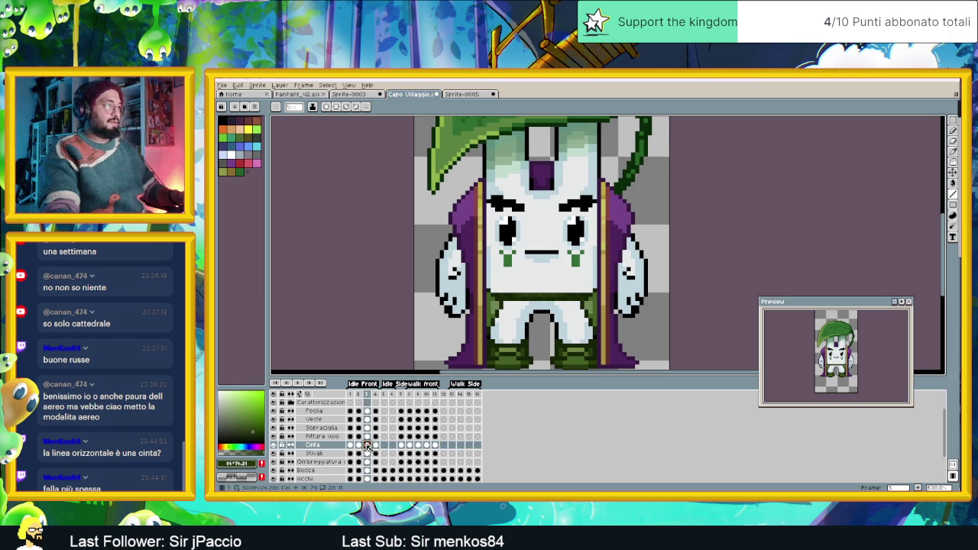
{"action": "left_click", "coordinate": [953, 172]}
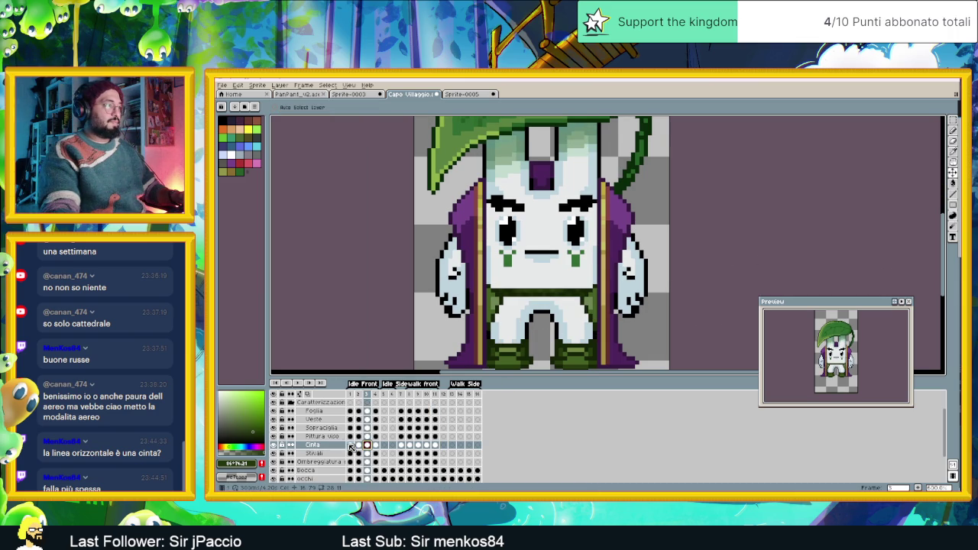
{"action": "left_click", "coordinate": [350, 445]}
{"action": "left_click", "coordinate": [367, 447]}
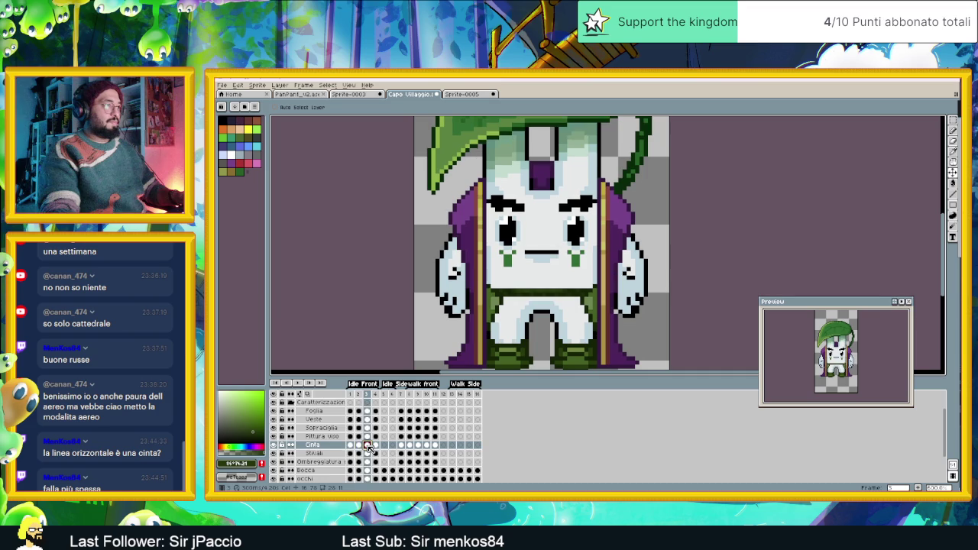
{"action": "scroll", "coordinate": [558, 321], "scroll_direction": "up", "scroll_amount": 1}
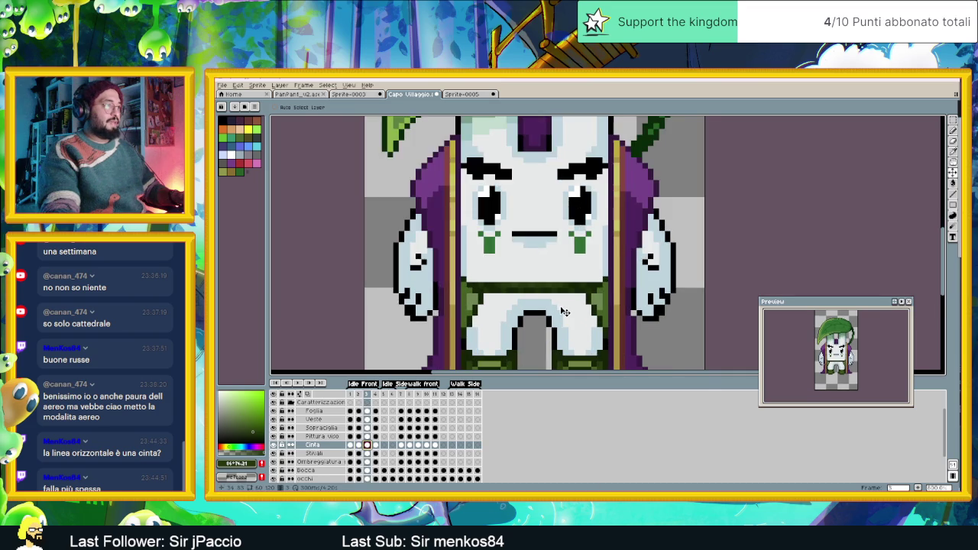
- Select the belt strip across the waist on the Cinta layer and nudge it down one pixel
{"action": "scroll", "coordinate": [558, 321], "scroll_direction": "up", "scroll_amount": 1}
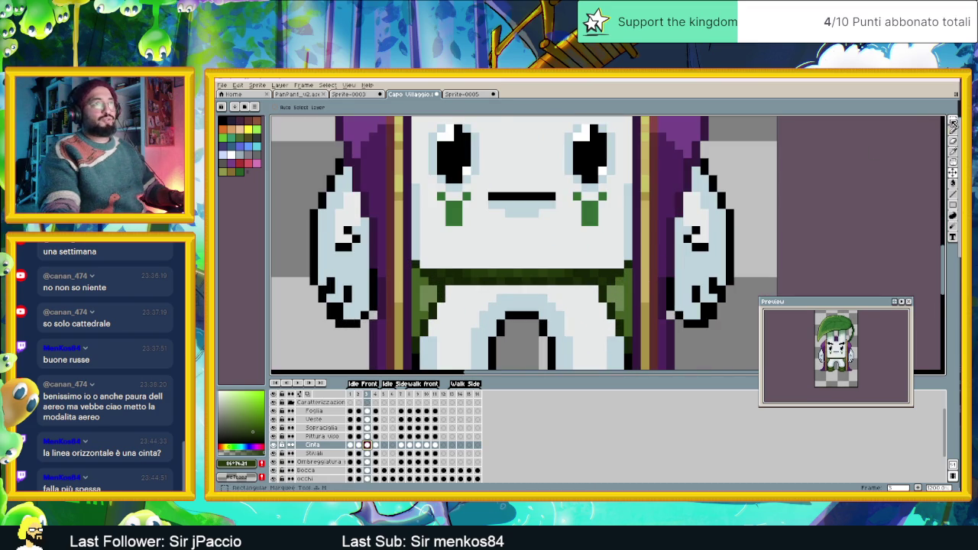
{"action": "key", "text": "m"}
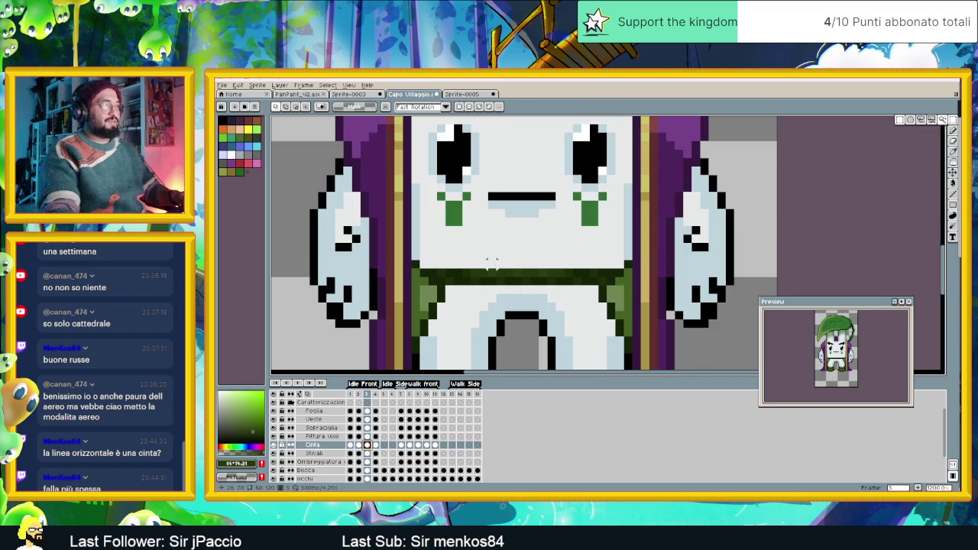
{"action": "left_click_drag", "start_coordinate": [492, 262], "coordinate": [549, 291]}
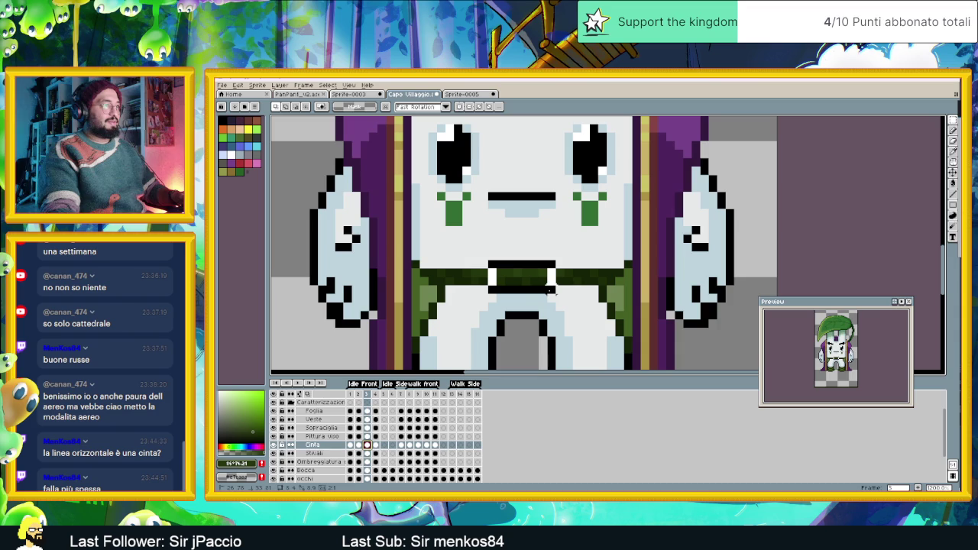
{"action": "left_click", "coordinate": [548, 292]}
{"action": "key", "text": "Down"}
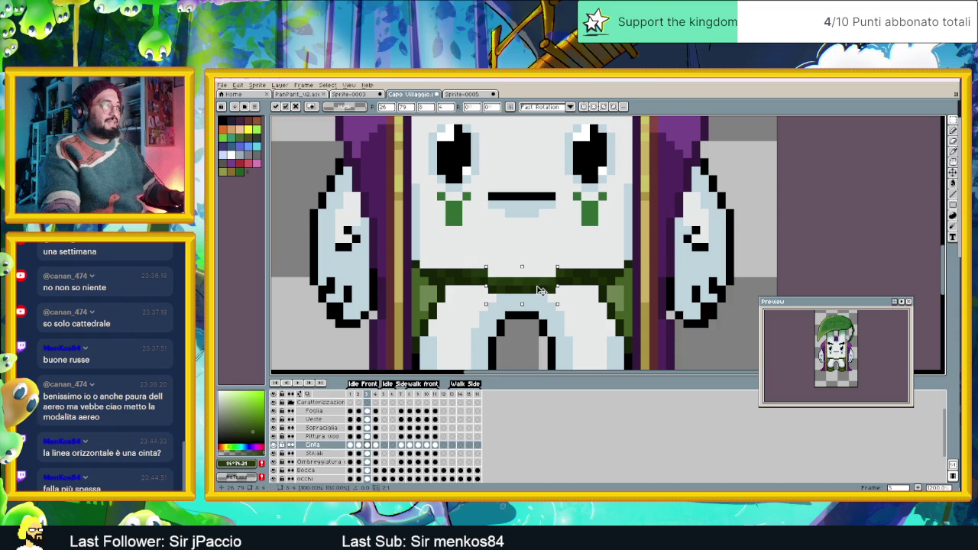
{"action": "key", "text": "ctrl+d"}
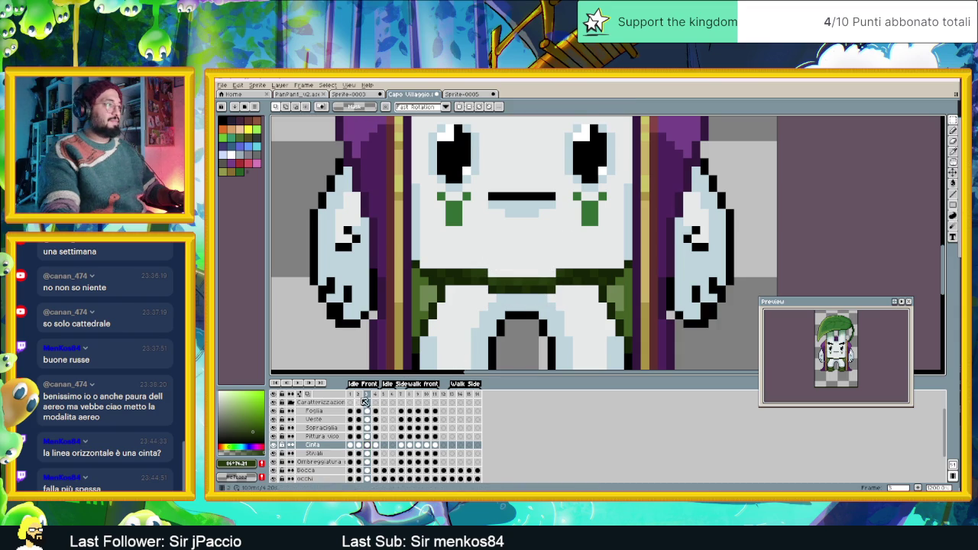
- Compare the belt between frames 1 and 3 while selecting small belt patches
{"action": "left_click", "coordinate": [353, 394]}
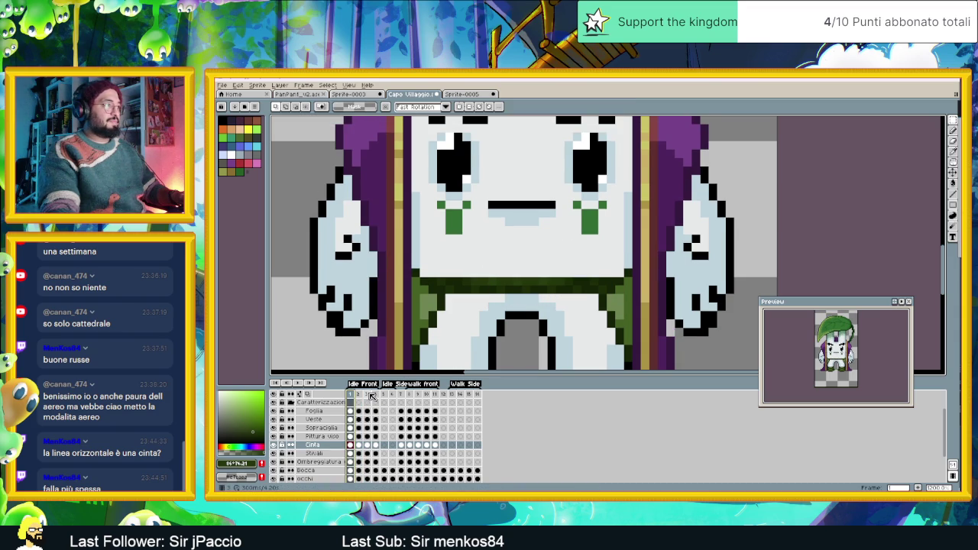
{"action": "left_click", "coordinate": [367, 394]}
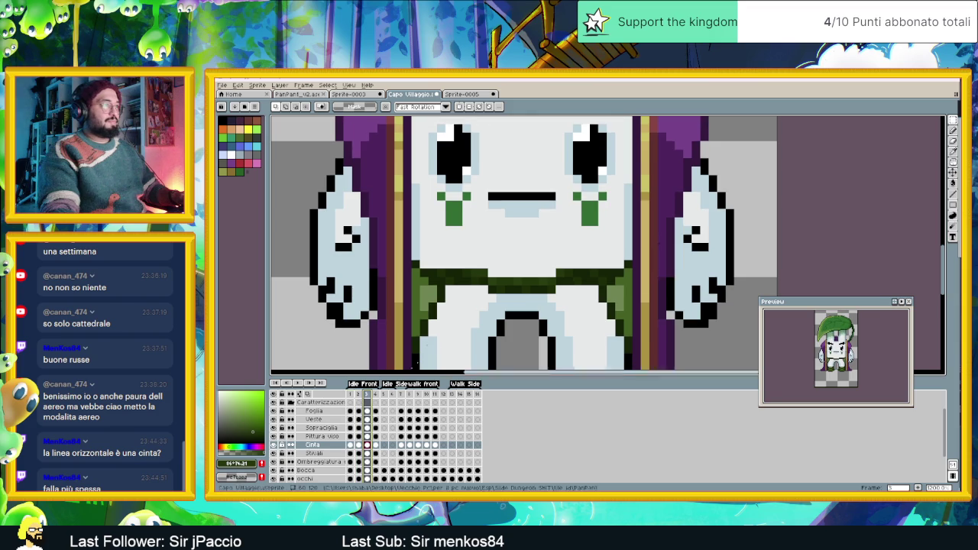
{"action": "left_click_drag", "start_coordinate": [468, 267], "coordinate": [489, 304]}
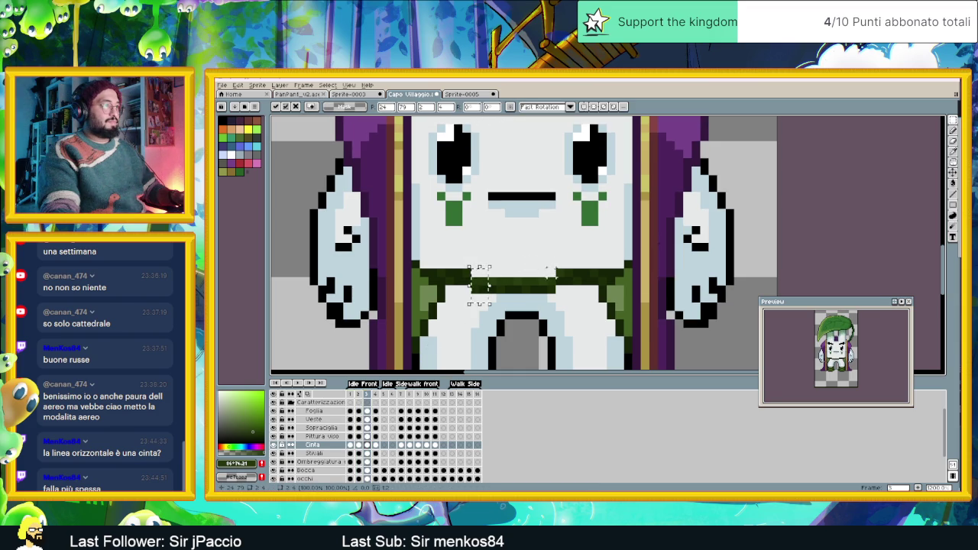
{"action": "left_click", "coordinate": [563, 275]}
{"action": "left_click_drag", "start_coordinate": [581, 269], "coordinate": [569, 285]}
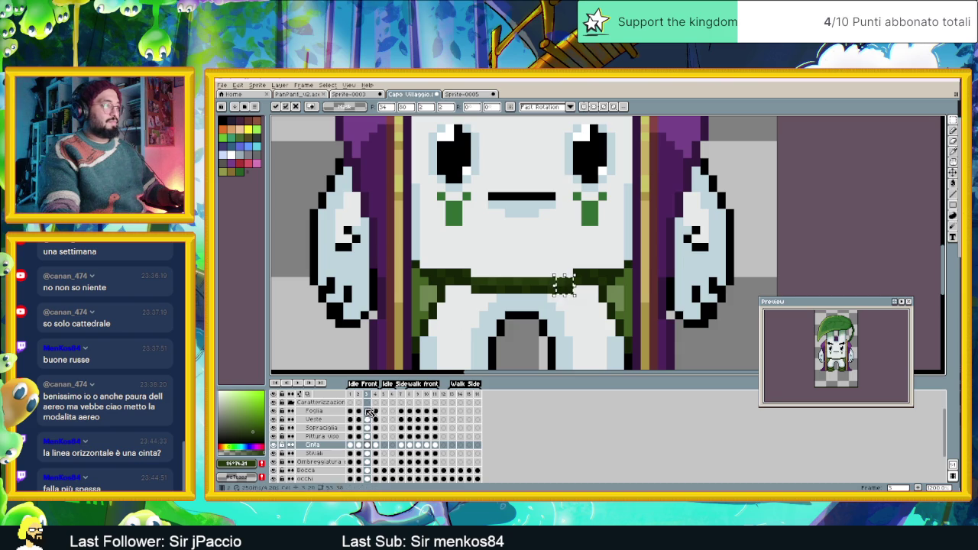
{"action": "left_click", "coordinate": [353, 396]}
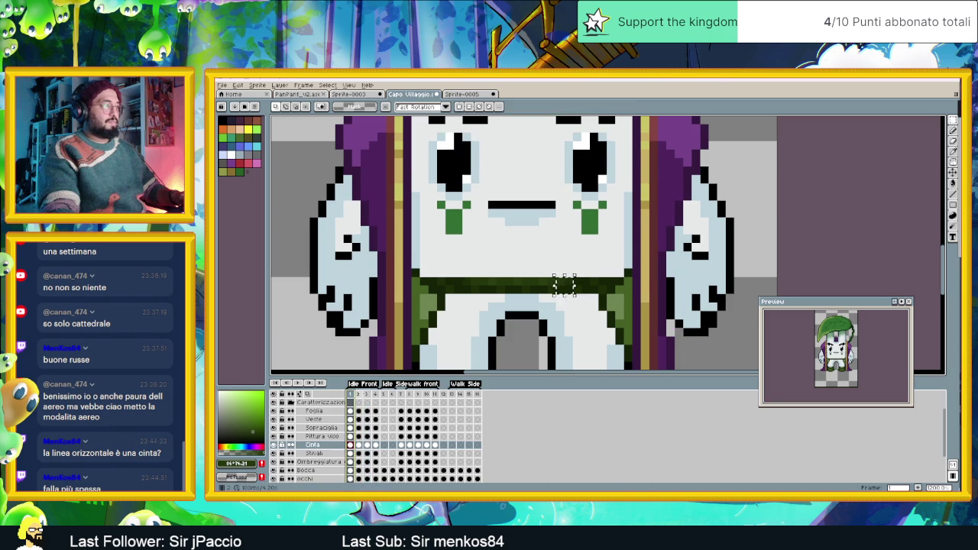
{"action": "left_click", "coordinate": [367, 444]}
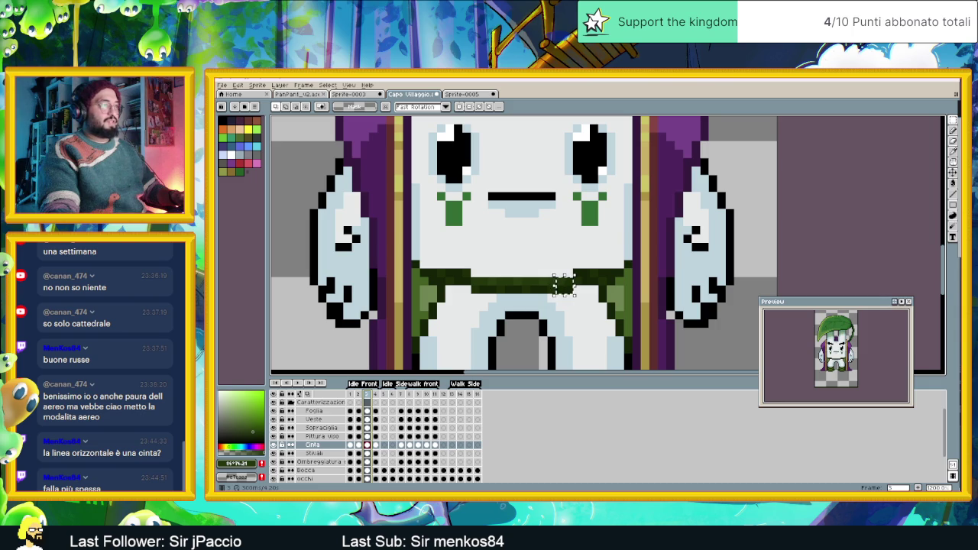
{"action": "key", "text": "Home"}
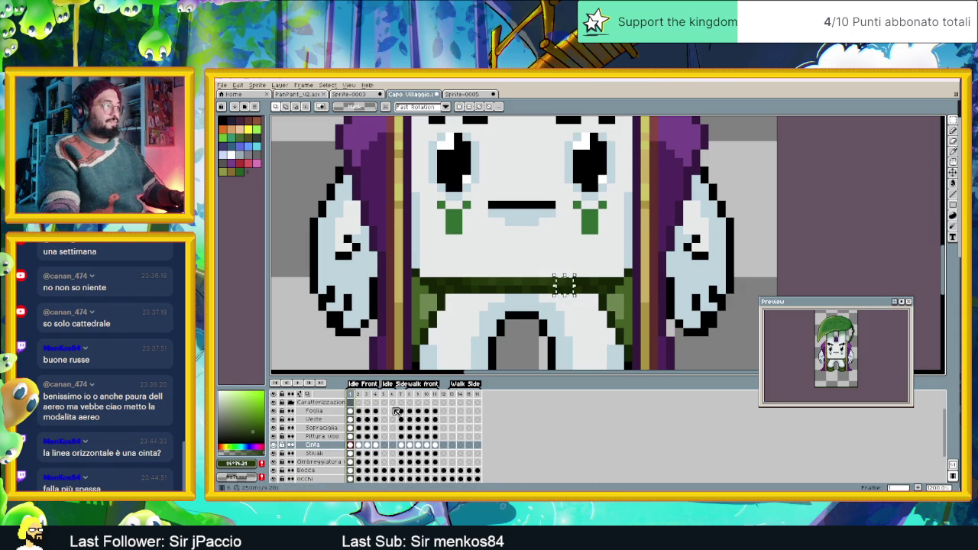
{"action": "left_click", "coordinate": [367, 445]}
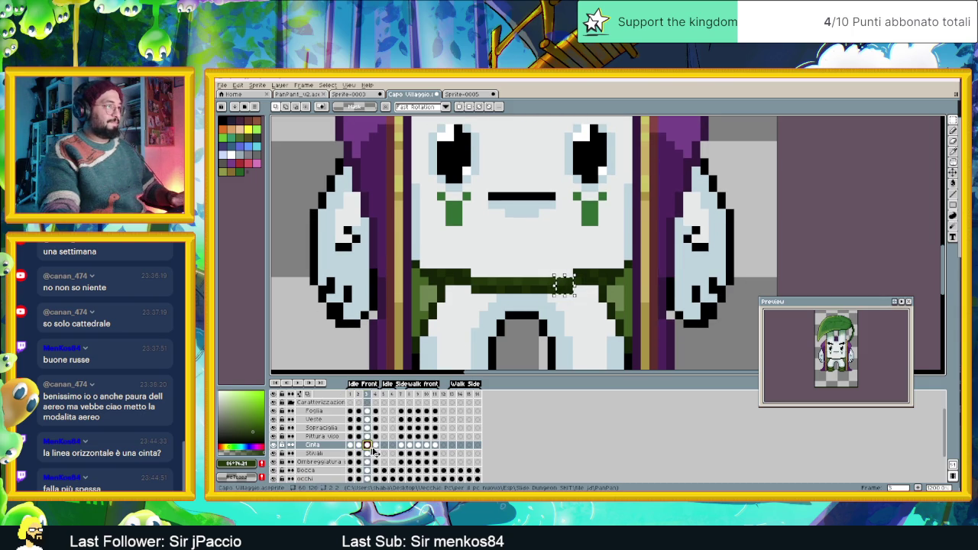
{"action": "left_click", "coordinate": [350, 444]}
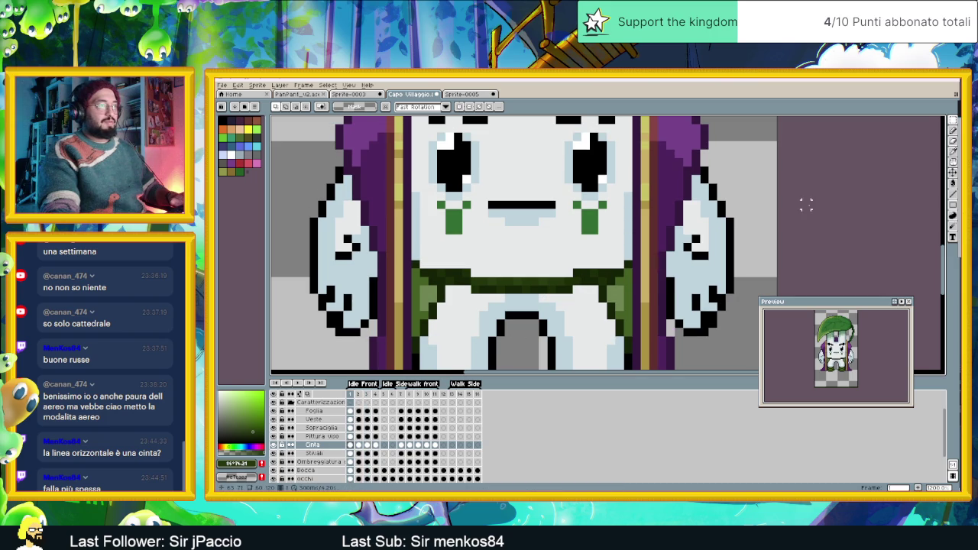
- Move the belt down on frame 1 with the Move tool
{"action": "left_click", "coordinate": [953, 173]}
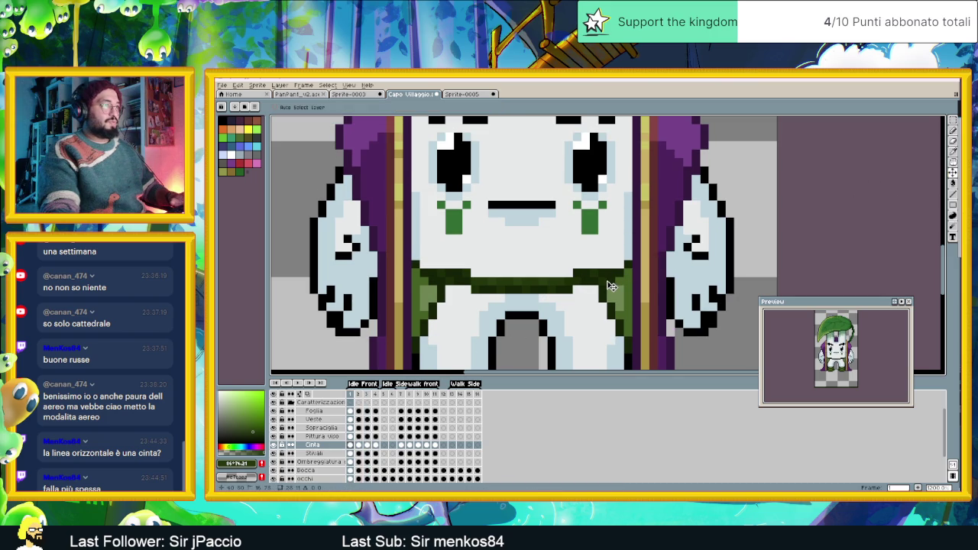
{"action": "left_click_drag", "start_coordinate": [609, 280], "coordinate": [609, 289]}
{"action": "scroll", "coordinate": [609, 289], "scroll_direction": "down", "scroll_amount": 3}
{"action": "scroll", "coordinate": [609, 289], "scroll_direction": "down", "scroll_amount": 1}
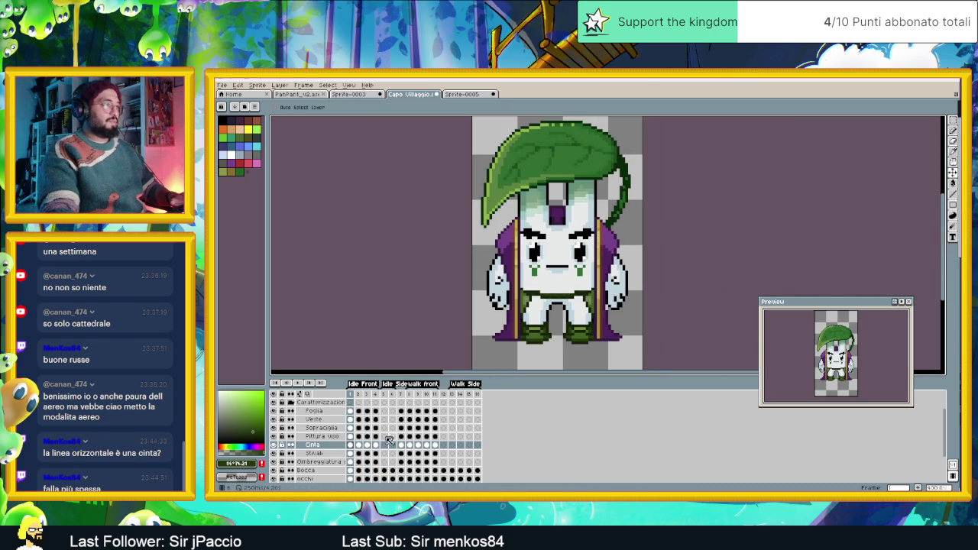
- Flick between frames 1 to 4 to check the belt lines up, ending on frame 1
{"action": "left_click", "coordinate": [367, 445]}
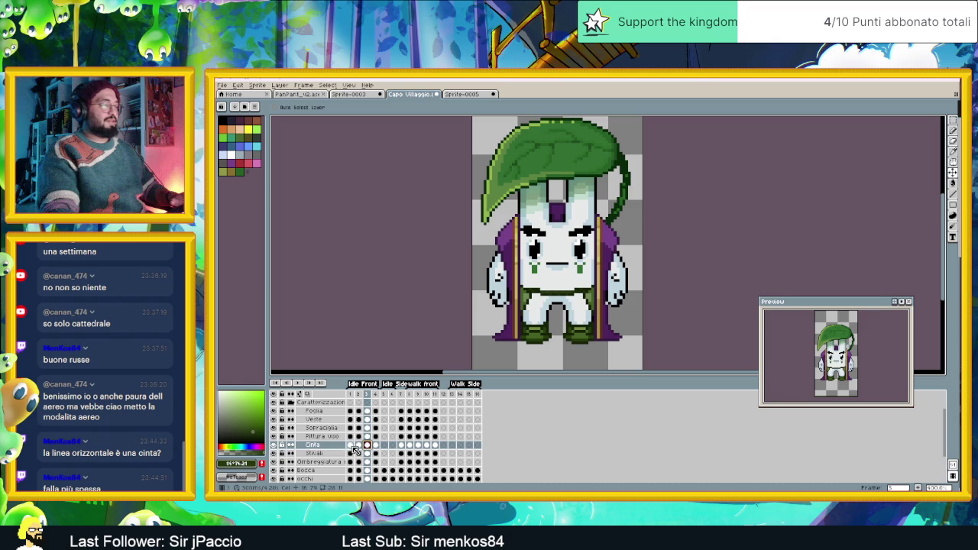
{"action": "left_click", "coordinate": [350, 446]}
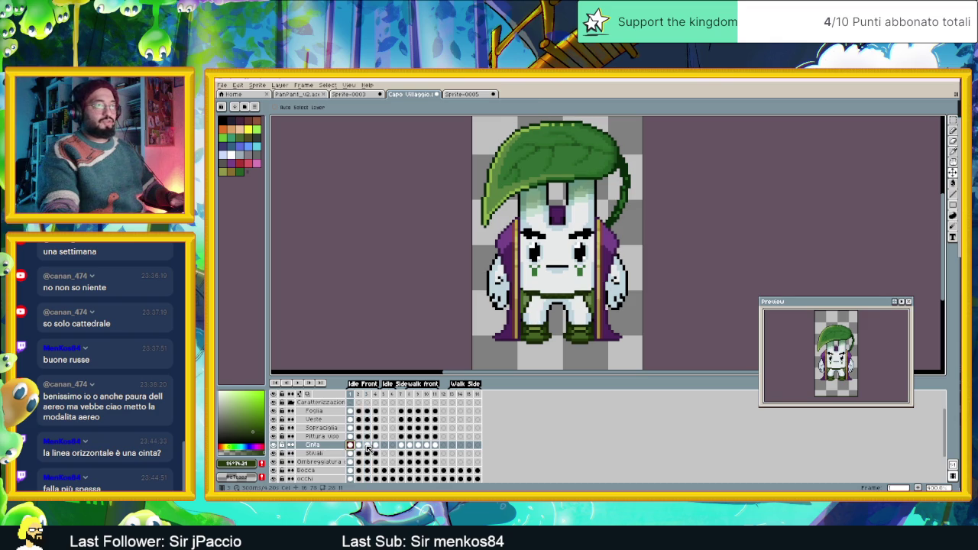
{"action": "left_click", "coordinate": [368, 446]}
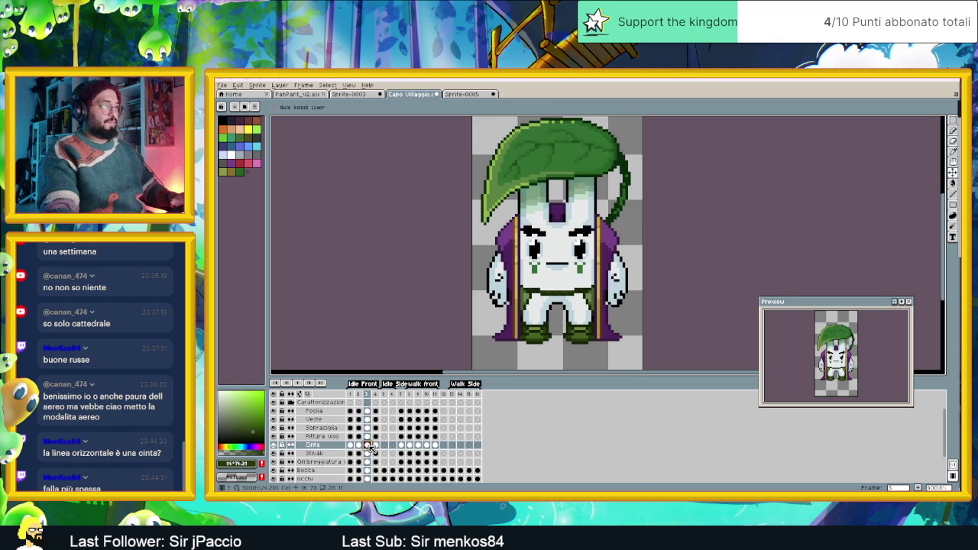
{"action": "left_click", "coordinate": [350, 446]}
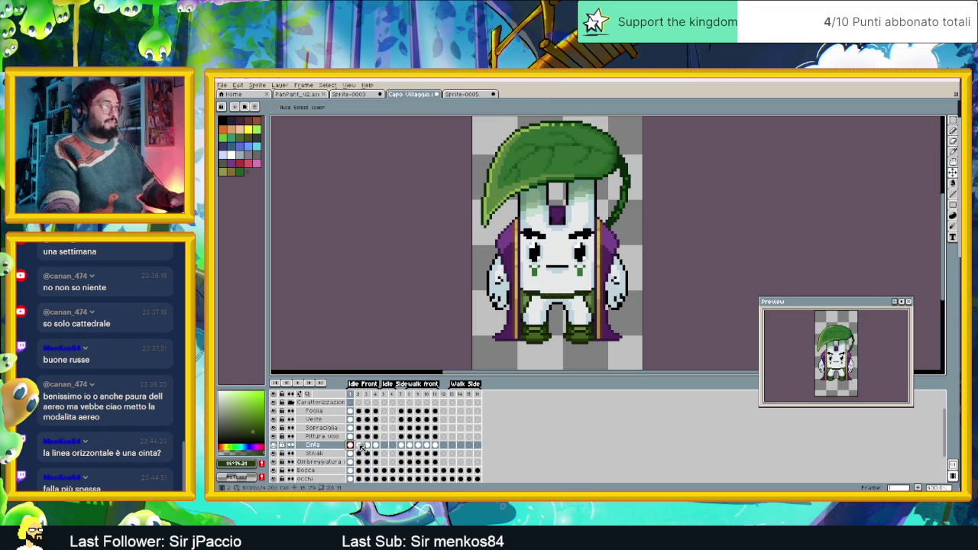
{"action": "left_click", "coordinate": [367, 446]}
{"action": "left_click", "coordinate": [350, 446]}
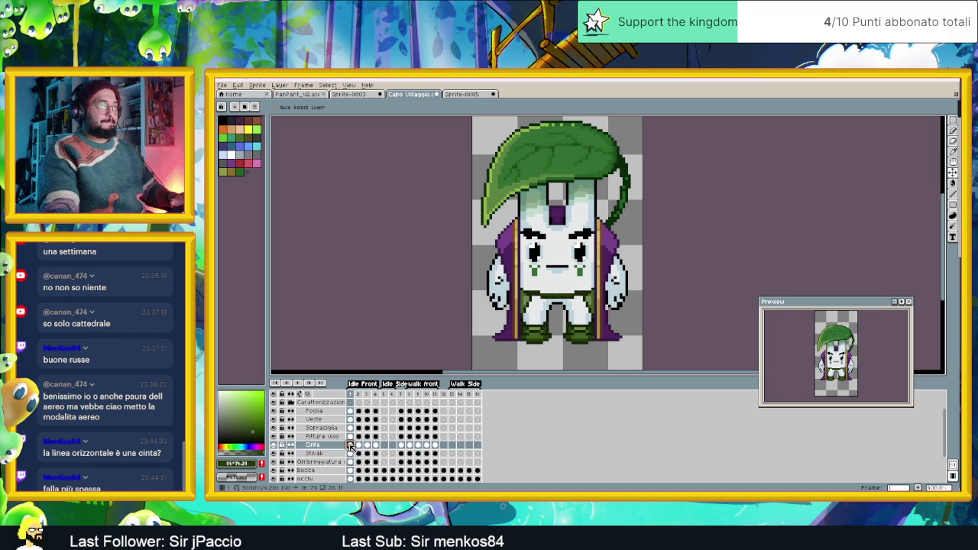
{"action": "left_click", "coordinate": [367, 446]}
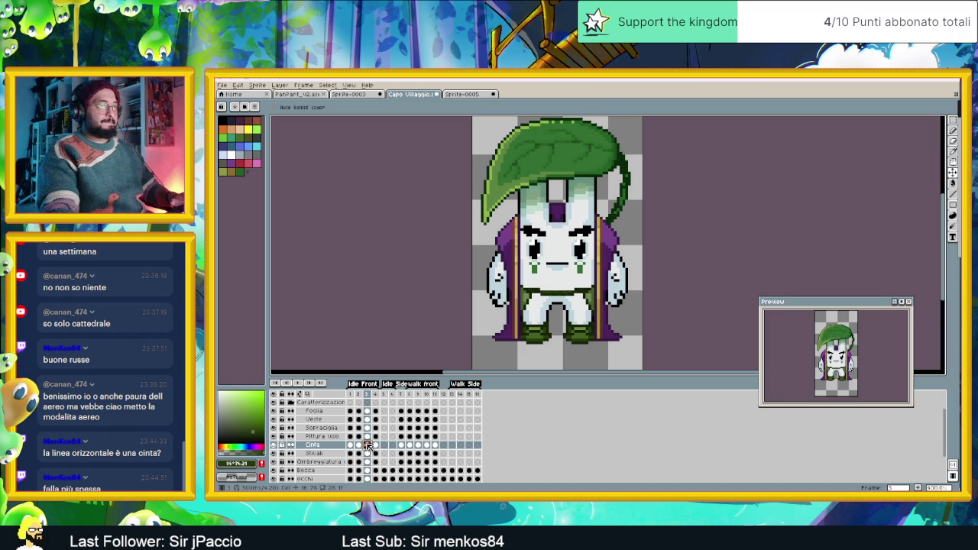
{"action": "left_click", "coordinate": [350, 447]}
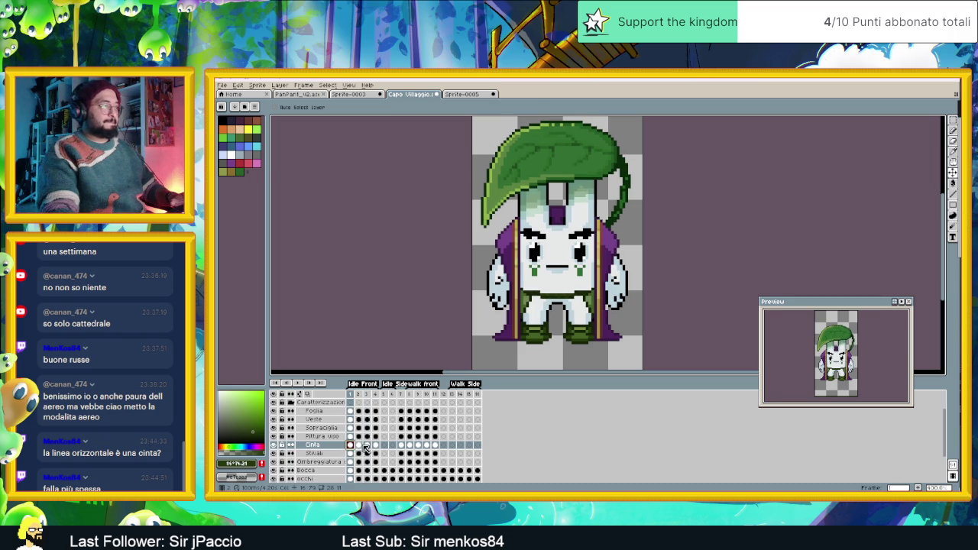
{"action": "left_click", "coordinate": [368, 446]}
{"action": "left_click", "coordinate": [378, 446]}
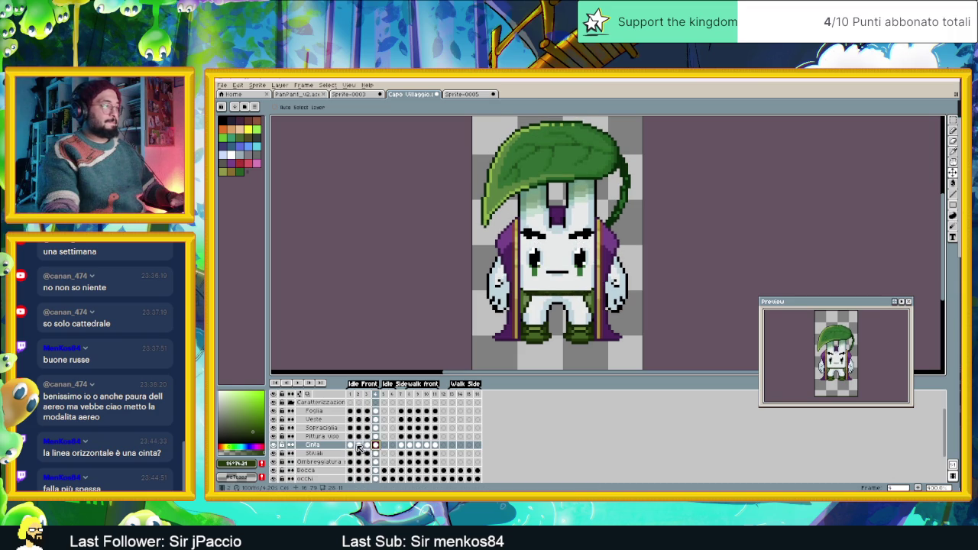
{"action": "left_click", "coordinate": [358, 445]}
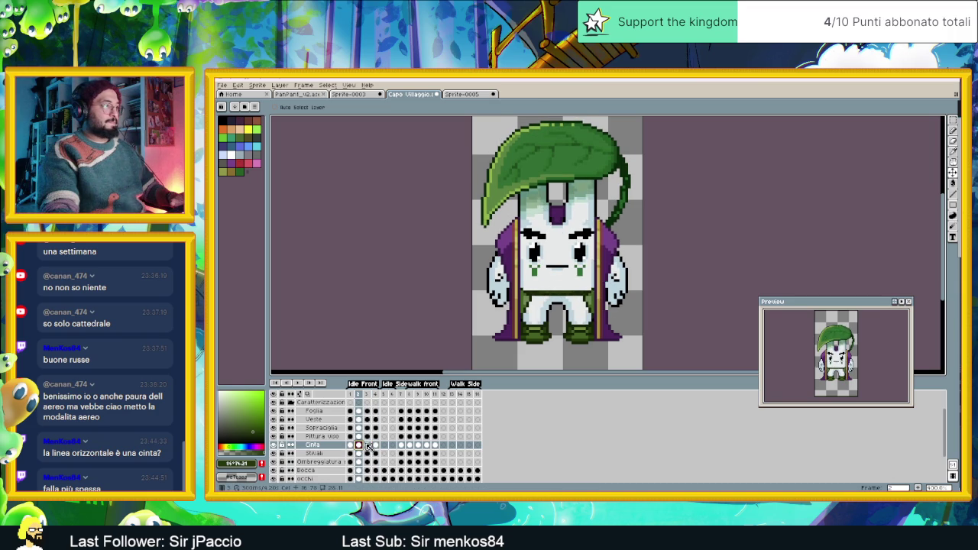
{"action": "left_click", "coordinate": [368, 446]}
{"action": "left_click", "coordinate": [351, 445]}
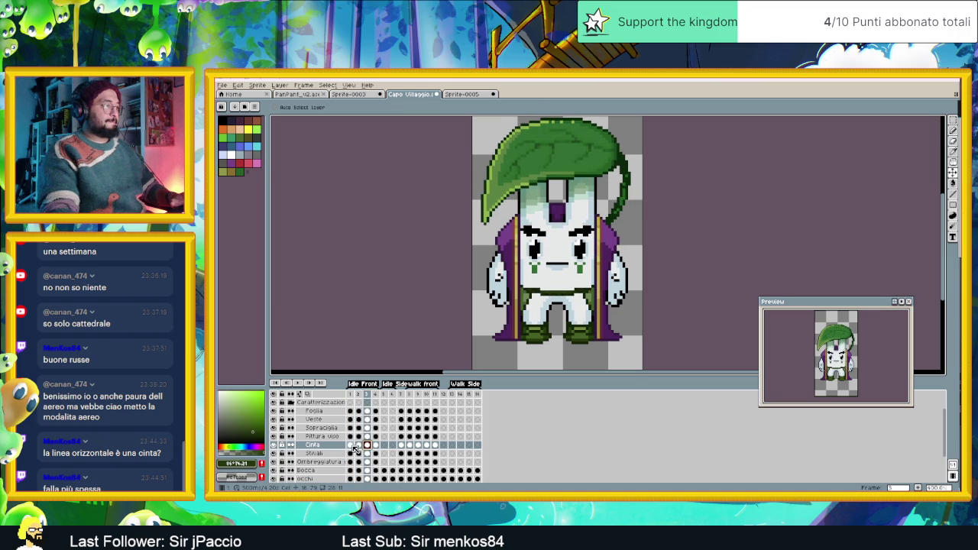
- Save Capo Villaggio.aseprite and open Layer Properties for the Stivali layer
{"action": "key", "text": "ctrl+s"}
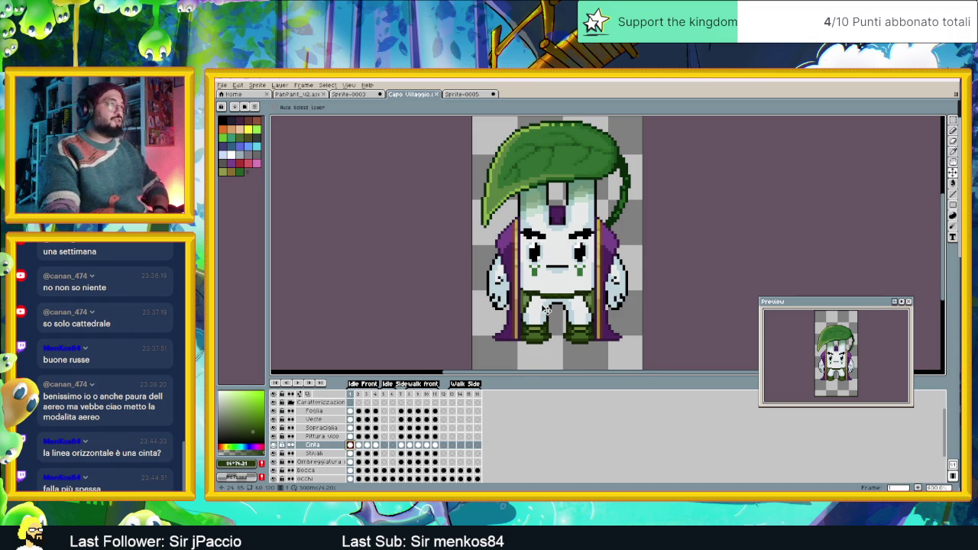
{"action": "scroll", "coordinate": [505, 333], "scroll_direction": "down", "scroll_amount": 1}
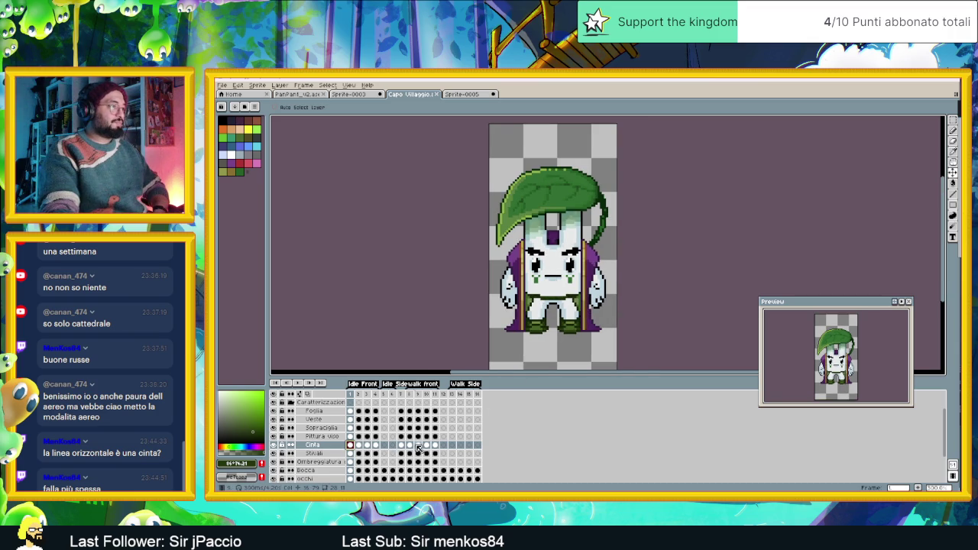
{"action": "left_click", "coordinate": [419, 445]}
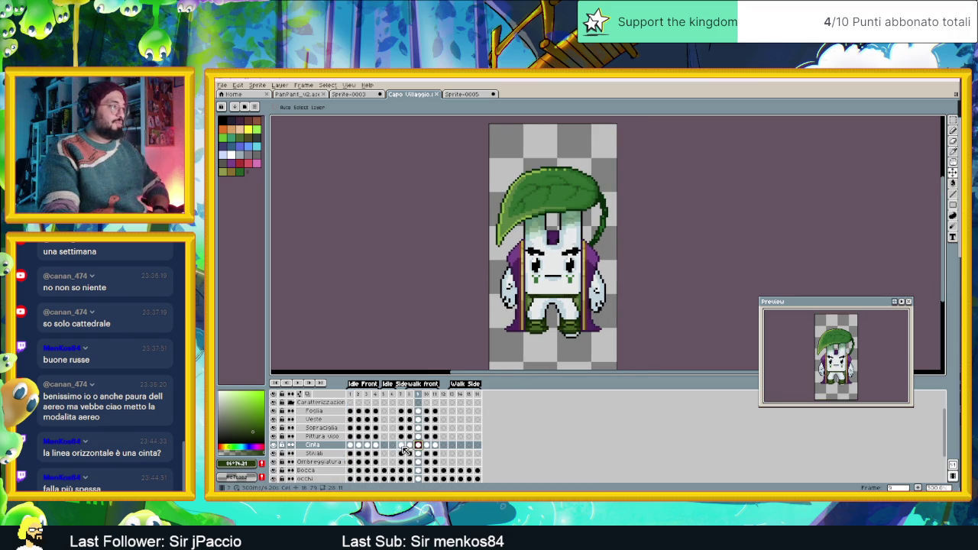
{"action": "left_click", "coordinate": [403, 448]}
{"action": "double_click", "coordinate": [331, 455]}
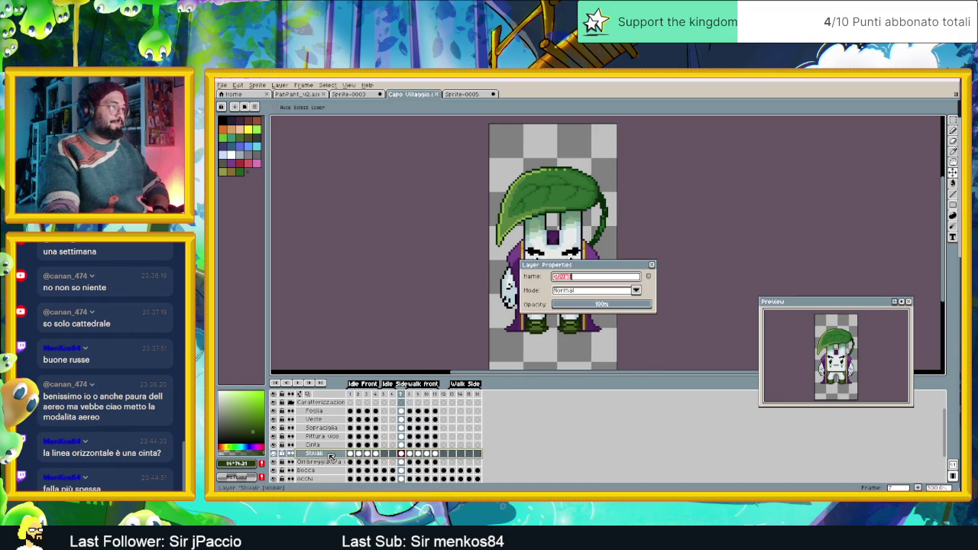
- Lower the Stivali boots layer to about 50% opacity and go to walk frame 8
{"action": "left_click_drag", "start_coordinate": [597, 309], "coordinate": [603, 306]}
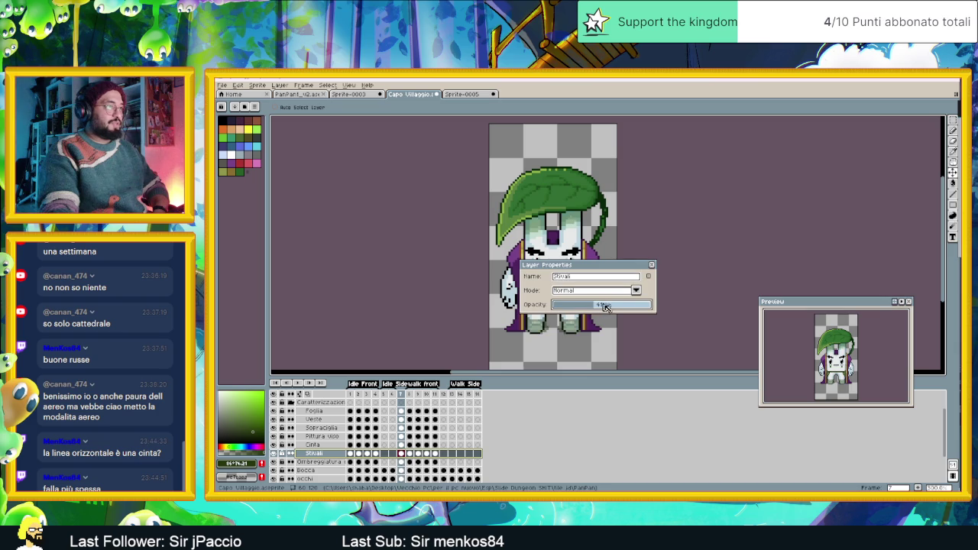
{"action": "left_click", "coordinate": [651, 265]}
{"action": "scroll", "coordinate": [584, 325], "scroll_direction": "up", "scroll_amount": 1}
{"action": "scroll", "coordinate": [580, 328], "scroll_direction": "up", "scroll_amount": 1}
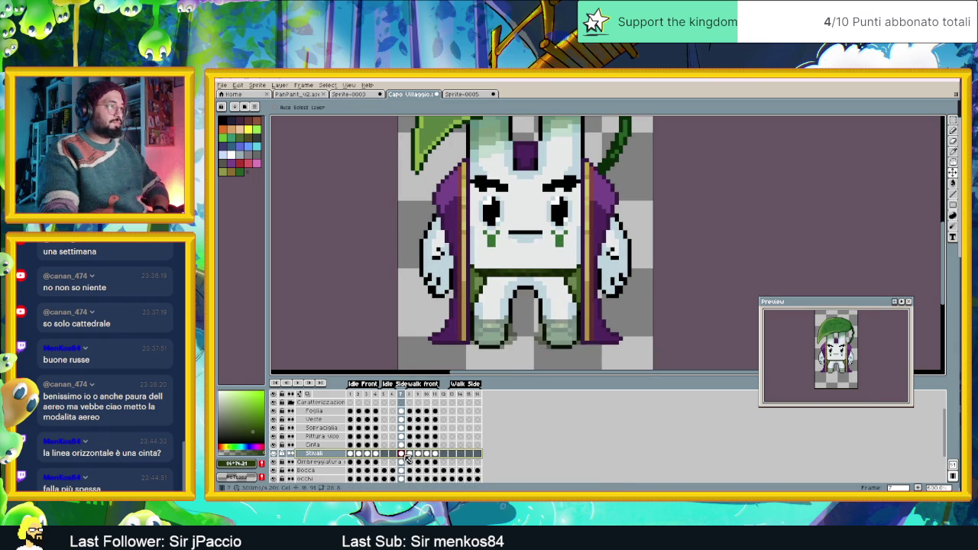
{"action": "left_click", "coordinate": [405, 456]}
{"action": "left_click", "coordinate": [409, 454]}
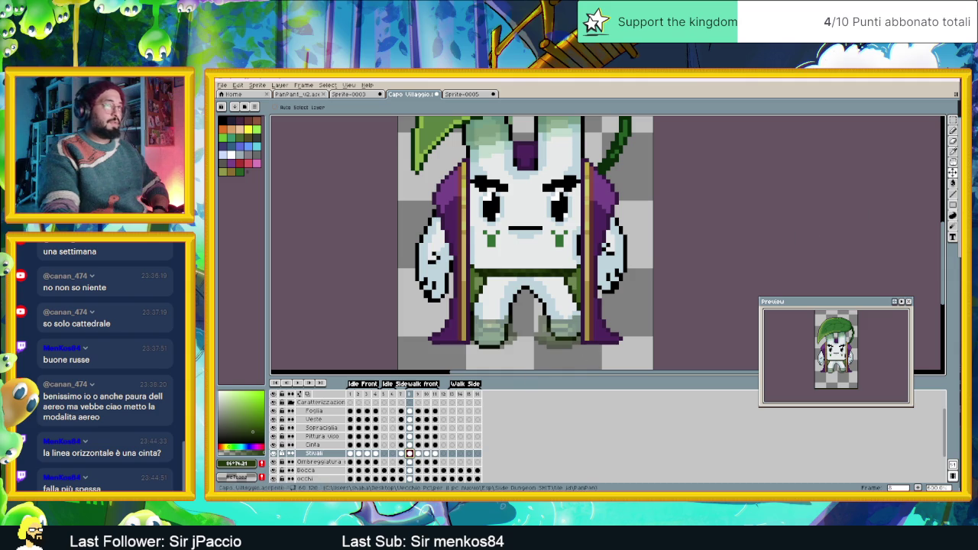
{"action": "left_click", "coordinate": [952, 121]}
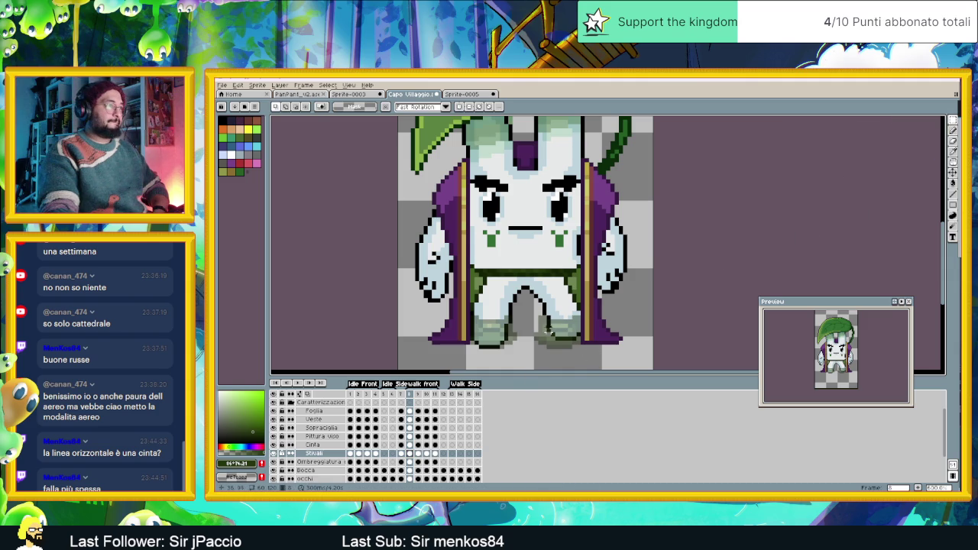
- Shift the selected lower legs one pixel and set the Stivali layer opacity to 56%
{"action": "left_click_drag", "start_coordinate": [527, 302], "coordinate": [642, 356]}
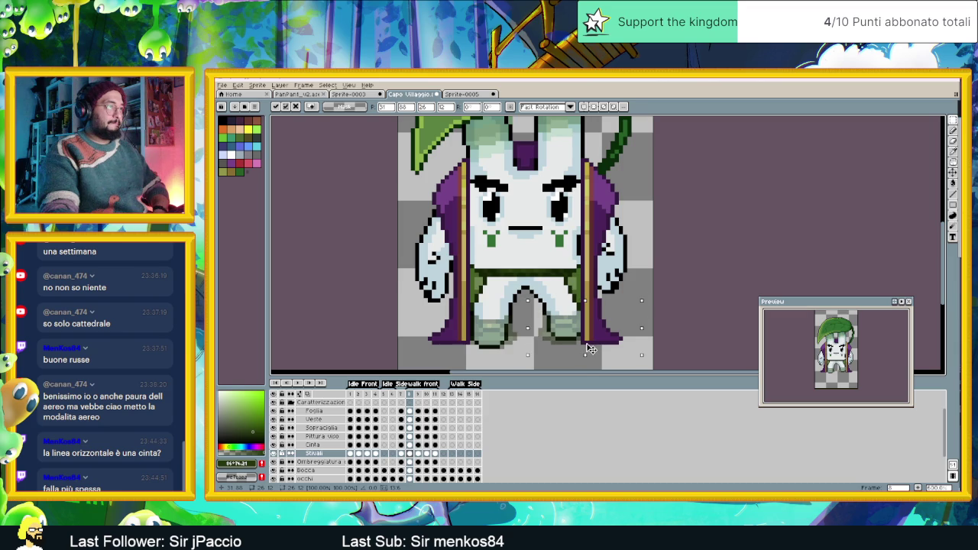
{"action": "left_click_drag", "start_coordinate": [592, 345], "coordinate": [589, 345]}
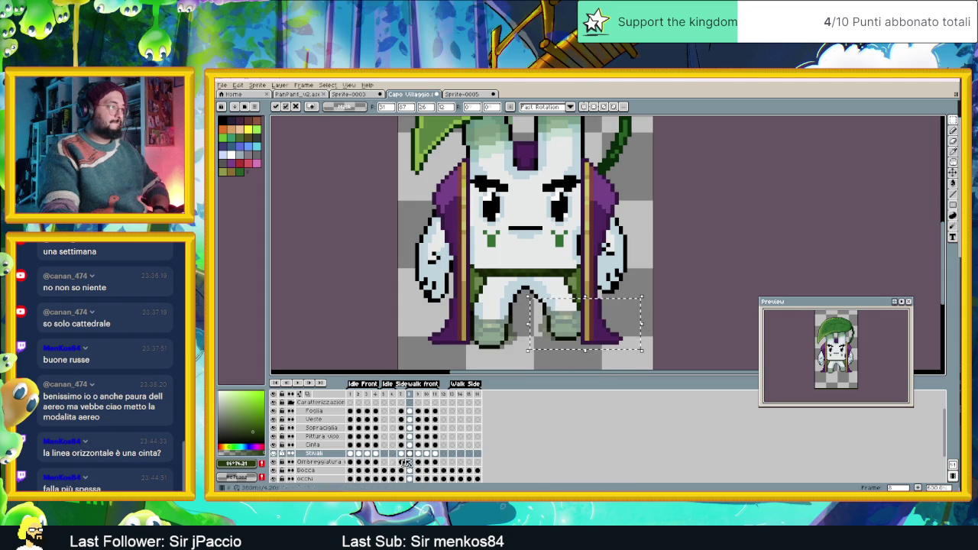
{"action": "double_click", "coordinate": [329, 453]}
{"action": "left_click", "coordinate": [609, 305]}
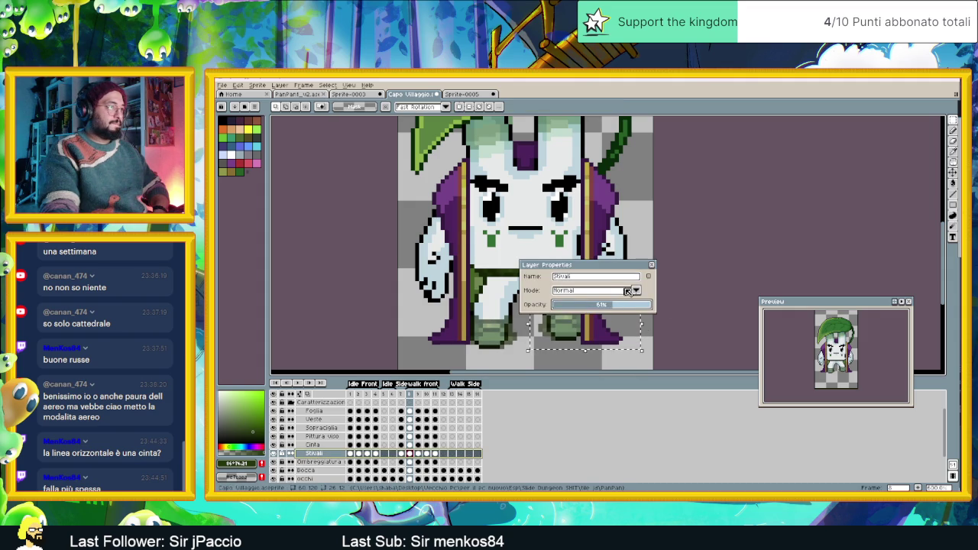
{"action": "left_click", "coordinate": [651, 264]}
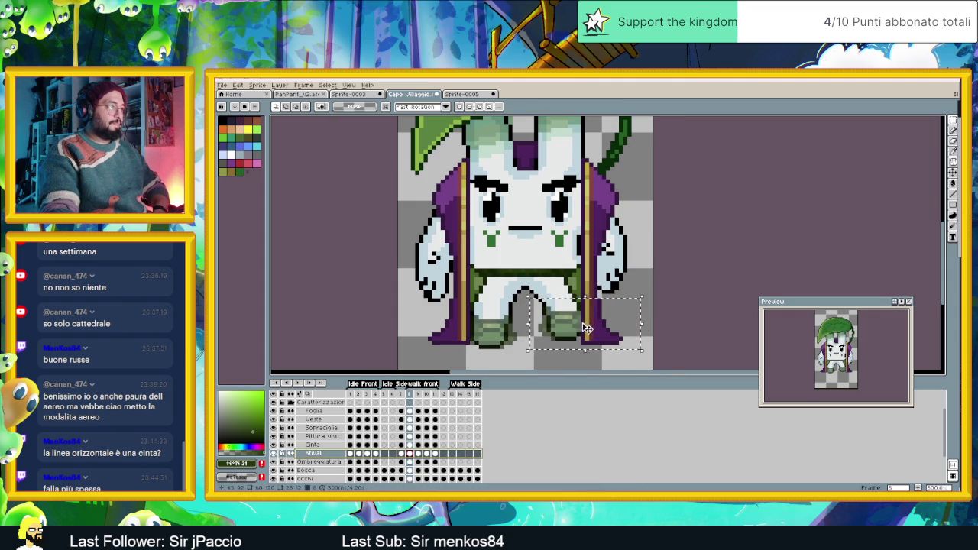
{"action": "scroll", "coordinate": [587, 329], "scroll_direction": "up", "scroll_amount": 1}
{"action": "left_click_drag", "start_coordinate": [579, 325], "coordinate": [598, 310]}
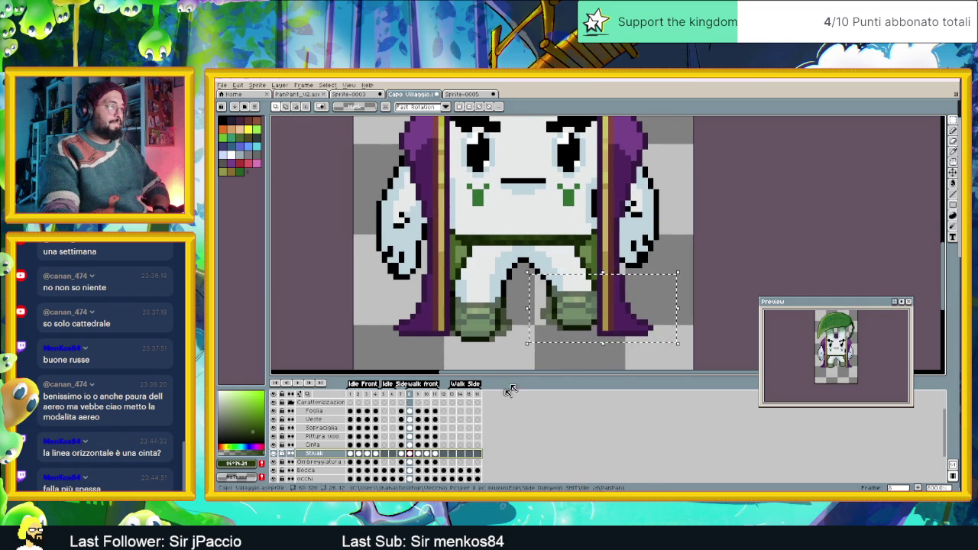
- On walk frame 9, lower the right leg and boot by one pixel
{"action": "left_click", "coordinate": [418, 454]}
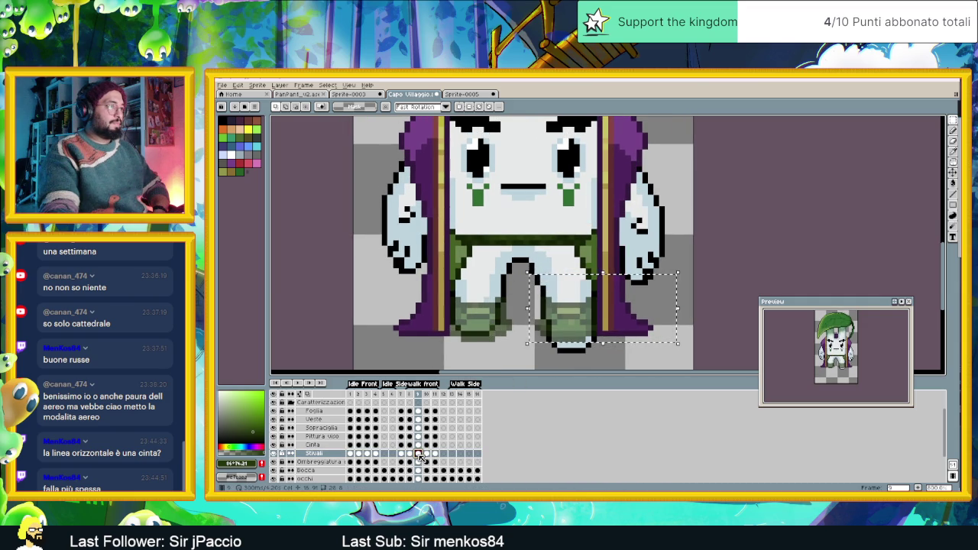
{"action": "left_click", "coordinate": [542, 356]}
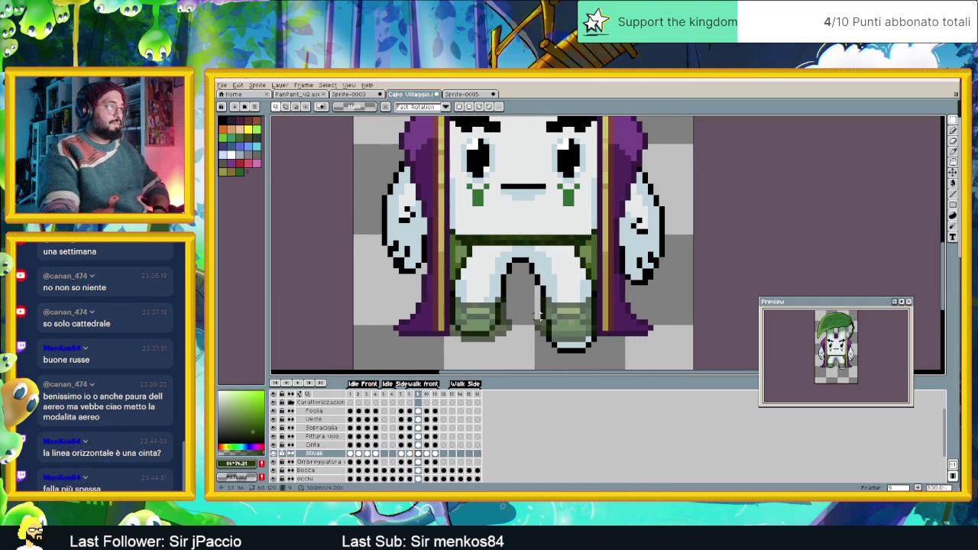
{"action": "left_click_drag", "start_coordinate": [522, 284], "coordinate": [632, 366]}
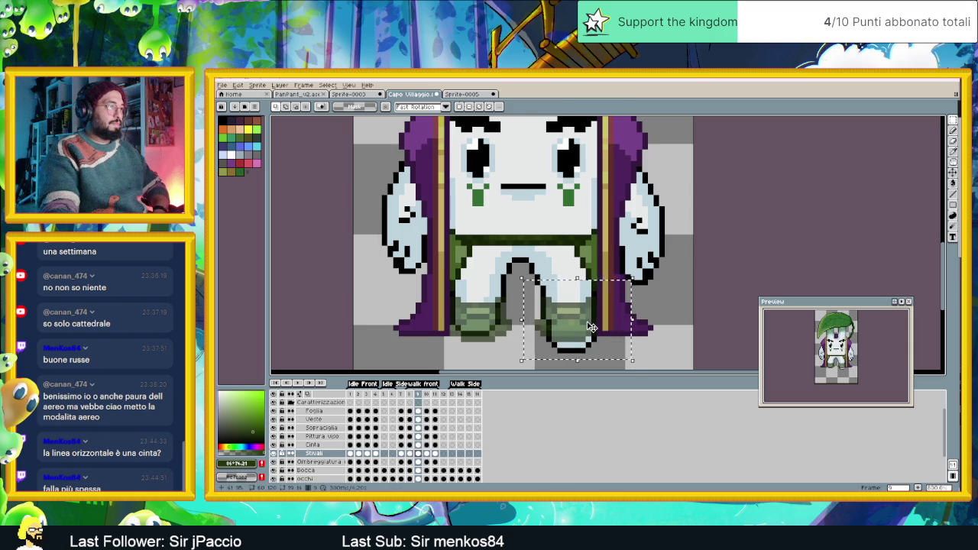
{"action": "left_click_drag", "start_coordinate": [593, 334], "coordinate": [596, 337]}
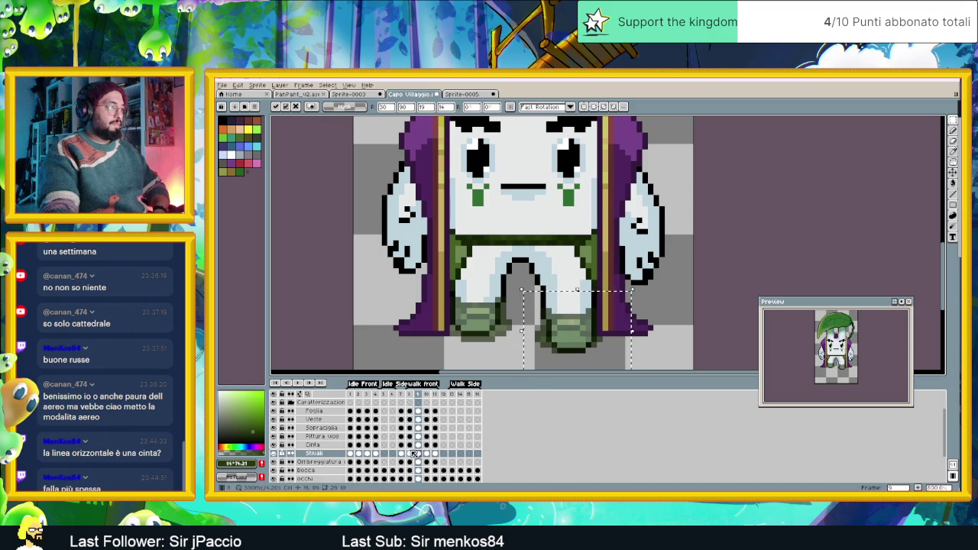
{"action": "left_click", "coordinate": [402, 453]}
{"action": "left_click", "coordinate": [418, 453]}
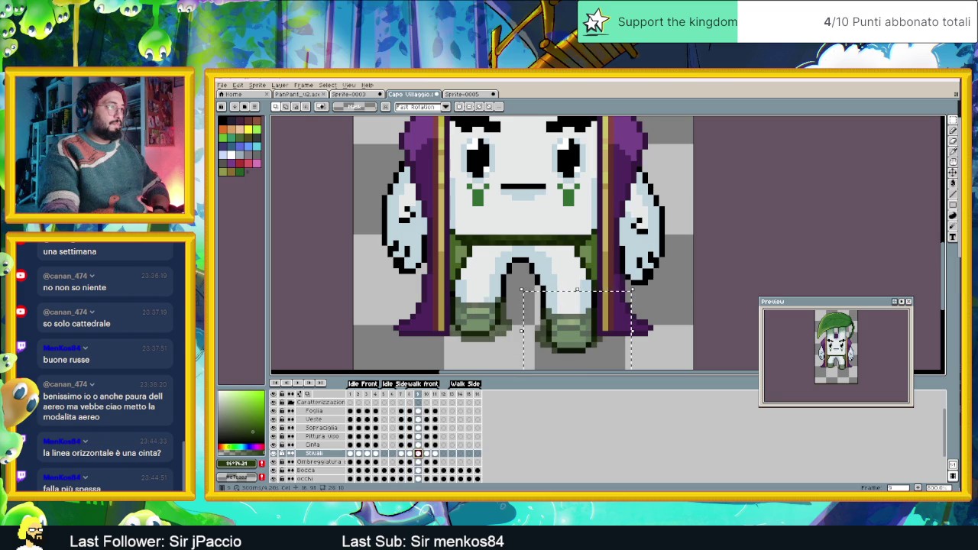
{"action": "left_click", "coordinate": [469, 361]}
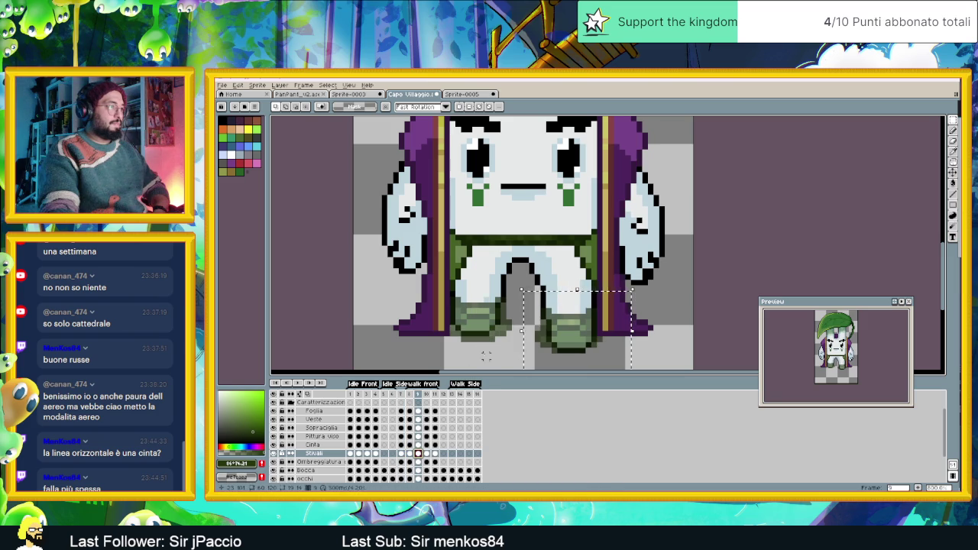
- Select the left leg and boot and raise it one pixel
{"action": "left_click_drag", "start_coordinate": [535, 278], "coordinate": [425, 361]}
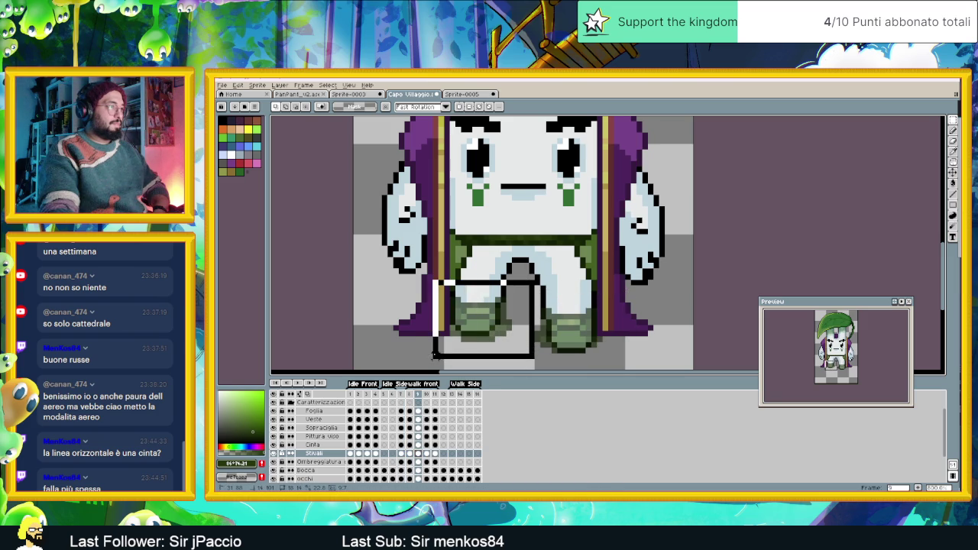
{"action": "key", "text": "Up"}
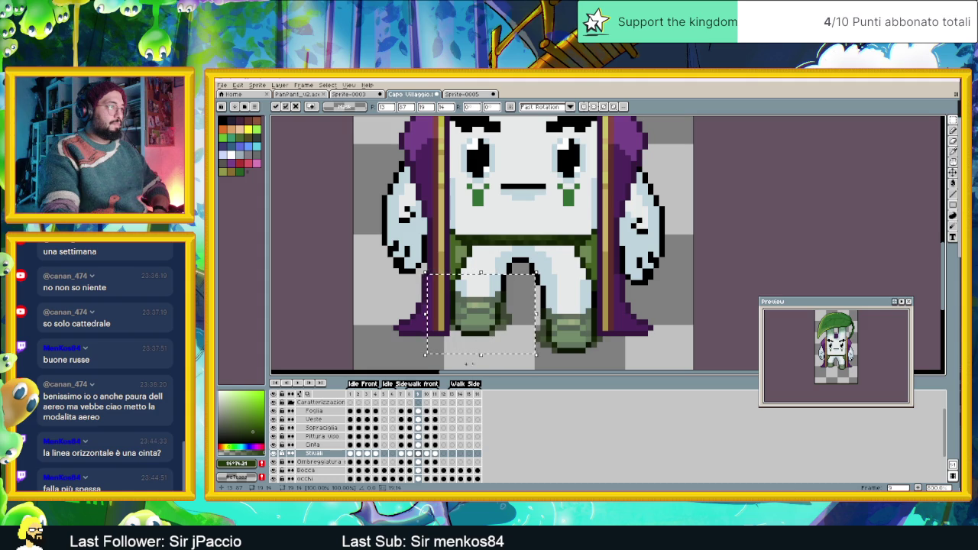
{"action": "key", "text": "ctrl+d"}
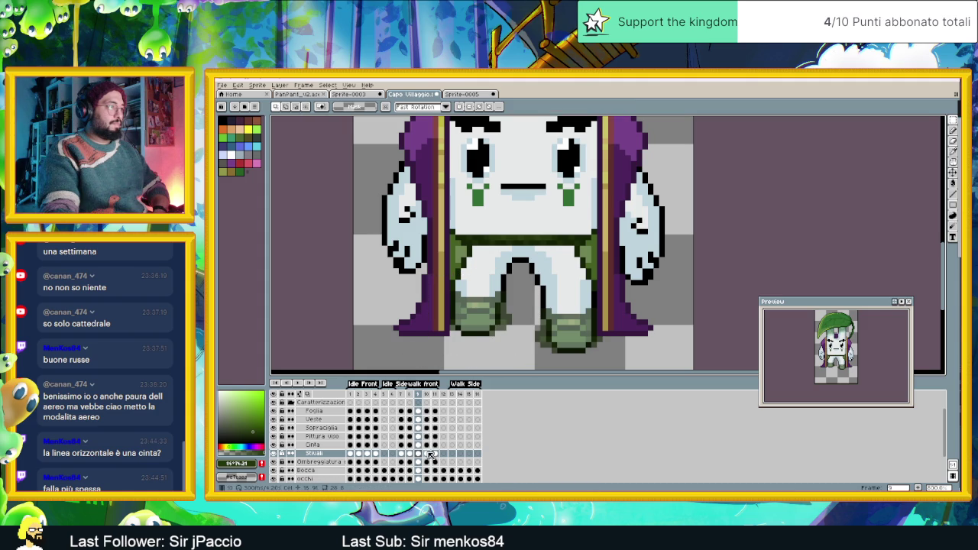
- On walk frame 10, move the left boot up and left into place under its leg
{"action": "left_click", "coordinate": [429, 454]}
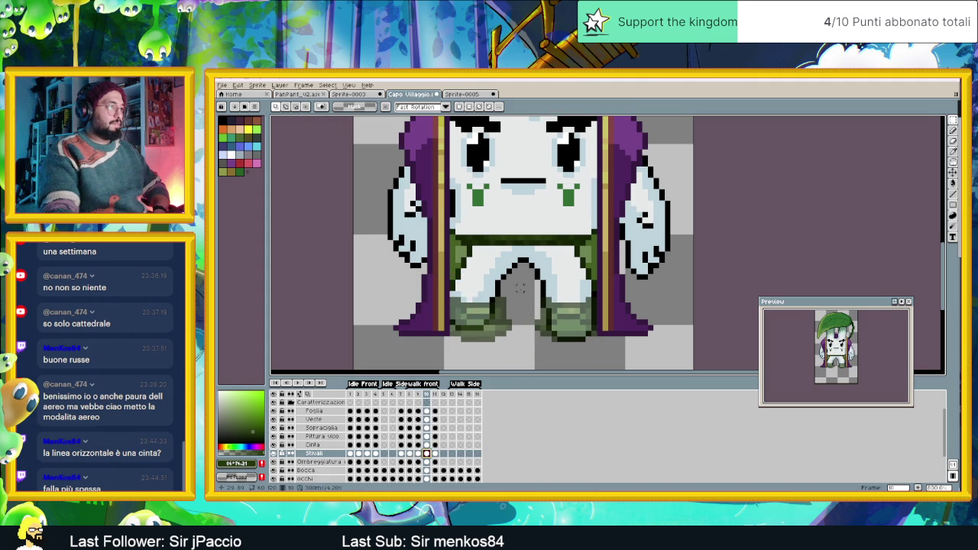
{"action": "left_click_drag", "start_coordinate": [520, 288], "coordinate": [414, 360]}
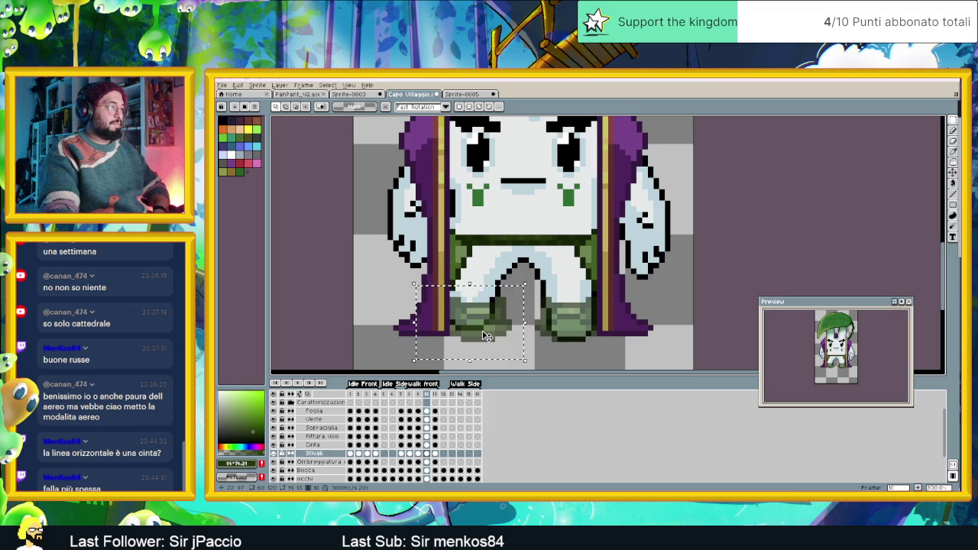
{"action": "left_click_drag", "start_coordinate": [492, 332], "coordinate": [479, 322]}
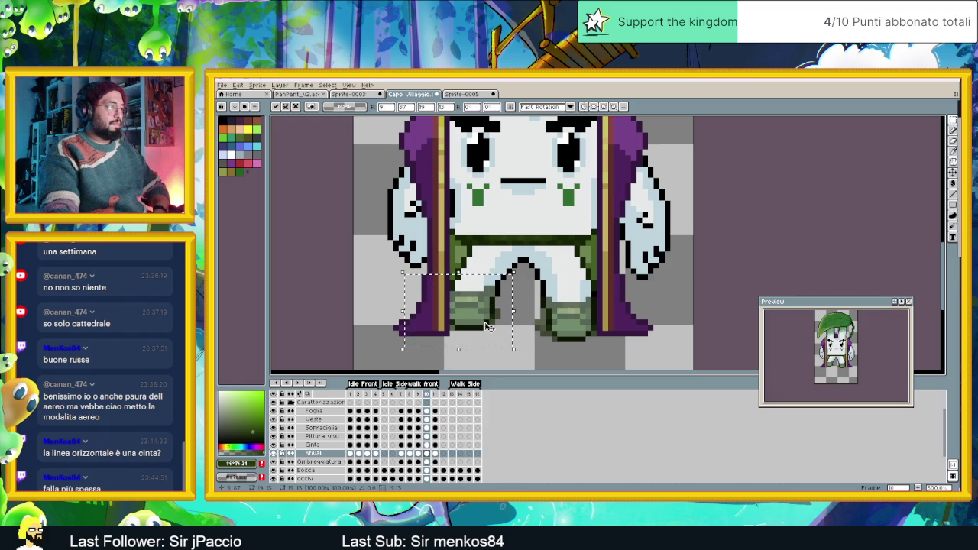
{"action": "left_click_drag", "start_coordinate": [486, 321], "coordinate": [490, 322]}
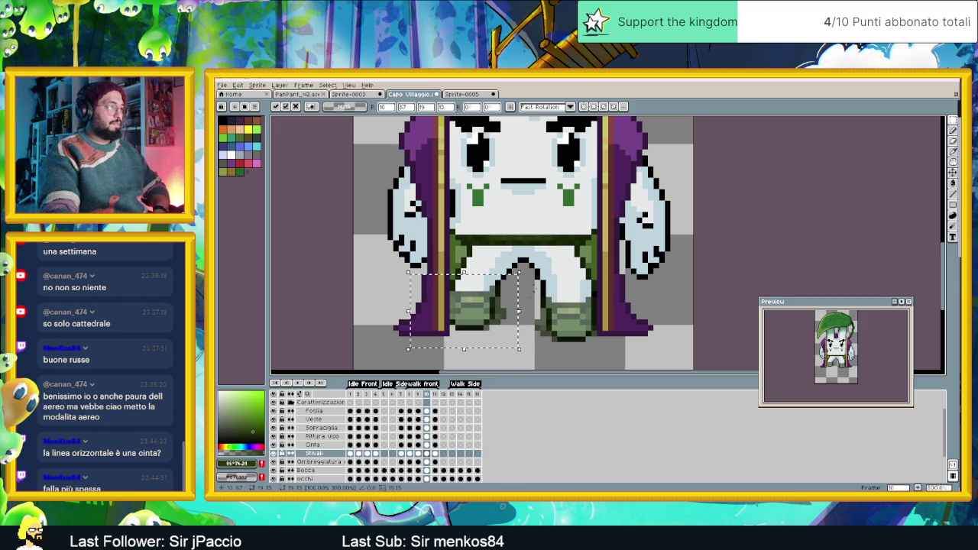
{"action": "key", "text": "Return"}
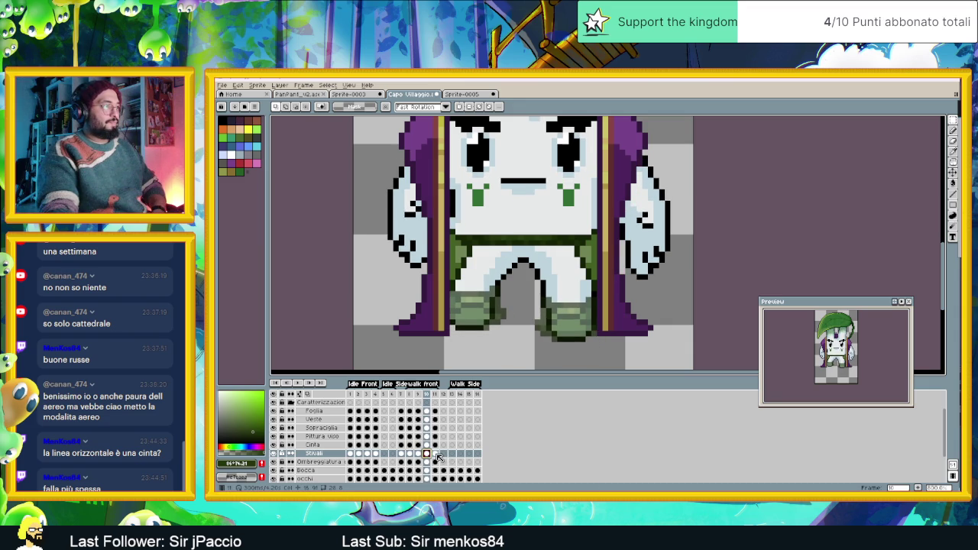
- On walk frame 11, nudge the right leg and shift the left boot one pixel right
{"action": "left_click", "coordinate": [435, 453]}
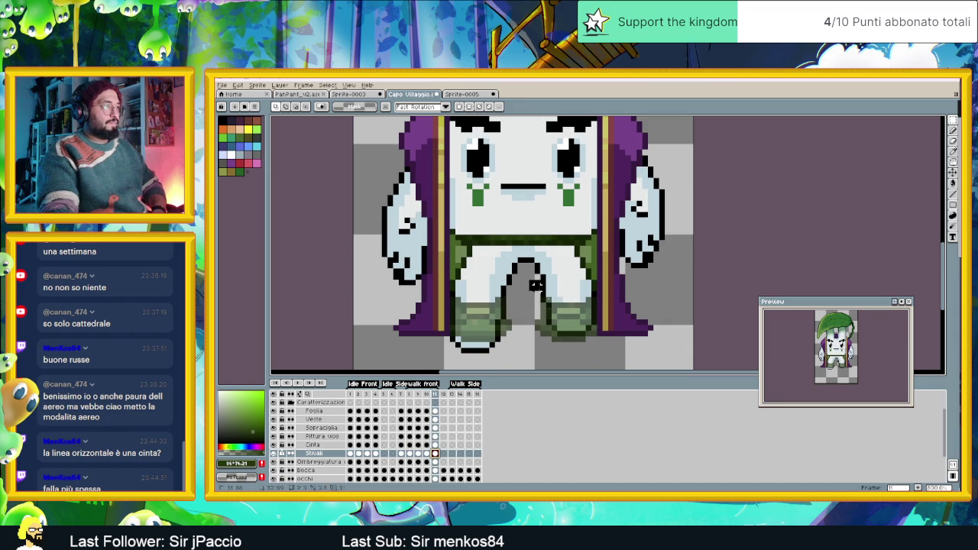
{"action": "left_click_drag", "start_coordinate": [533, 273], "coordinate": [637, 350]}
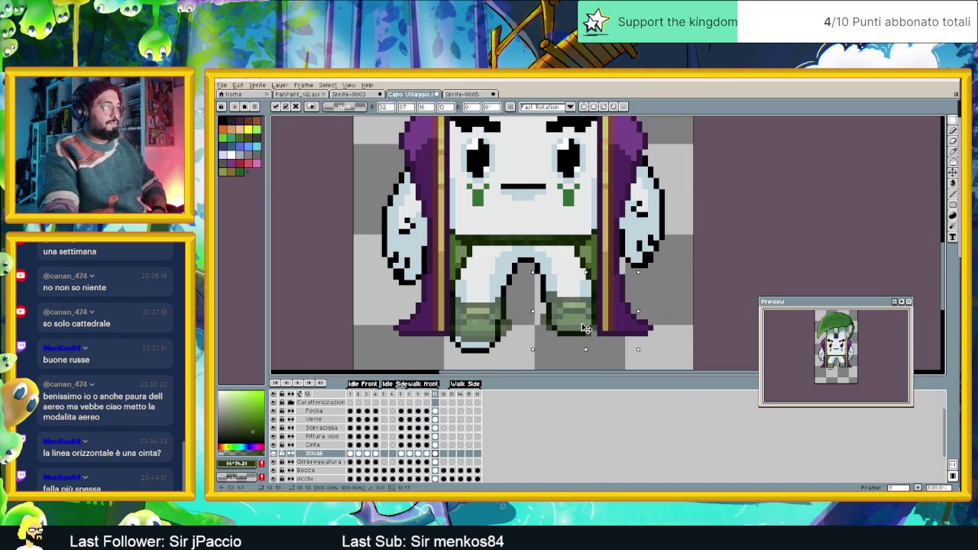
{"action": "left_click_drag", "start_coordinate": [582, 327], "coordinate": [588, 327]}
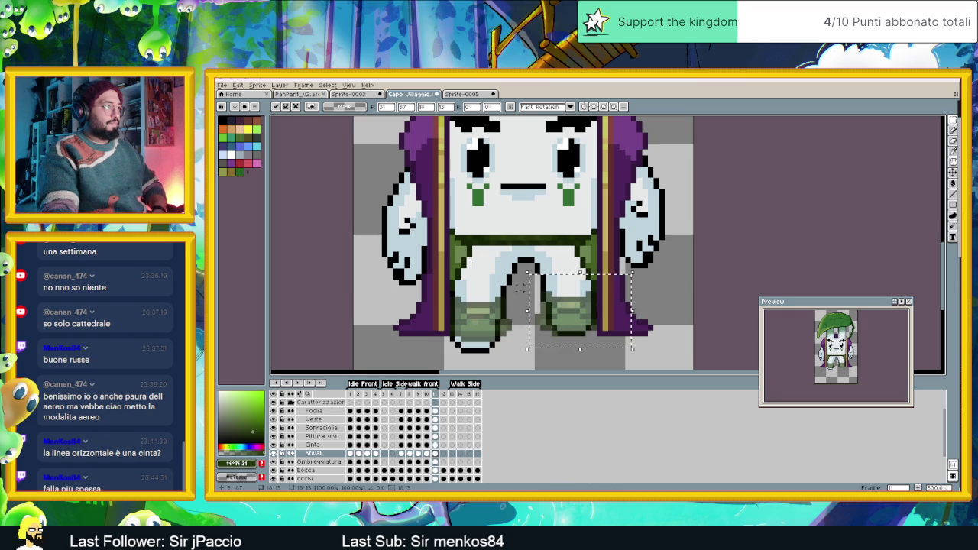
{"action": "left_click", "coordinate": [517, 291]}
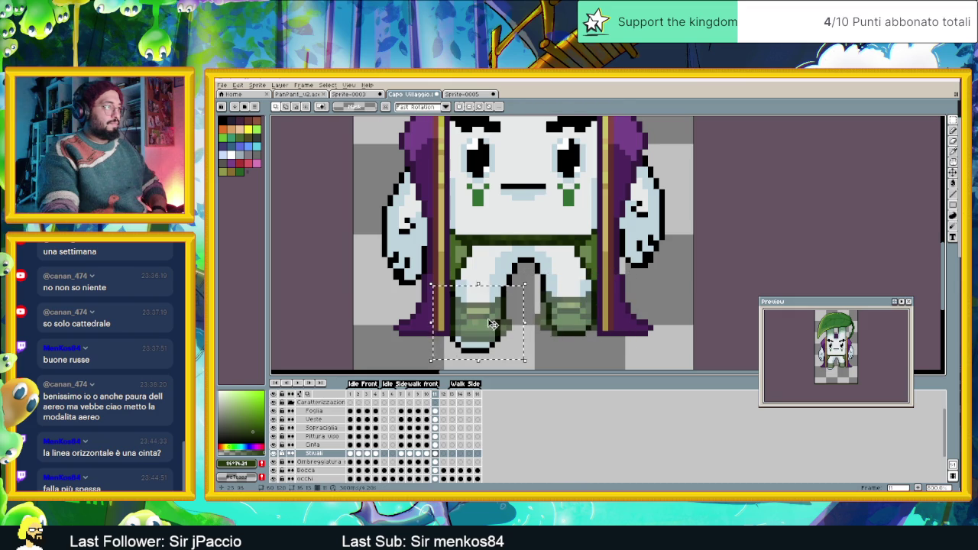
{"action": "left_click_drag", "start_coordinate": [517, 291], "coordinate": [425, 334]}
{"action": "left_click_drag", "start_coordinate": [490, 333], "coordinate": [495, 334]}
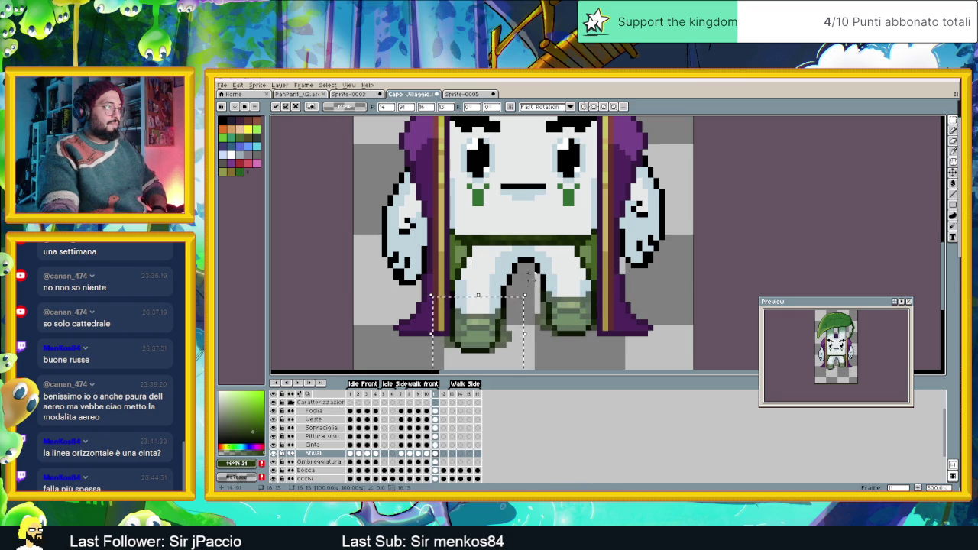
{"action": "key", "text": "ctrl+d"}
{"action": "scroll", "coordinate": [526, 298], "scroll_direction": "down", "scroll_amount": 2}
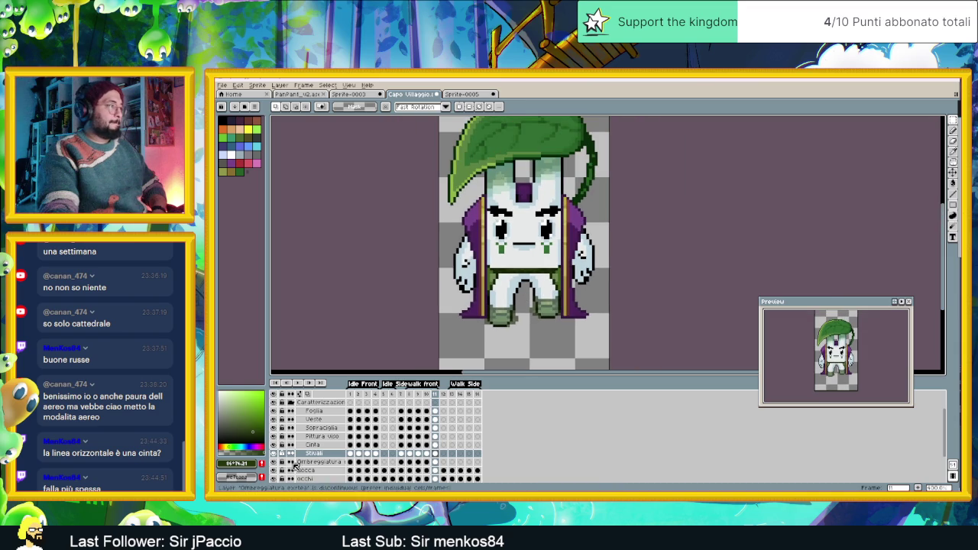
- Raise the boots layer opacity and play the animation to check the walk
{"action": "double_click", "coordinate": [314, 453]}
{"action": "left_click_drag", "start_coordinate": [615, 306], "coordinate": [651, 306]}
{"action": "left_click", "coordinate": [651, 264]}
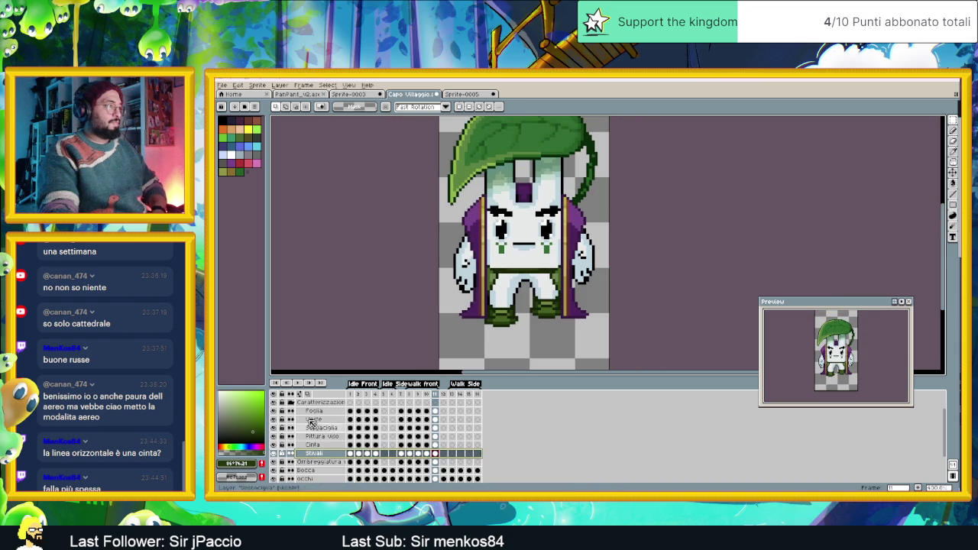
{"action": "left_click", "coordinate": [300, 383]}
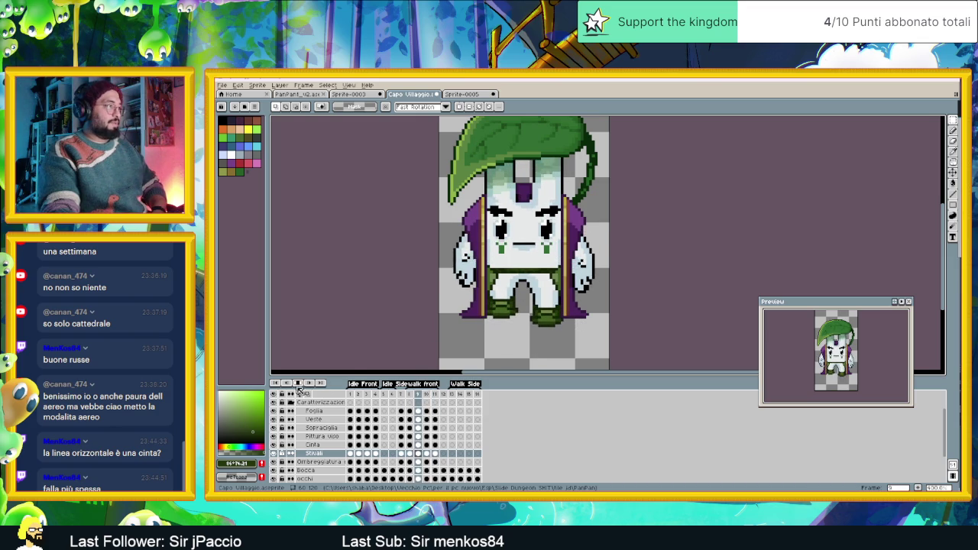
{"action": "left_click", "coordinate": [352, 446]}
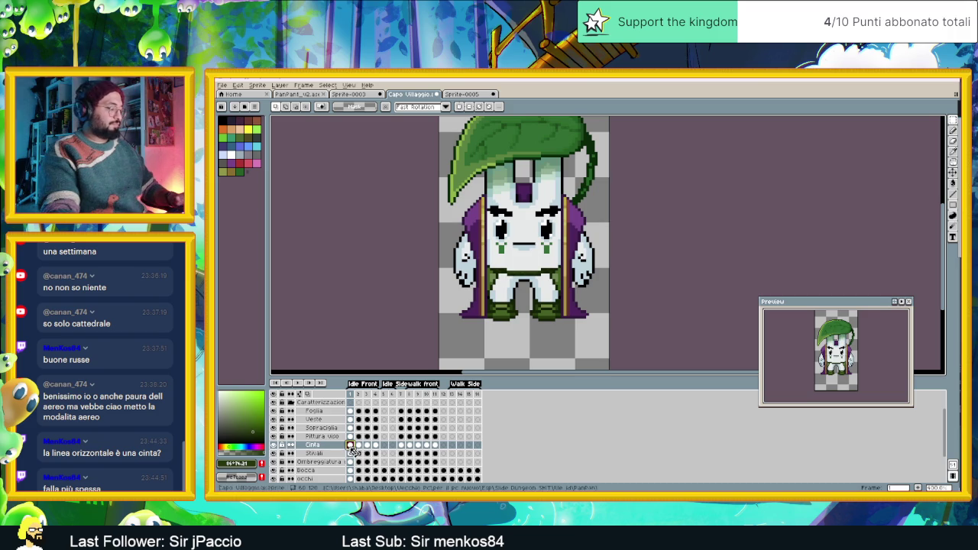
- Step through walk frames 7 to 11 twice and return to frame 8, zoomed in
{"action": "left_click", "coordinate": [401, 446]}
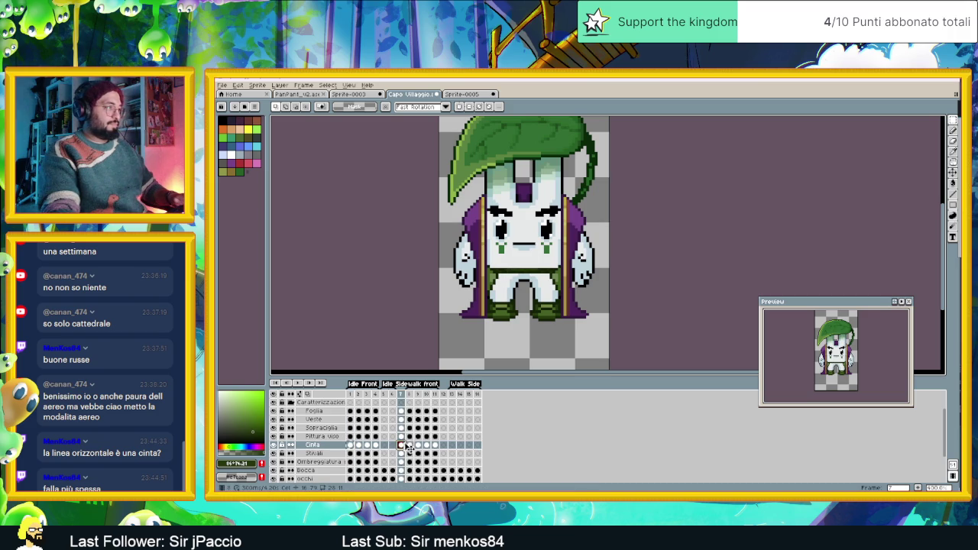
{"action": "left_click", "coordinate": [409, 445]}
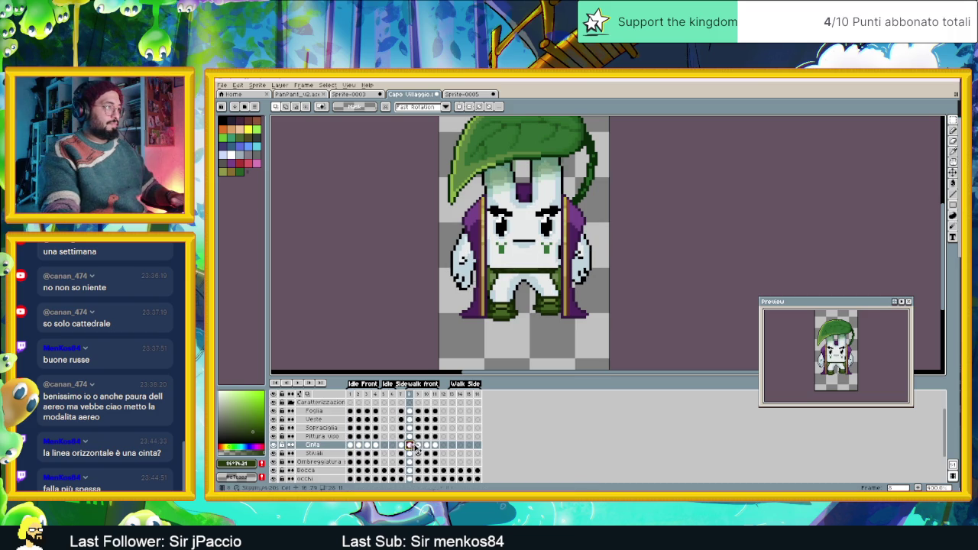
{"action": "left_click", "coordinate": [418, 445]}
{"action": "left_click", "coordinate": [427, 446]}
{"action": "left_click", "coordinate": [435, 446]}
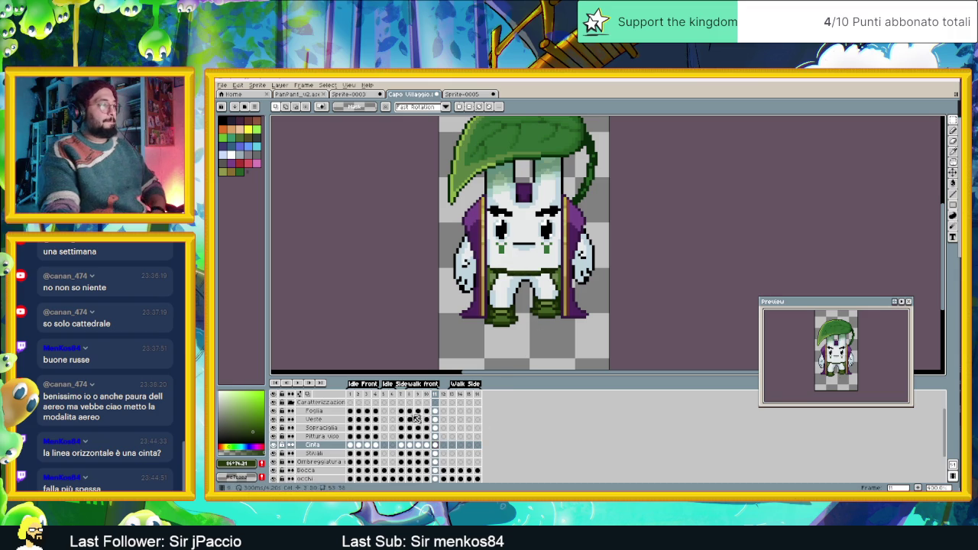
{"action": "left_click", "coordinate": [403, 394]}
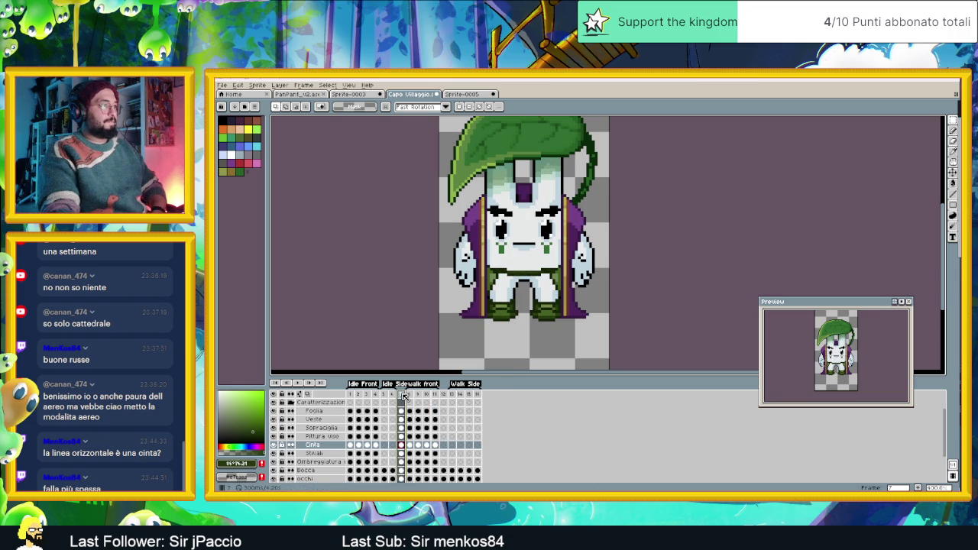
{"action": "left_click", "coordinate": [411, 395]}
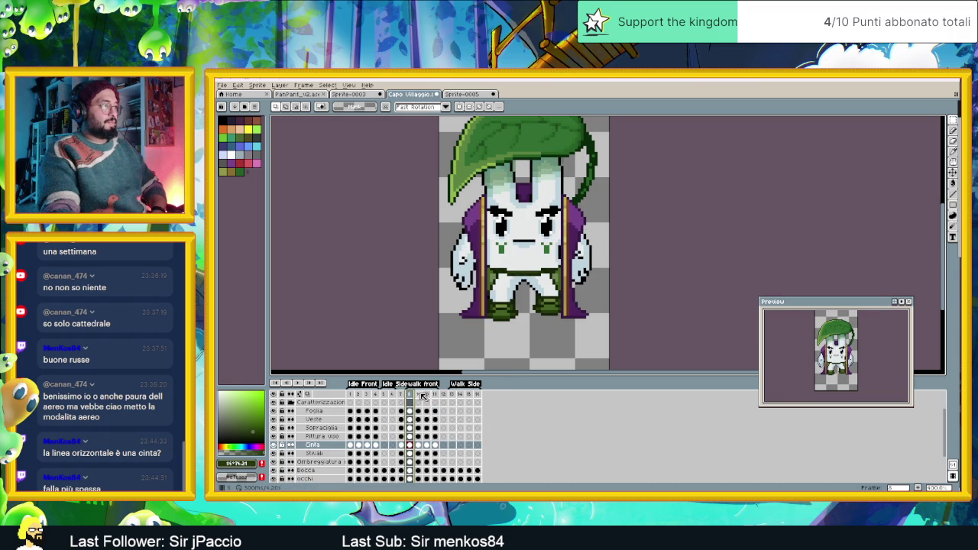
{"action": "left_click", "coordinate": [418, 394]}
{"action": "left_click", "coordinate": [427, 394]}
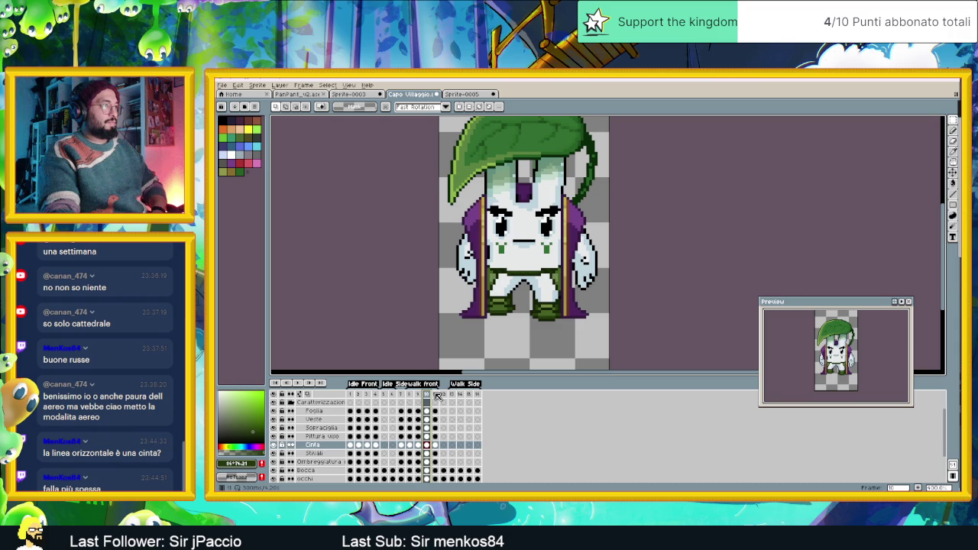
{"action": "left_click", "coordinate": [436, 394]}
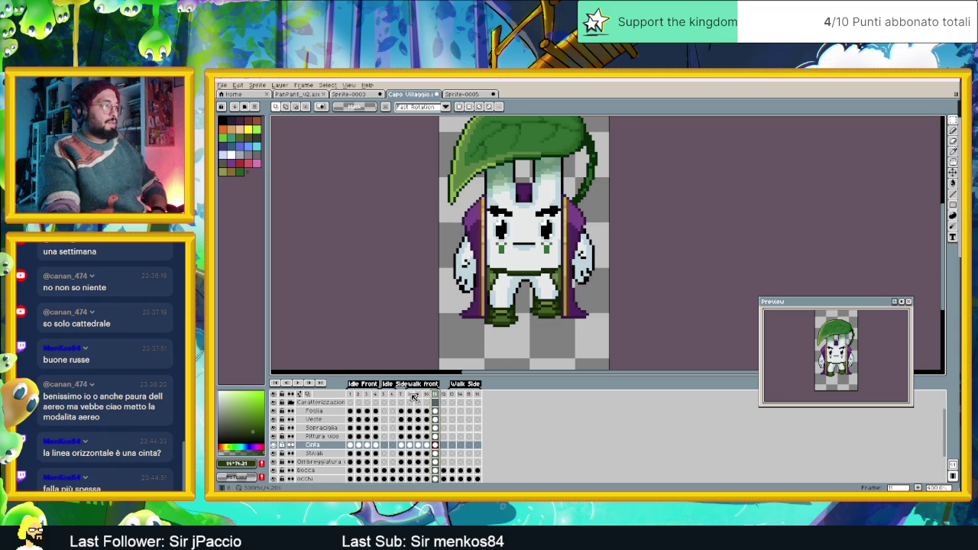
{"action": "left_click", "coordinate": [410, 394]}
{"action": "scroll", "coordinate": [577, 227], "scroll_direction": "down", "scroll_amount": 2}
{"action": "scroll", "coordinate": [577, 226], "scroll_direction": "up", "scroll_amount": 1}
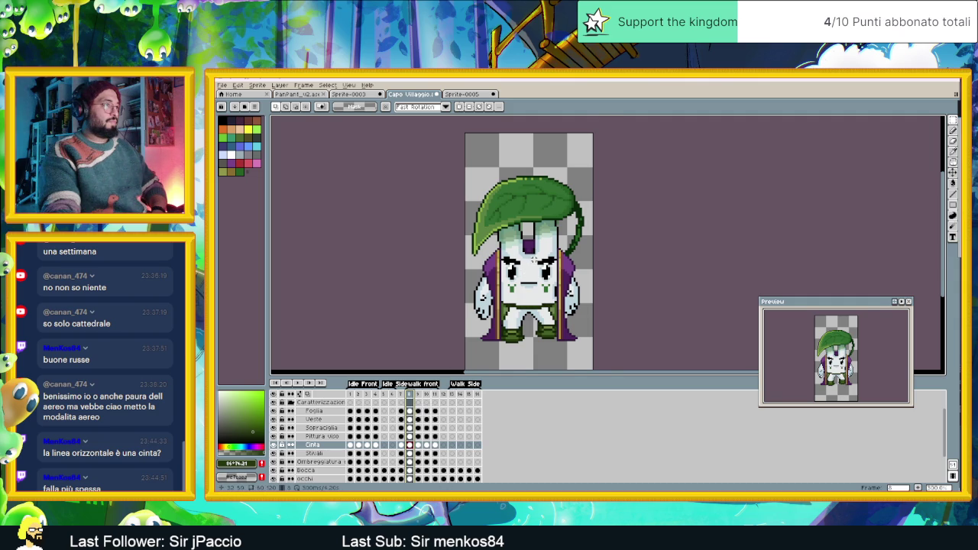
{"action": "scroll", "coordinate": [533, 260], "scroll_direction": "up", "scroll_amount": 1}
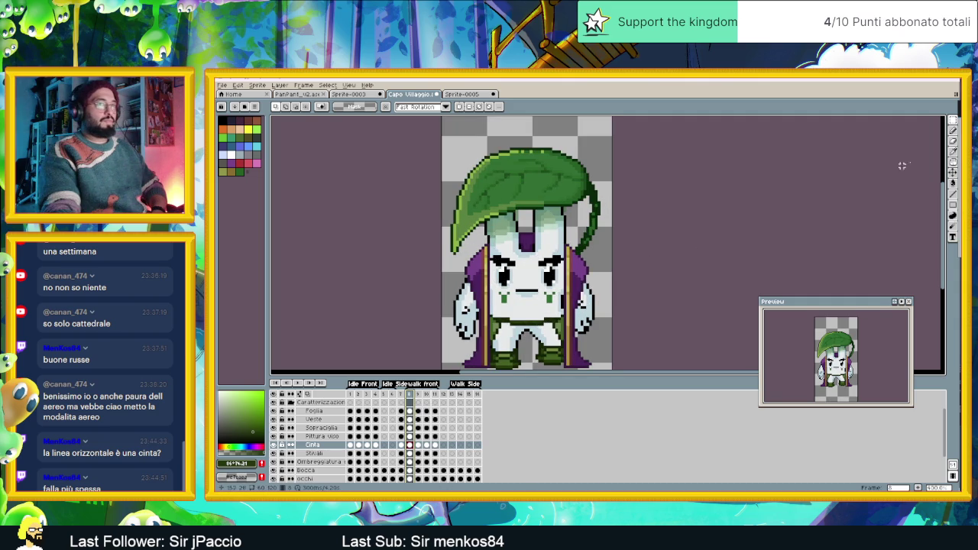
{"action": "left_click", "coordinate": [953, 174]}
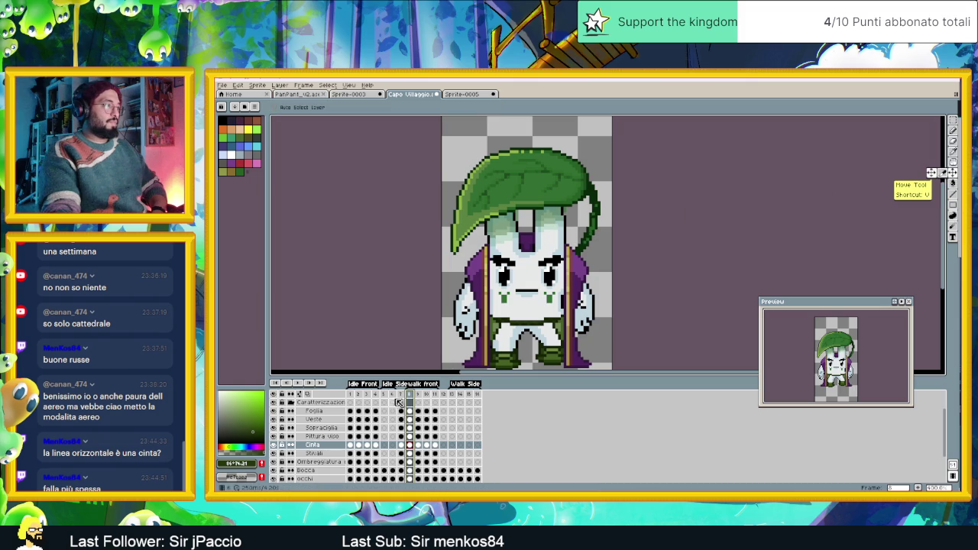
- Nudge the Foglia leaf one pixel up on walk frame 8, comparing against frame 7
{"action": "left_click", "coordinate": [584, 240]}
{"action": "left_click_drag", "start_coordinate": [584, 239], "coordinate": [585, 236]}
{"action": "key", "text": "ctrl+z"}
{"action": "key", "text": "ctrl+y"}
{"action": "left_click_drag", "start_coordinate": [585, 236], "coordinate": [585, 238]}
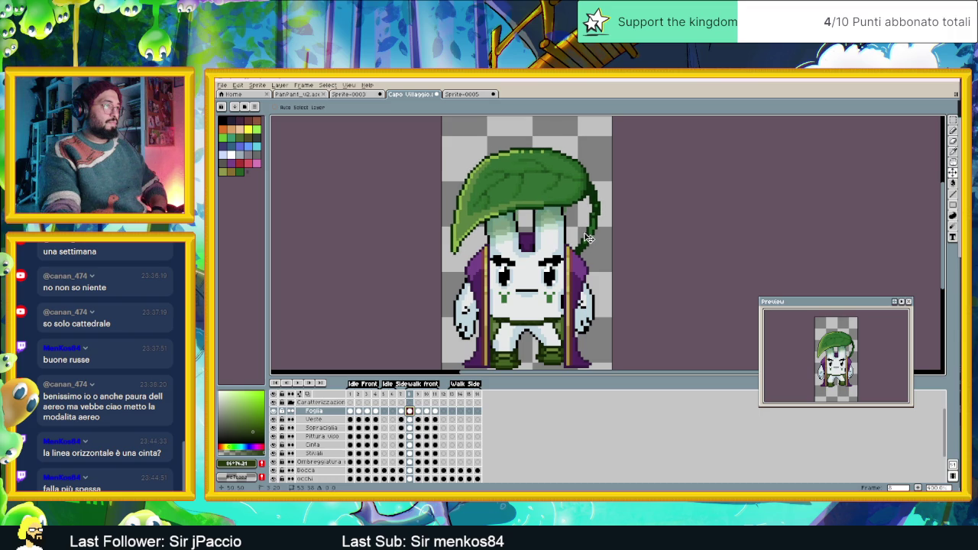
{"action": "left_click", "coordinate": [402, 411]}
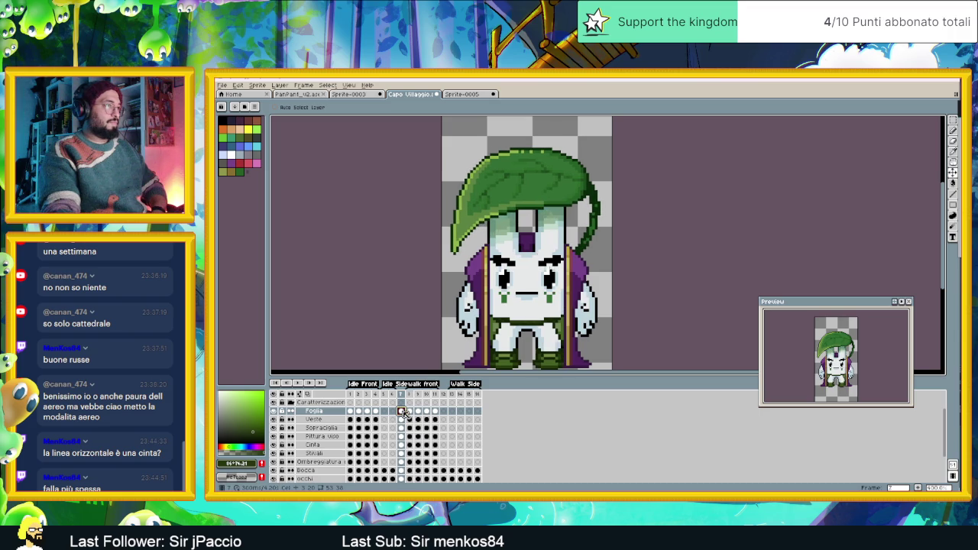
{"action": "left_click", "coordinate": [410, 412]}
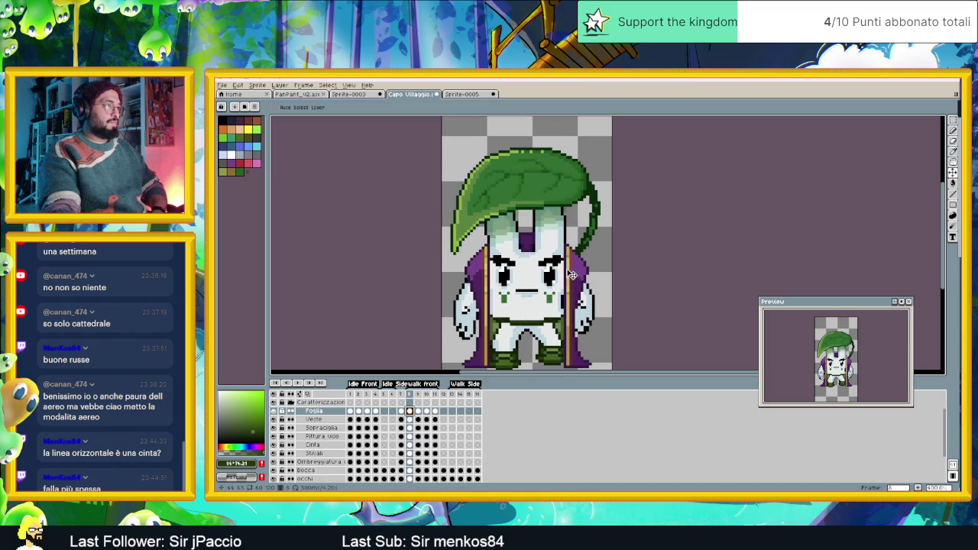
{"action": "left_click_drag", "start_coordinate": [588, 245], "coordinate": [589, 243]}
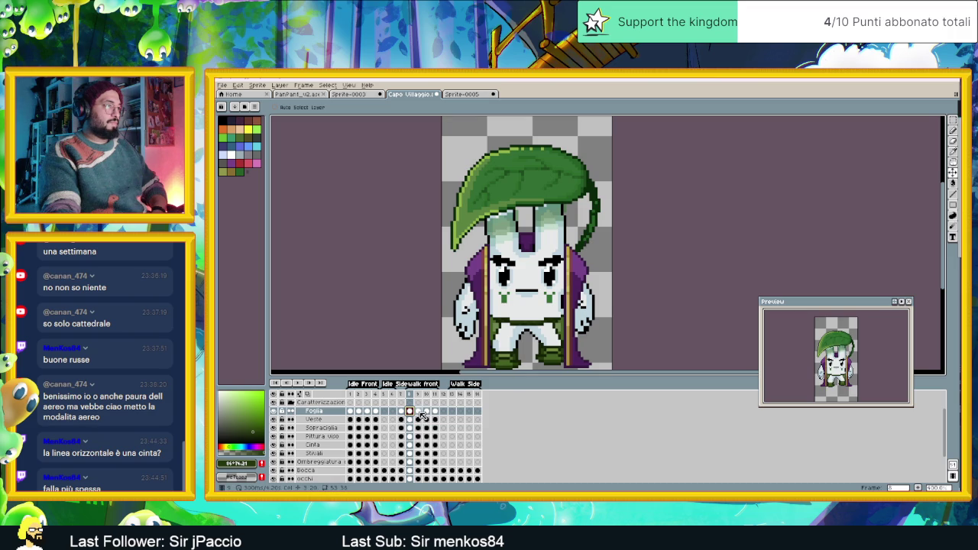
- Step through frames 9 and 10, then raise the leaf one pixel on frame 11
{"action": "left_click", "coordinate": [418, 412]}
{"action": "key", "text": "Return"}
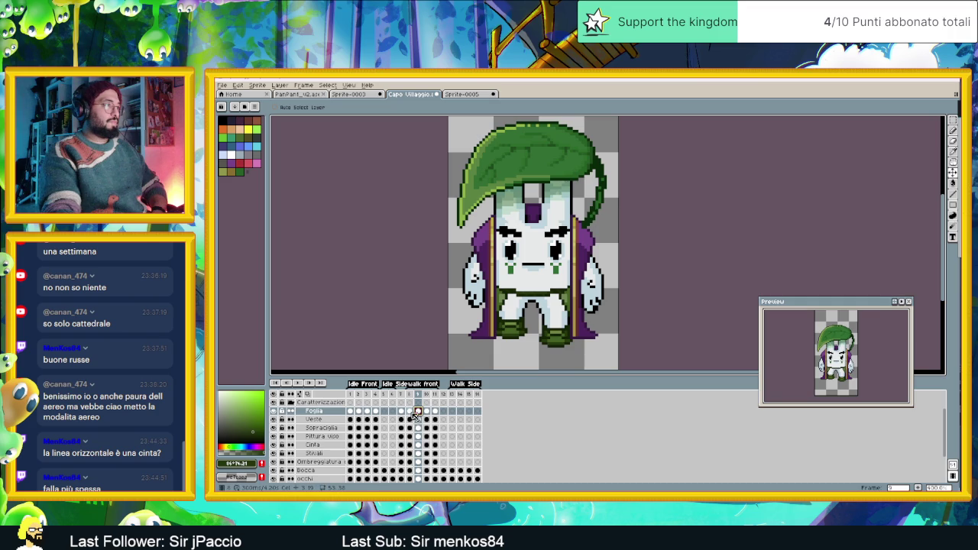
{"action": "left_click", "coordinate": [410, 413]}
{"action": "left_click", "coordinate": [417, 412]}
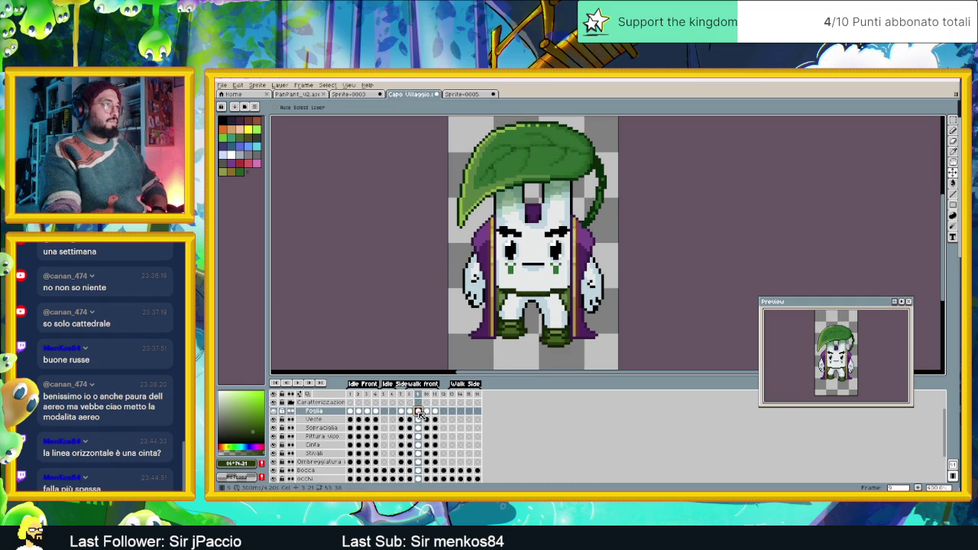
{"action": "left_click", "coordinate": [428, 413]}
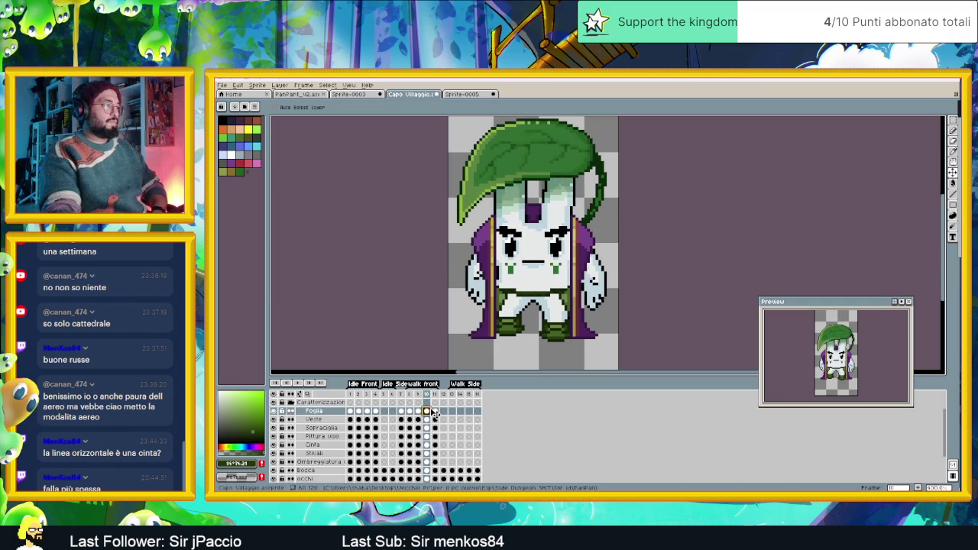
{"action": "left_click", "coordinate": [435, 412]}
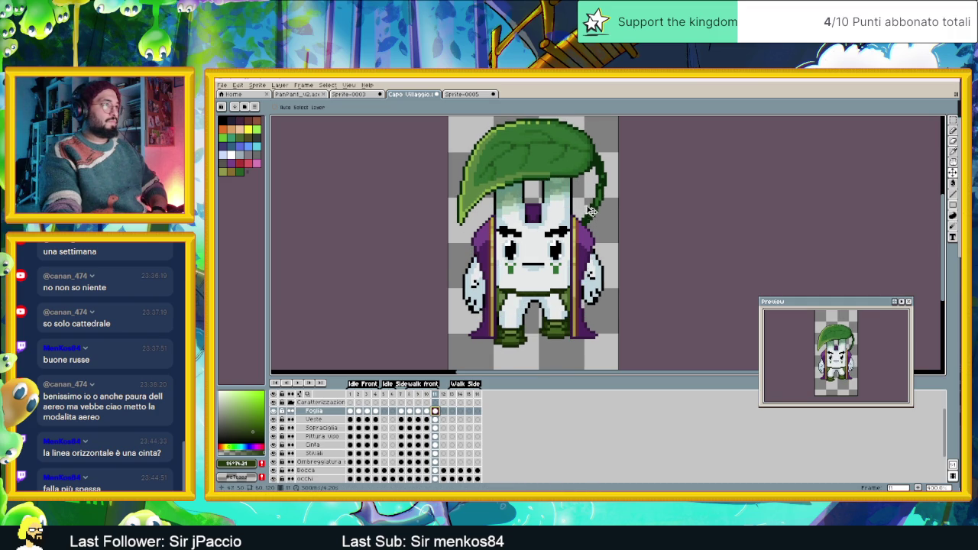
{"action": "left_click_drag", "start_coordinate": [594, 213], "coordinate": [595, 211]}
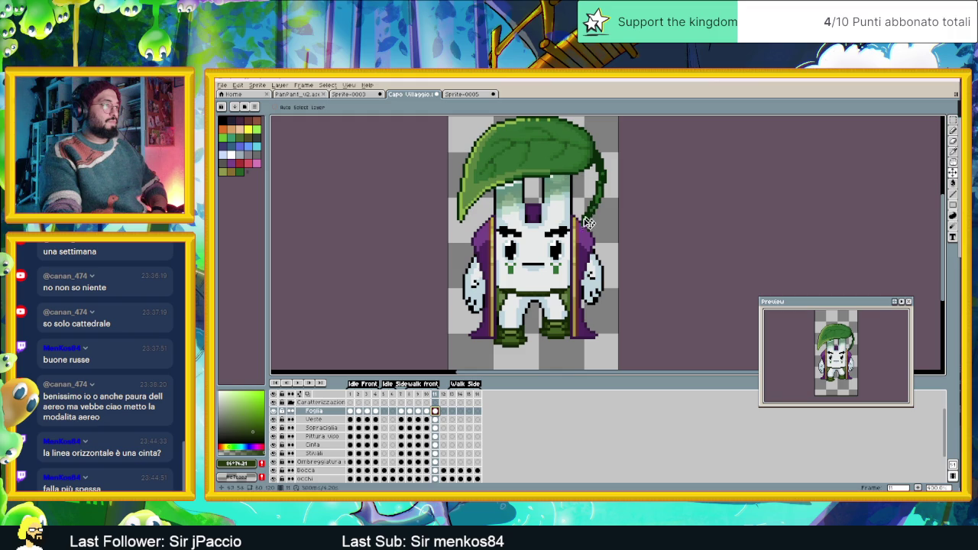
- Play the walk animation from frame 8 to check the leaf bob
{"action": "left_click", "coordinate": [411, 395]}
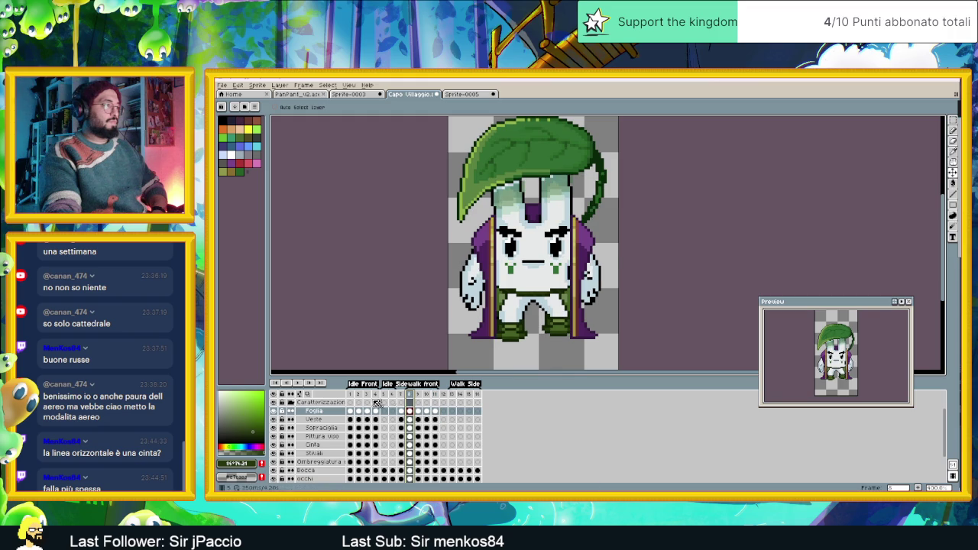
{"action": "left_click", "coordinate": [297, 383]}
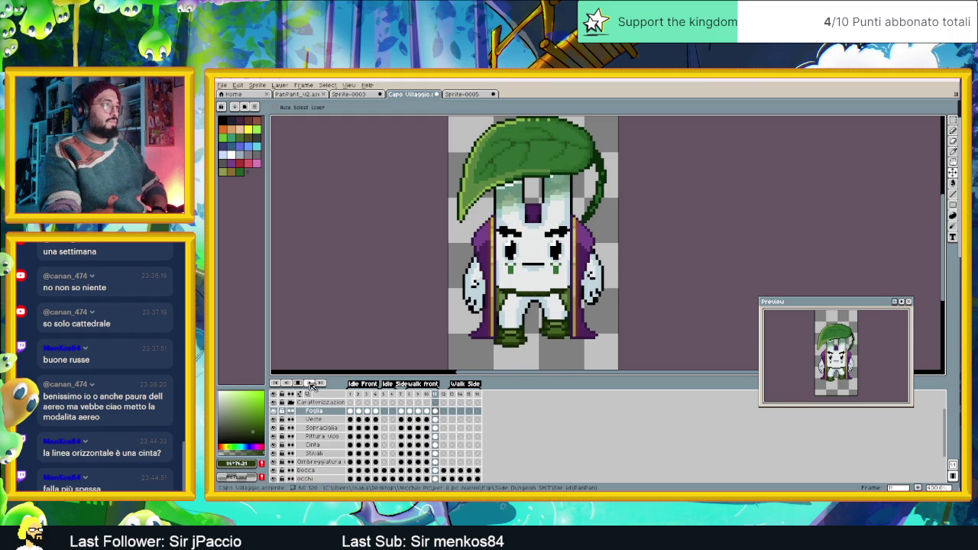
{"action": "left_click", "coordinate": [298, 383]}
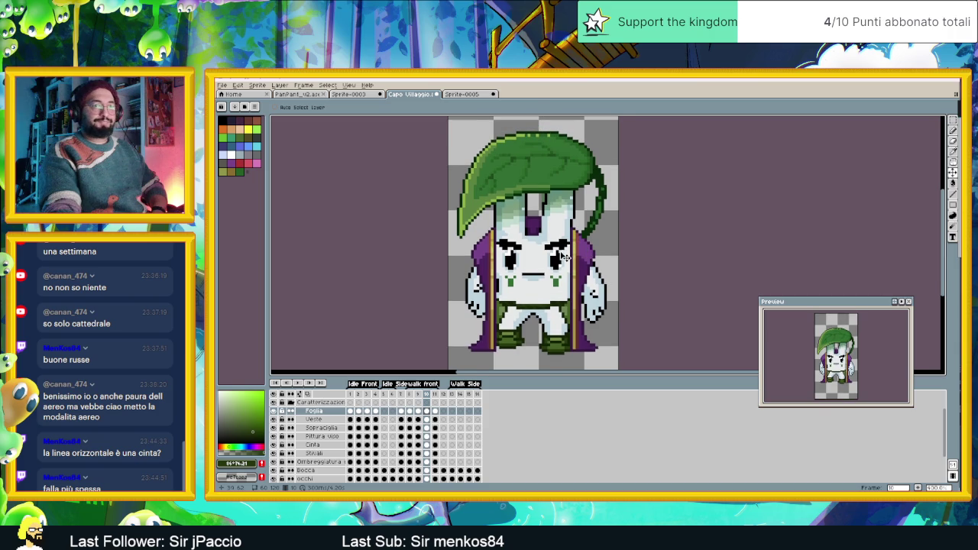
{"action": "scroll", "coordinate": [565, 258], "scroll_direction": "up", "scroll_amount": 1}
{"action": "left_click_drag", "start_coordinate": [524, 269], "coordinate": [542, 290]}
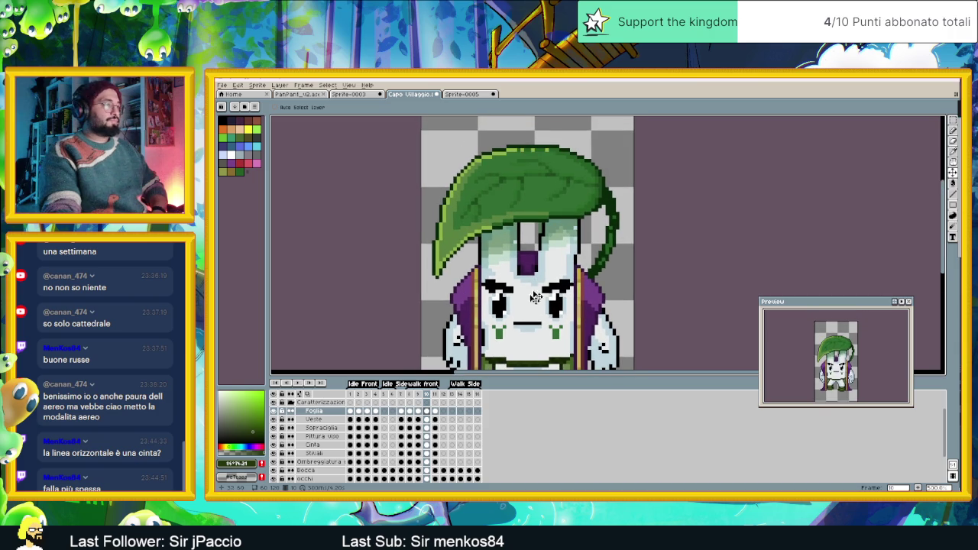
{"action": "left_click", "coordinate": [412, 411]}
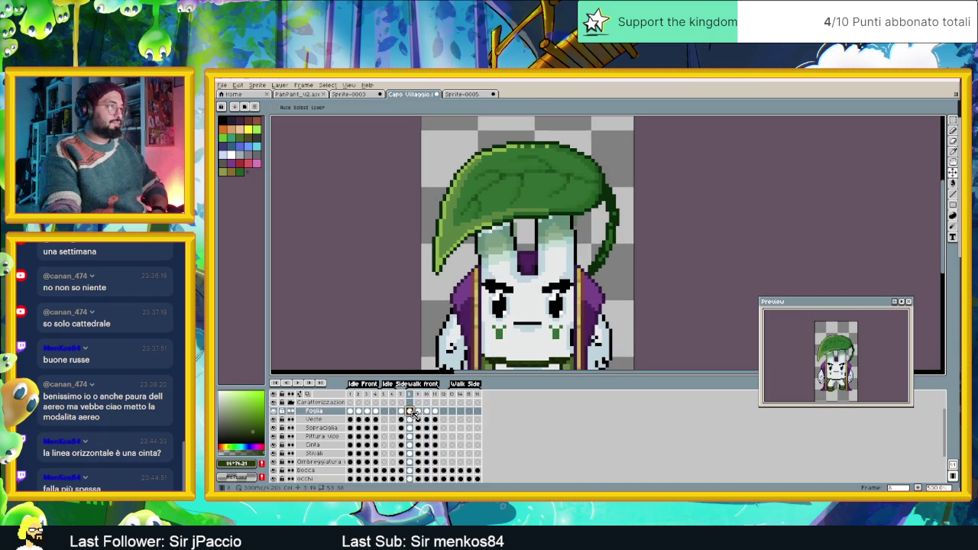
- Compare frames 8 and 11, then undo the leaf nudge on frame 11
{"action": "key", "text": "minus"}
{"action": "left_click", "coordinate": [410, 395]}
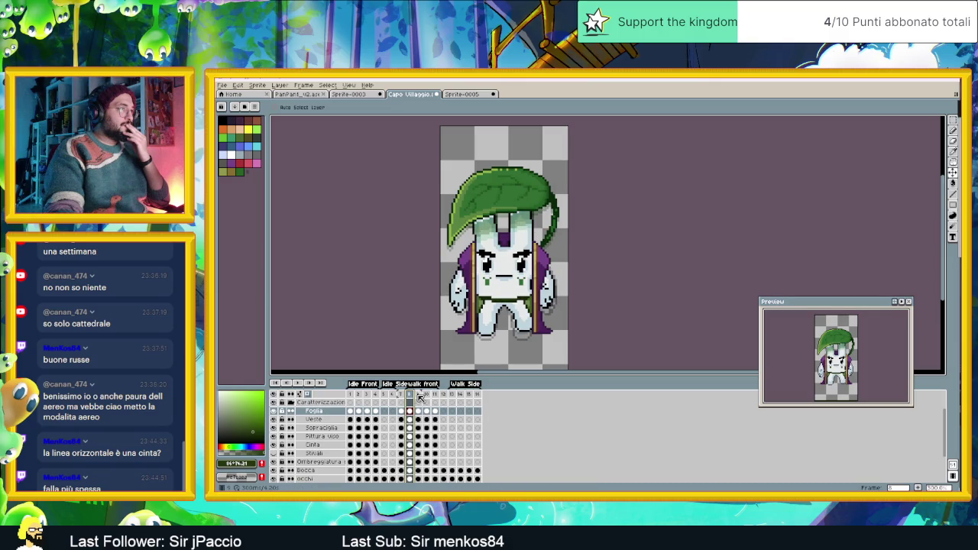
{"action": "key", "text": "Right"}
{"action": "key", "text": "plus"}
{"action": "key", "text": "Right"}
{"action": "key", "text": "Right"}
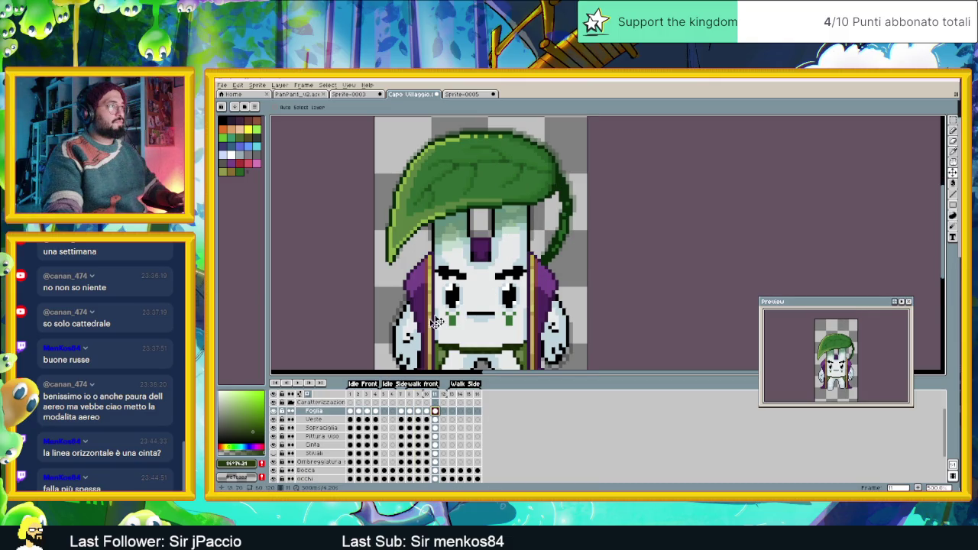
{"action": "left_click", "coordinate": [410, 412]}
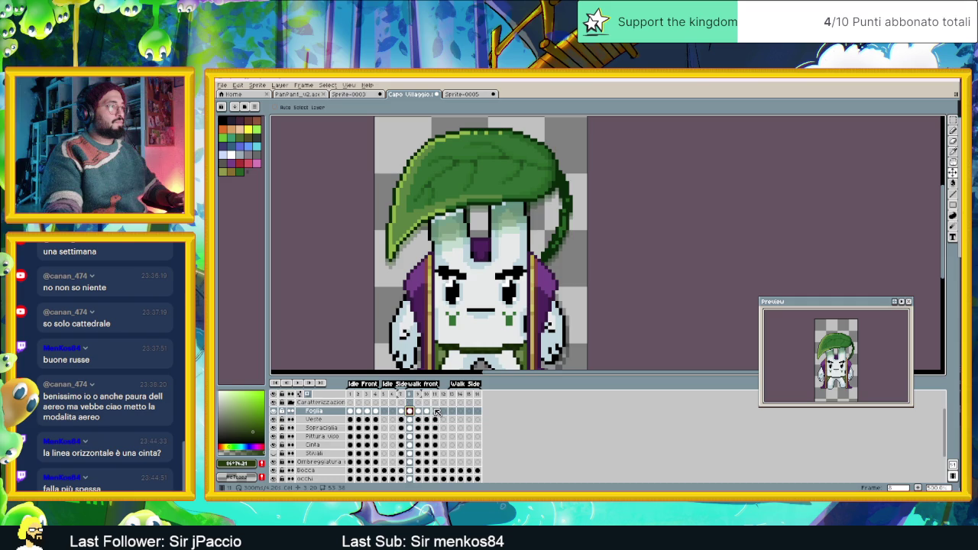
{"action": "left_click", "coordinate": [434, 412]}
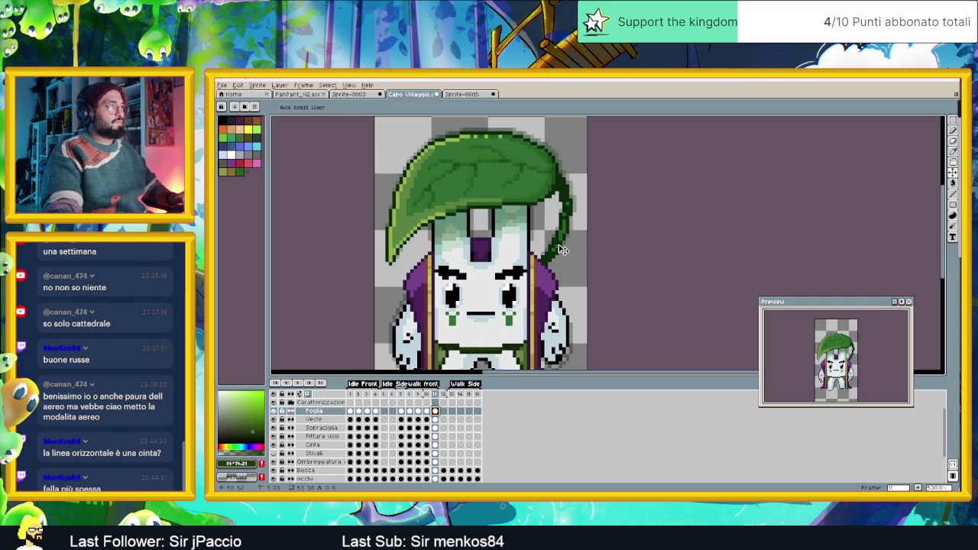
{"action": "key", "text": "ctrl+z"}
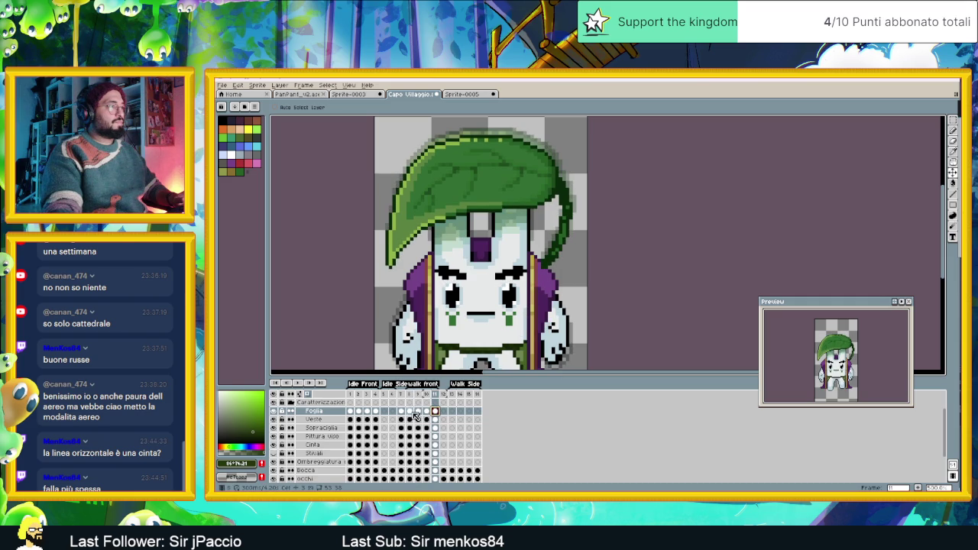
- Step through walk frames 8 to 11 and play the walk cycle to review the leaf
{"action": "scroll", "coordinate": [497, 365], "scroll_direction": "down", "scroll_amount": 3}
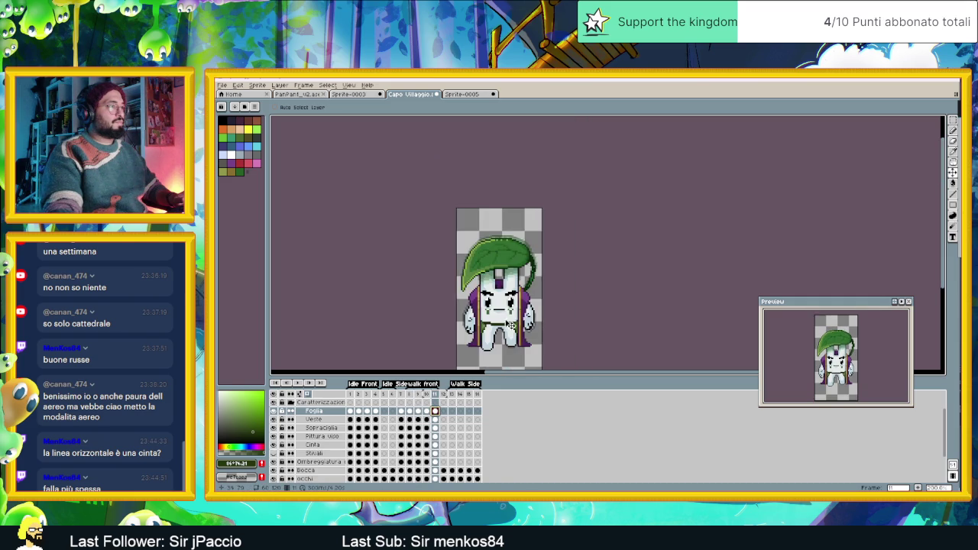
{"action": "scroll", "coordinate": [497, 365], "scroll_direction": "up", "scroll_amount": 2}
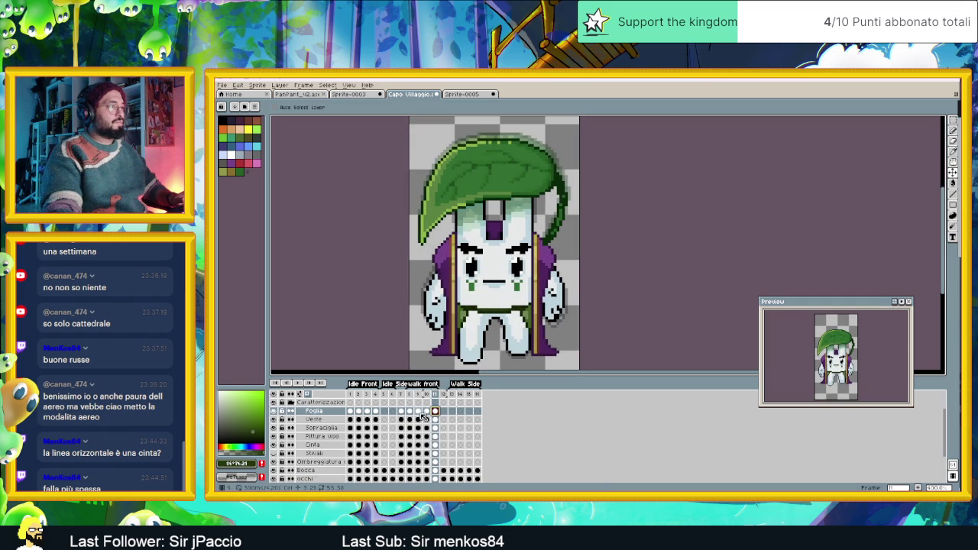
{"action": "left_click", "coordinate": [410, 412]}
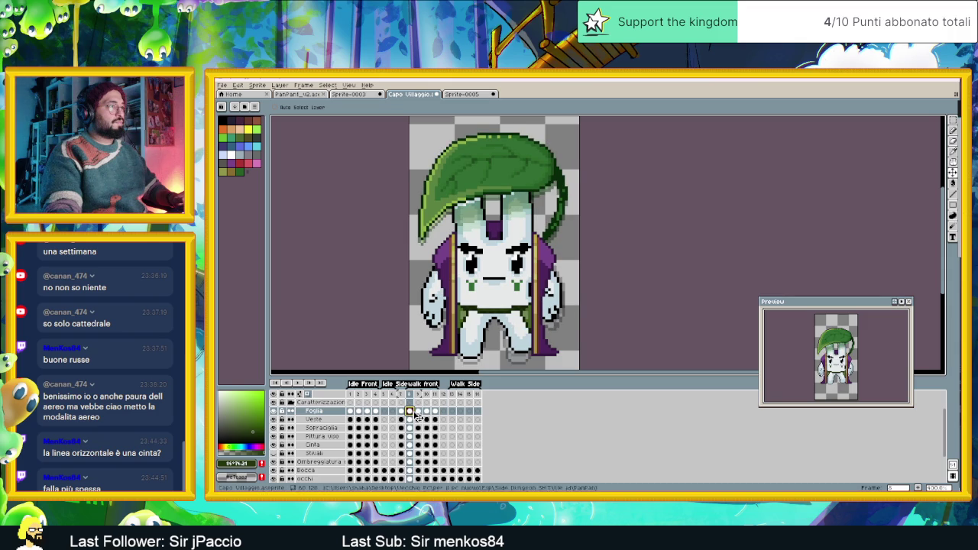
{"action": "left_click", "coordinate": [419, 411]}
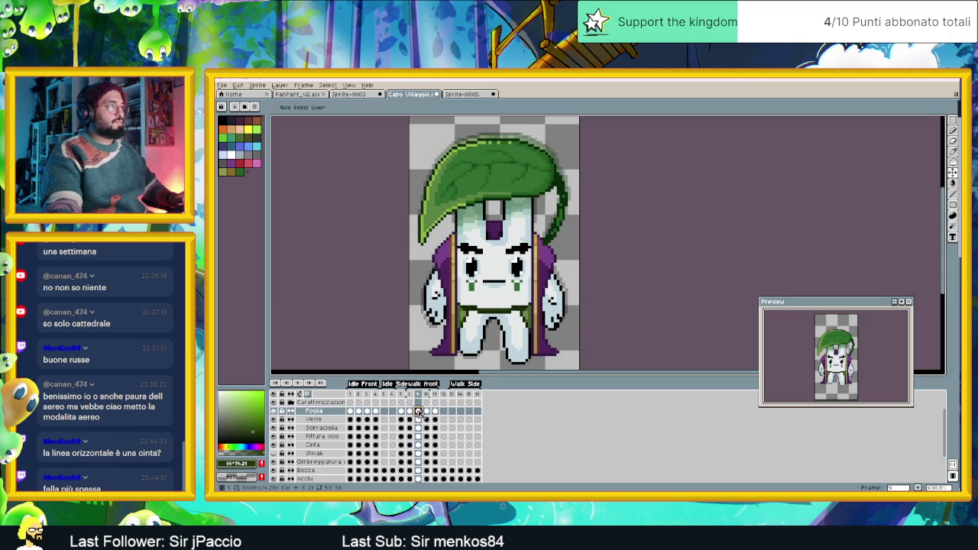
{"action": "left_click", "coordinate": [427, 412]}
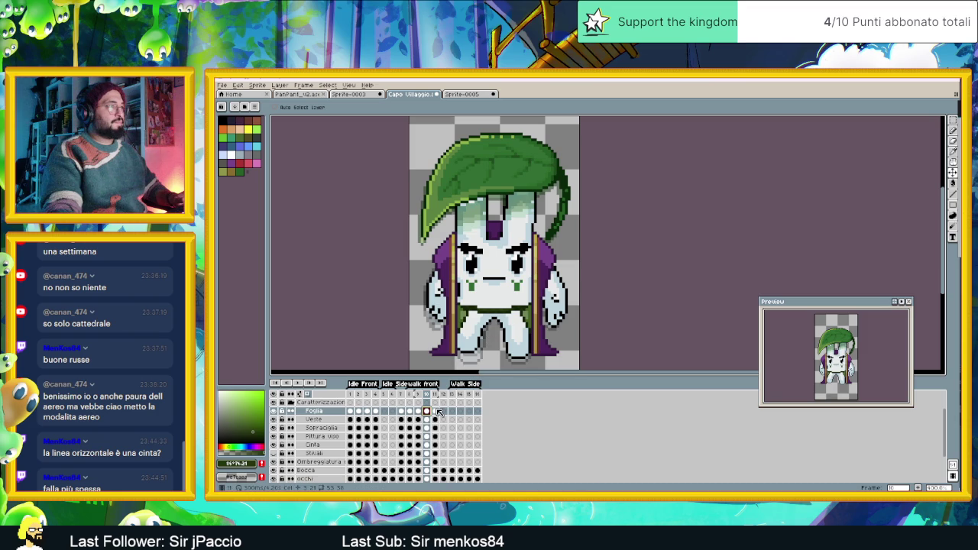
{"action": "left_click", "coordinate": [436, 412]}
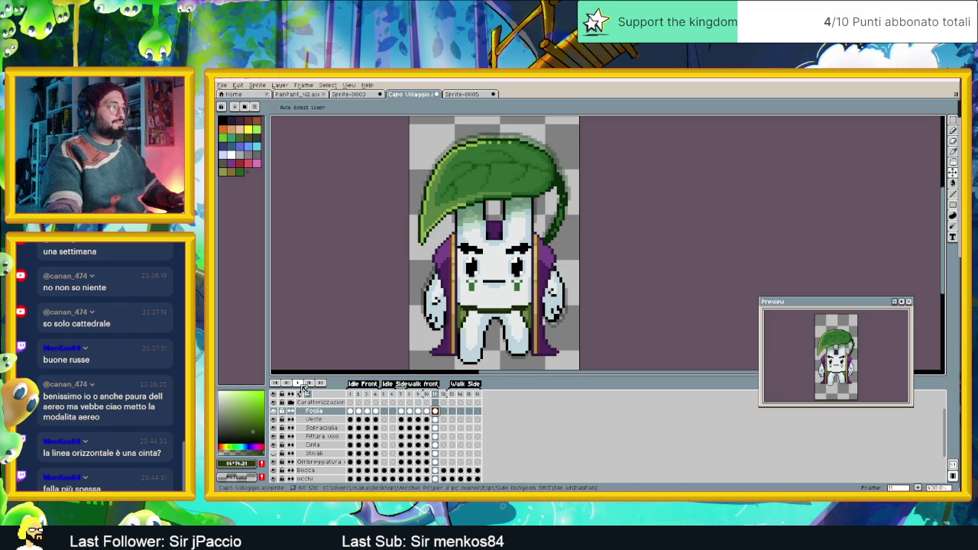
{"action": "left_click", "coordinate": [306, 387]}
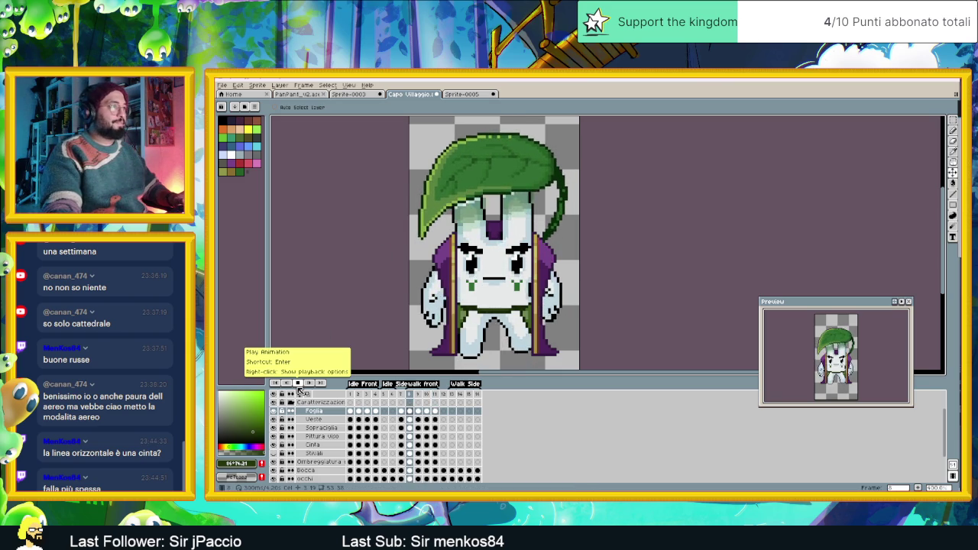
{"action": "left_click", "coordinate": [298, 384]}
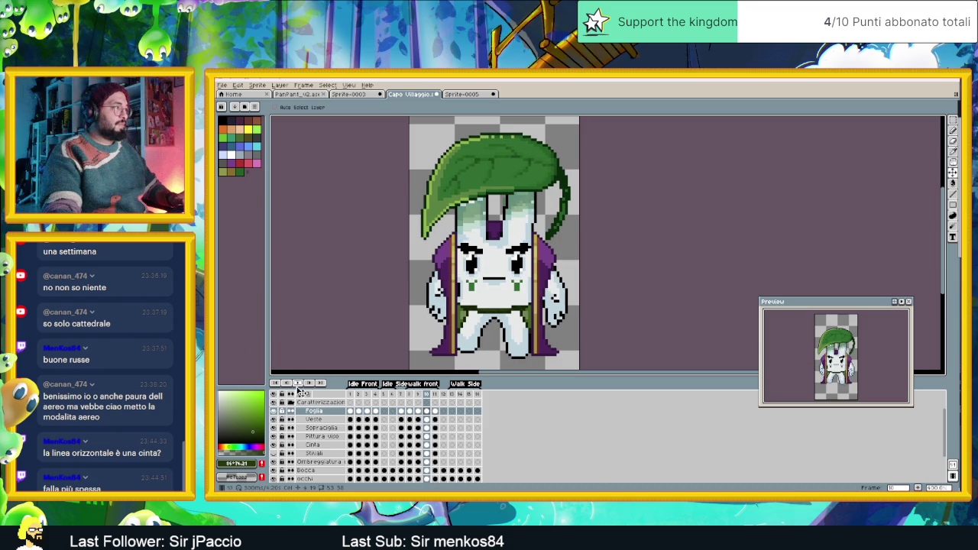
{"action": "scroll", "coordinate": [514, 256], "scroll_direction": "up", "scroll_amount": 1}
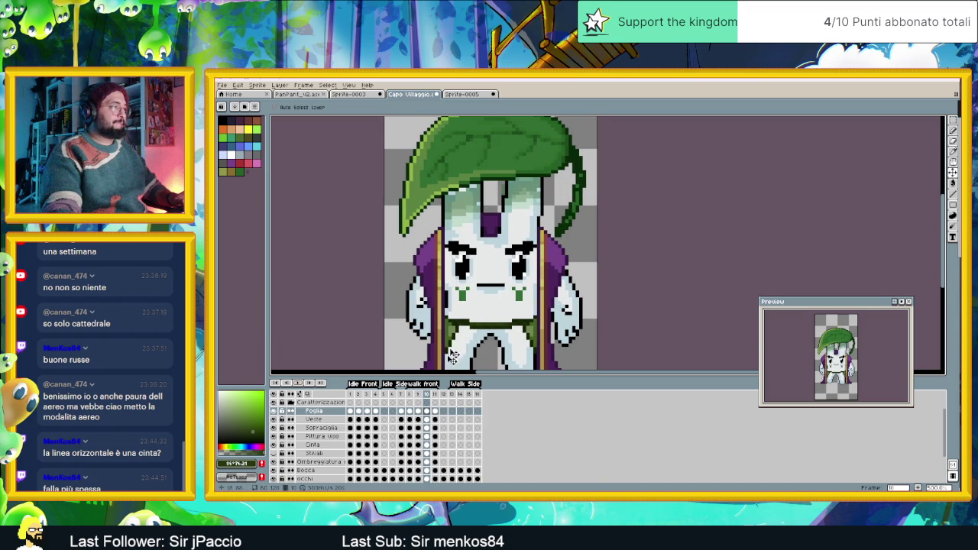
{"action": "scroll", "coordinate": [409, 439], "scroll_direction": "down", "scroll_amount": 1}
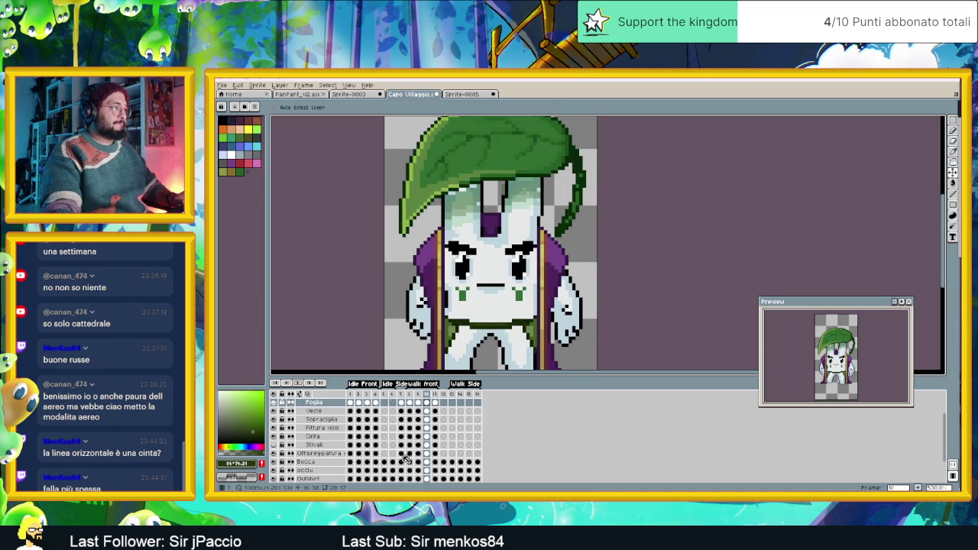
- On frame 8 of the Ombreggiatura layer, move the shading under the leaf one pixel up-right
{"action": "left_click", "coordinate": [401, 454]}
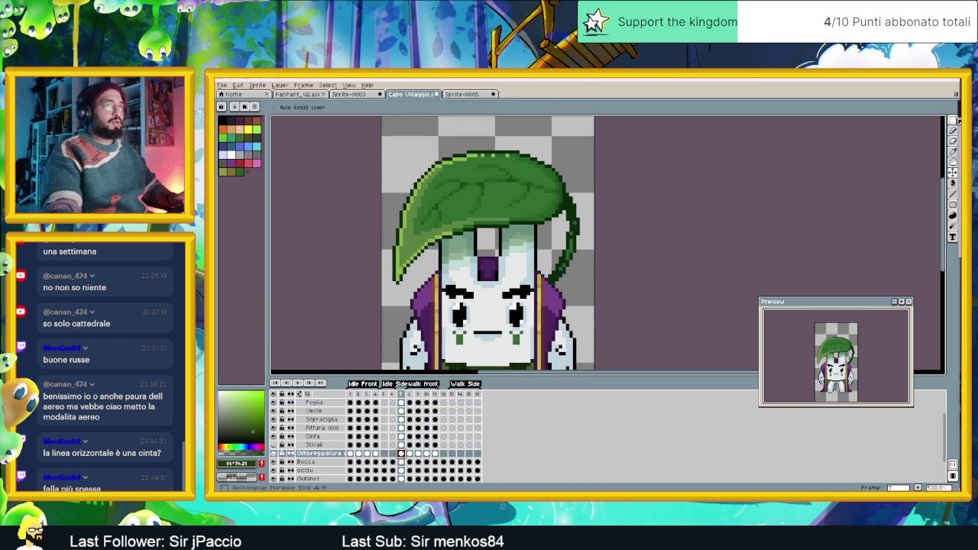
{"action": "left_click", "coordinate": [957, 122]}
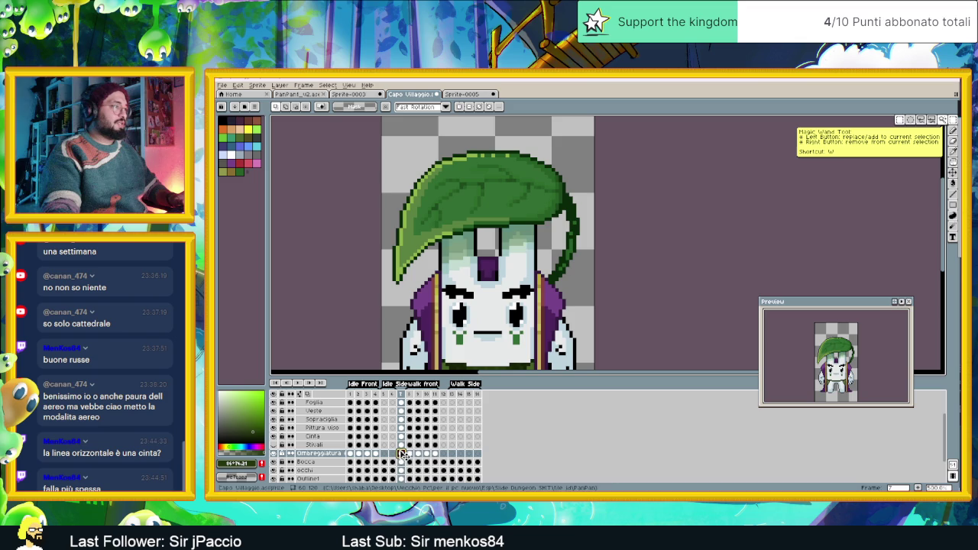
{"action": "left_click", "coordinate": [410, 454]}
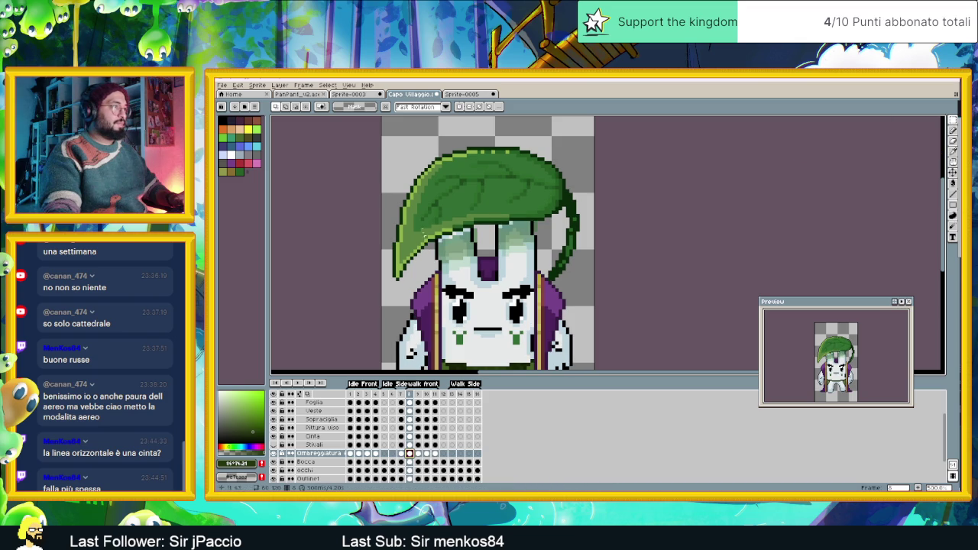
{"action": "left_click_drag", "start_coordinate": [417, 199], "coordinate": [549, 276]}
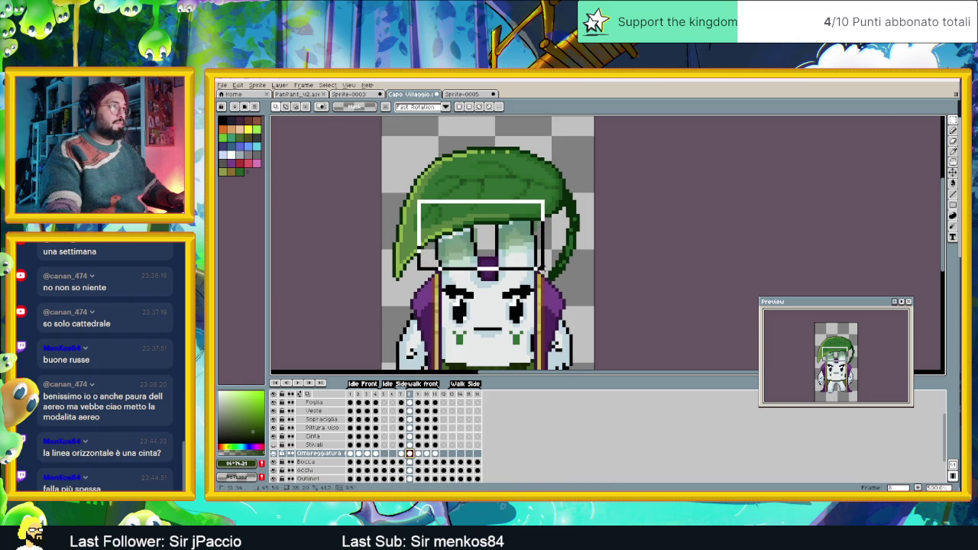
{"action": "left_click", "coordinate": [526, 253]}
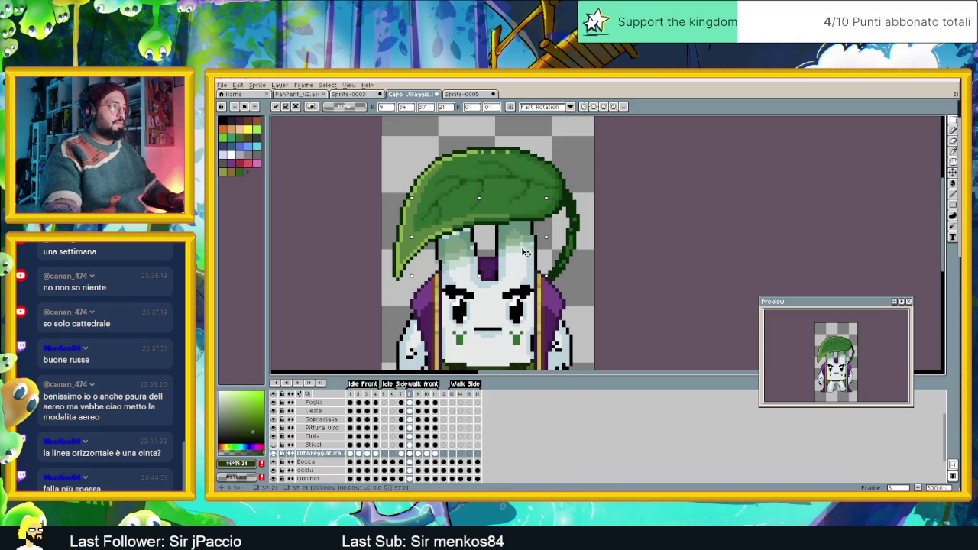
{"action": "left_click_drag", "start_coordinate": [526, 253], "coordinate": [528, 249]}
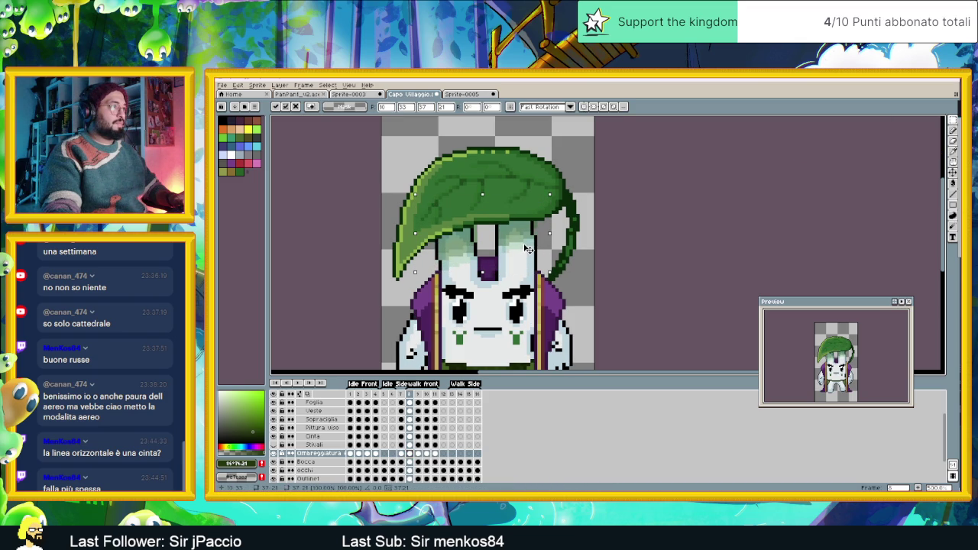
{"action": "left_click", "coordinate": [617, 237]}
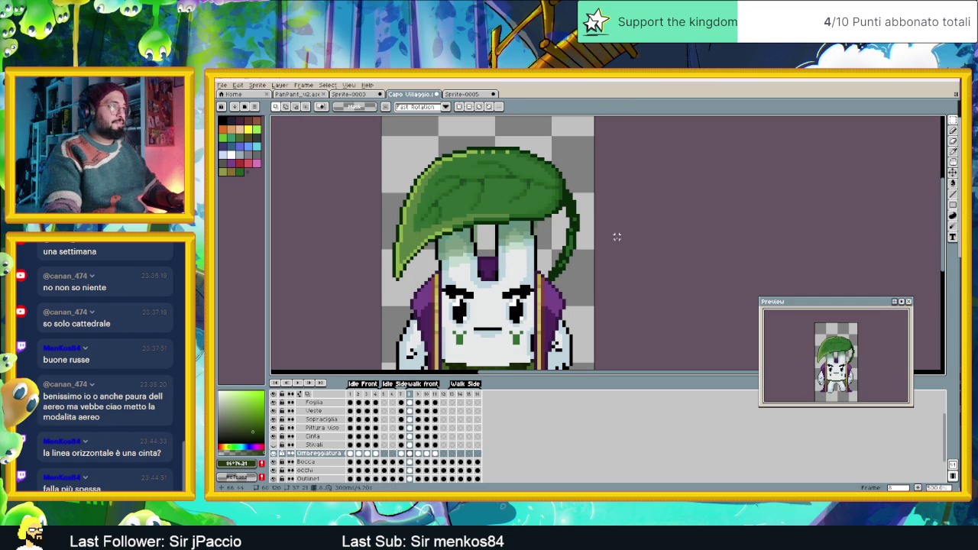
{"action": "left_click", "coordinate": [955, 131]}
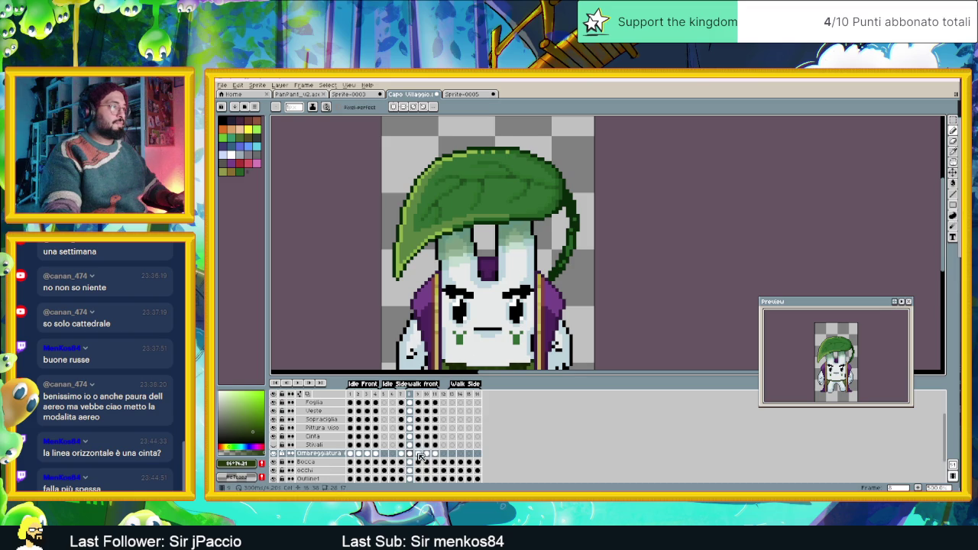
- Compare the leaf shading across walk frames 9 to 11 against the earlier frames
{"action": "left_click", "coordinate": [418, 454]}
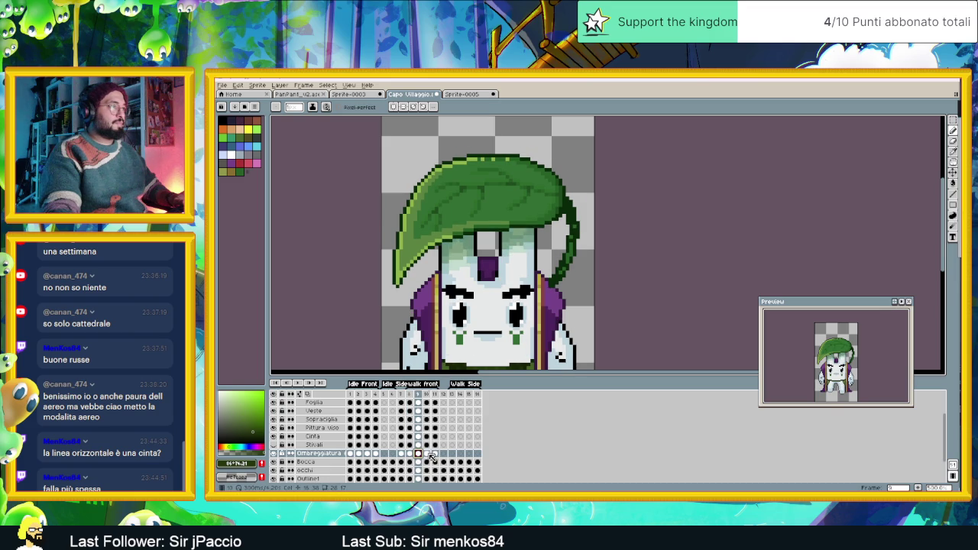
{"action": "left_click", "coordinate": [428, 454]}
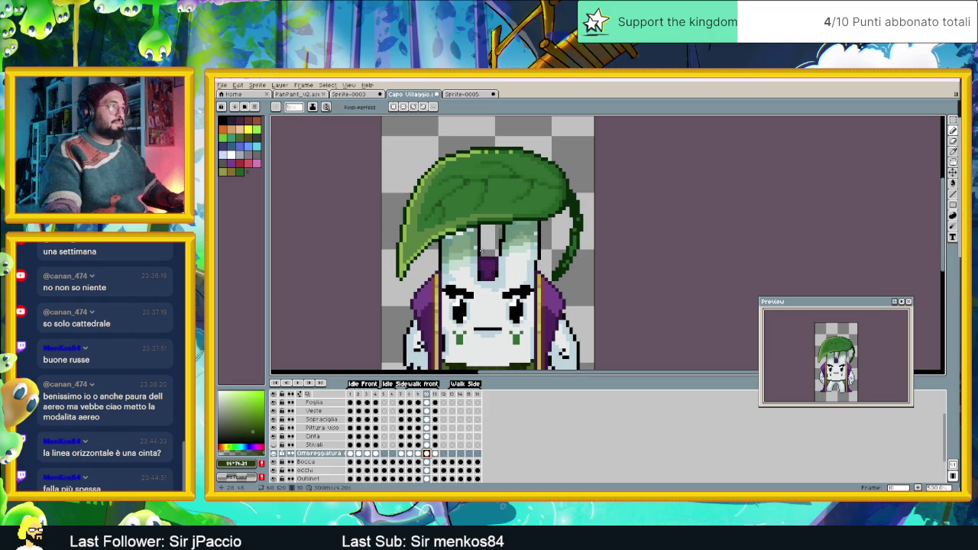
{"action": "key", "text": "shift+q"}
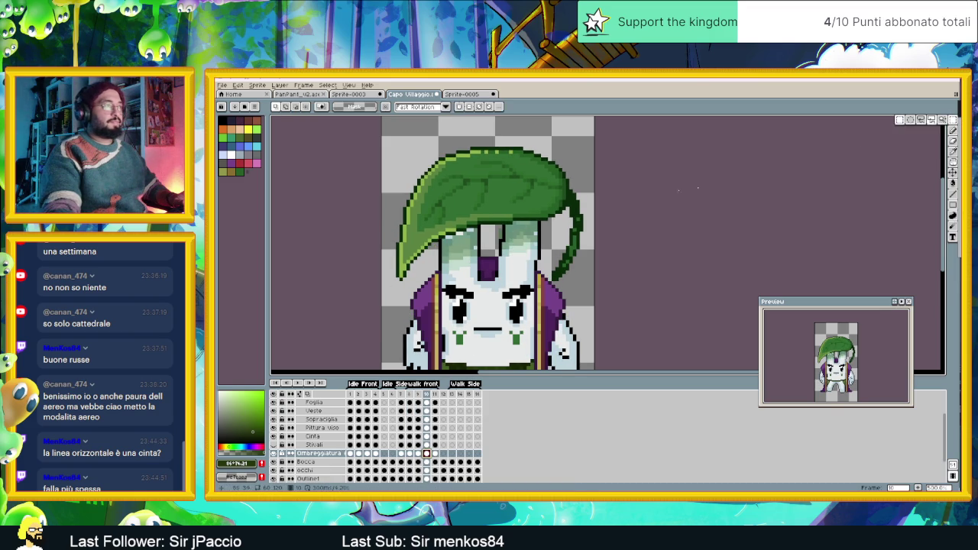
{"action": "left_click_drag", "start_coordinate": [431, 196], "coordinate": [577, 280]}
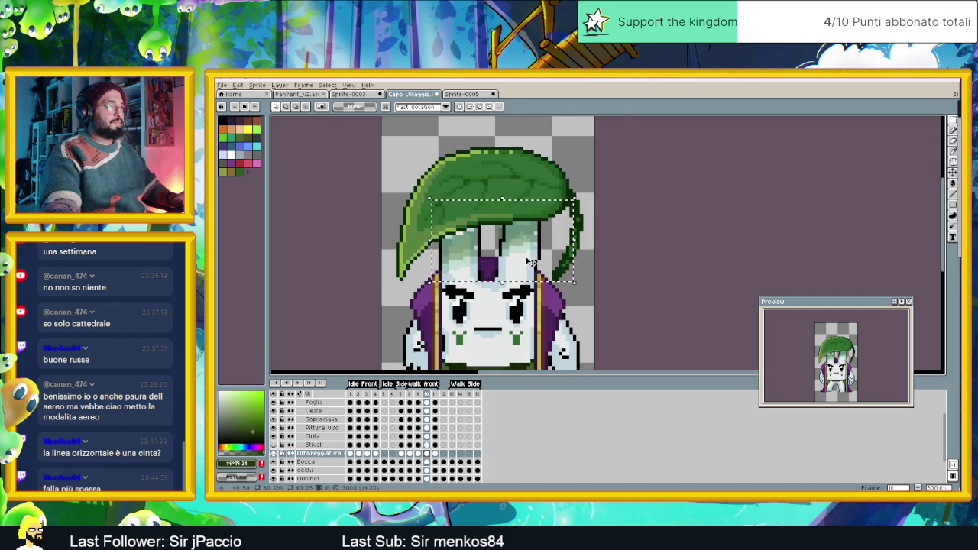
{"action": "left_click", "coordinate": [628, 216]}
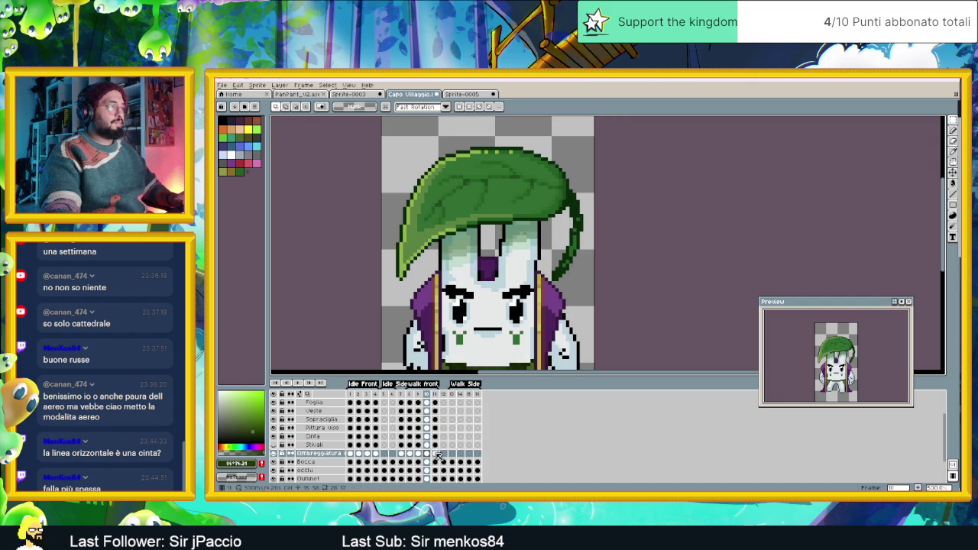
{"action": "left_click", "coordinate": [436, 455]}
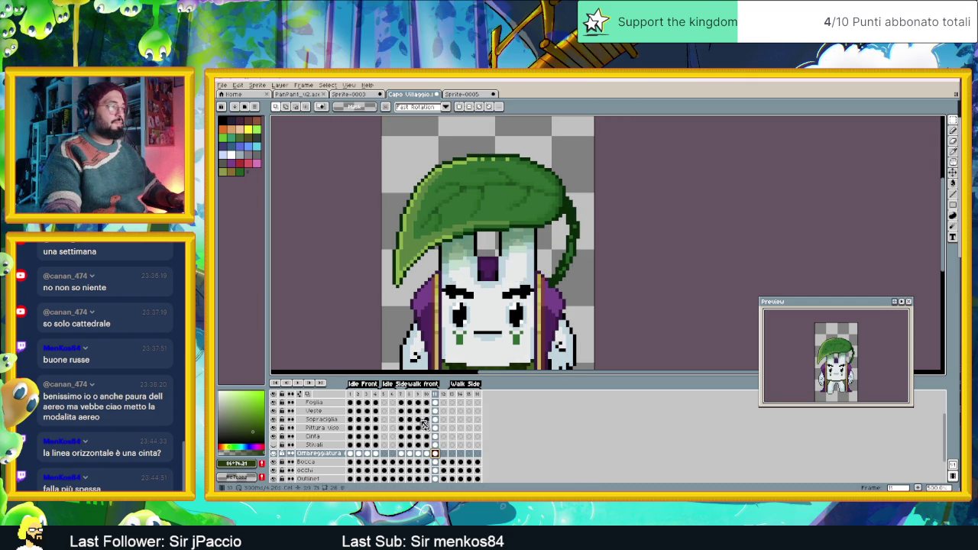
{"action": "left_click", "coordinate": [408, 399]}
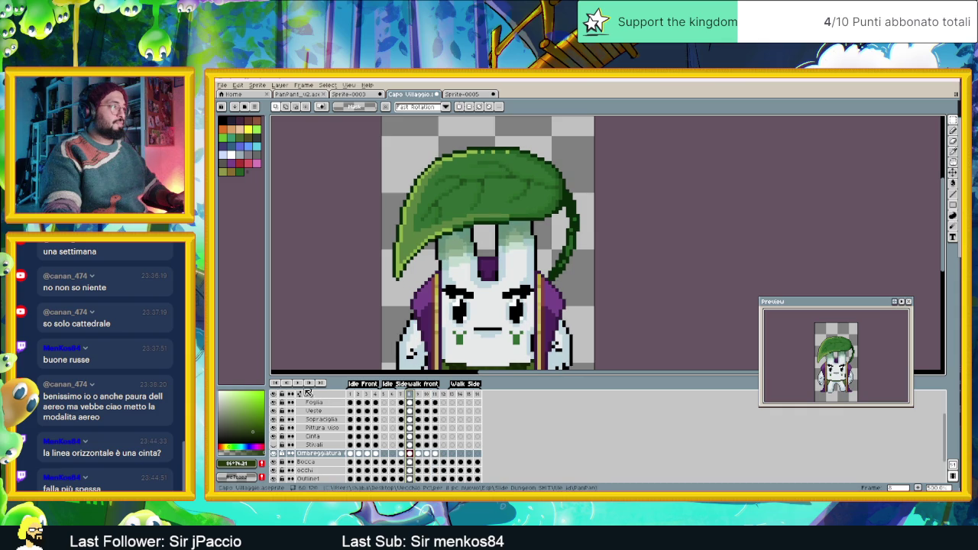
{"action": "key", "text": "Right"}
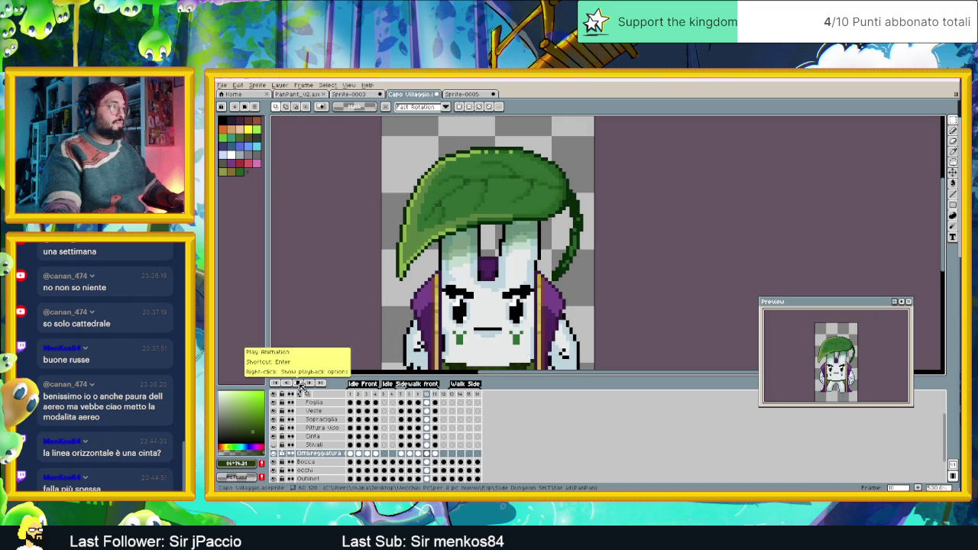
{"action": "scroll", "coordinate": [536, 277], "scroll_direction": "up", "scroll_amount": 1}
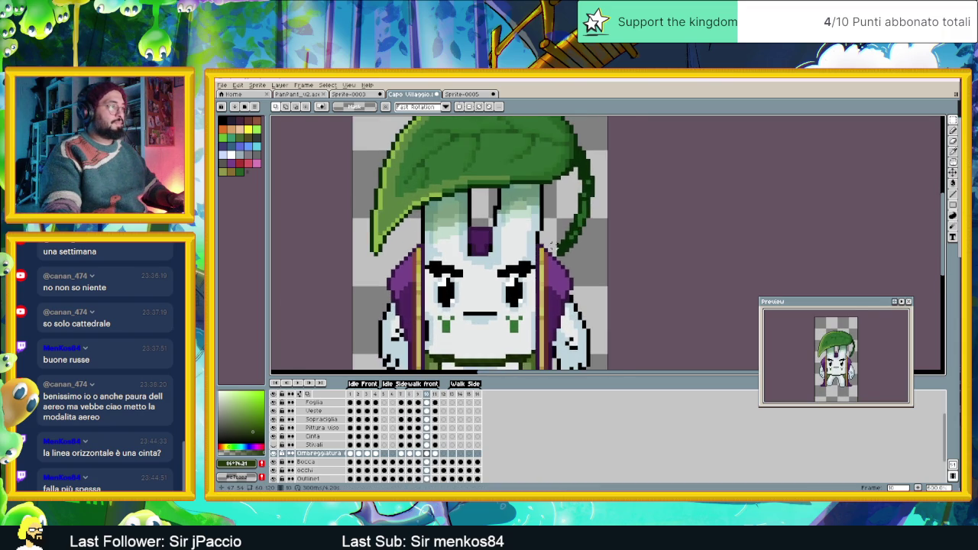
- Zoom in and pencil-fix the Foglia leaf stem pixels beside the cape on frames 7 through 11
{"action": "scroll", "coordinate": [549, 268], "scroll_direction": "up", "scroll_amount": 1}
{"action": "scroll", "coordinate": [562, 254], "scroll_direction": "up", "scroll_amount": 1}
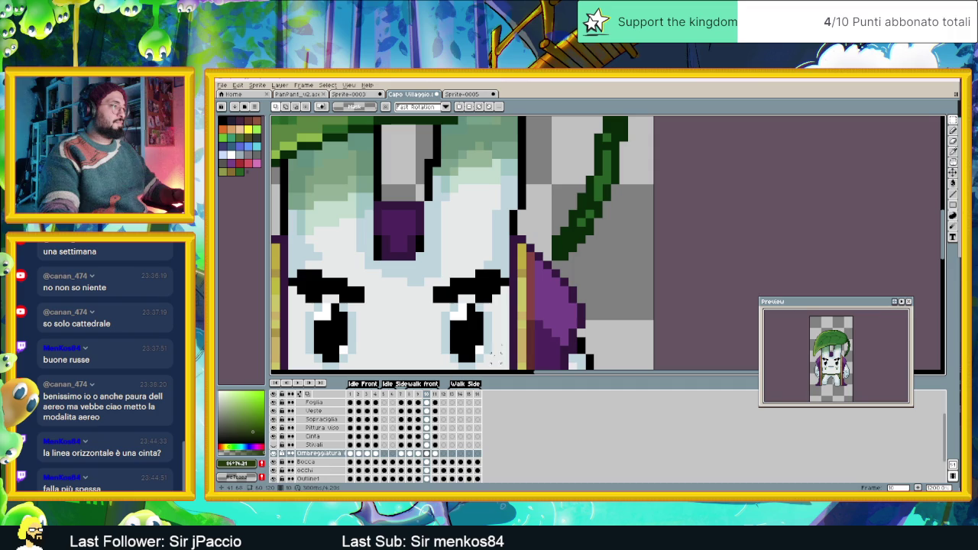
{"action": "left_click", "coordinate": [401, 403]}
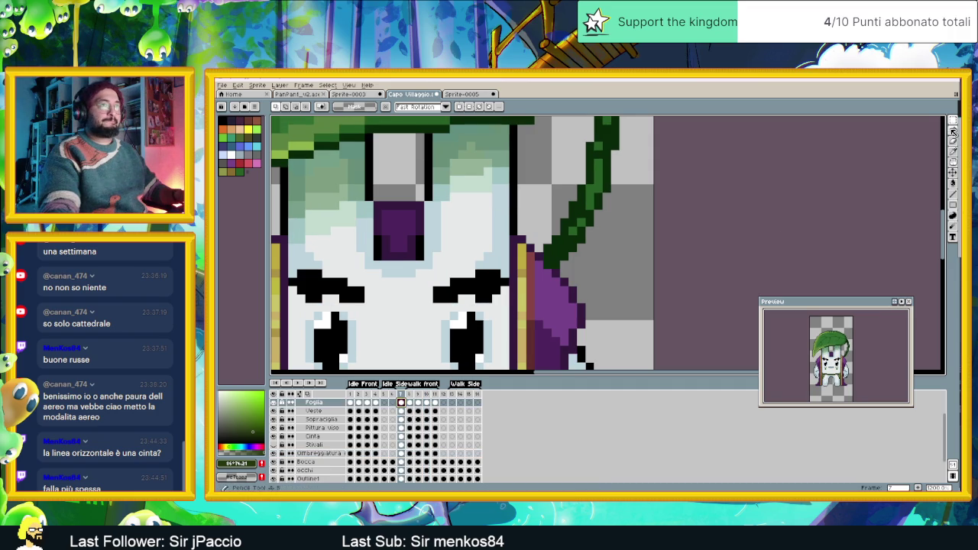
{"action": "key", "text": "b"}
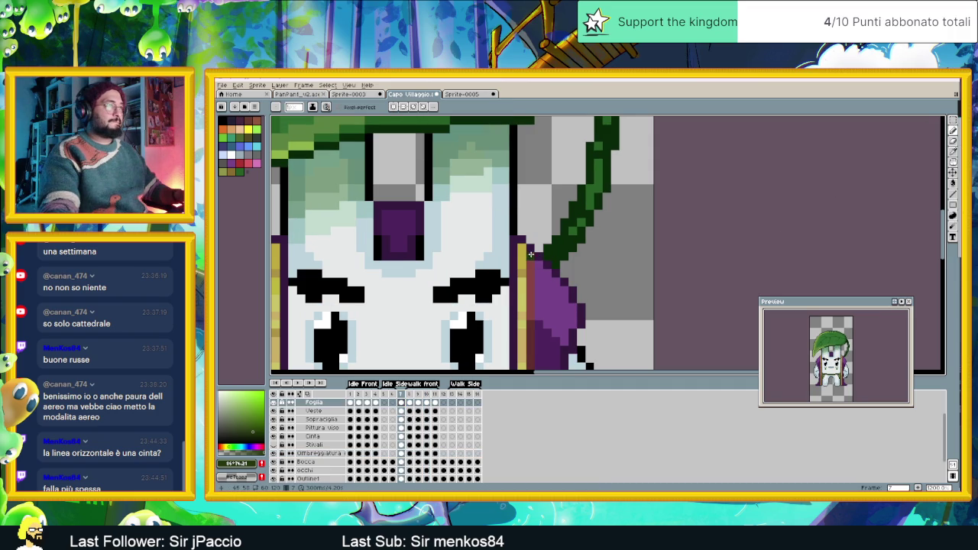
{"action": "left_click", "coordinate": [411, 405]}
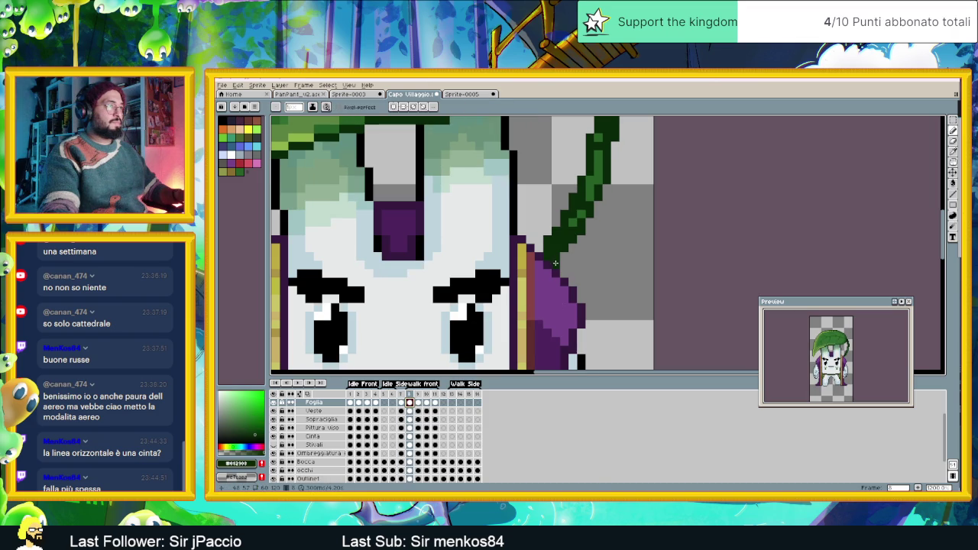
{"action": "left_click", "coordinate": [419, 403]}
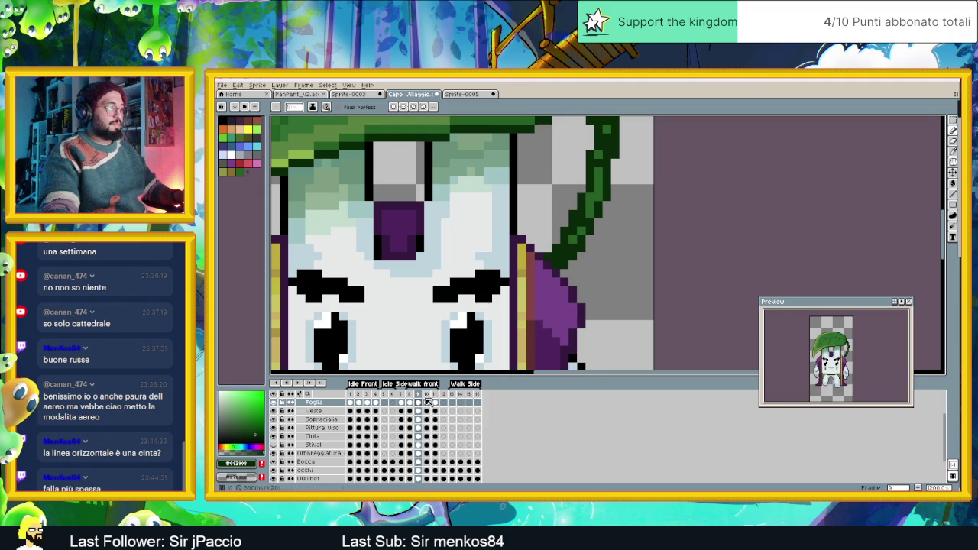
{"action": "left_click", "coordinate": [427, 403]}
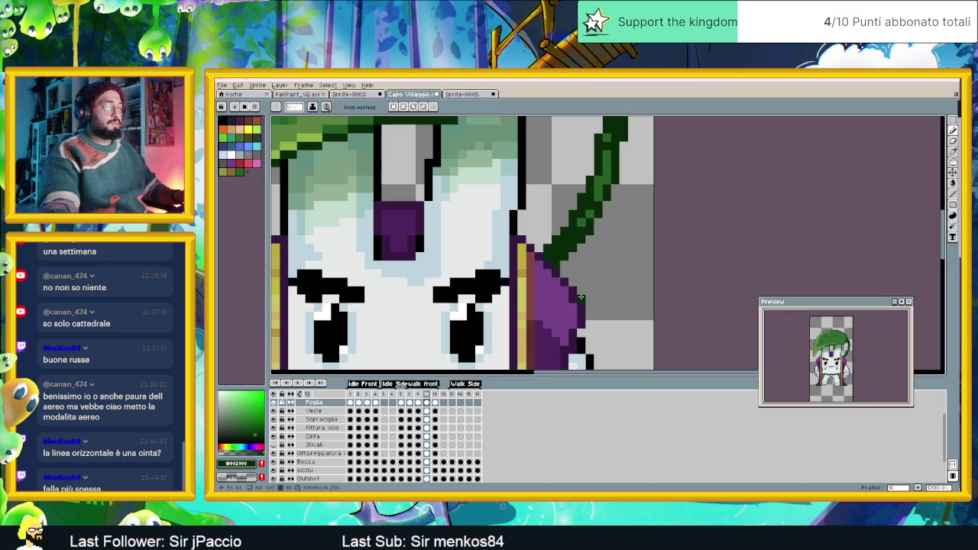
{"action": "left_click", "coordinate": [435, 403]}
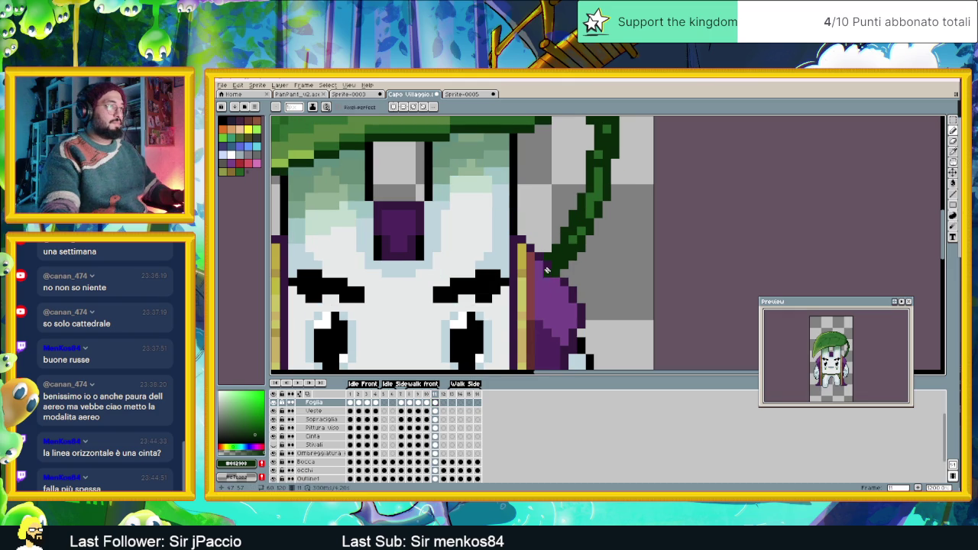
{"action": "scroll", "coordinate": [553, 274], "scroll_direction": "down", "scroll_amount": 2}
{"action": "scroll", "coordinate": [553, 274], "scroll_direction": "down", "scroll_amount": 1}
{"action": "scroll", "coordinate": [554, 274], "scroll_direction": "down", "scroll_amount": 1}
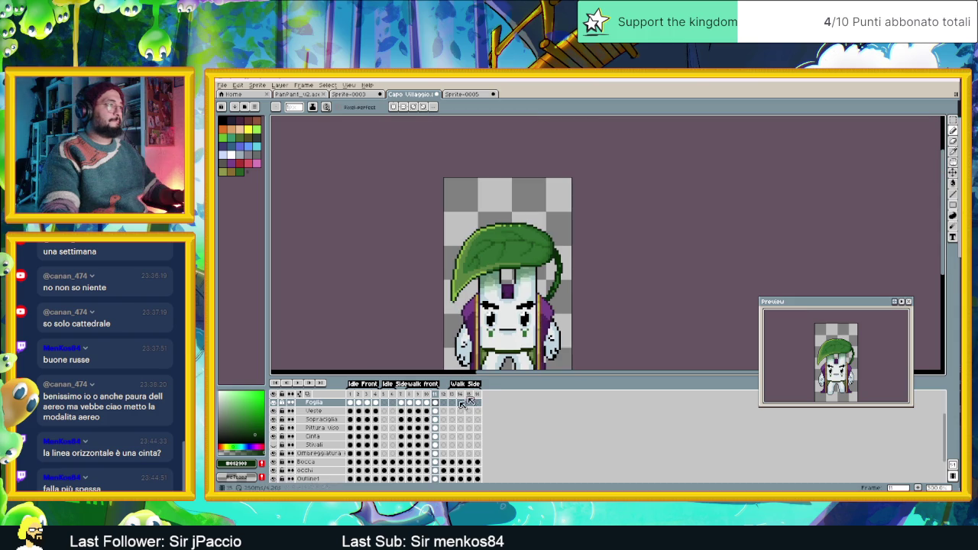
- Play the walk cycle, stop it on frame 8, and save the Capo Villaggio sprite
{"action": "left_click", "coordinate": [297, 383]}
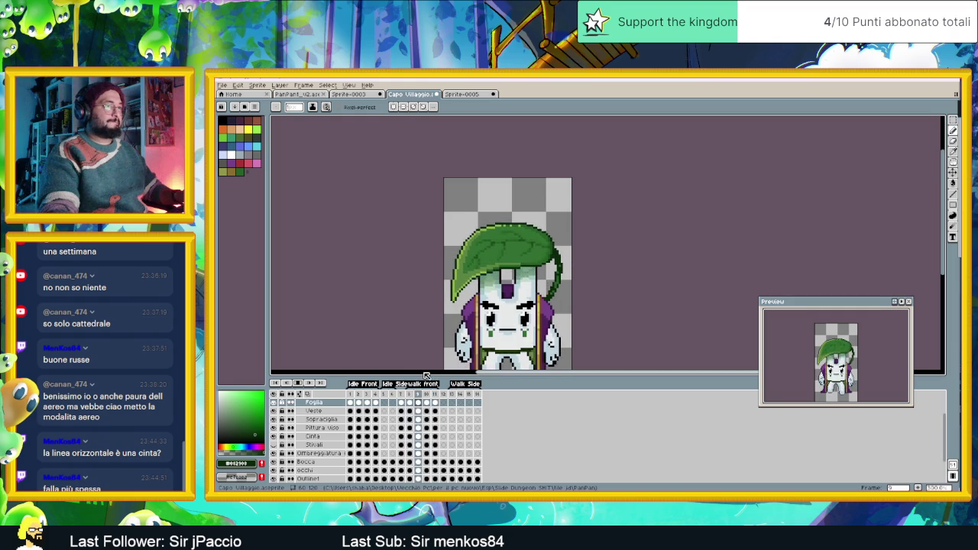
{"action": "scroll", "coordinate": [526, 246], "scroll_direction": "down", "scroll_amount": 3}
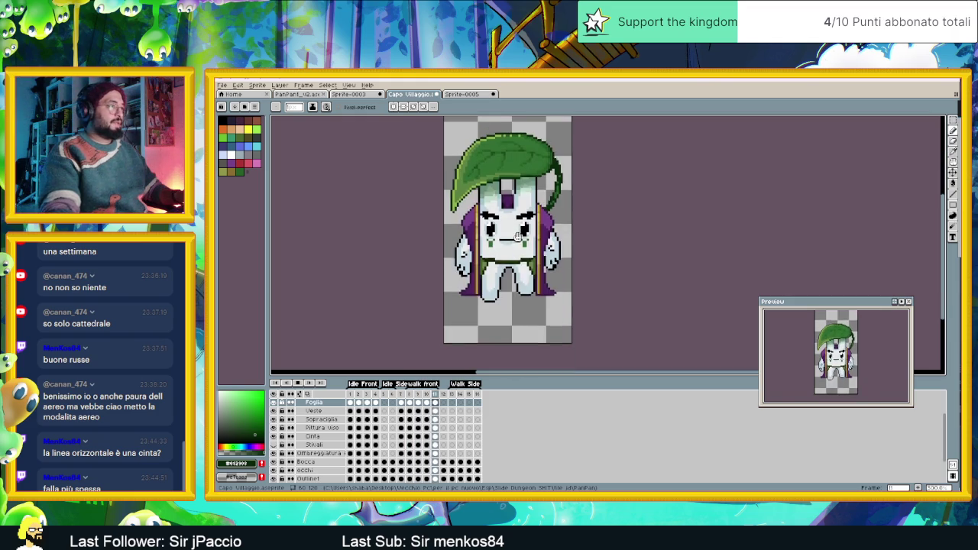
{"action": "scroll", "coordinate": [535, 249], "scroll_direction": "up", "scroll_amount": 1}
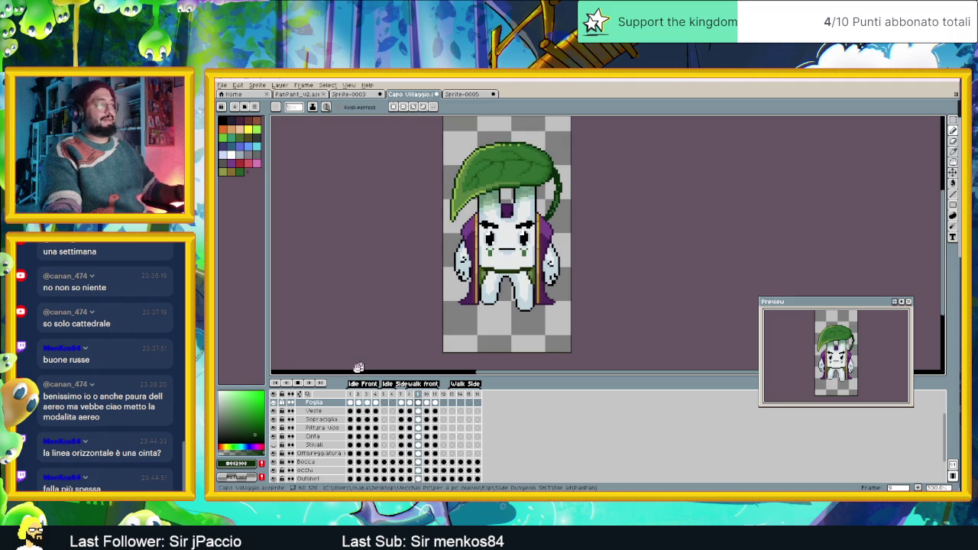
{"action": "left_click", "coordinate": [299, 384]}
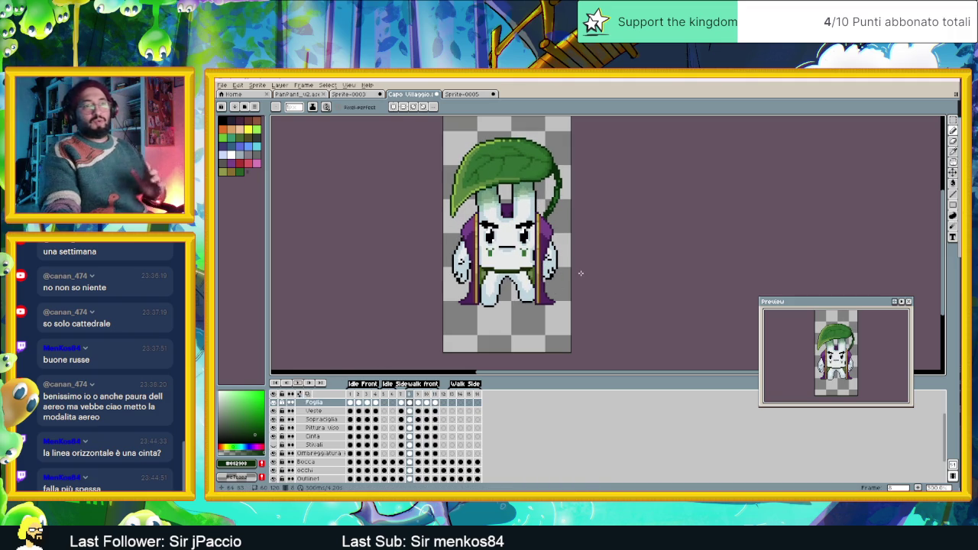
{"action": "key", "text": "ctrl+s"}
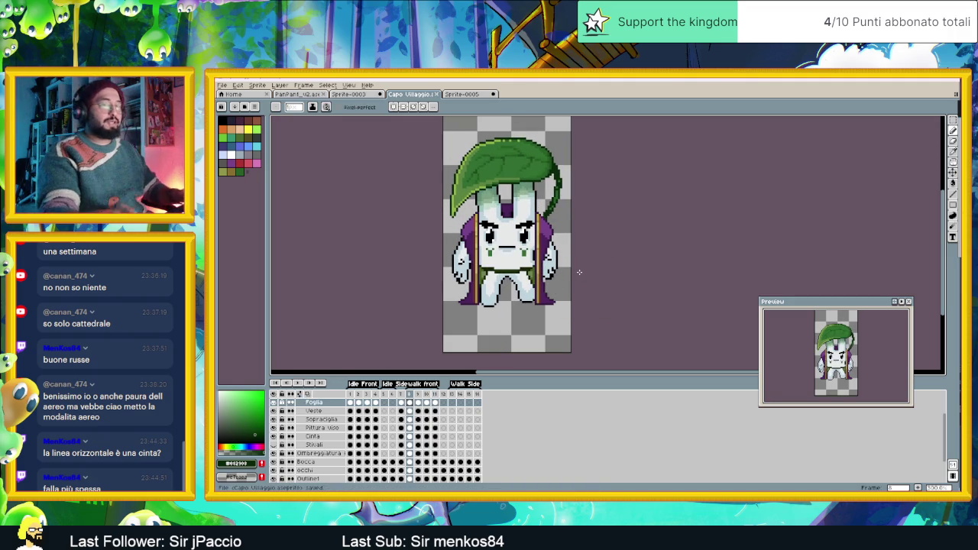
{"action": "scroll", "coordinate": [513, 221], "scroll_direction": "up", "scroll_amount": 1}
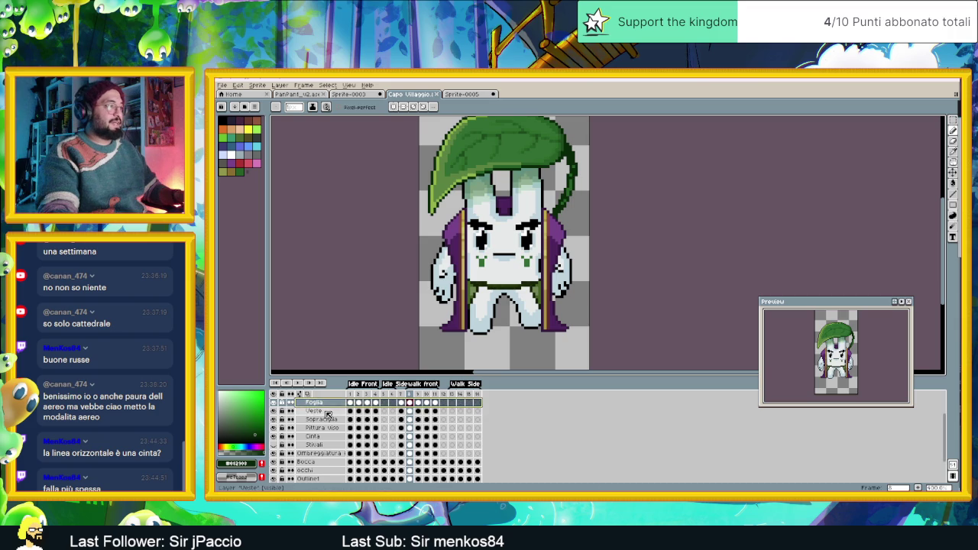
- Move the Sopracciglia eyebrows slightly up on walk frame 8
{"action": "left_click", "coordinate": [323, 412]}
{"action": "left_click", "coordinate": [332, 420]}
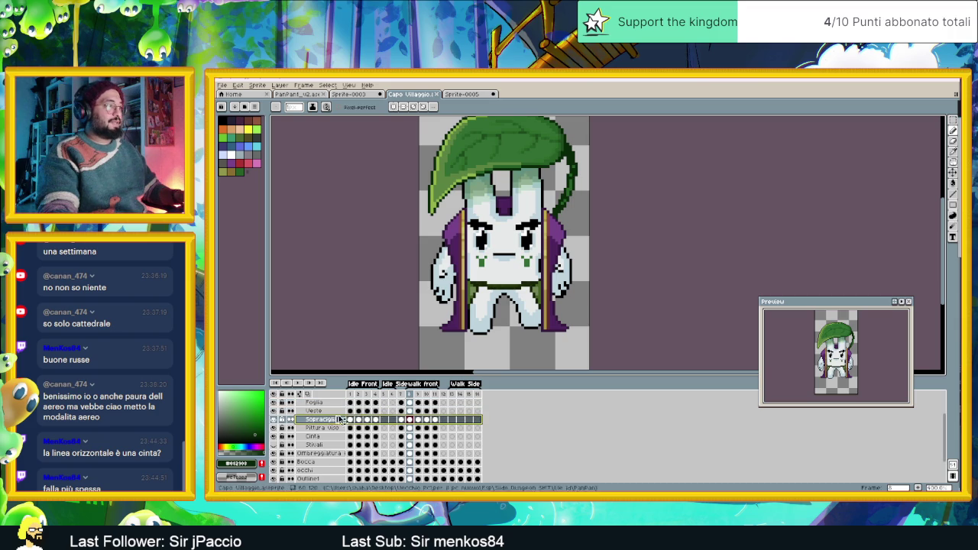
{"action": "left_click", "coordinate": [409, 420]}
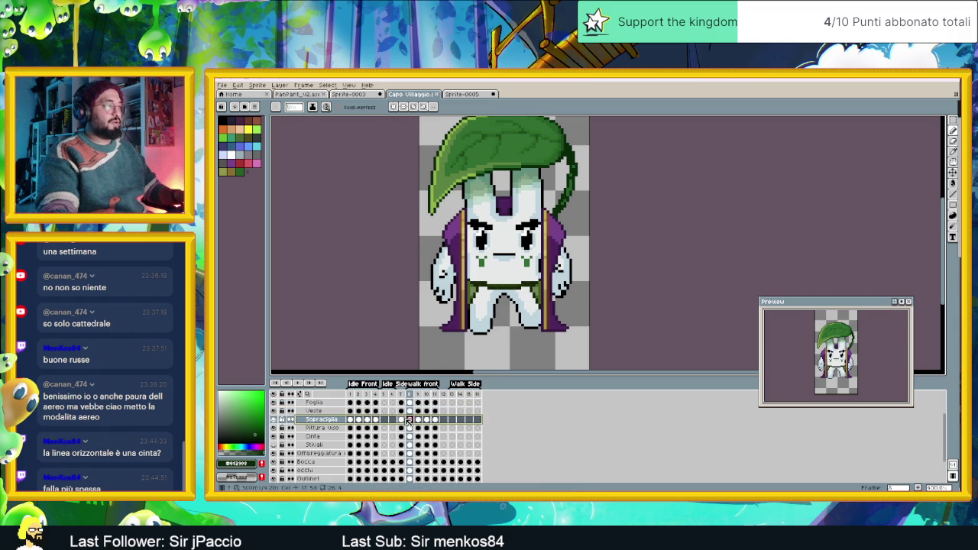
{"action": "key", "text": "Left"}
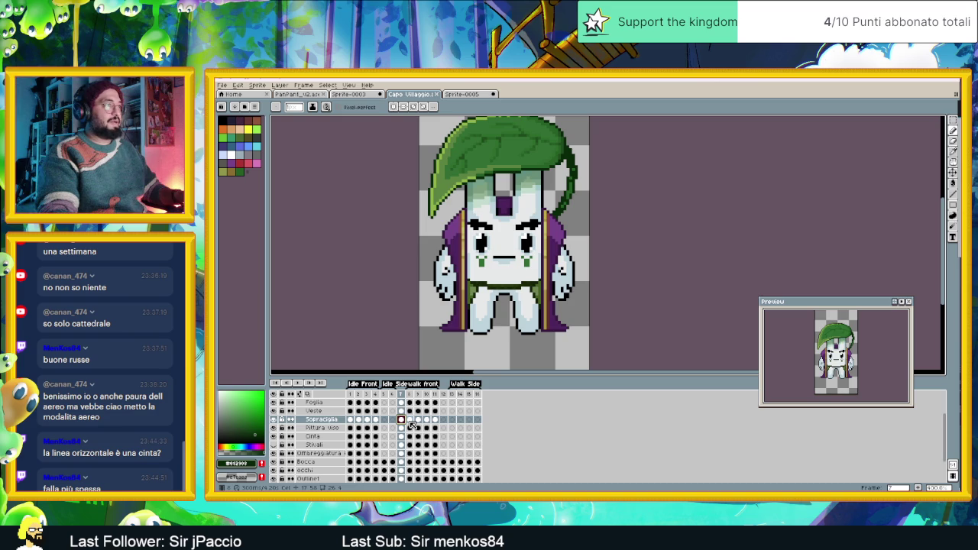
{"action": "key", "text": "Right"}
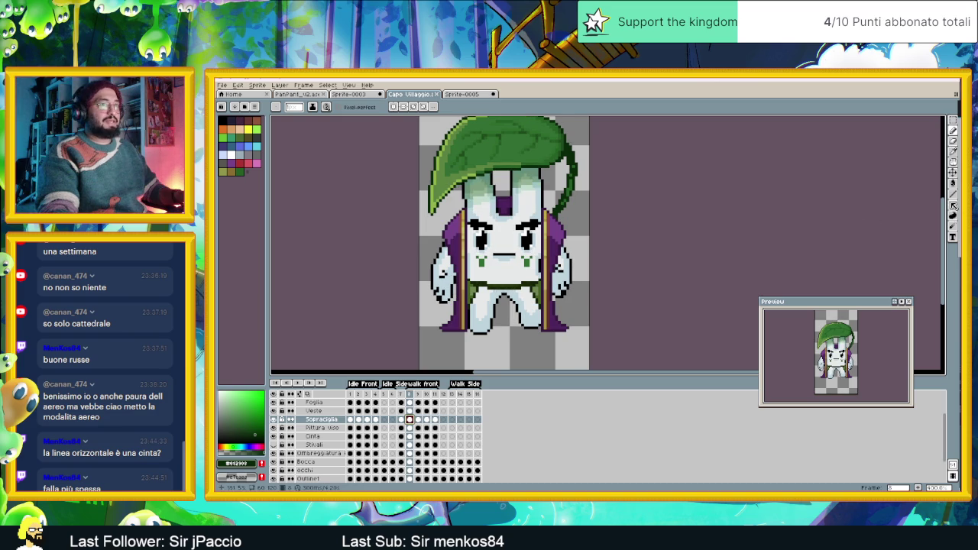
{"action": "left_click", "coordinate": [955, 175]}
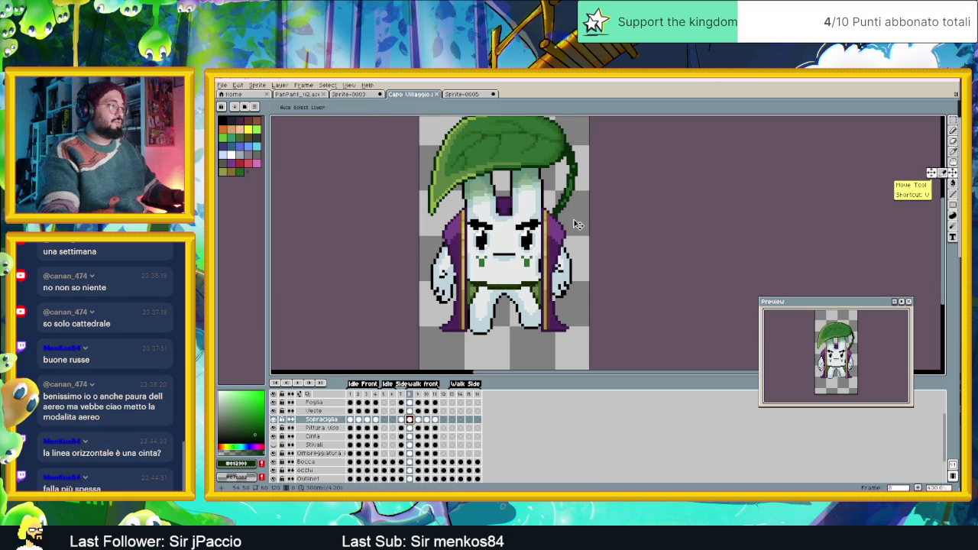
{"action": "left_click_drag", "start_coordinate": [550, 237], "coordinate": [550, 233]}
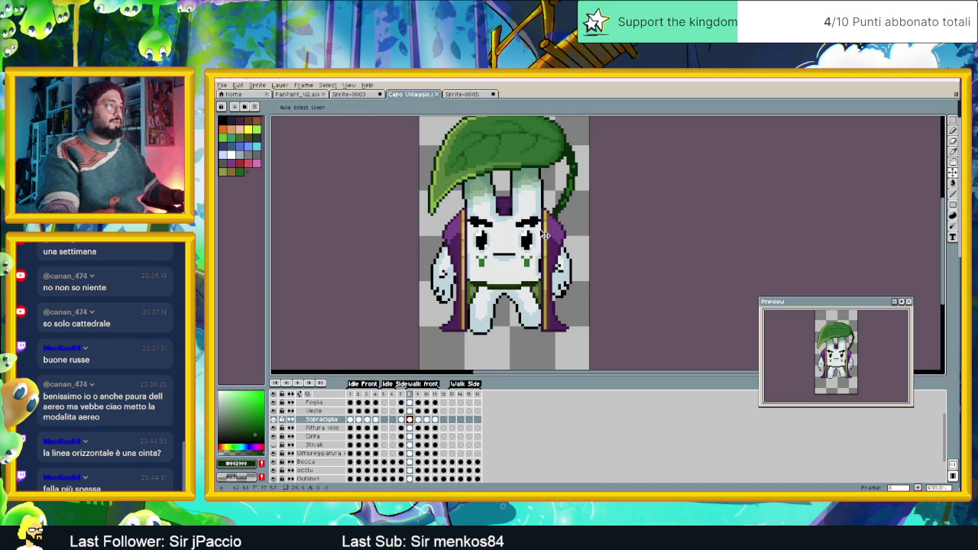
- Check the eyebrows on frames 9 to 11, briefly toggling the Stivali boots layer
{"action": "left_click", "coordinate": [419, 419]}
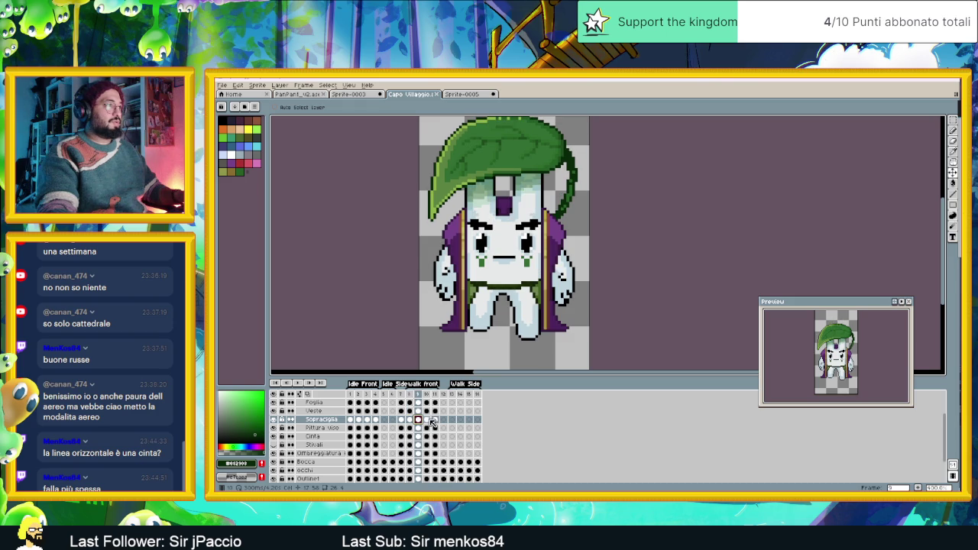
{"action": "left_click", "coordinate": [428, 420]}
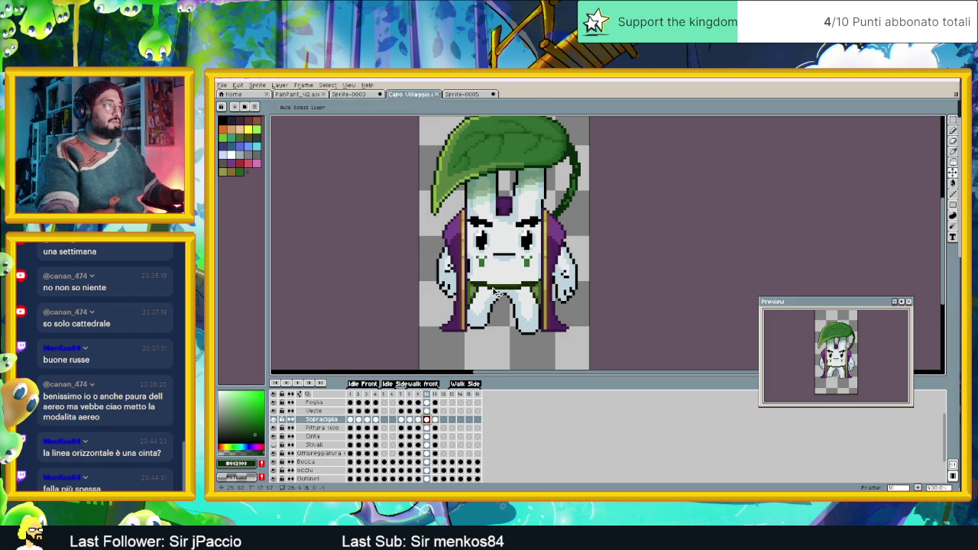
{"action": "left_click", "coordinate": [435, 421]}
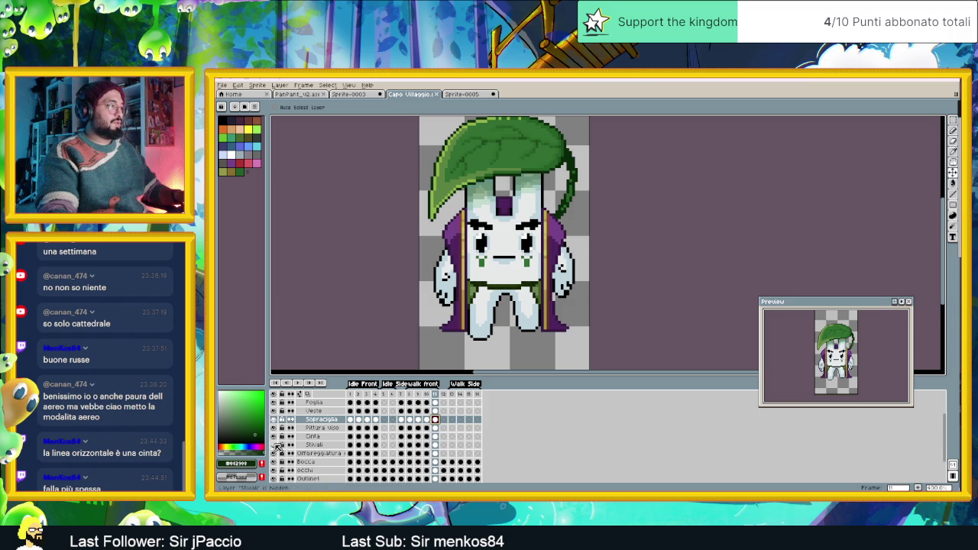
{"action": "left_click", "coordinate": [273, 445]}
{"action": "left_click", "coordinate": [273, 445]}
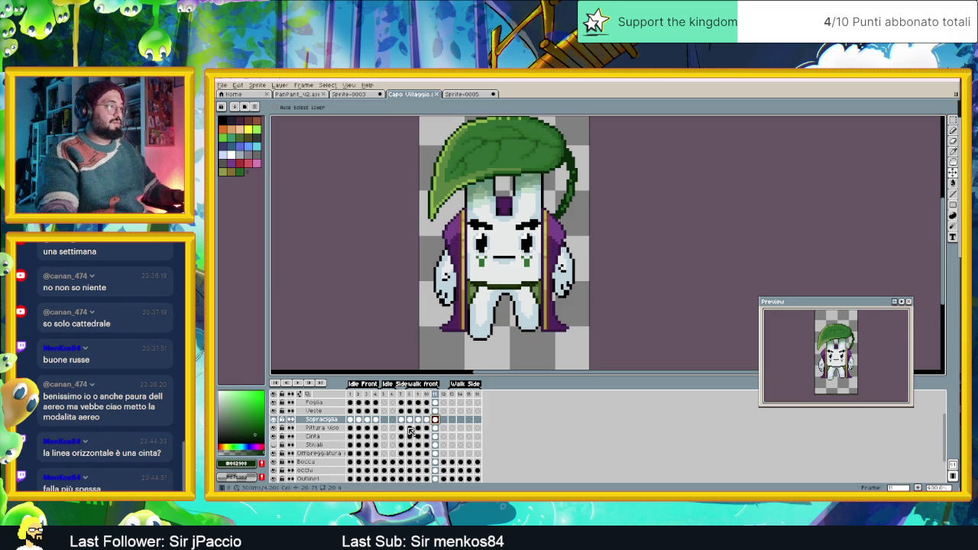
- Review the Pittura viso face paint across frames 7 to 11, then play the walk cycle
{"action": "left_click", "coordinate": [409, 428]}
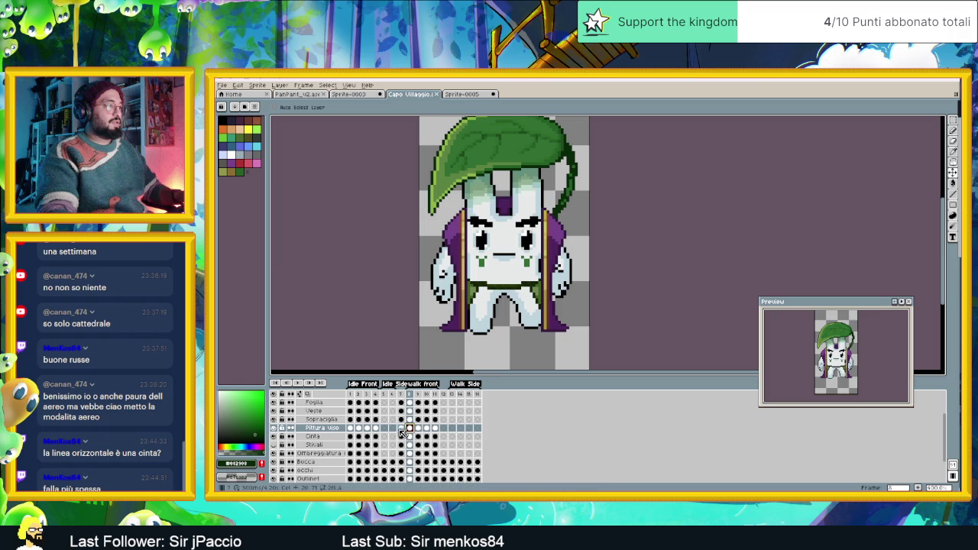
{"action": "left_click", "coordinate": [401, 428]}
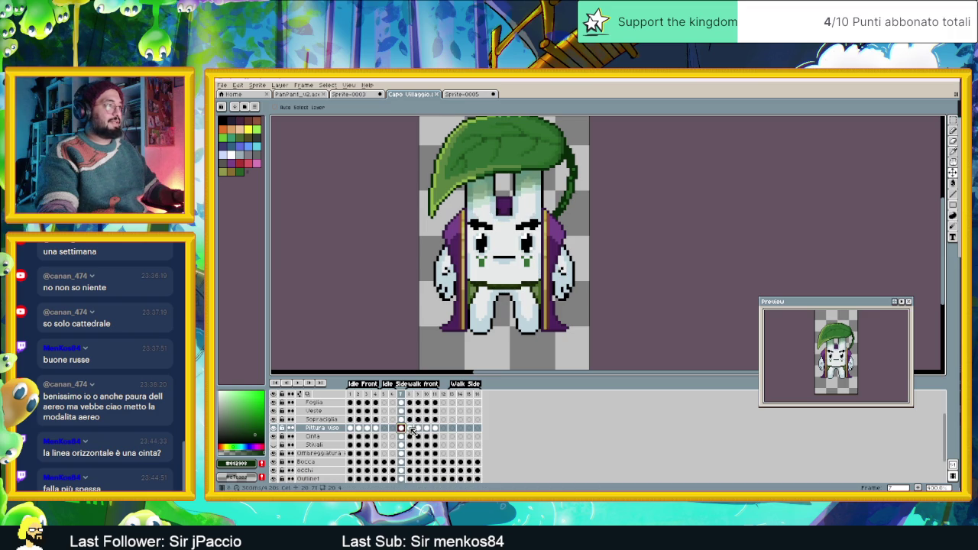
{"action": "left_click", "coordinate": [410, 429]}
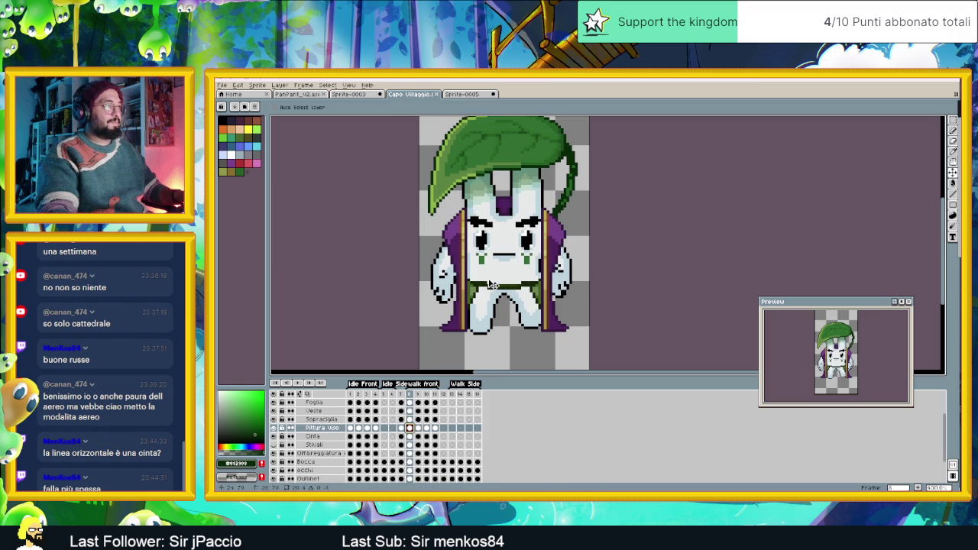
{"action": "left_click", "coordinate": [419, 429]}
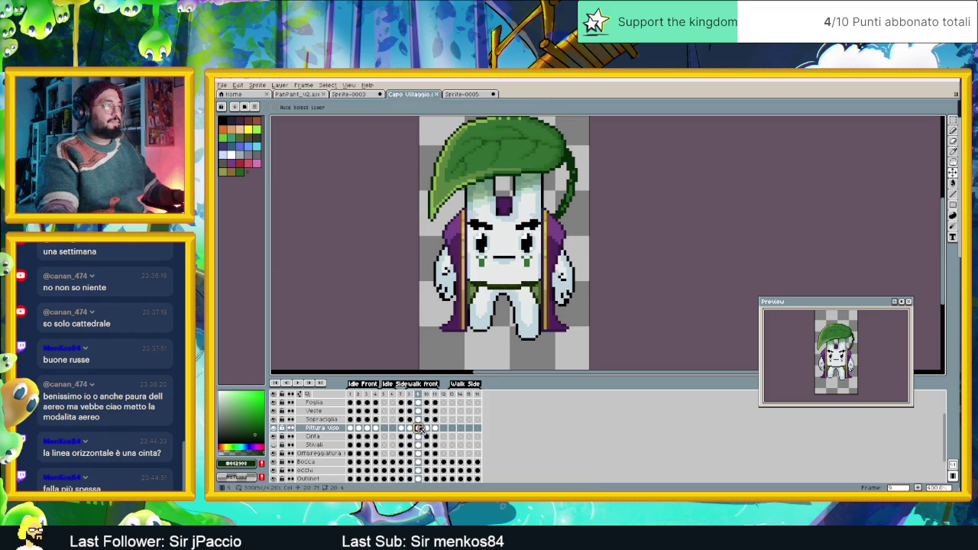
{"action": "left_click", "coordinate": [426, 428]}
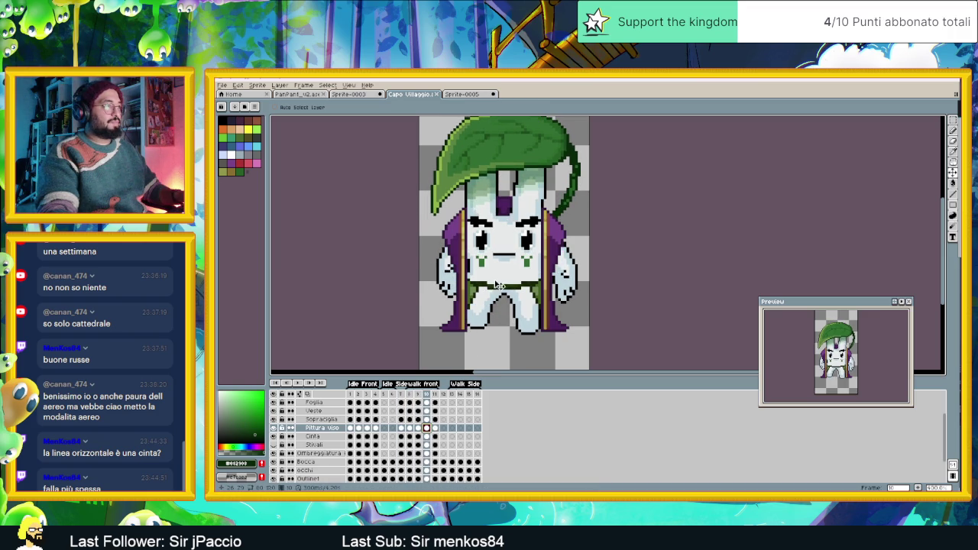
{"action": "left_click", "coordinate": [435, 428]}
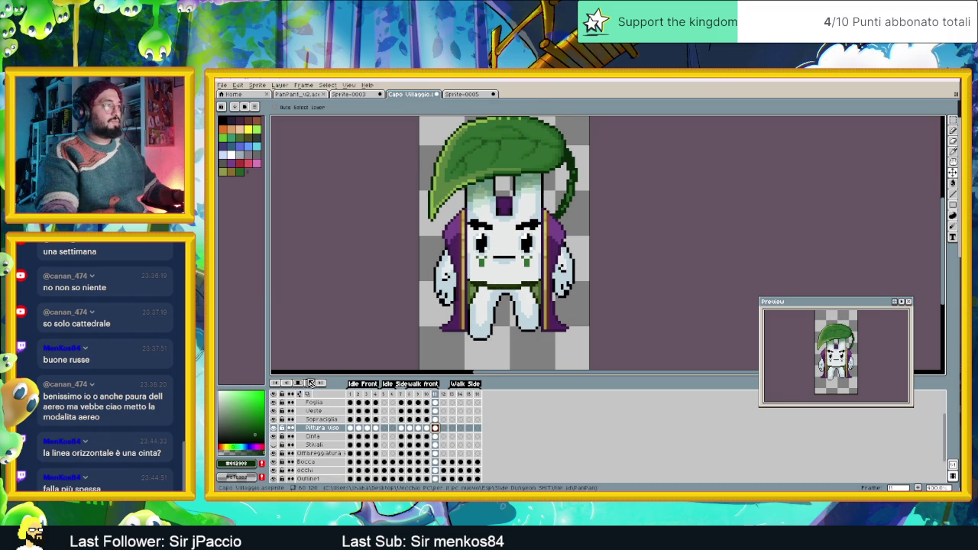
{"action": "left_click", "coordinate": [304, 386]}
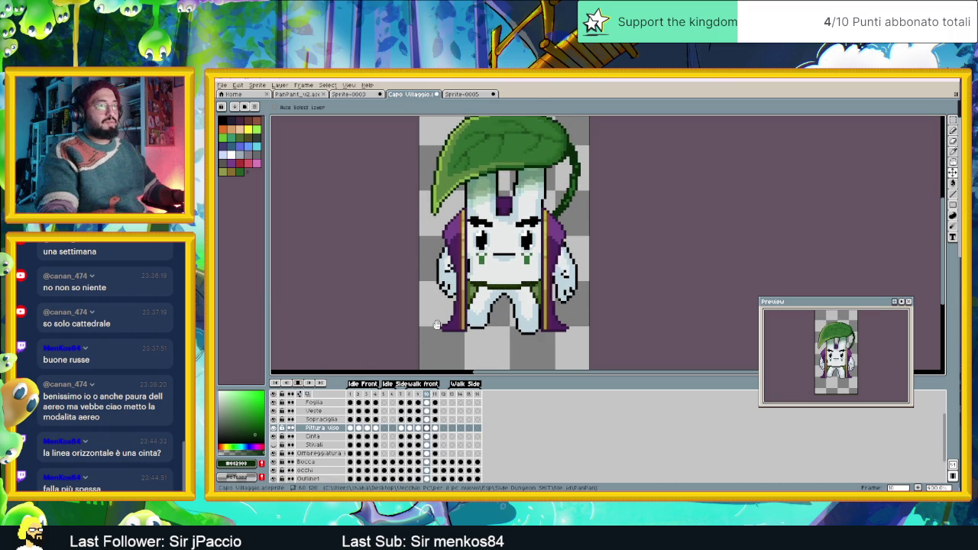
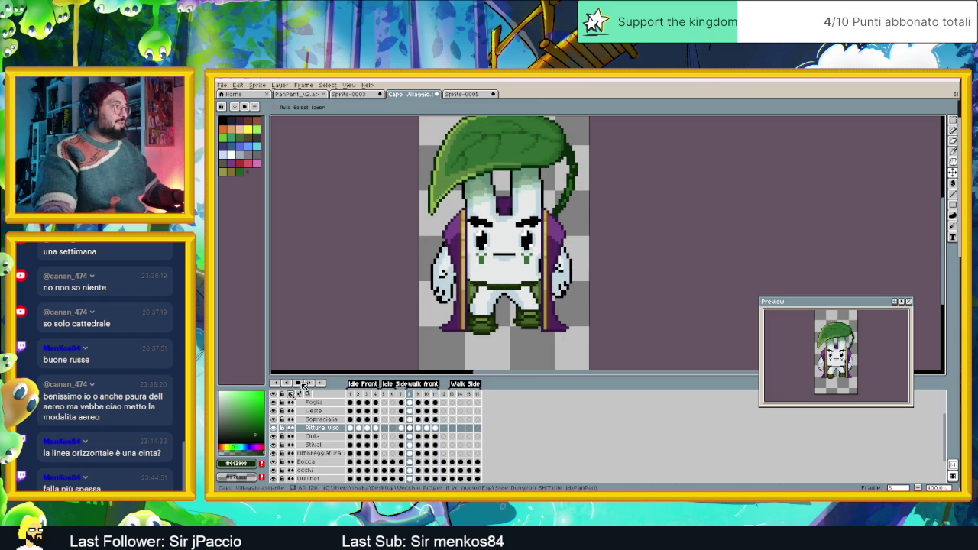
- Halt the walk loop, step the Veste cels from frame 7 to 8, and open Veste's Layer Properties
{"action": "left_click", "coordinate": [302, 381]}
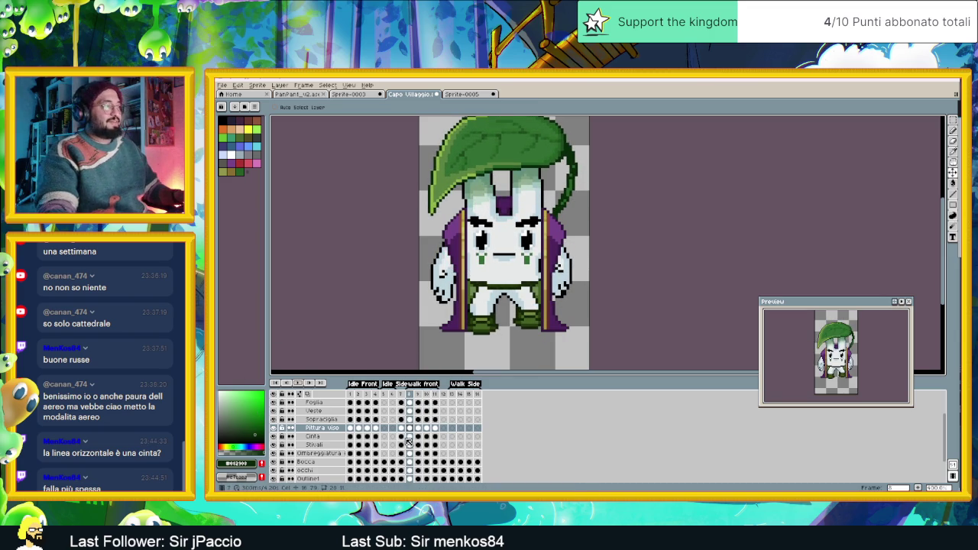
{"action": "left_click", "coordinate": [402, 411]}
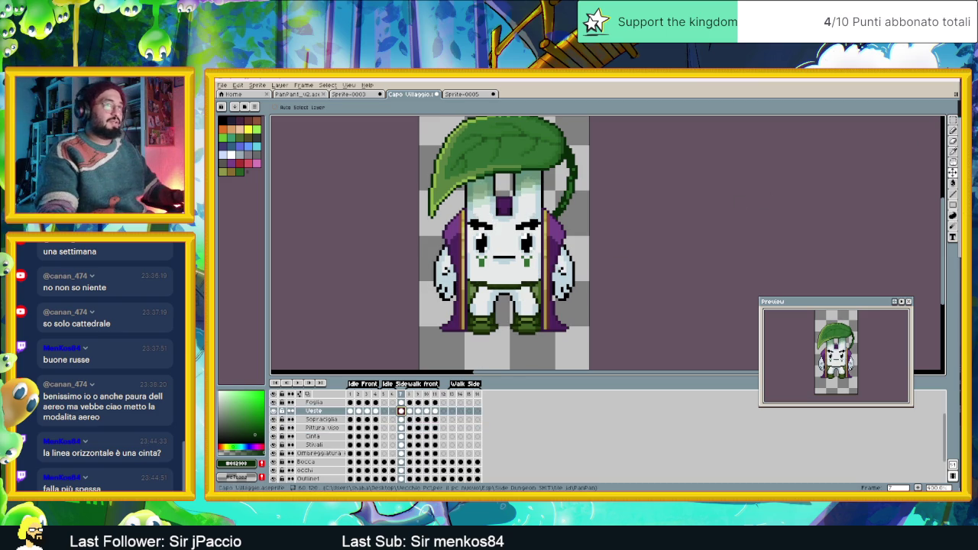
{"action": "key", "text": "shift+q"}
{"action": "left_click", "coordinate": [401, 411]}
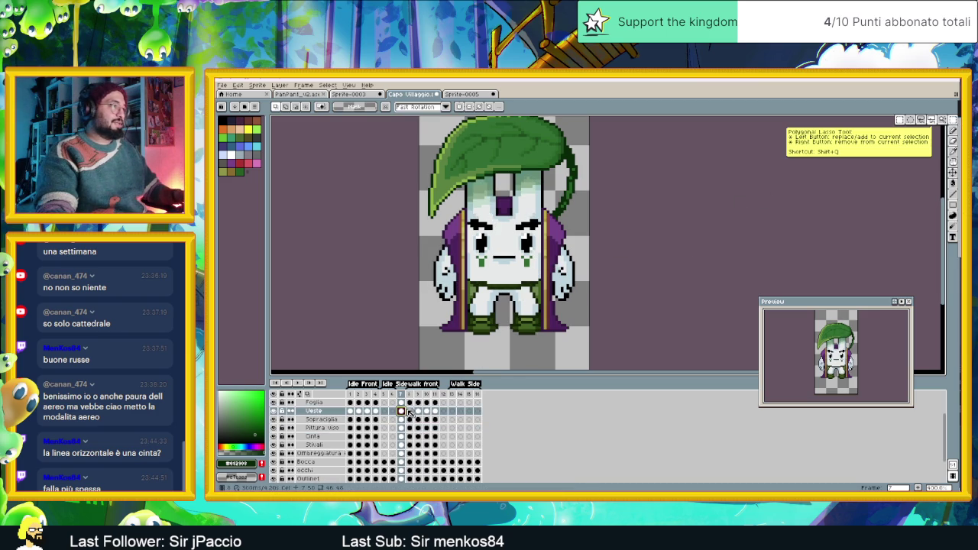
{"action": "left_click", "coordinate": [410, 411]}
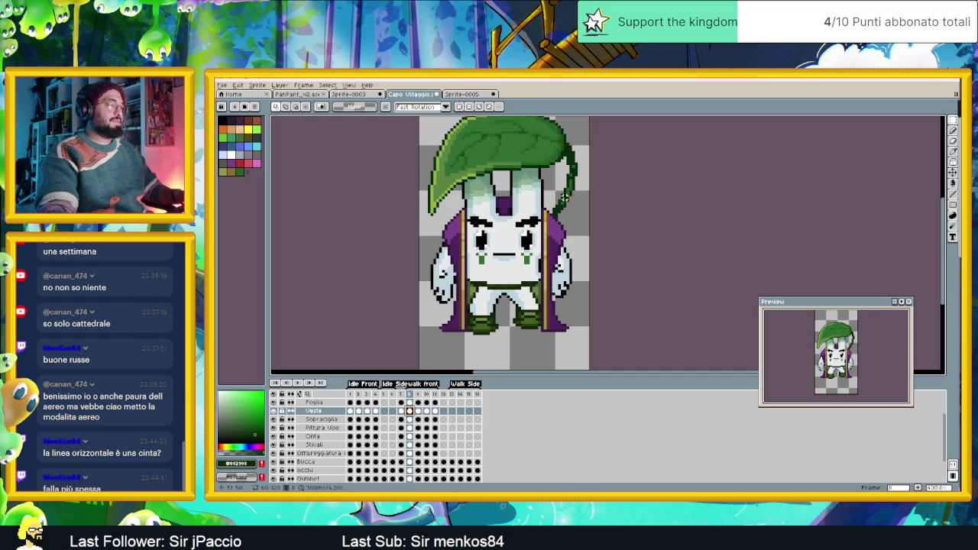
{"action": "double_click", "coordinate": [310, 411]}
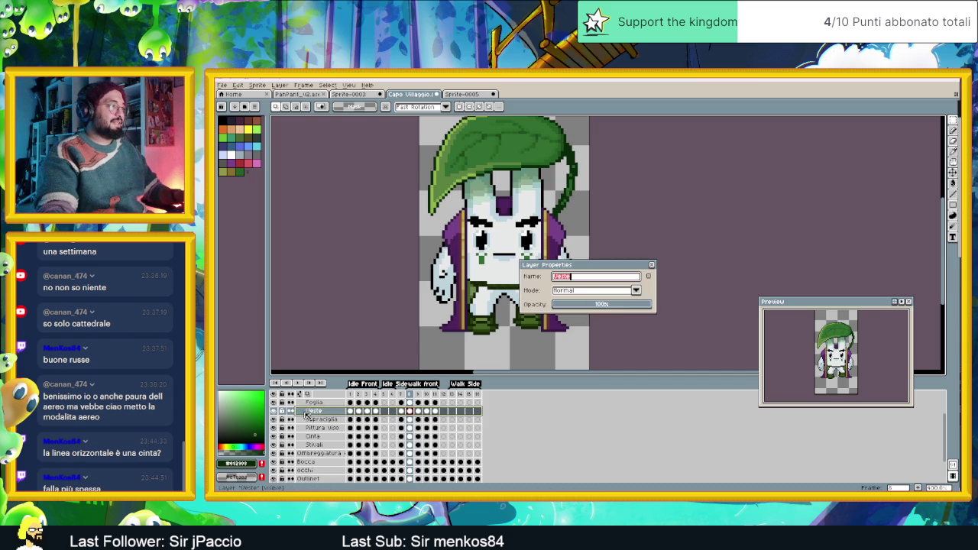
- Set the Veste layer opacity to 55, then replay frames 7–8 to compare poses
{"action": "left_click", "coordinate": [609, 307]}
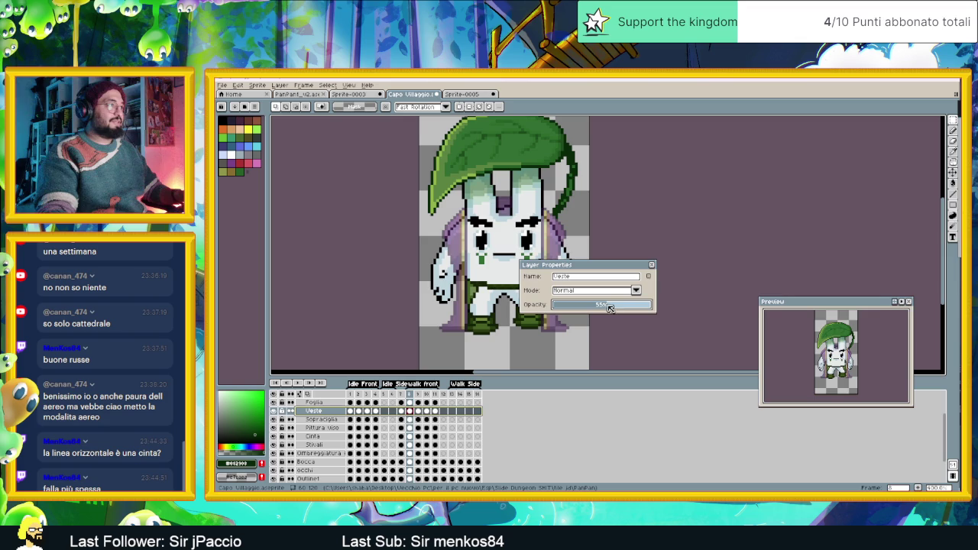
{"action": "left_click", "coordinate": [651, 267]}
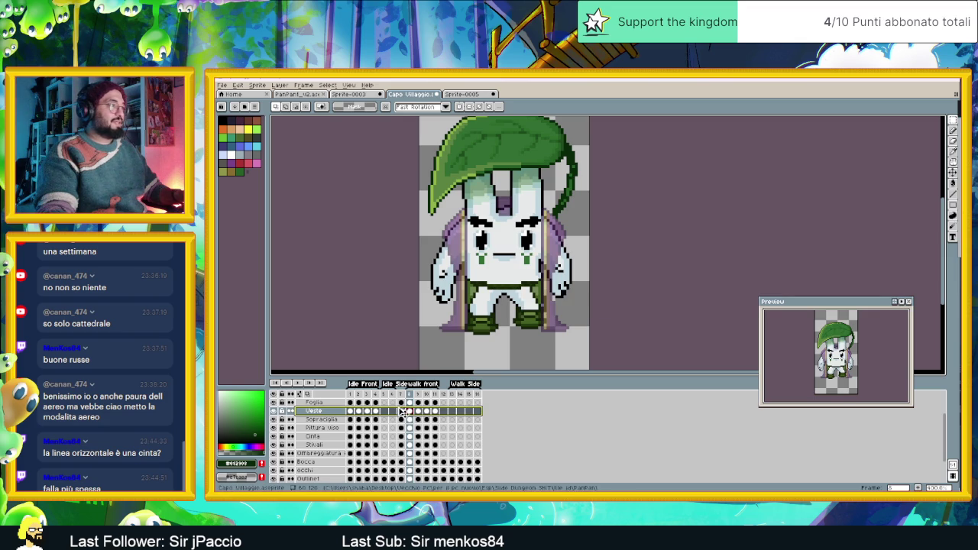
{"action": "left_click", "coordinate": [402, 412]}
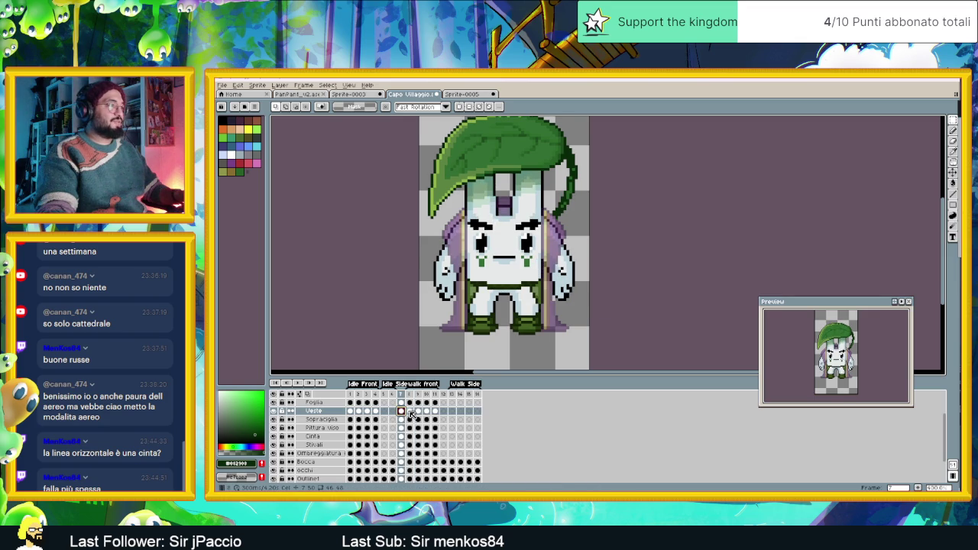
{"action": "left_click", "coordinate": [410, 411]}
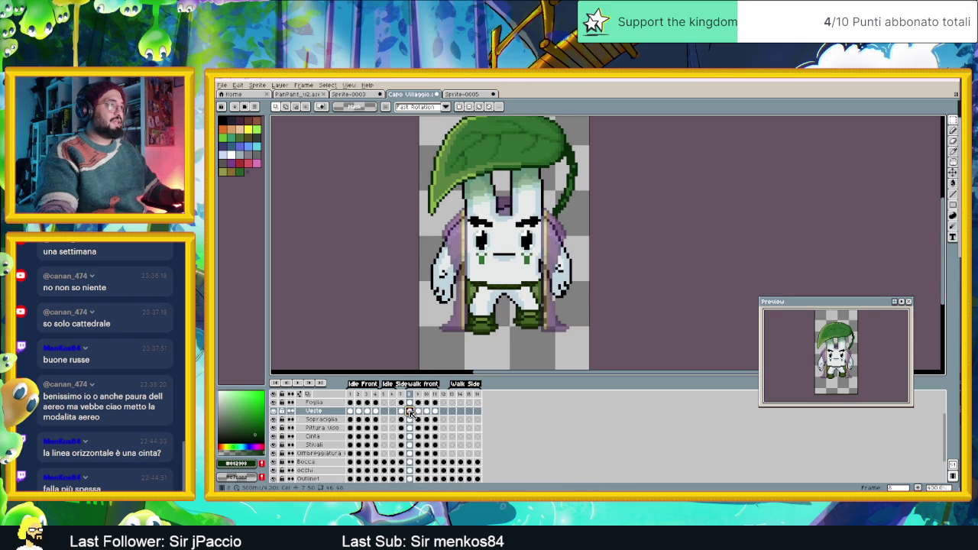
{"action": "key", "text": "Return"}
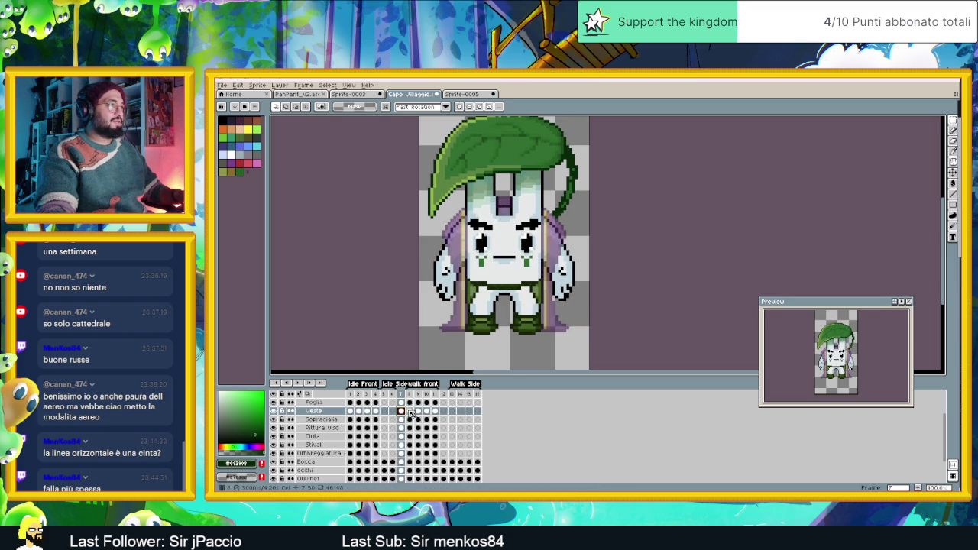
{"action": "scroll", "coordinate": [439, 214], "scroll_direction": "up", "scroll_amount": 1}
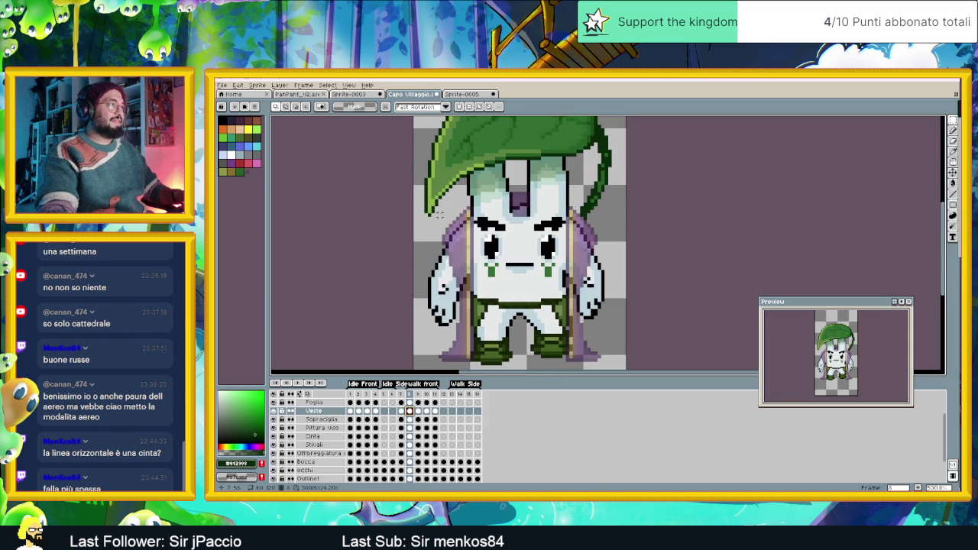
- Raise the right-shoulder cloak one pixel on frame 8 with a marquee selection
{"action": "mouse_move", "coordinate": [429, 195]}
{"action": "left_mouse_down"}
{"action": "mouse_move", "coordinate": [486, 288]}
{"action": "mouse_move", "coordinate": [474, 272]}
{"action": "left_mouse_up"}
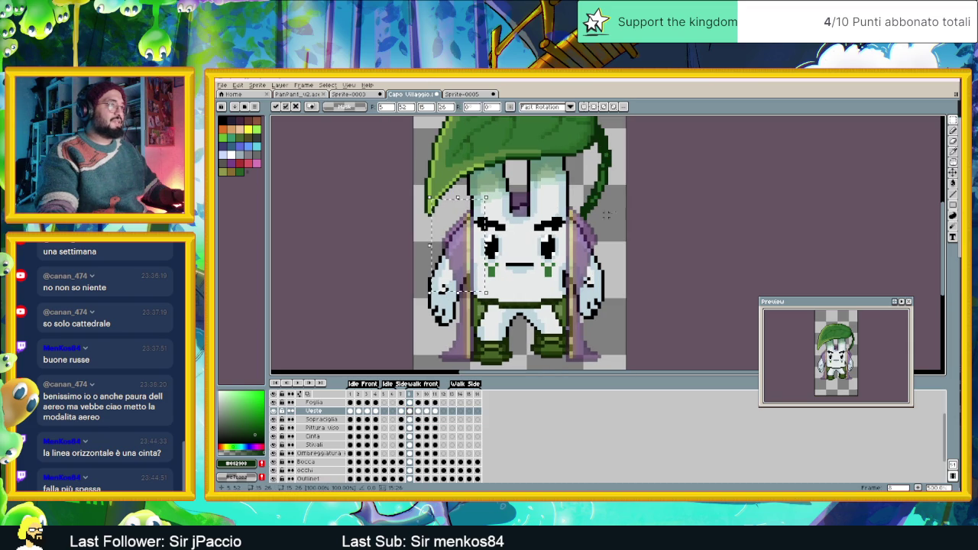
{"action": "left_click_drag", "start_coordinate": [609, 190], "coordinate": [560, 265]}
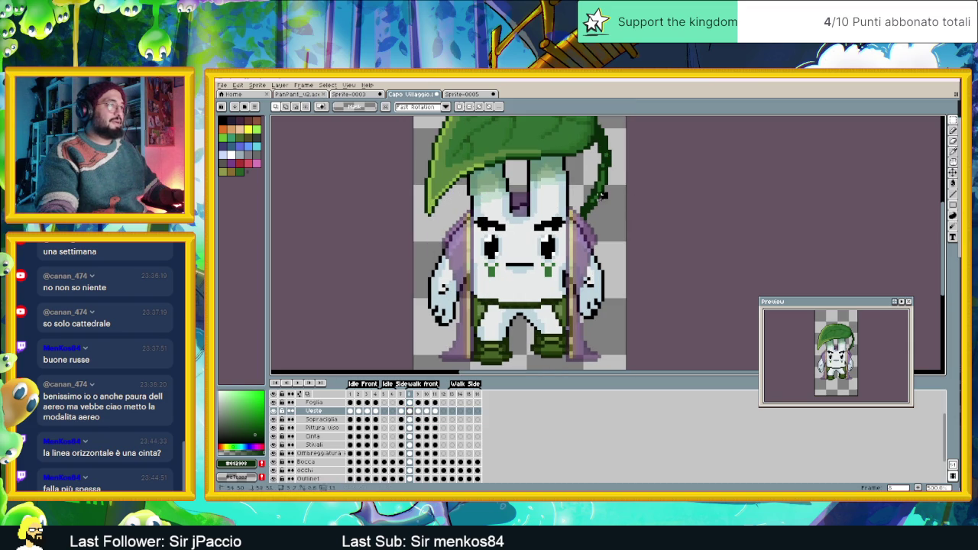
{"action": "left_click", "coordinate": [580, 254]}
{"action": "left_click_drag", "start_coordinate": [581, 255], "coordinate": [581, 250]}
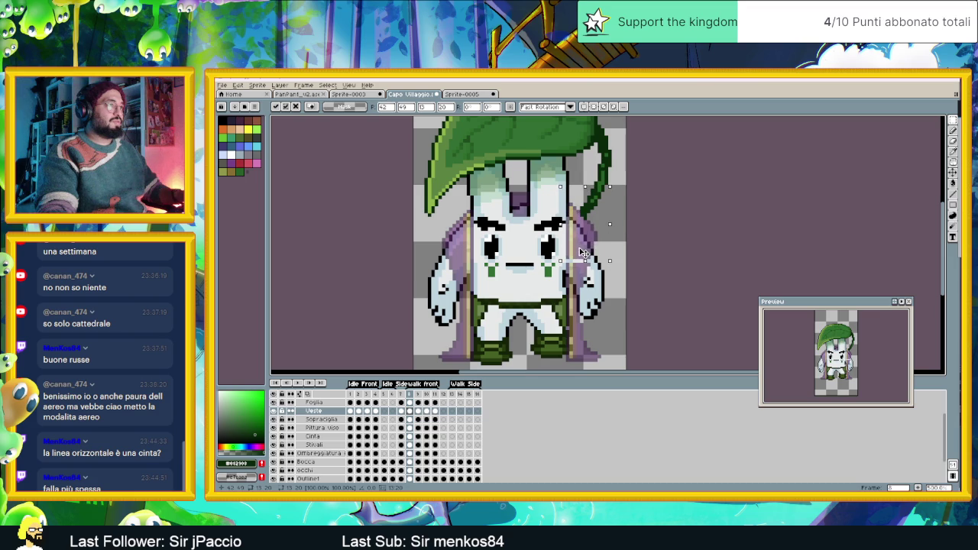
{"action": "left_click", "coordinate": [631, 216]}
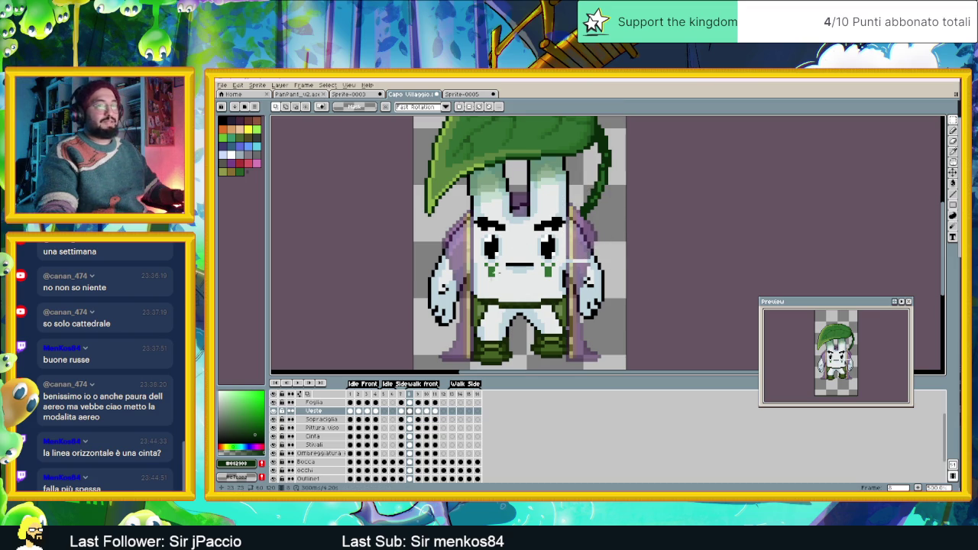
- On frame 9, try marquee selections of the right-side cloak, then return to frame 8
{"action": "left_click", "coordinate": [418, 413]}
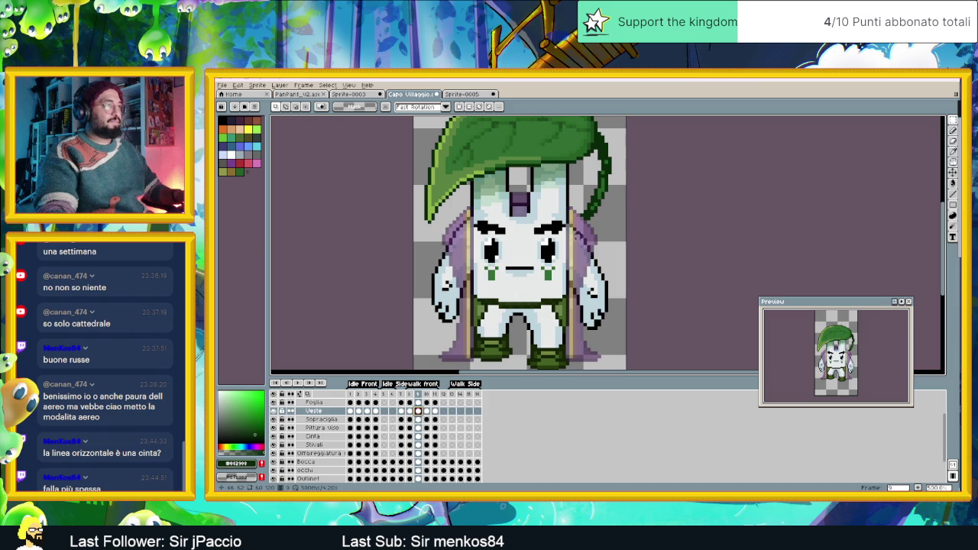
{"action": "mouse_move", "coordinate": [561, 187]}
{"action": "left_mouse_down"}
{"action": "mouse_move", "coordinate": [610, 276]}
{"action": "mouse_move", "coordinate": [591, 263]}
{"action": "left_mouse_up"}
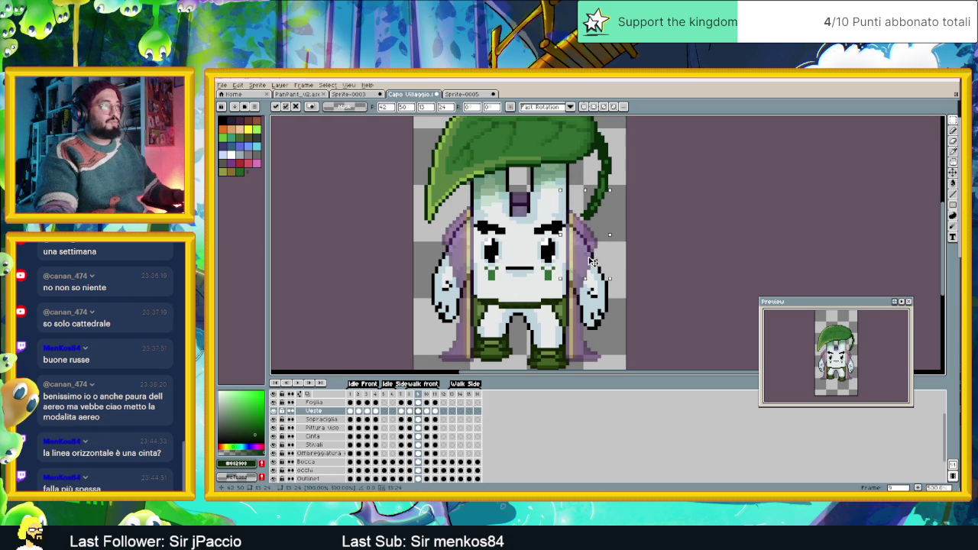
{"action": "left_click", "coordinate": [642, 221]}
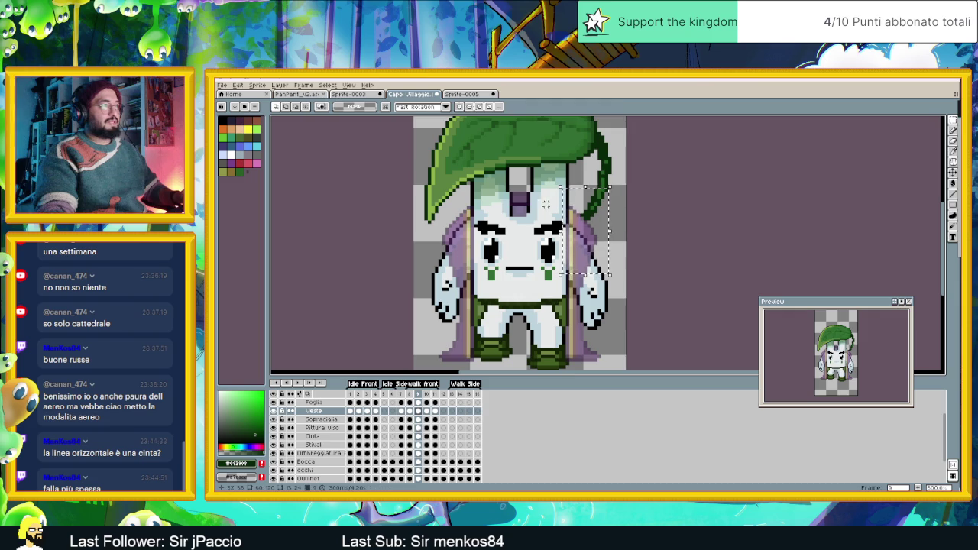
{"action": "left_click_drag", "start_coordinate": [559, 190], "coordinate": [621, 296]}
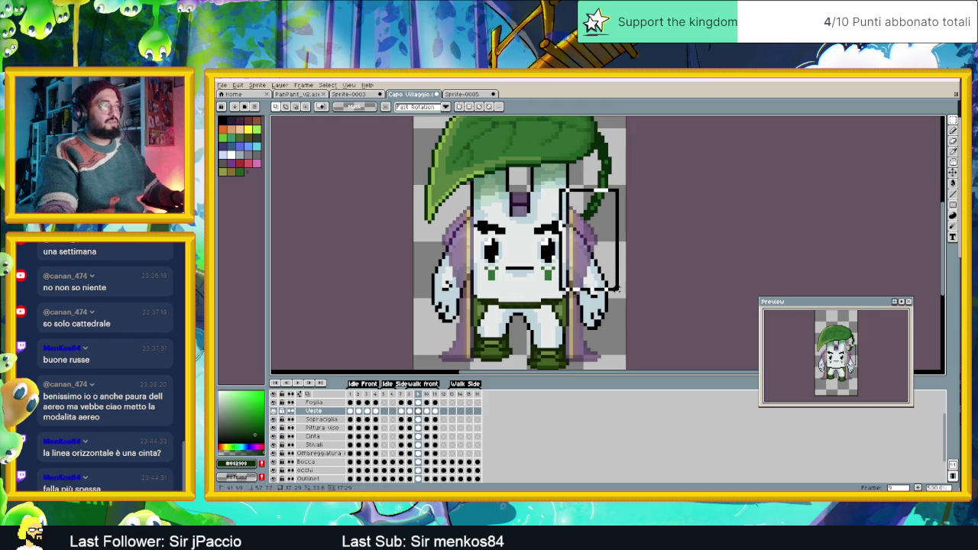
{"action": "left_click", "coordinate": [640, 240]}
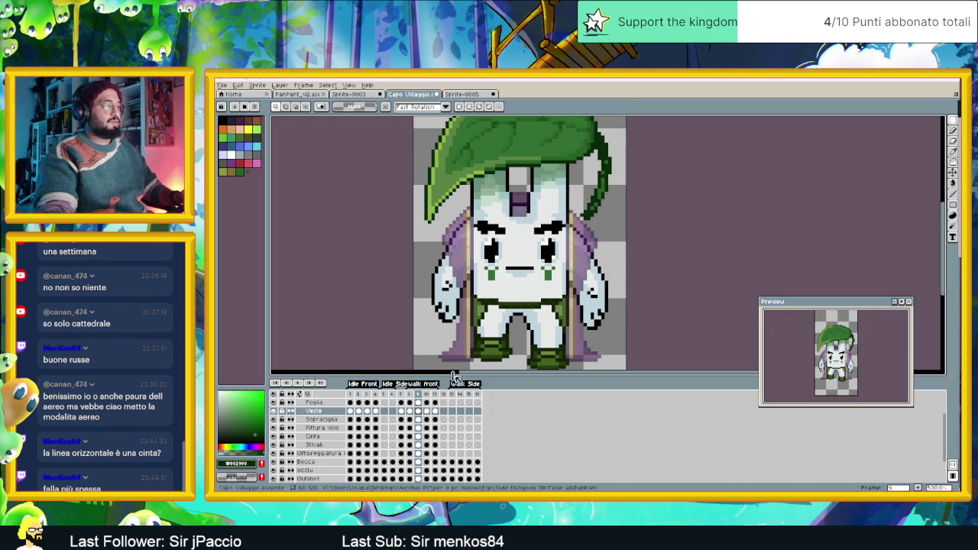
{"action": "left_click", "coordinate": [411, 395]}
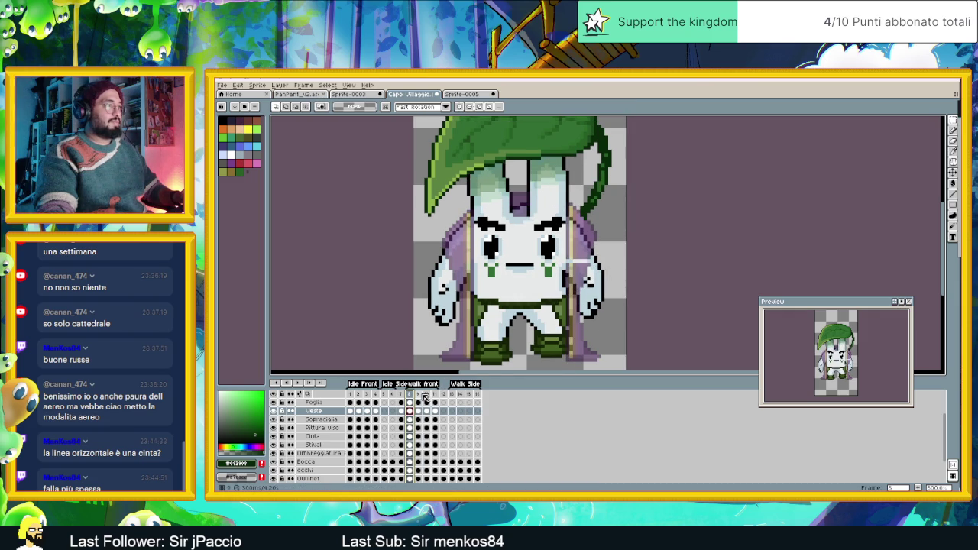
- Compare the cloak across walk-front frames 8, 9 and 10
{"action": "left_click", "coordinate": [419, 395]}
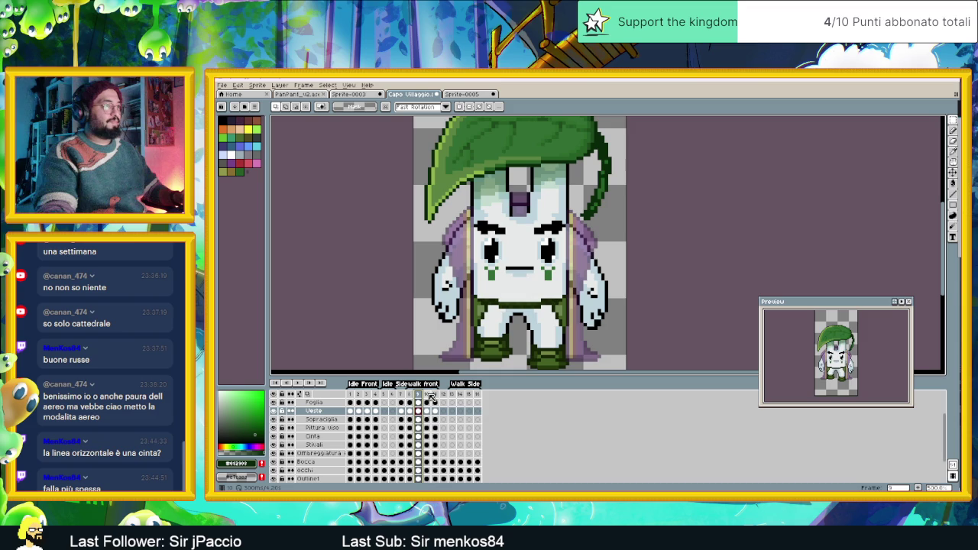
{"action": "left_click", "coordinate": [430, 395]}
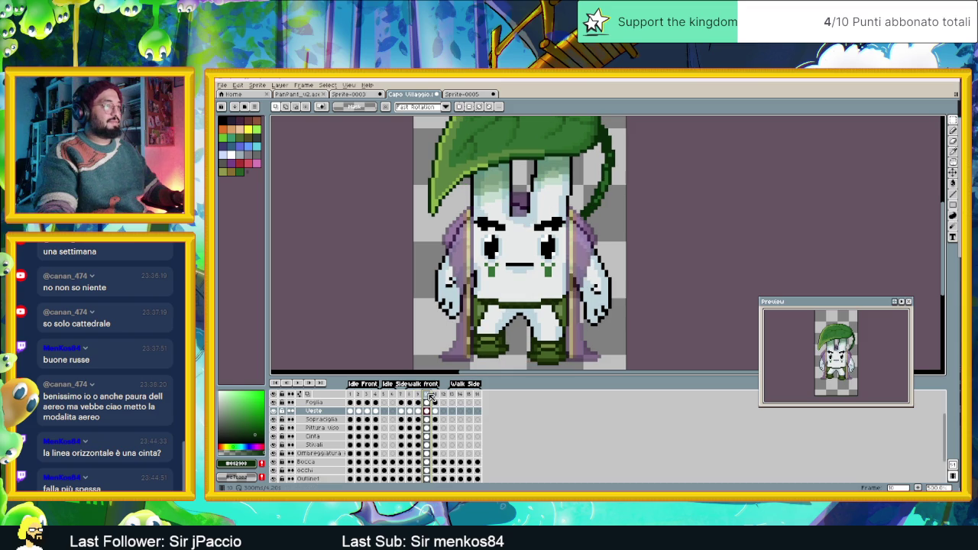
{"action": "left_click", "coordinate": [410, 395]}
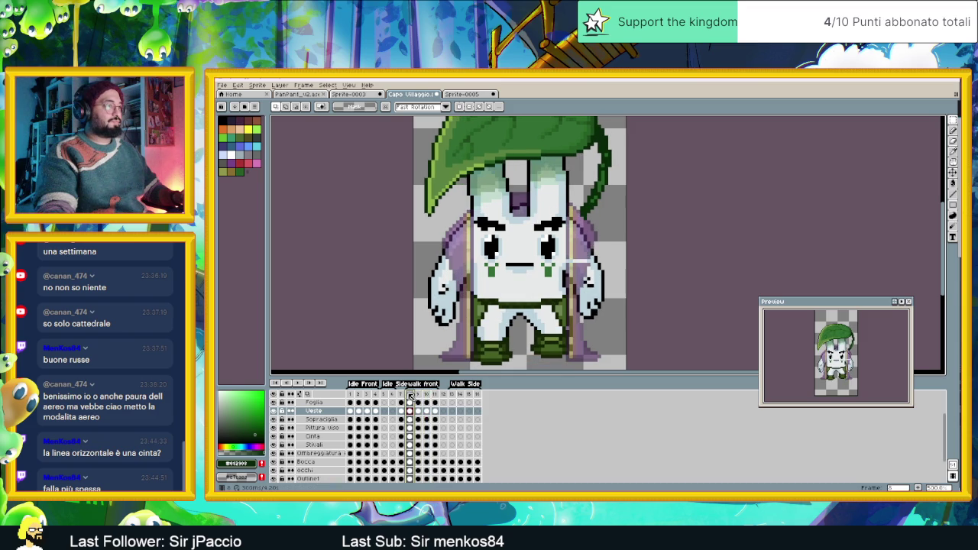
{"action": "left_click", "coordinate": [418, 395]}
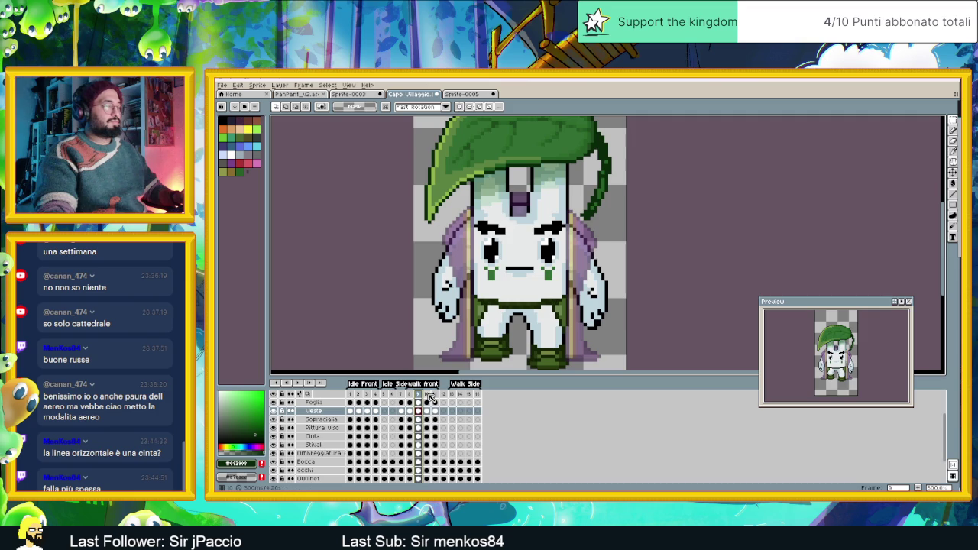
{"action": "left_click", "coordinate": [429, 395]}
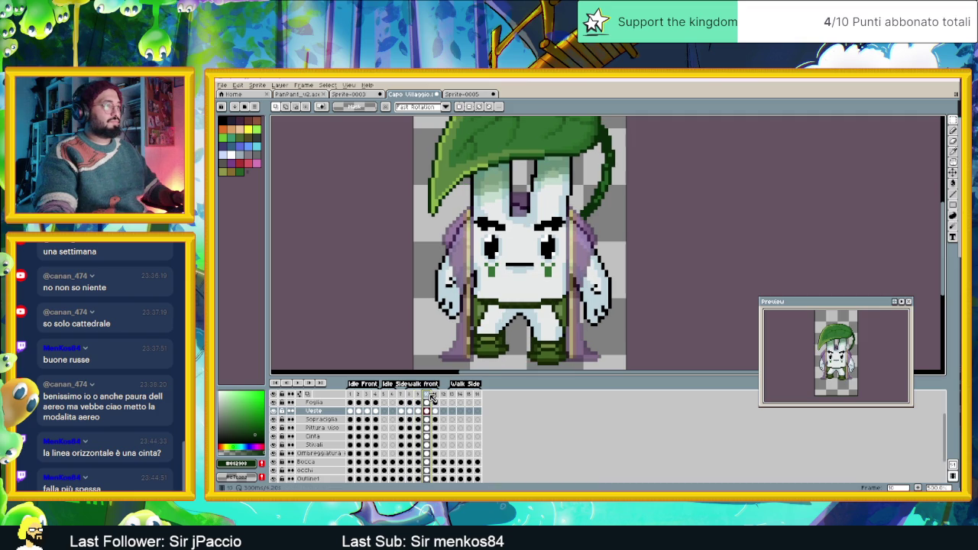
- Nudge the left-side cloak up one pixel on frame 10 and commit
{"action": "left_click_drag", "start_coordinate": [428, 196], "coordinate": [485, 264]}
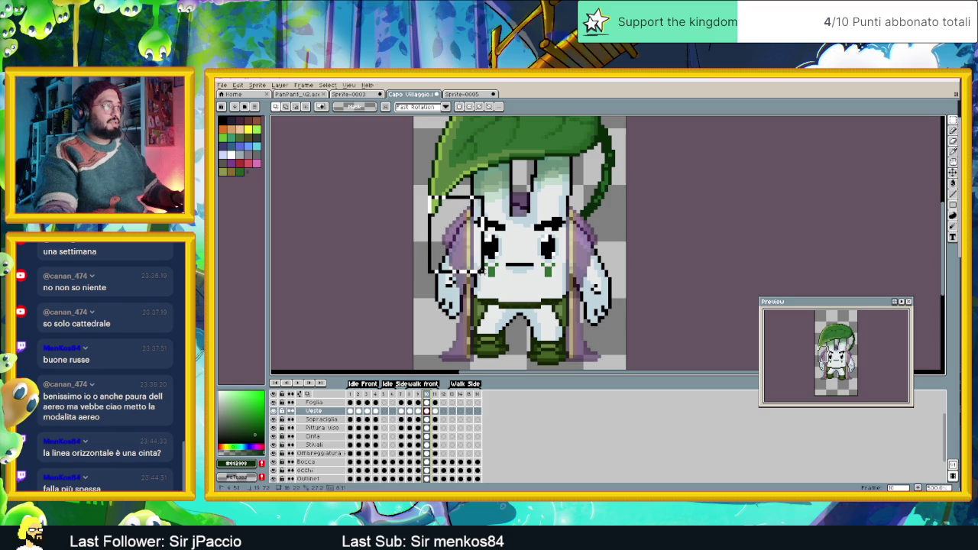
{"action": "left_click_drag", "start_coordinate": [484, 263], "coordinate": [486, 292]}
{"action": "key", "text": "Up"}
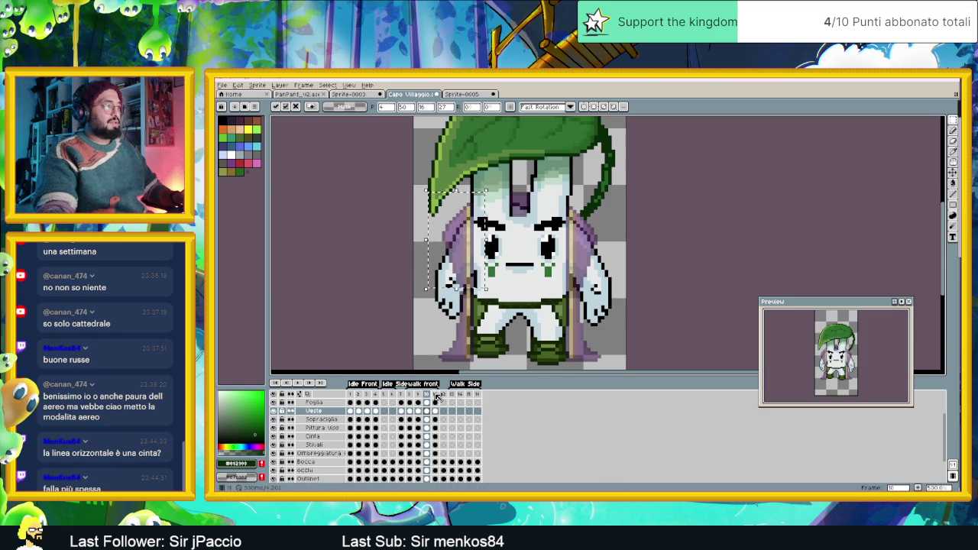
{"action": "left_click", "coordinate": [435, 394]}
- Transform the cloak's left side on frame 11, commit, then reopen Veste's Layer Properties
{"action": "left_click", "coordinate": [429, 303]}
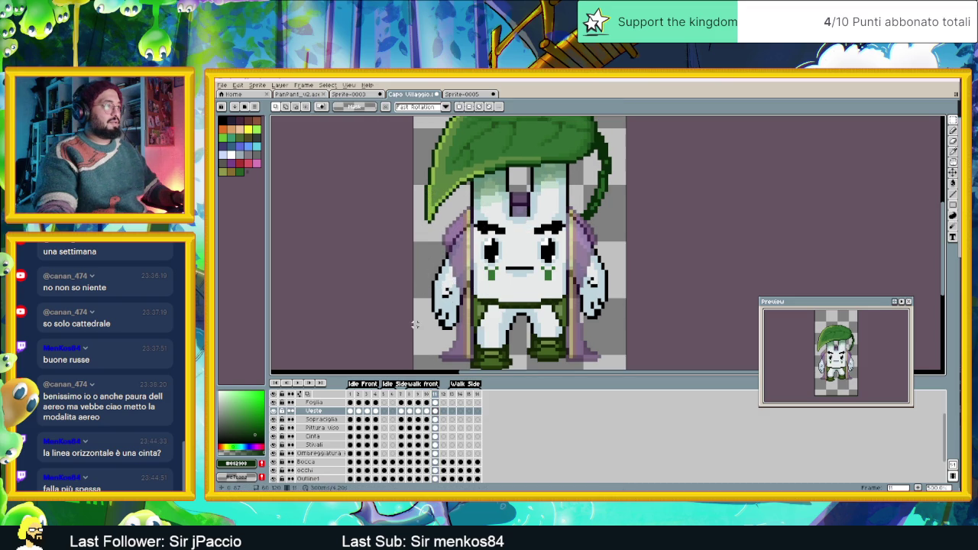
{"action": "left_click_drag", "start_coordinate": [433, 197], "coordinate": [481, 272]}
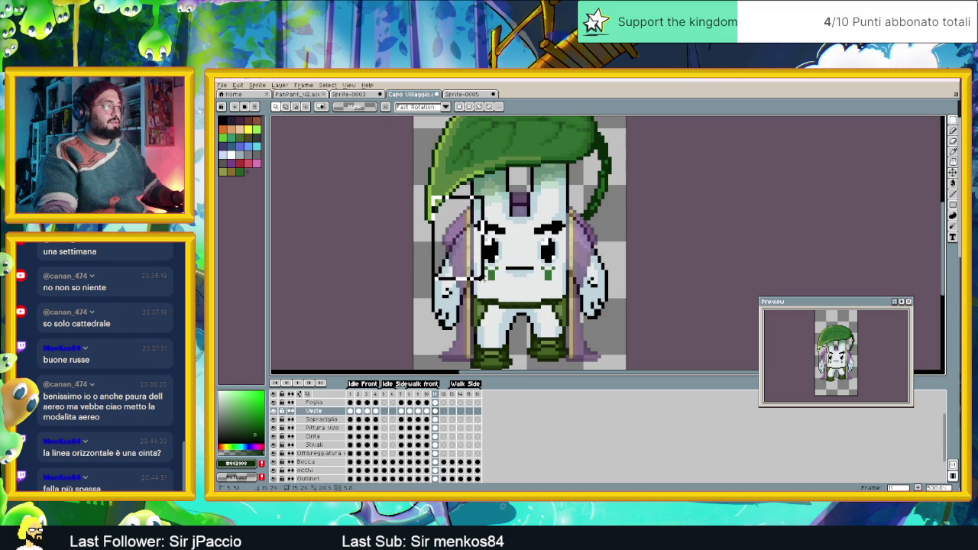
{"action": "left_click", "coordinate": [473, 261]}
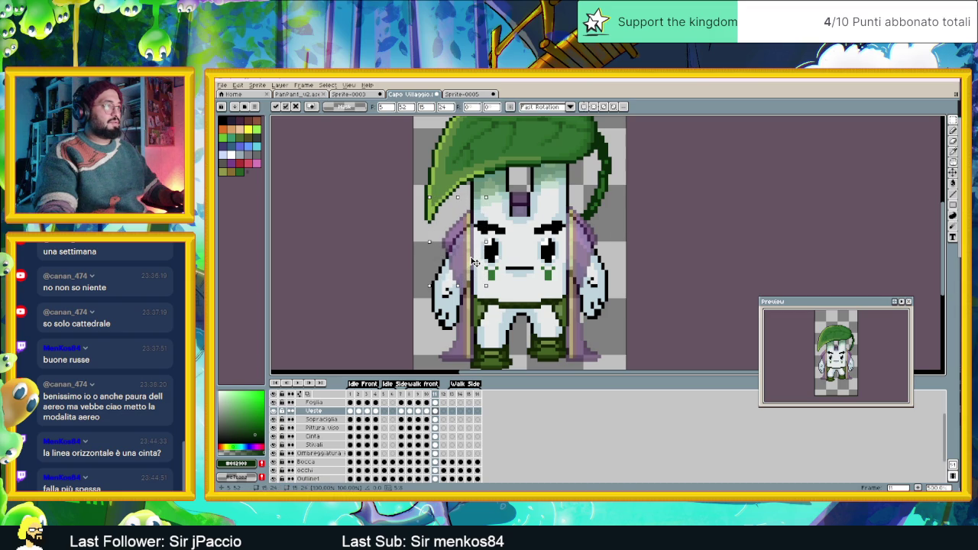
{"action": "left_click", "coordinate": [427, 395]}
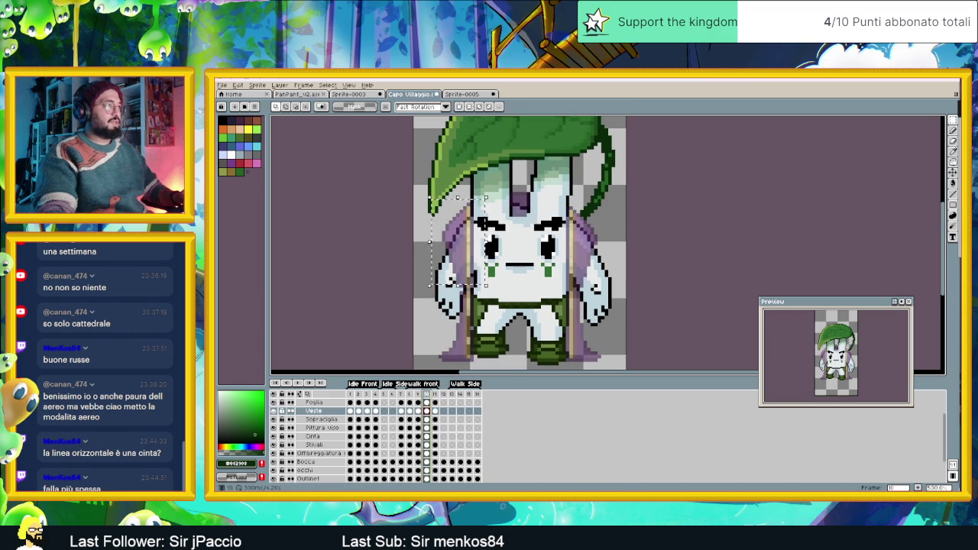
{"action": "left_click", "coordinate": [435, 394]}
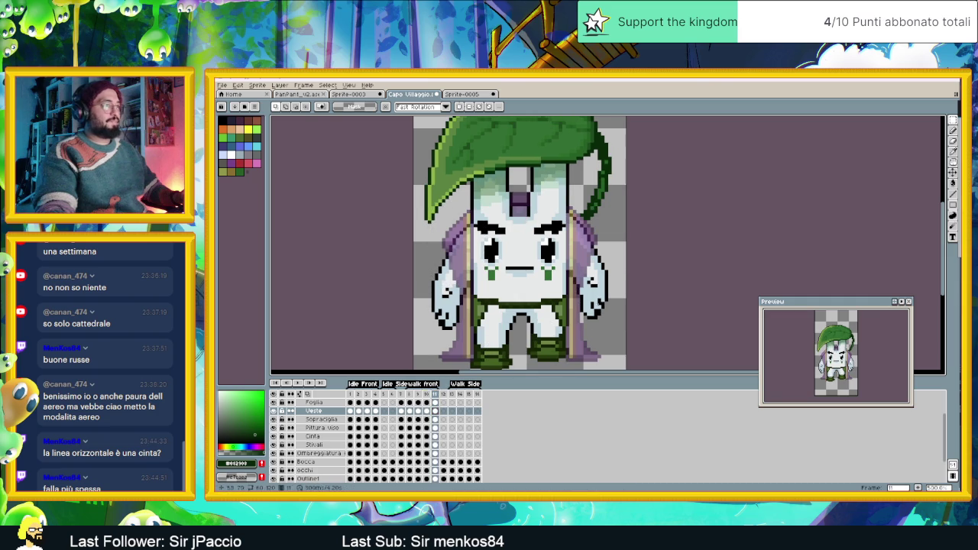
{"action": "left_click", "coordinate": [317, 413]}
{"action": "double_click", "coordinate": [317, 413]}
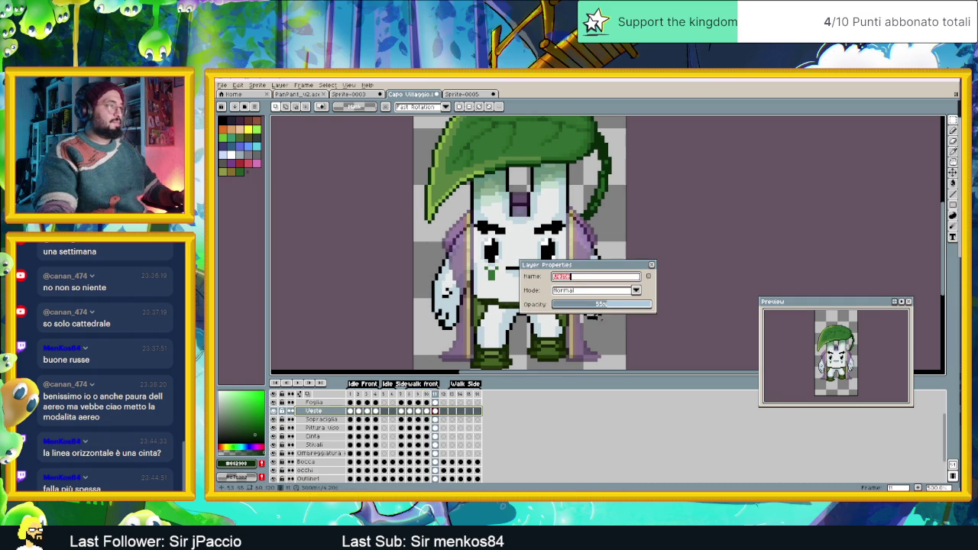
- Restore the Veste layer to 100% opacity and play the animation
{"action": "left_click_drag", "start_coordinate": [603, 305], "coordinate": [673, 298]}
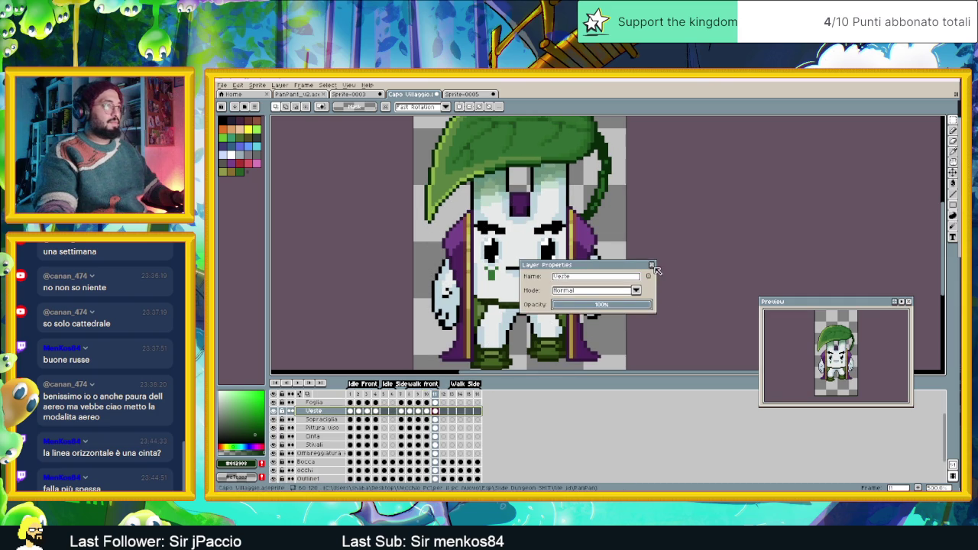
{"action": "left_click", "coordinate": [652, 266]}
{"action": "left_click", "coordinate": [300, 383]}
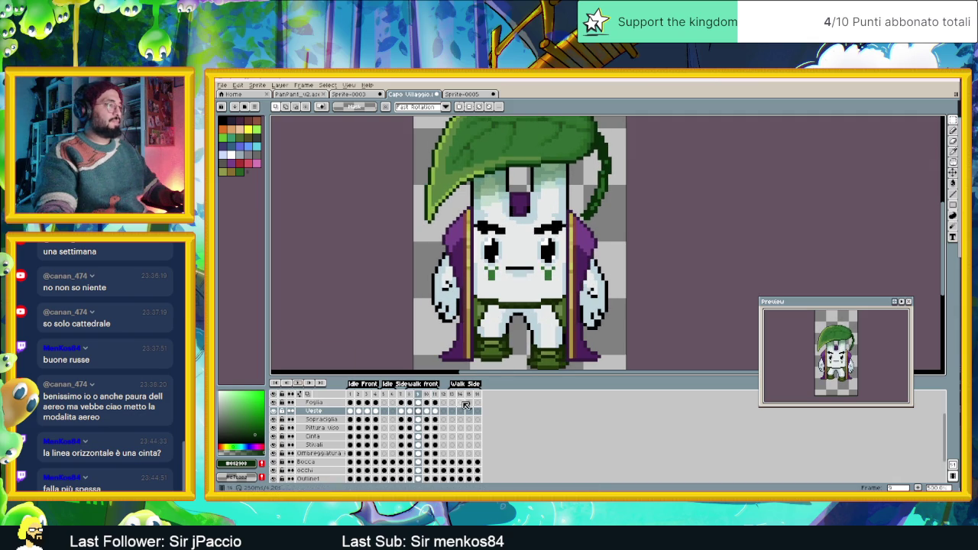
- Step back and forth through frames 8–11 to compare the solid cloak
{"action": "left_click", "coordinate": [410, 395]}
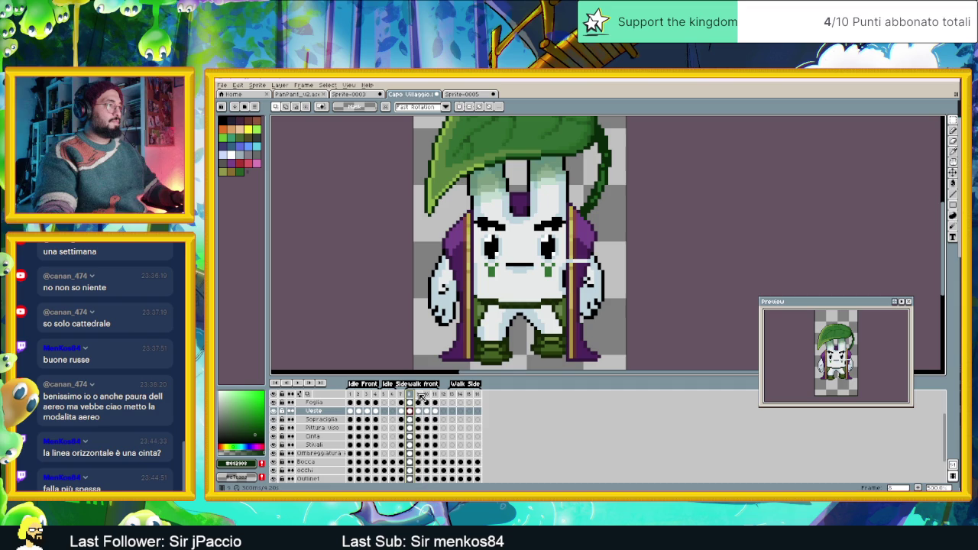
{"action": "left_click", "coordinate": [419, 394]}
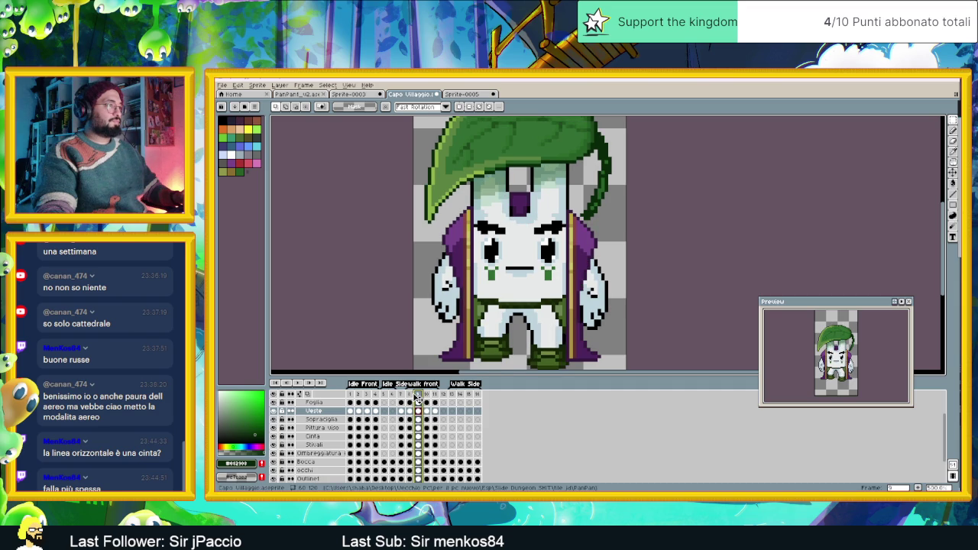
{"action": "left_click", "coordinate": [411, 394]}
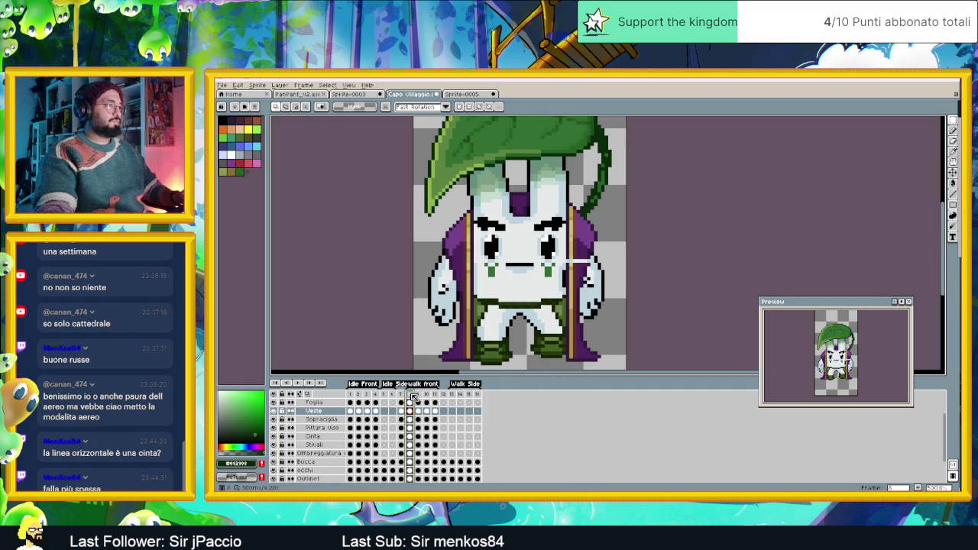
{"action": "left_click", "coordinate": [418, 394]}
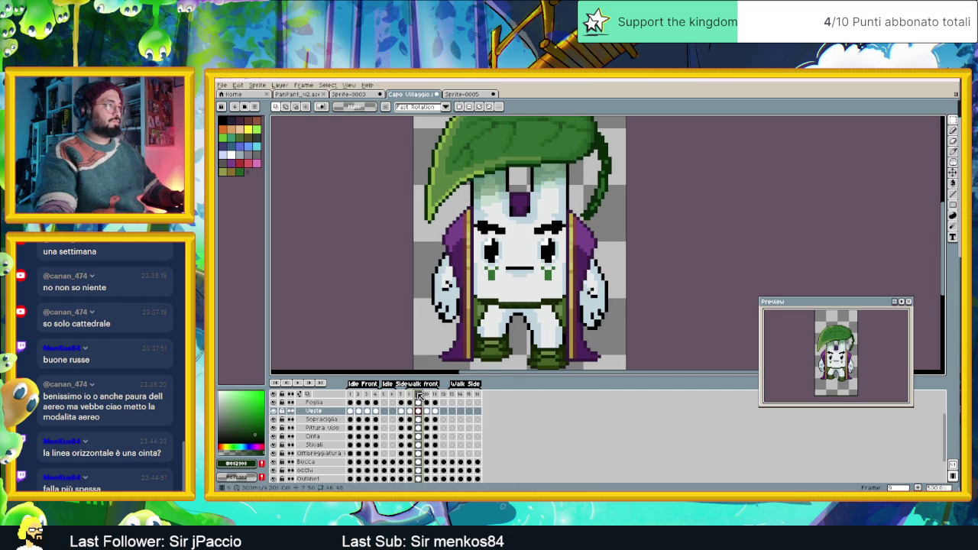
{"action": "left_click", "coordinate": [428, 394]}
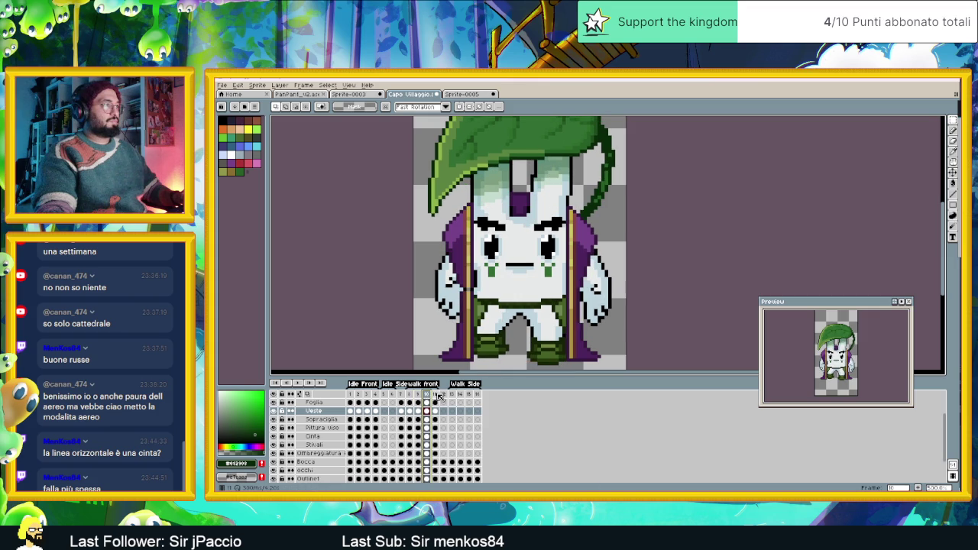
{"action": "left_click", "coordinate": [437, 394]}
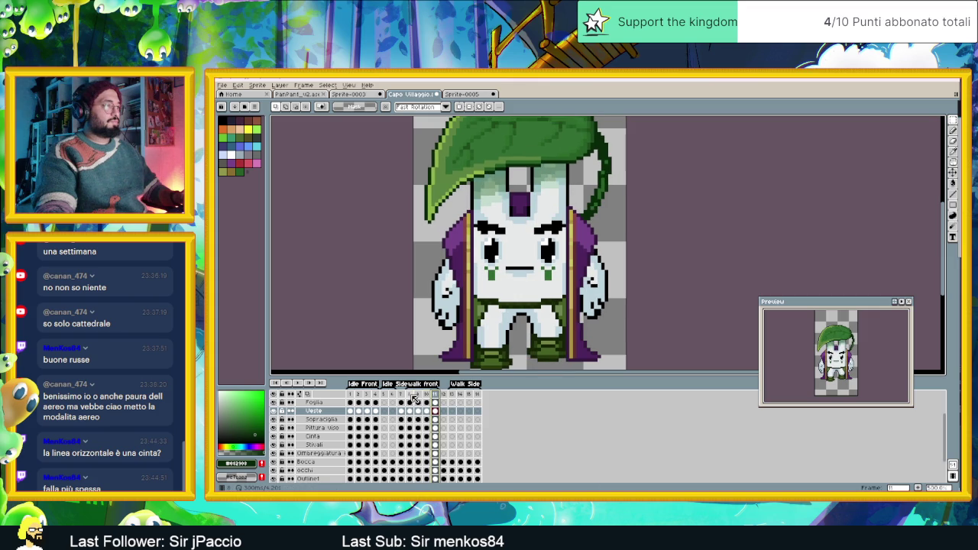
{"action": "left_click", "coordinate": [427, 394]}
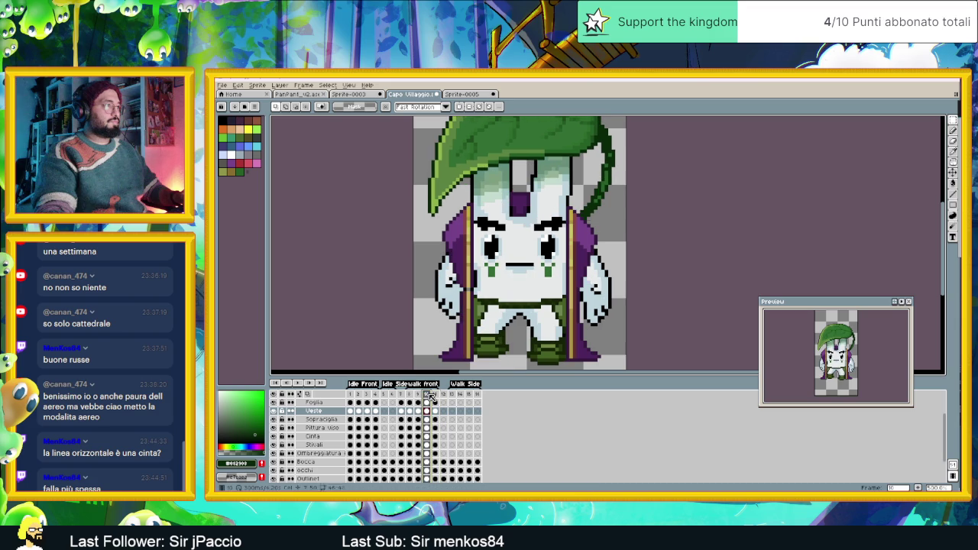
{"action": "left_click", "coordinate": [435, 394]}
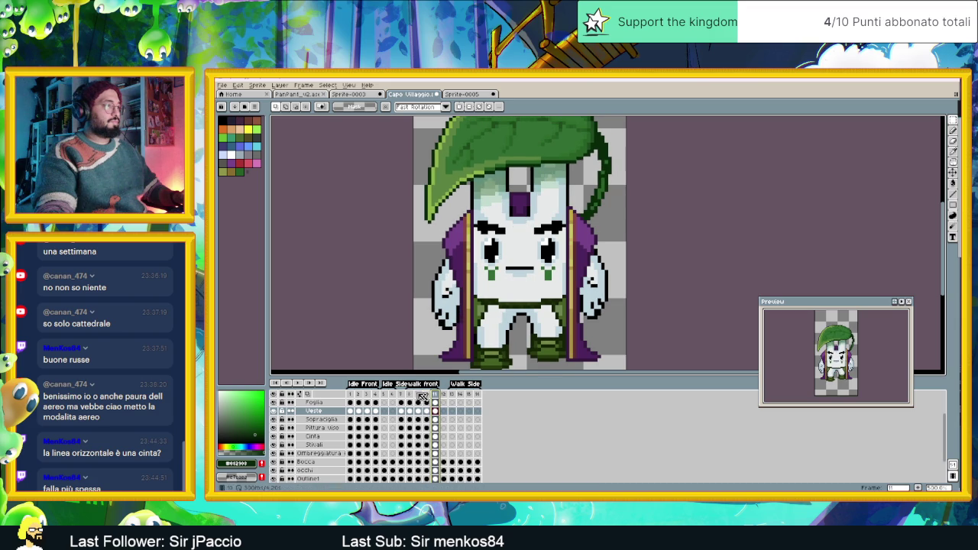
- Turn on onion skinning and review frames 8–11 against their neighbouring poses
{"action": "left_click", "coordinate": [307, 394]}
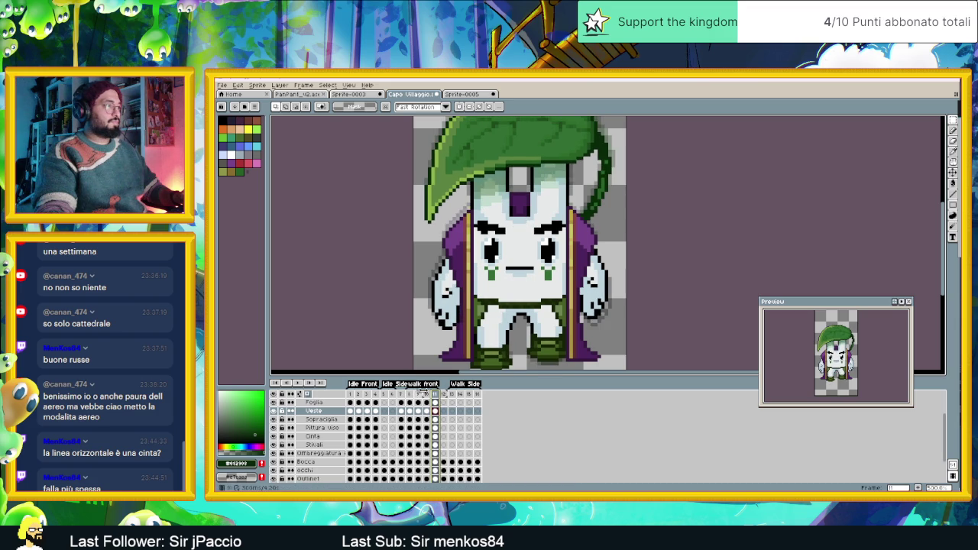
{"action": "left_click", "coordinate": [427, 394]}
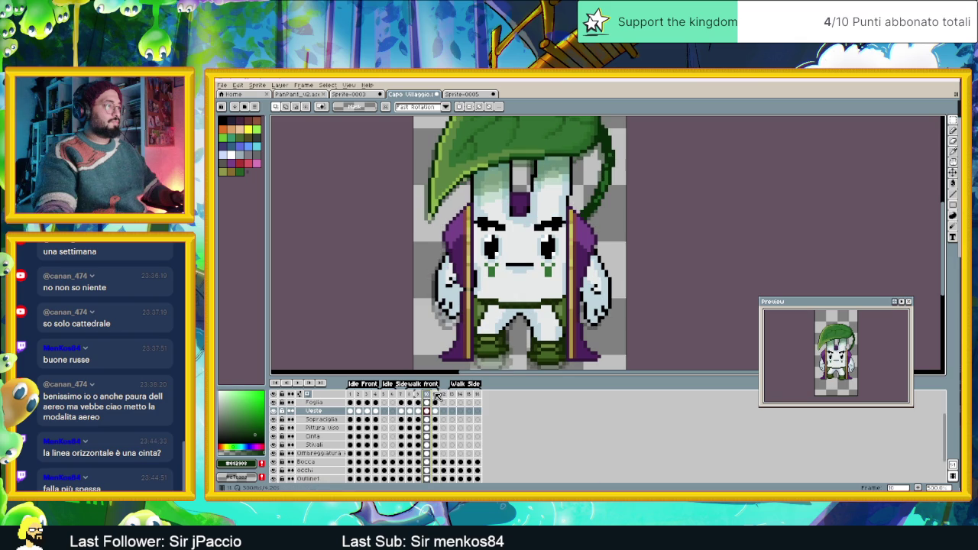
{"action": "left_click", "coordinate": [437, 394]}
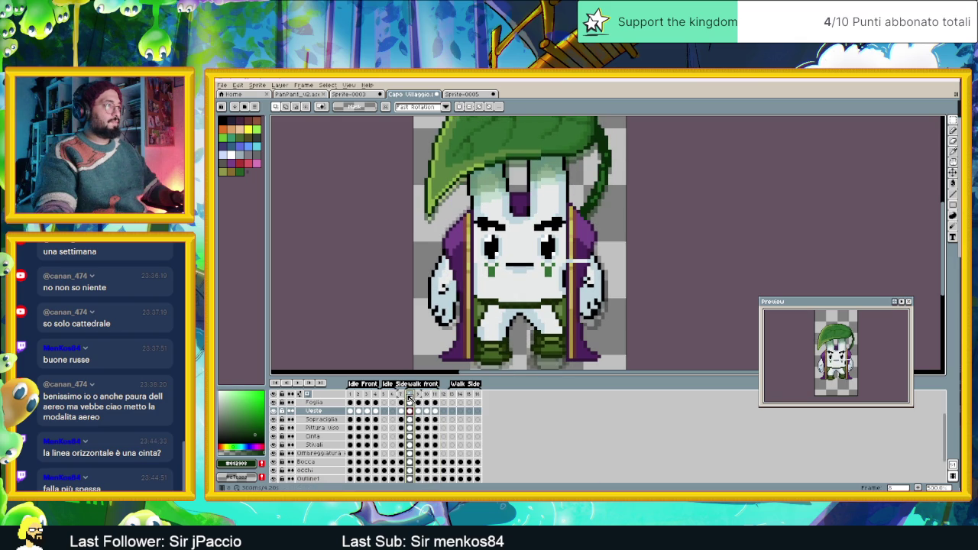
{"action": "left_click", "coordinate": [418, 394]}
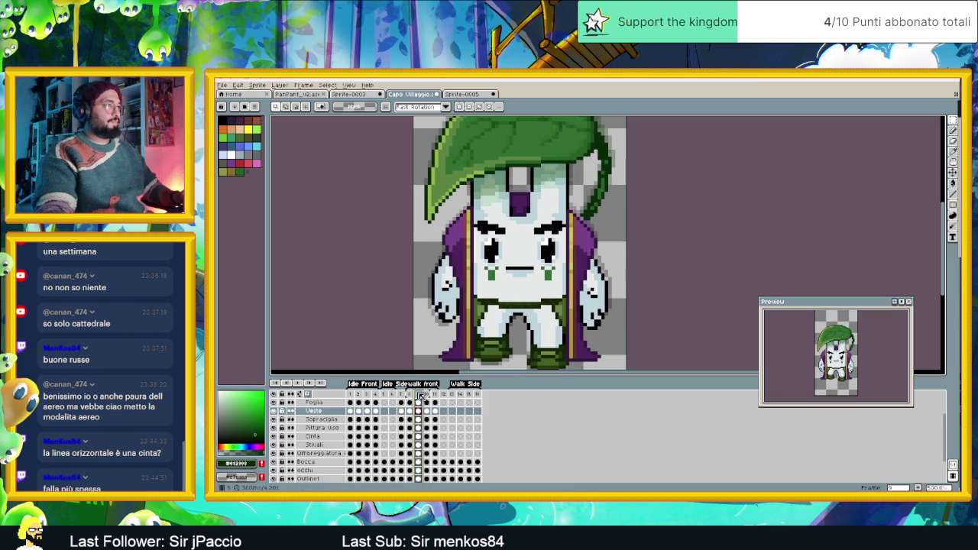
{"action": "left_click", "coordinate": [410, 395]}
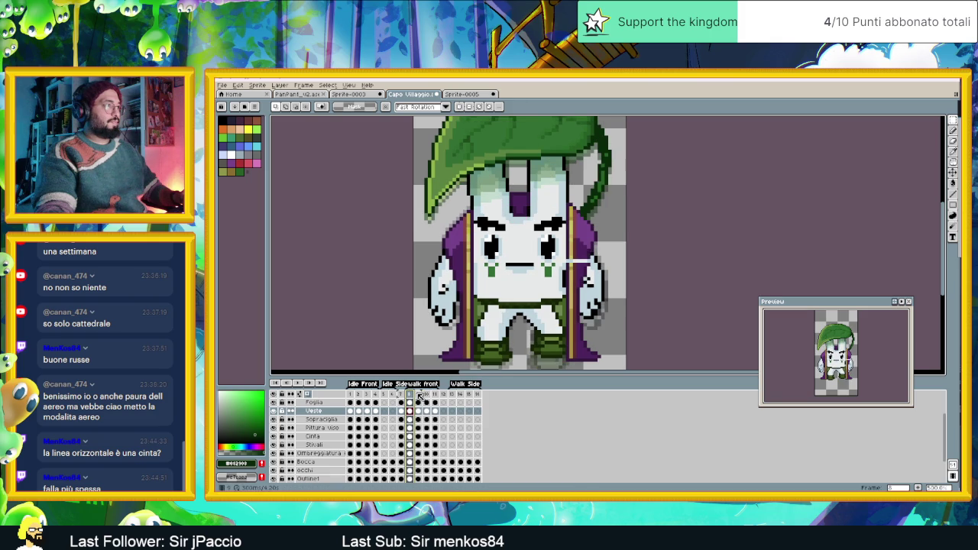
{"action": "left_click", "coordinate": [418, 394]}
{"action": "left_click", "coordinate": [426, 395]}
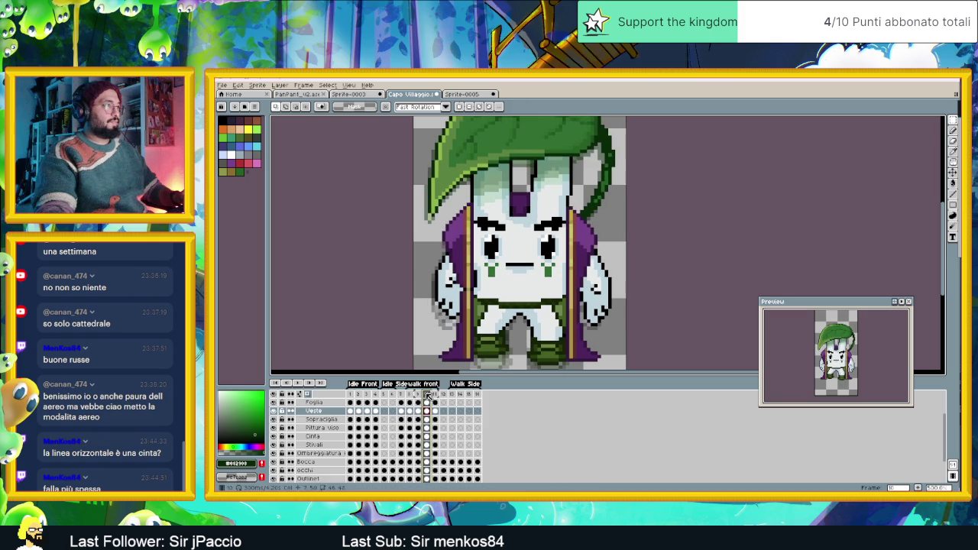
{"action": "left_click", "coordinate": [436, 394]}
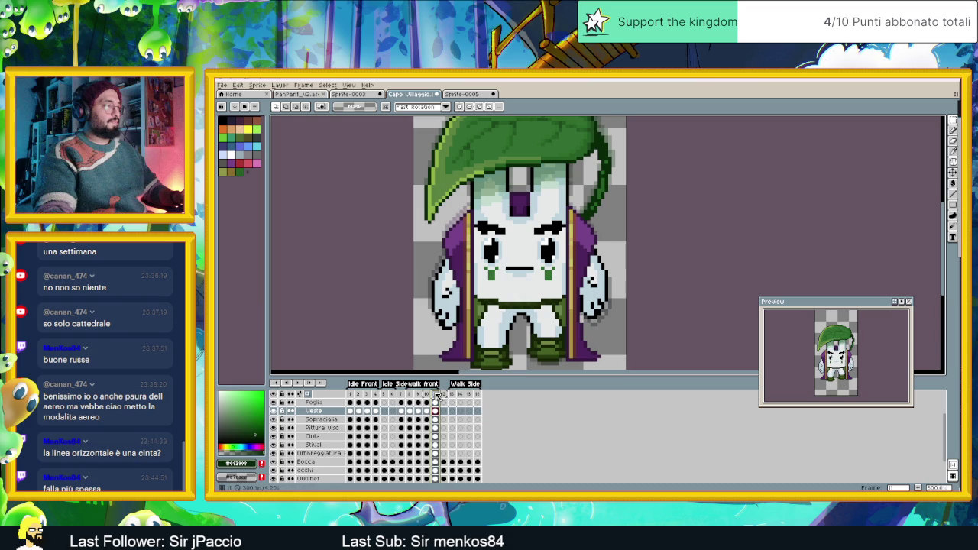
{"action": "left_click", "coordinate": [411, 394]}
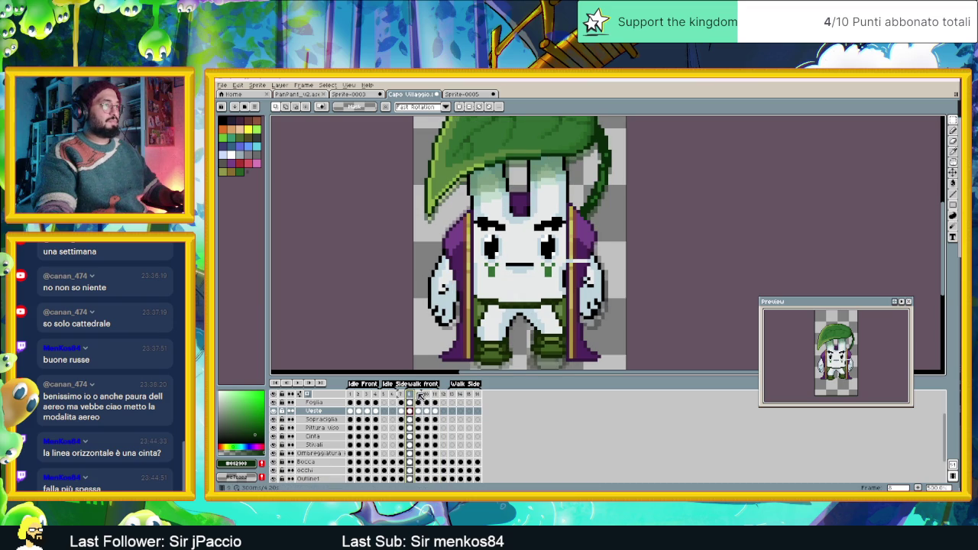
{"action": "left_click", "coordinate": [418, 394]}
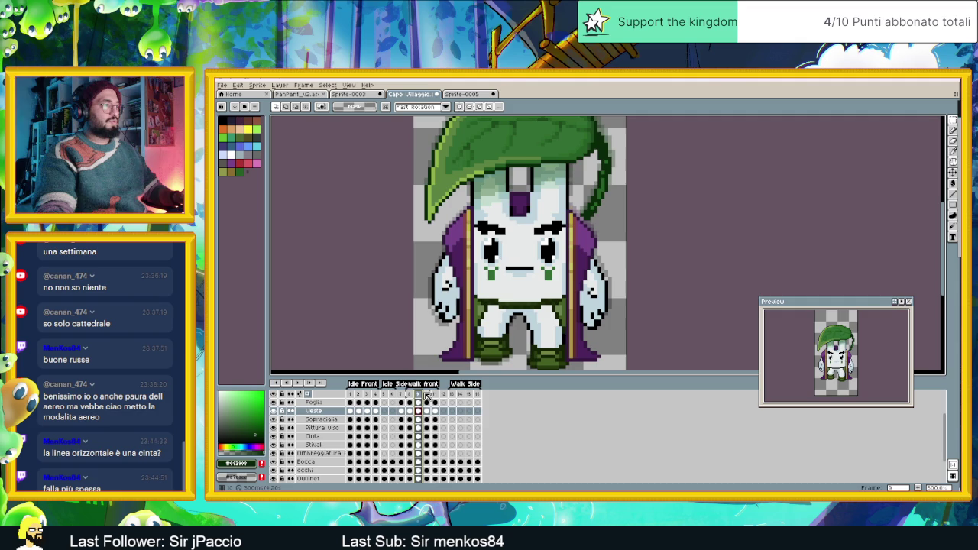
{"action": "left_click", "coordinate": [429, 395]}
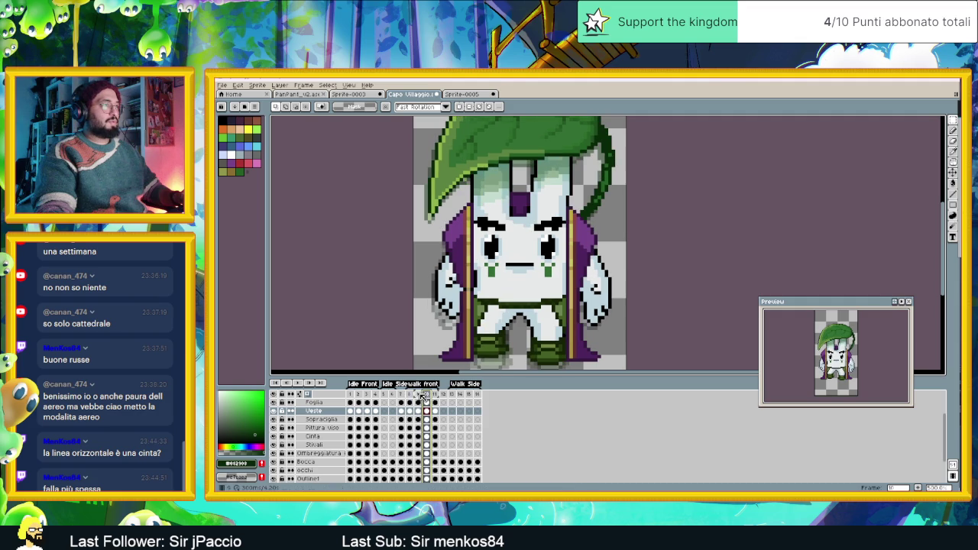
{"action": "left_click", "coordinate": [422, 397]}
{"action": "left_click", "coordinate": [427, 395]}
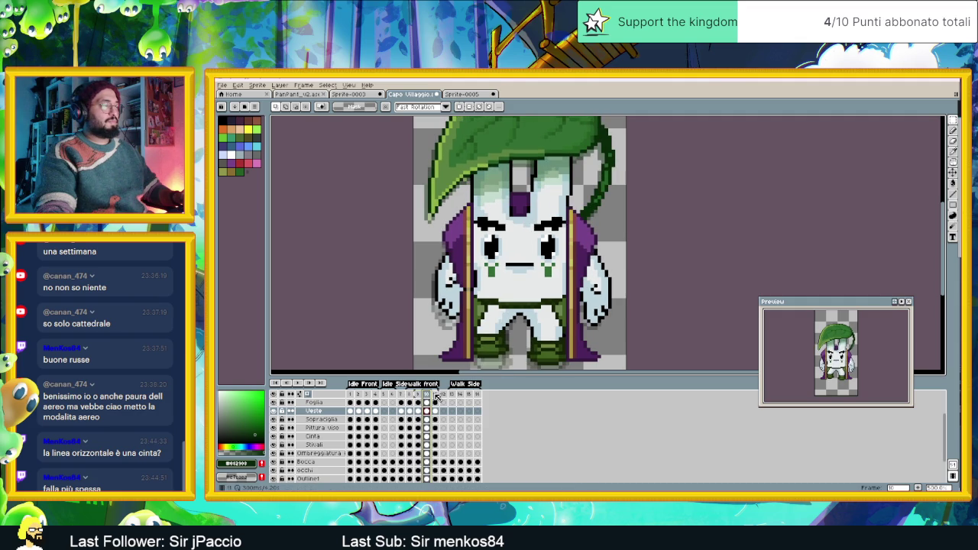
{"action": "left_click", "coordinate": [419, 395]}
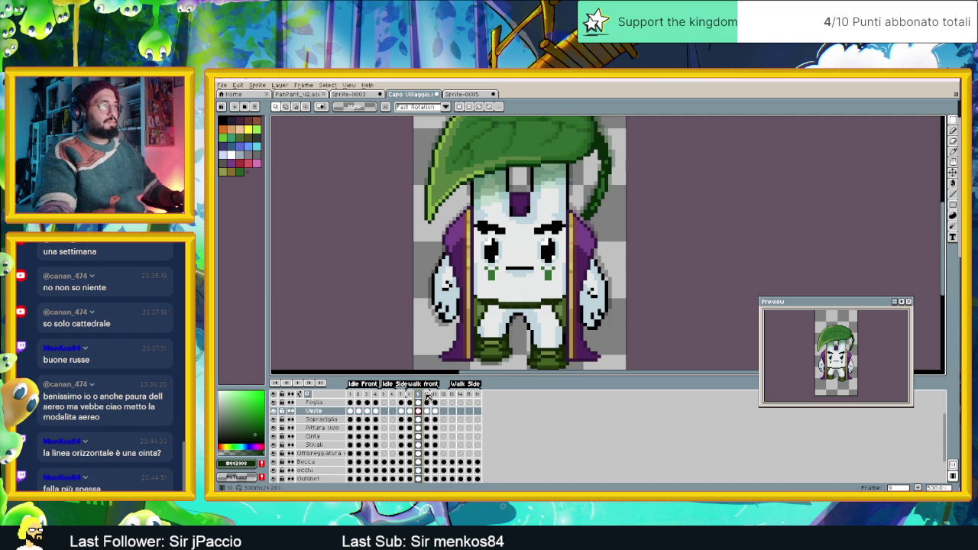
{"action": "left_click", "coordinate": [428, 395]}
{"action": "left_click", "coordinate": [434, 395]}
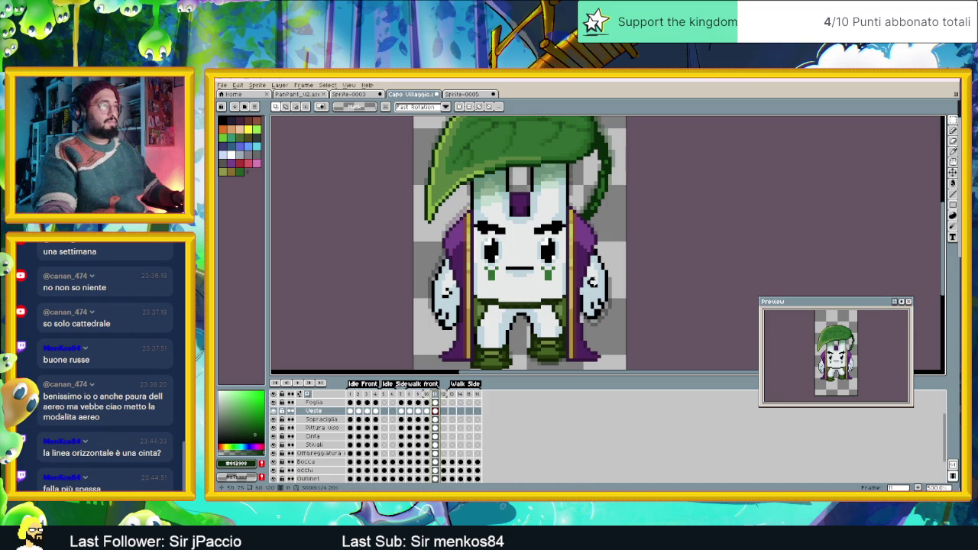
- Shift the right-edge cloak section down 1 pixel on frame 10, then advance to frame 11
{"action": "scroll", "coordinate": [609, 228], "scroll_direction": "up", "scroll_amount": 1}
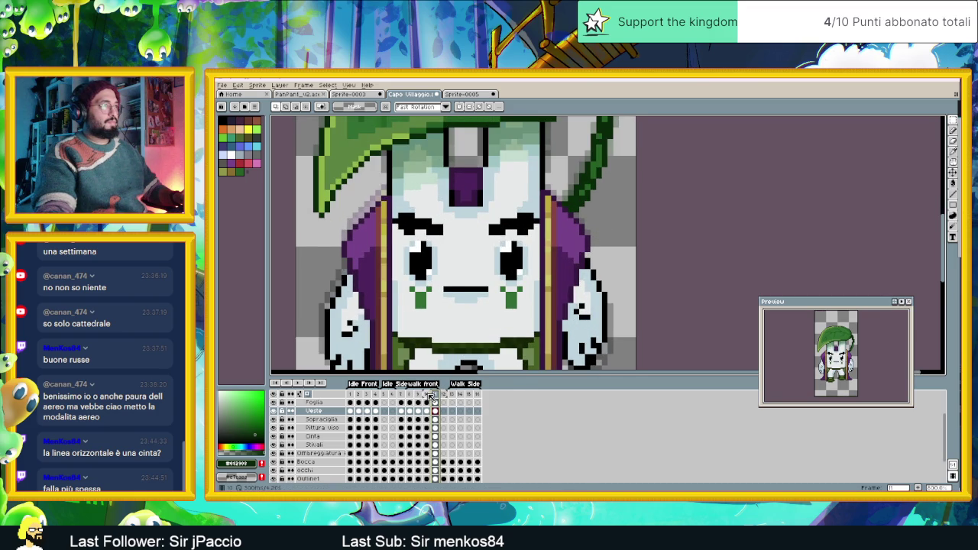
{"action": "left_click", "coordinate": [427, 394]}
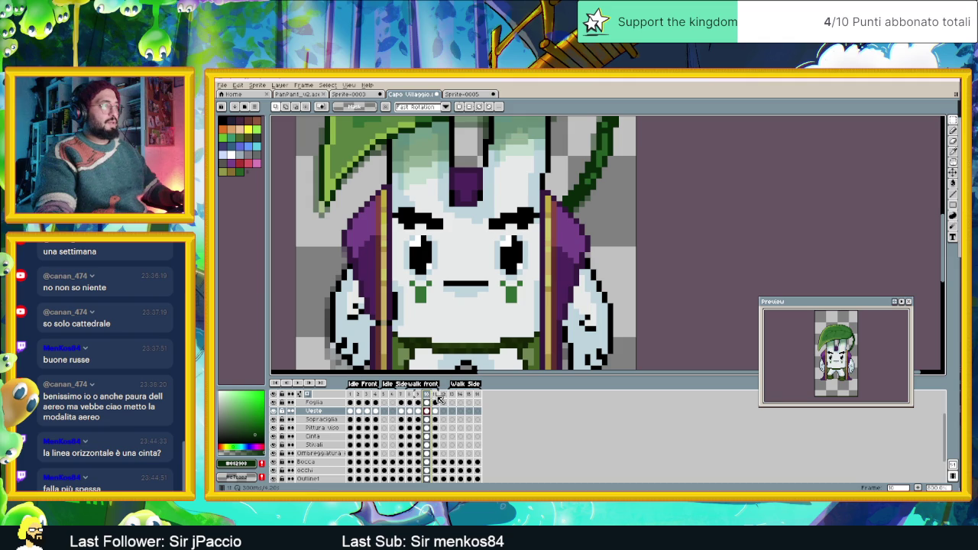
{"action": "left_click", "coordinate": [436, 396]}
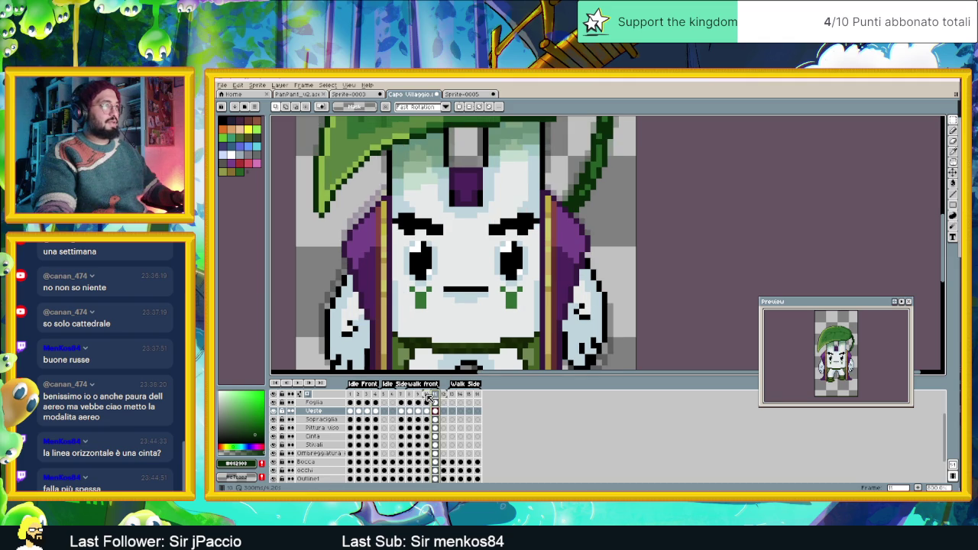
{"action": "left_click", "coordinate": [426, 394]}
{"action": "left_click_drag", "start_coordinate": [621, 167], "coordinate": [527, 338]}
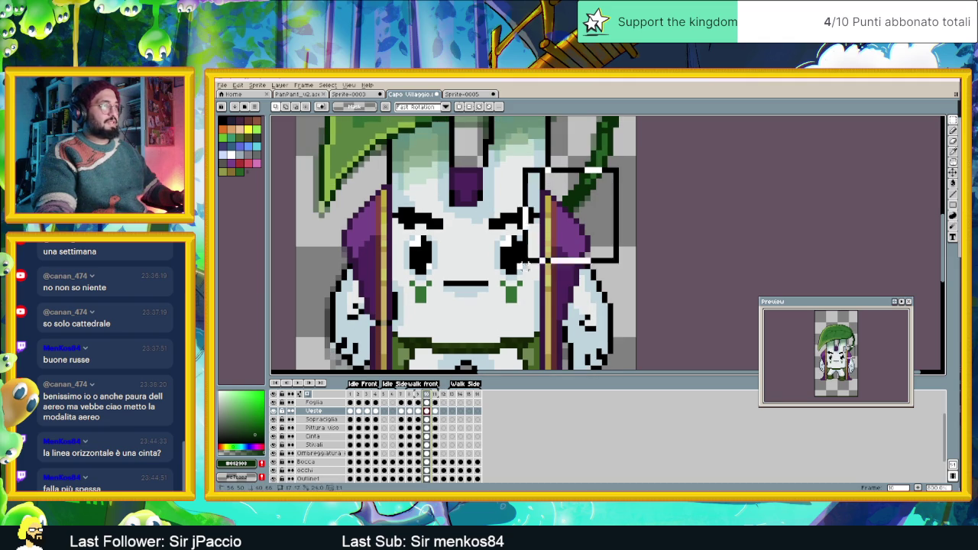
{"action": "left_click", "coordinate": [545, 309]}
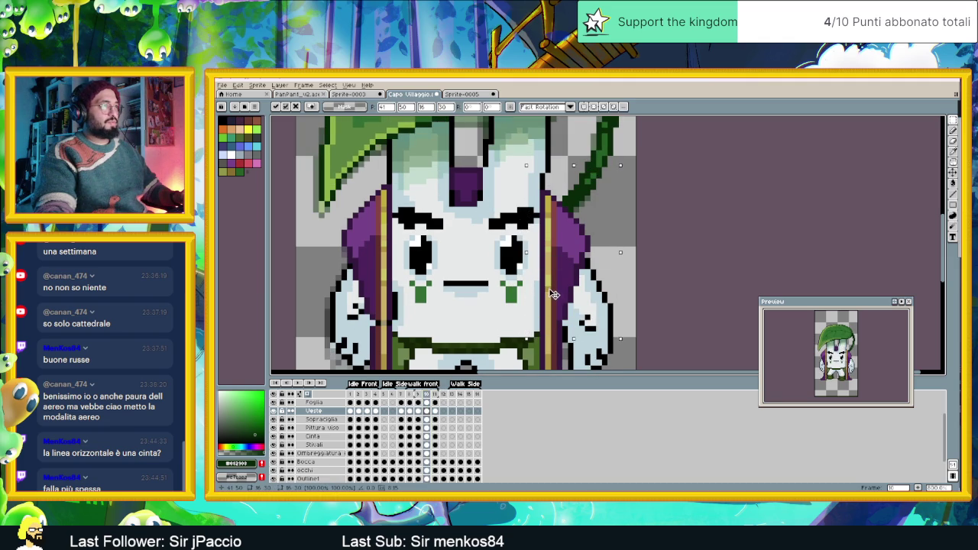
{"action": "key", "text": "Down"}
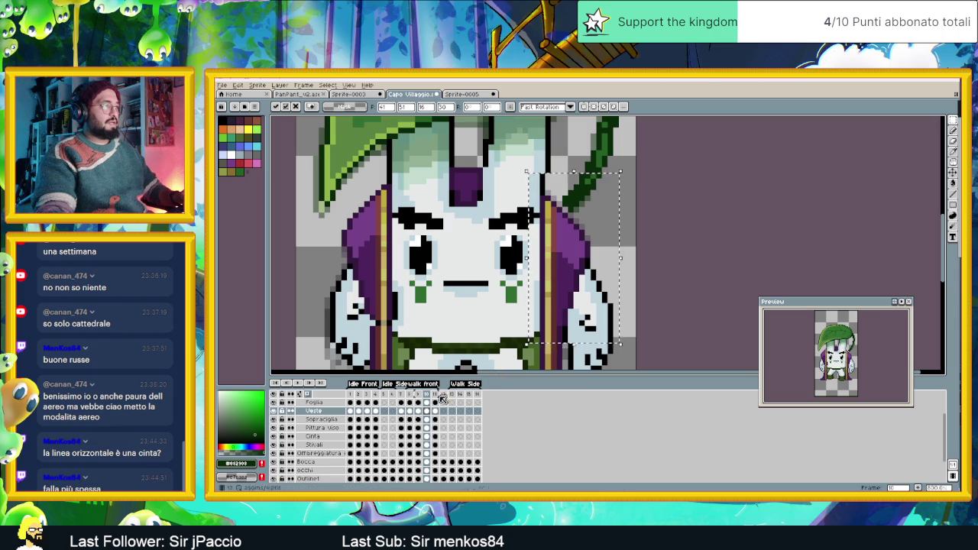
{"action": "left_click", "coordinate": [435, 394]}
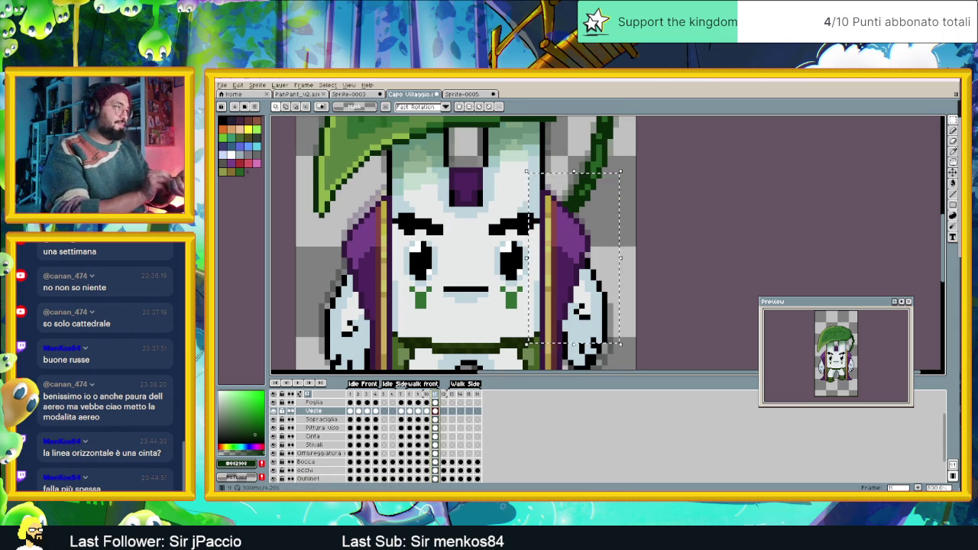
{"action": "scroll", "coordinate": [447, 347], "scroll_direction": "down", "scroll_amount": 2}
{"action": "scroll", "coordinate": [447, 347], "scroll_direction": "down", "scroll_amount": 1}
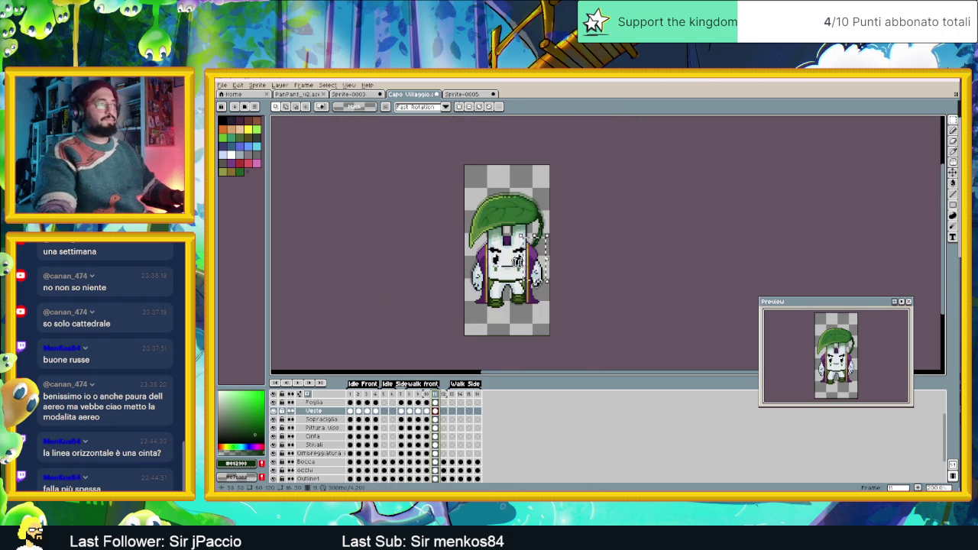
{"action": "key", "text": "ctrl+z"}
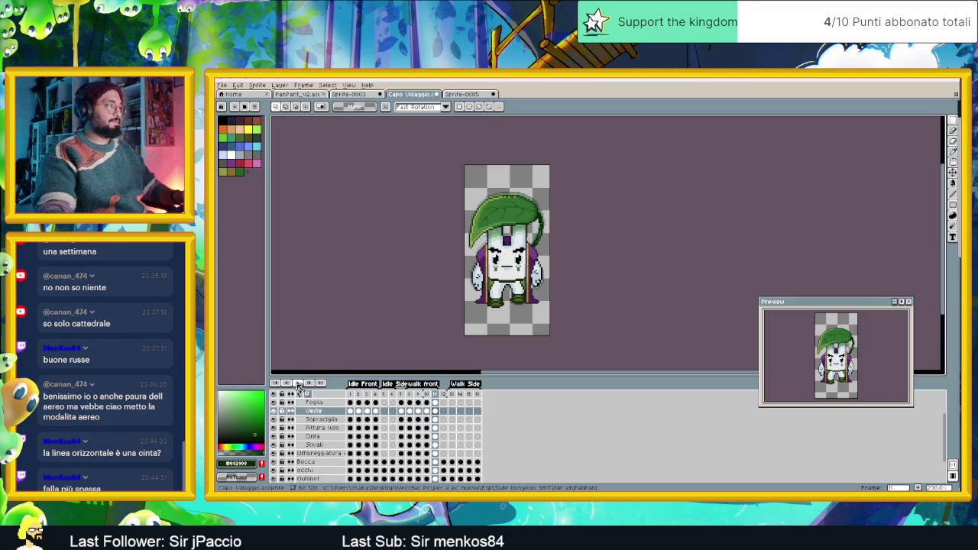
- Play the walk-front animation and zoom in on the sprite to review the cloak edits
{"action": "left_click", "coordinate": [299, 384]}
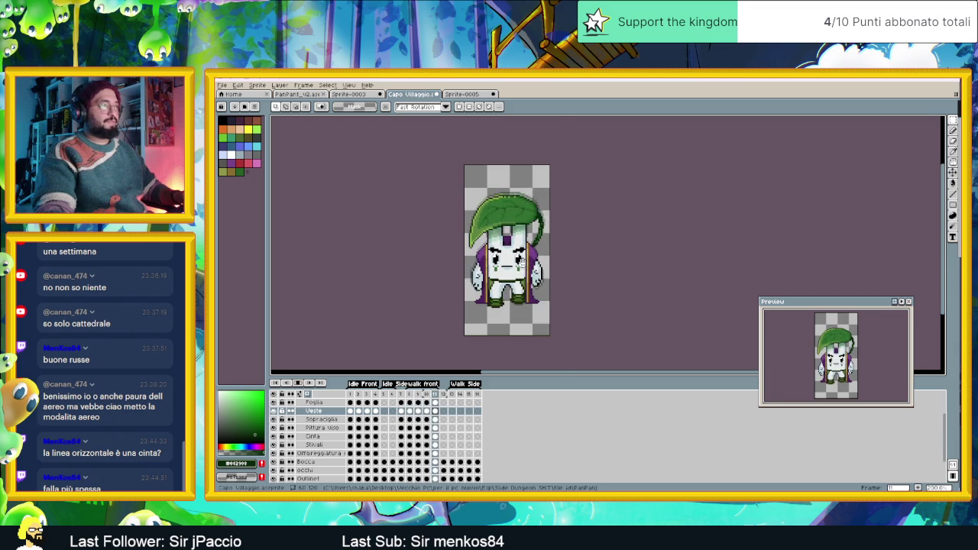
{"action": "scroll", "coordinate": [522, 263], "scroll_direction": "up", "scroll_amount": 1}
{"action": "scroll", "coordinate": [522, 263], "scroll_direction": "up", "scroll_amount": 1}
{"action": "scroll", "coordinate": [522, 263], "scroll_direction": "up", "scroll_amount": 1}
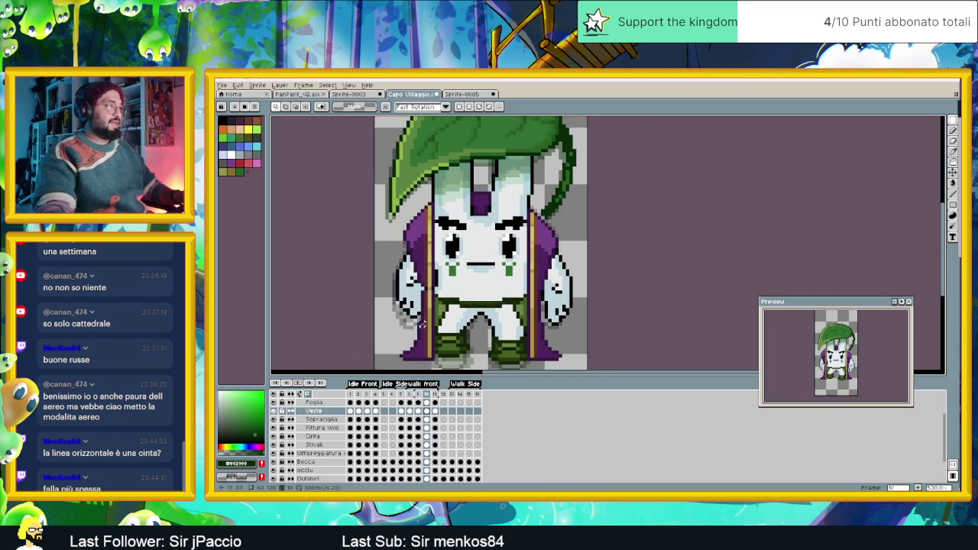
{"action": "scroll", "coordinate": [434, 299], "scroll_direction": "up", "scroll_amount": 1}
{"action": "scroll", "coordinate": [434, 299], "scroll_direction": "up", "scroll_amount": 1}
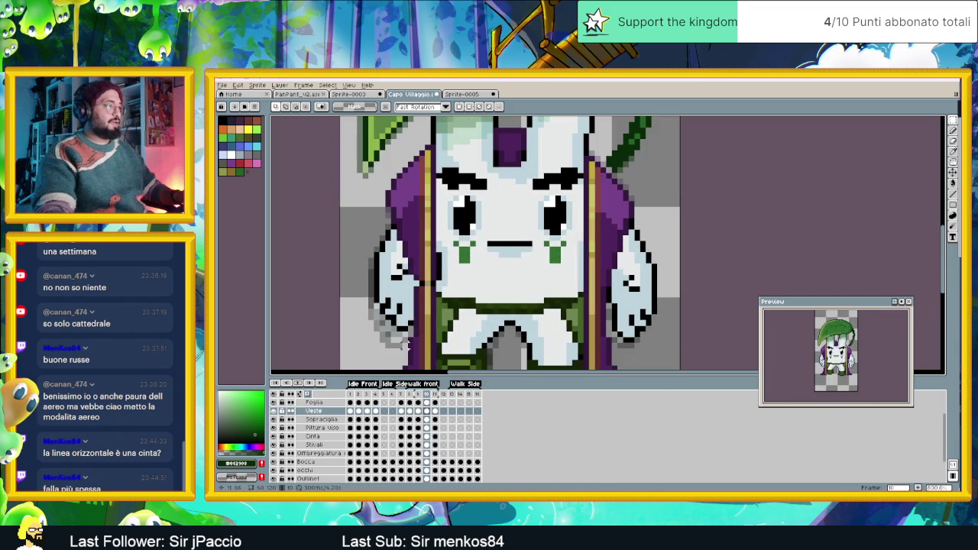
- On frame 8, pencil a light purple pixel row beside the gold trim
{"action": "left_click", "coordinate": [410, 411]}
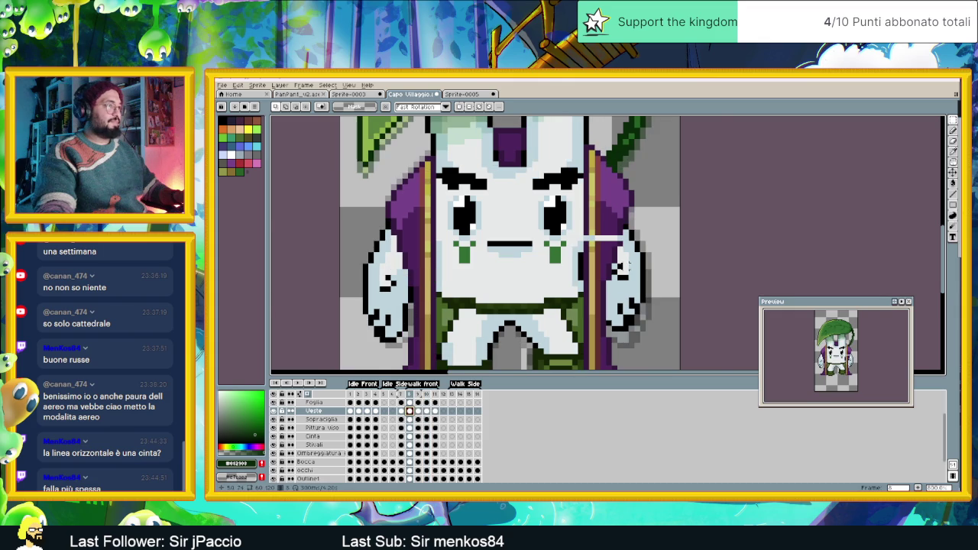
{"action": "scroll", "coordinate": [600, 266], "scroll_direction": "up", "scroll_amount": 2}
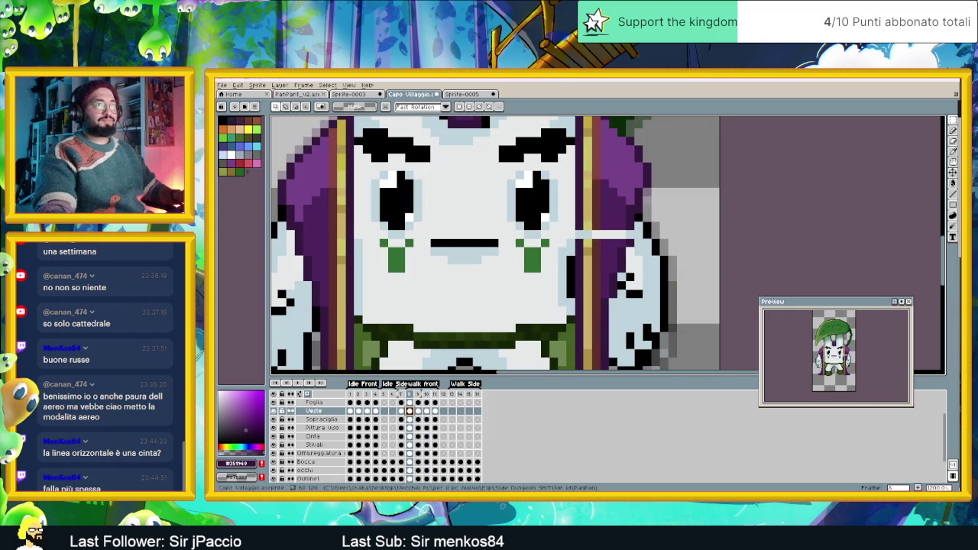
{"action": "left_click", "coordinate": [953, 130]}
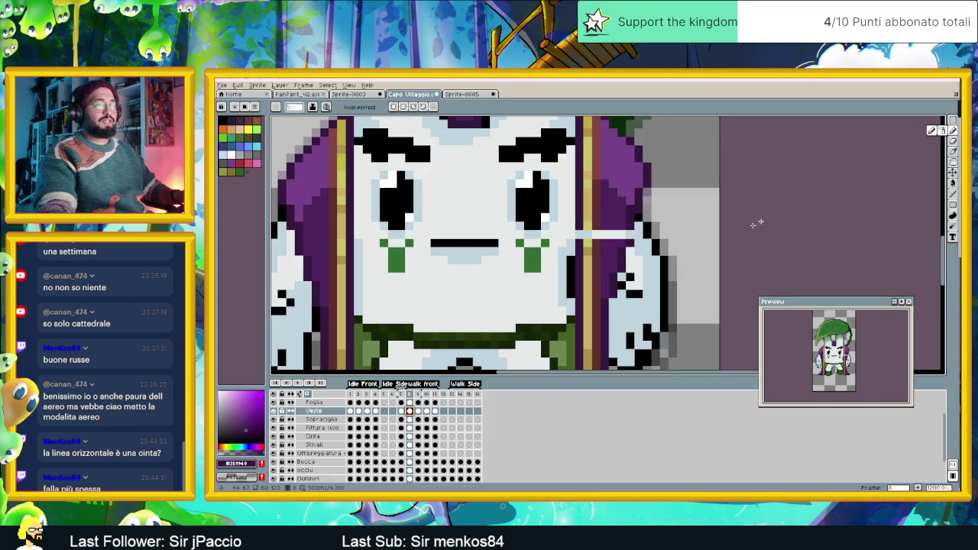
{"action": "left_click", "coordinate": [590, 226], "text": "alt"}
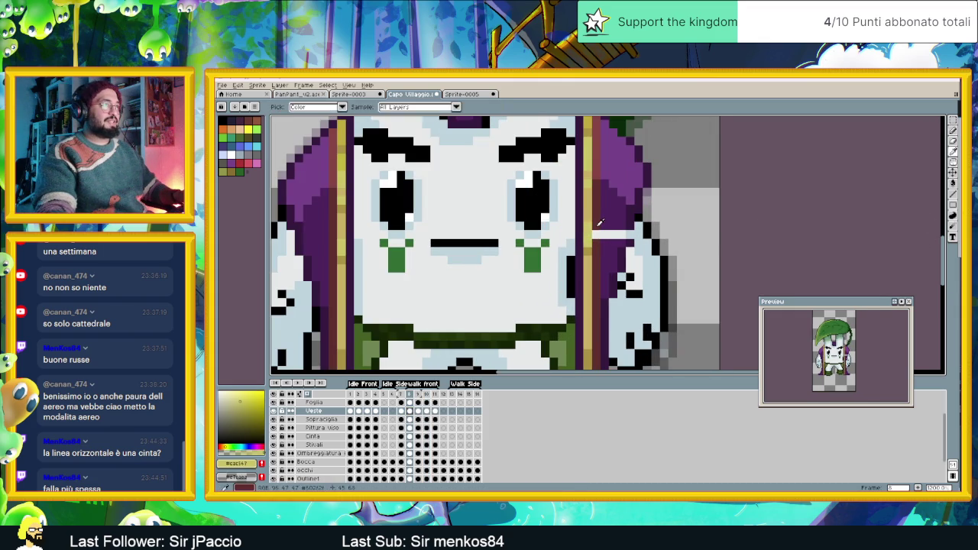
{"action": "left_click", "coordinate": [600, 223], "text": "alt"}
{"action": "mouse_move", "coordinate": [604, 233]}
{"action": "left_mouse_down"}
{"action": "mouse_move", "coordinate": [630, 234]}
{"action": "mouse_move", "coordinate": [624, 258]}
{"action": "left_mouse_up"}
{"action": "left_click", "coordinate": [629, 234], "text": "alt"}
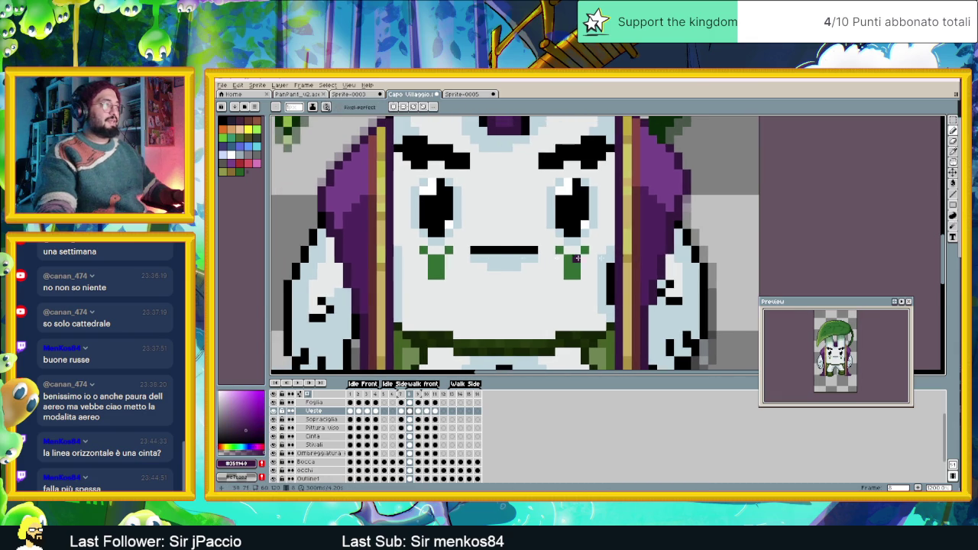
{"action": "scroll", "coordinate": [471, 275], "scroll_direction": "down", "scroll_amount": 3}
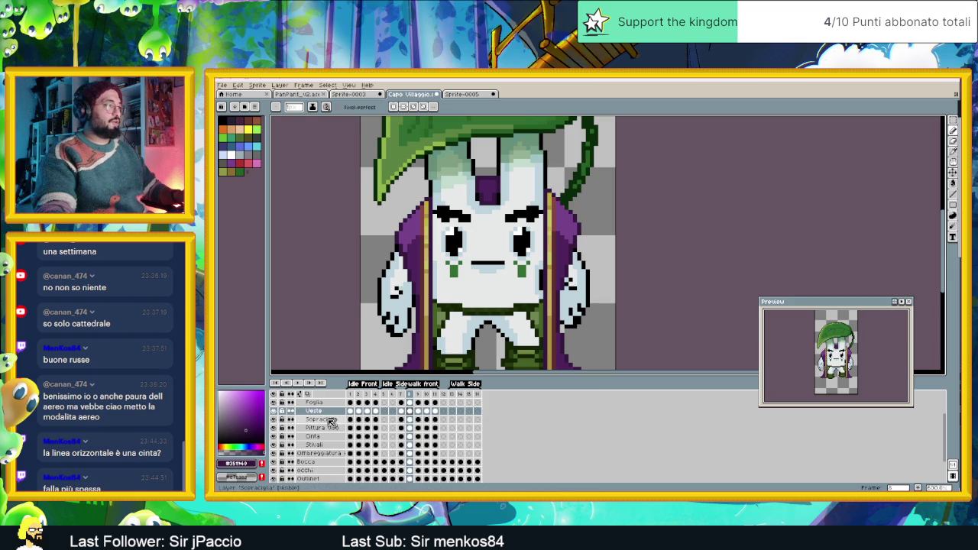
- On frame 10, add a dark pixel to the belt and sample the gold and red-brown shades
{"action": "left_click", "coordinate": [419, 412]}
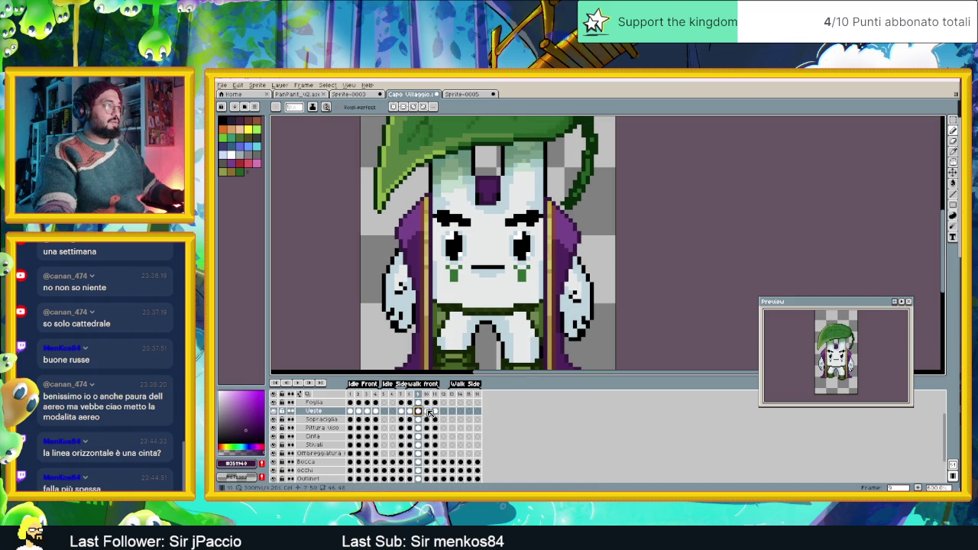
{"action": "left_click", "coordinate": [428, 412]}
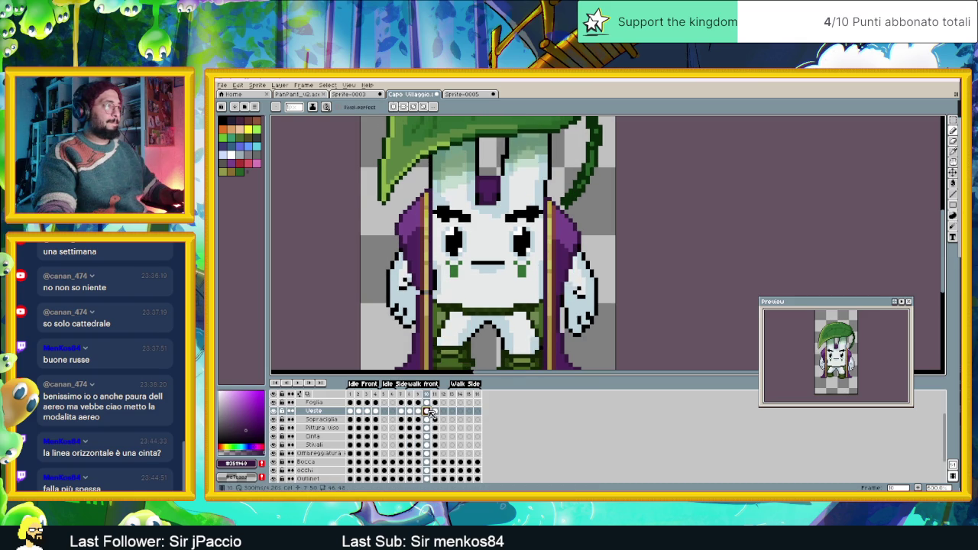
{"action": "scroll", "coordinate": [423, 279], "scroll_direction": "up", "scroll_amount": 2}
{"action": "key", "text": "alt"}
{"action": "left_click", "coordinate": [434, 275]}
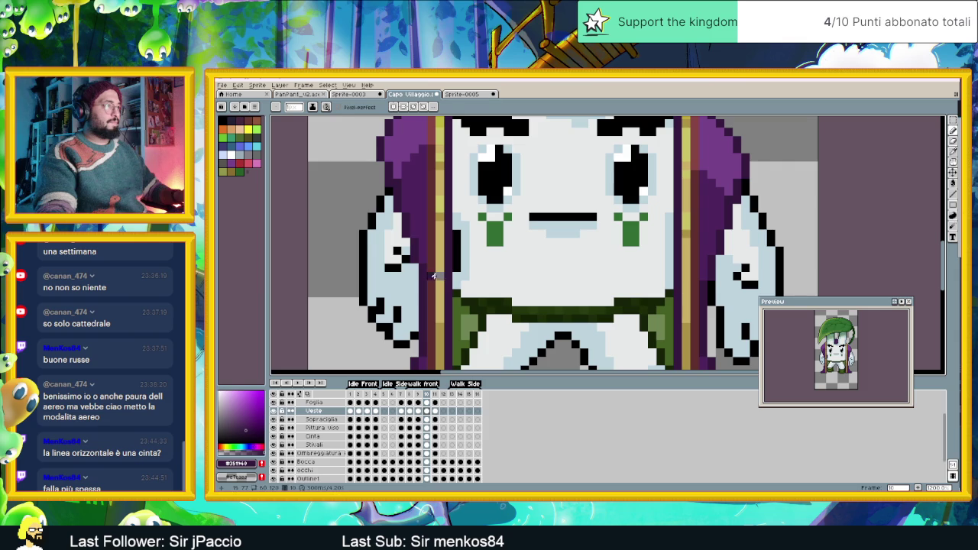
{"action": "left_click", "coordinate": [439, 267], "text": "alt"}
{"action": "left_click", "coordinate": [433, 268], "text": "alt"}
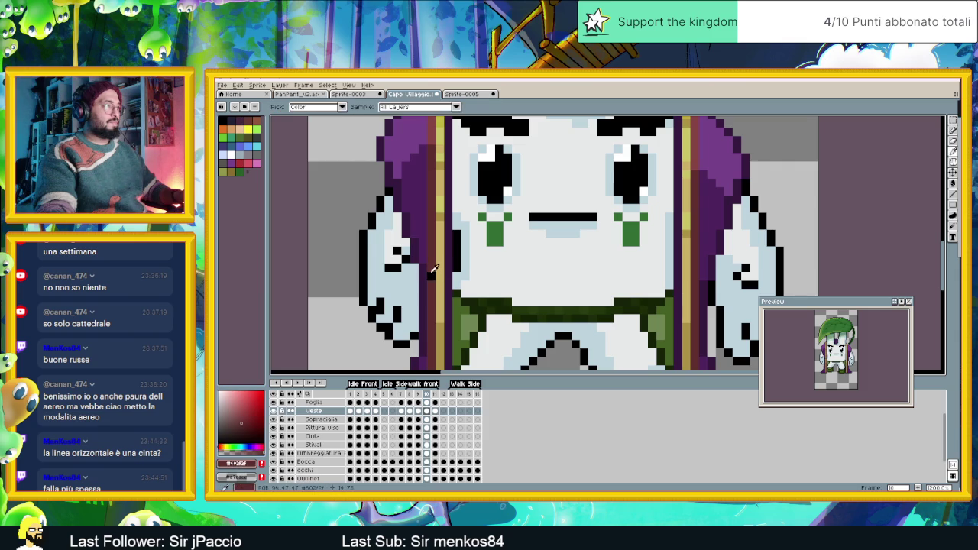
{"action": "scroll", "coordinate": [493, 310], "scroll_direction": "down", "scroll_amount": 2}
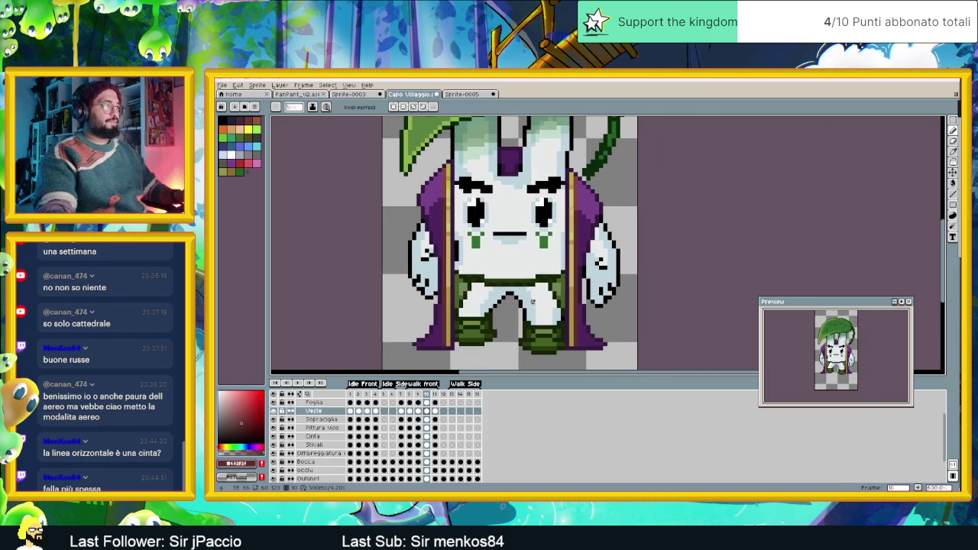
{"action": "left_click", "coordinate": [435, 411]}
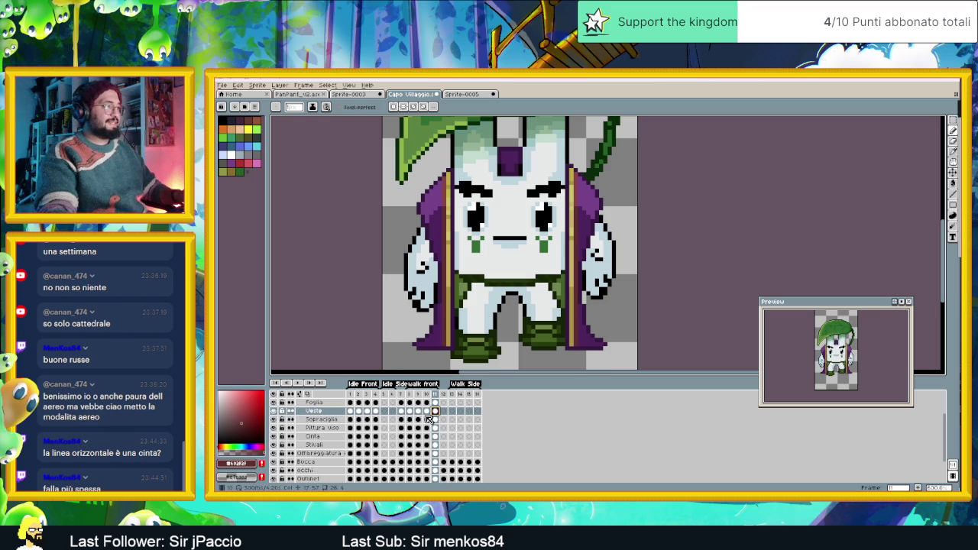
- Back on frame 8, sample the purple cloak colour and reframe the whole character
{"action": "left_click", "coordinate": [411, 413]}
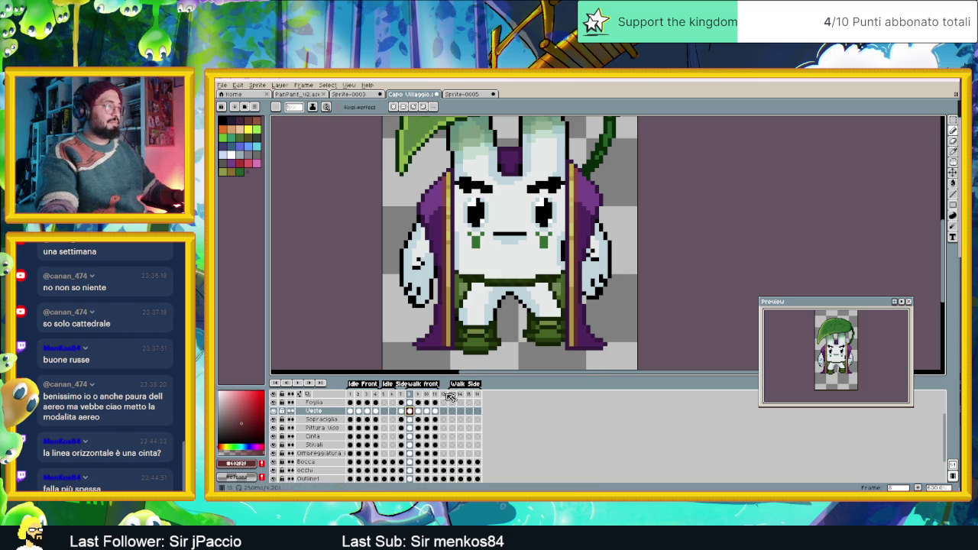
{"action": "scroll", "coordinate": [599, 201], "scroll_direction": "up", "scroll_amount": 1}
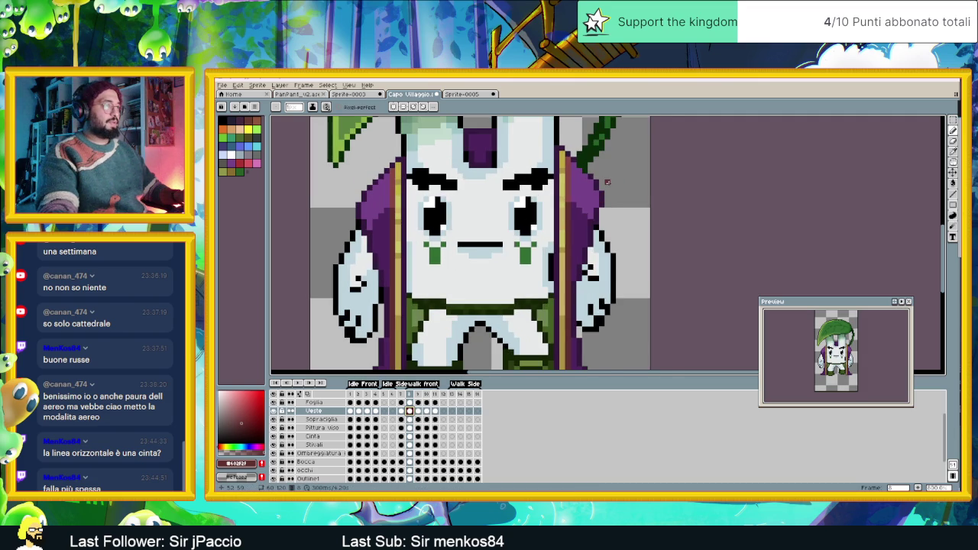
{"action": "scroll", "coordinate": [607, 181], "scroll_direction": "up", "scroll_amount": 1}
{"action": "left_click", "coordinate": [600, 190], "text": "alt"}
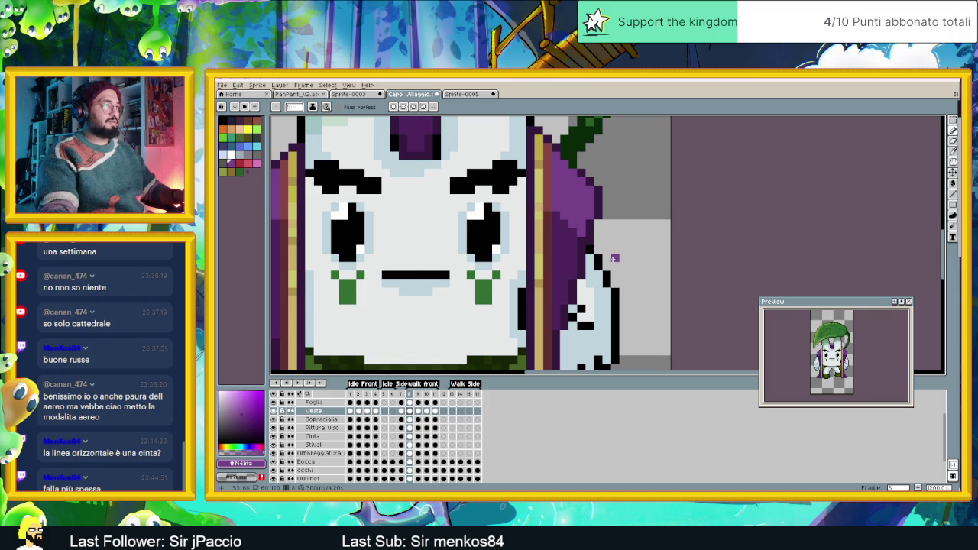
{"action": "scroll", "coordinate": [600, 267], "scroll_direction": "down", "scroll_amount": 2}
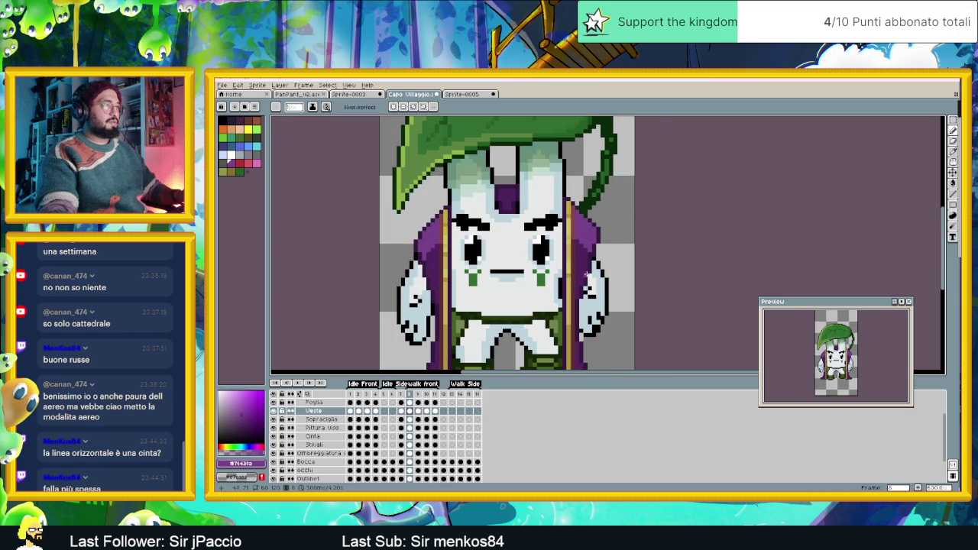
{"action": "left_click_drag", "start_coordinate": [520, 309], "coordinate": [538, 256]}
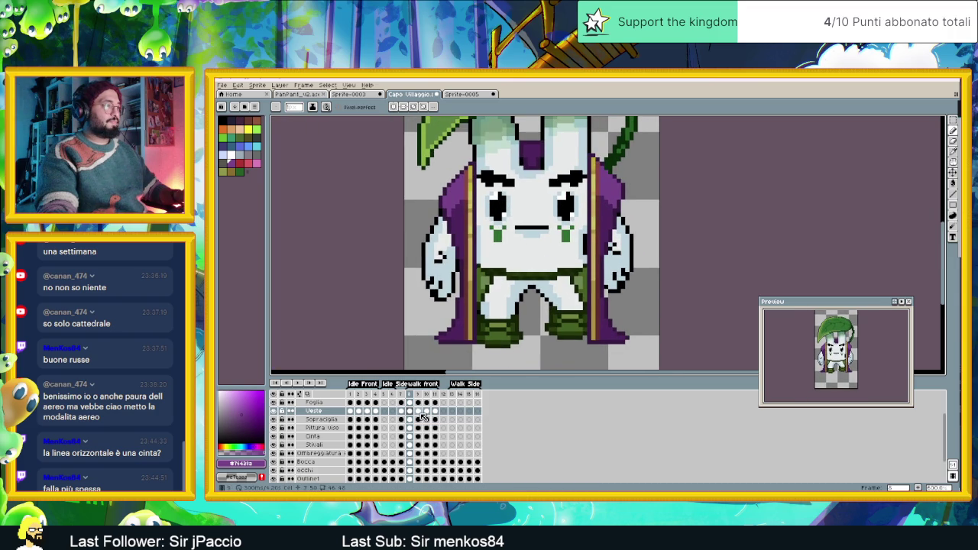
- On frame 9, eyedrop dark purple #351940 and darken a pixel on the cloak's left edge
{"action": "left_click", "coordinate": [418, 411]}
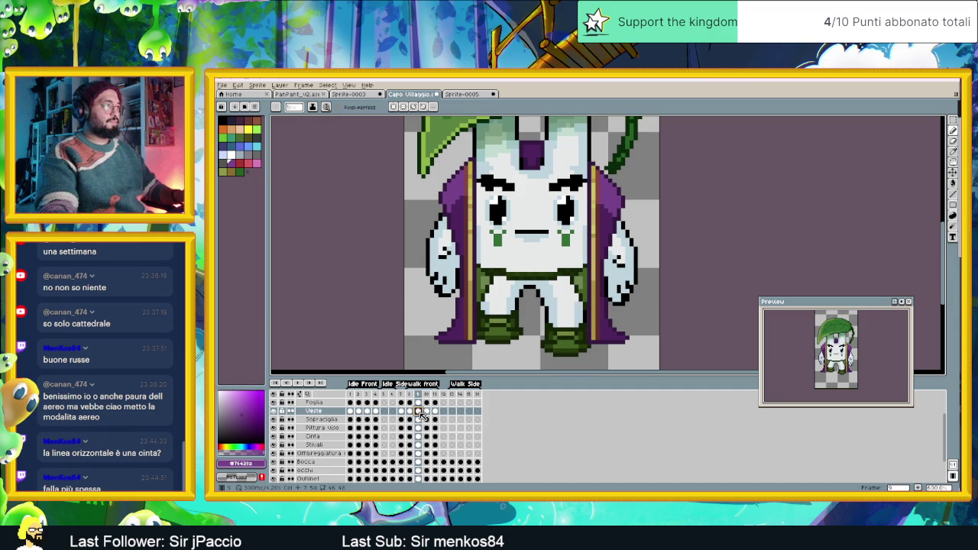
{"action": "scroll", "coordinate": [447, 241], "scroll_direction": "up", "scroll_amount": 1}
{"action": "scroll", "coordinate": [446, 241], "scroll_direction": "up", "scroll_amount": 2}
{"action": "left_click", "coordinate": [449, 243], "text": "alt"}
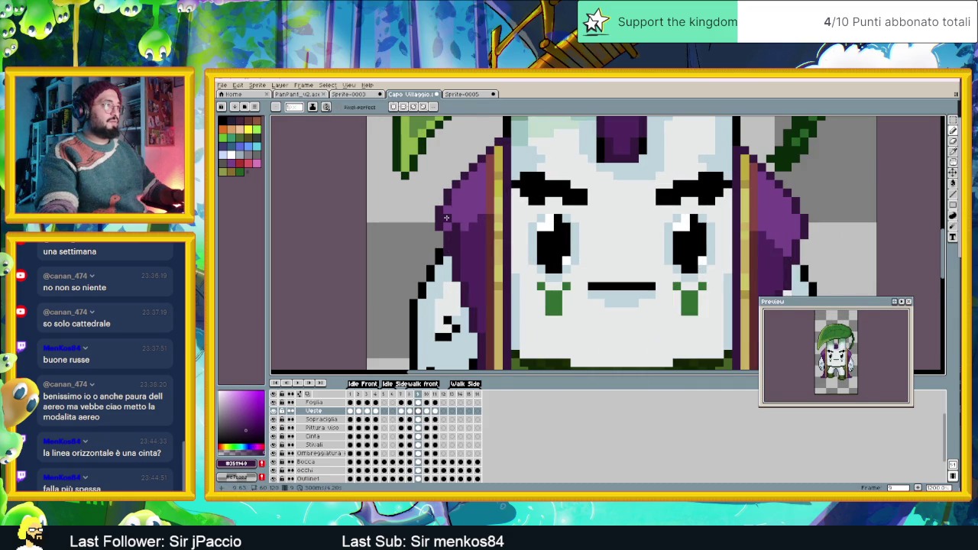
{"action": "left_click", "coordinate": [441, 215]}
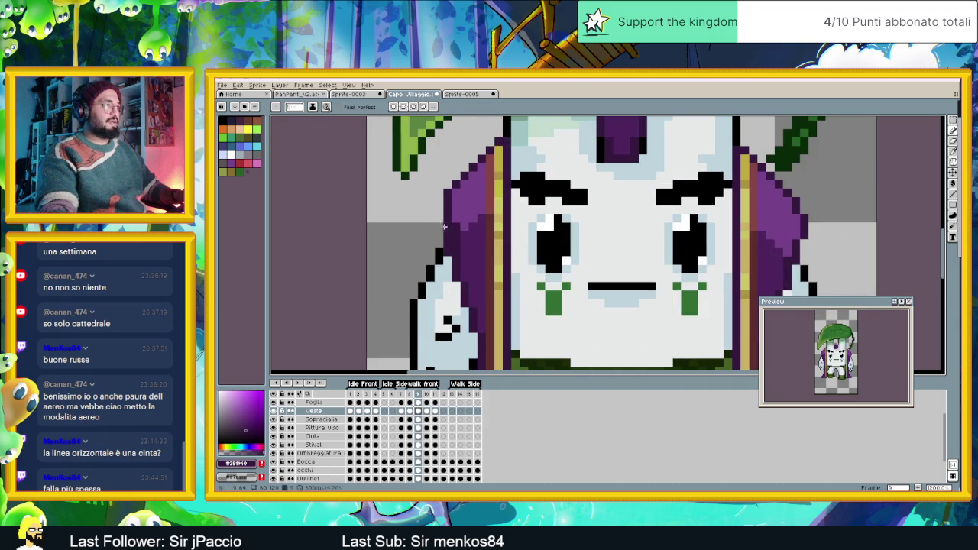
{"action": "scroll", "coordinate": [462, 277], "scroll_direction": "down", "scroll_amount": 1}
{"action": "scroll", "coordinate": [462, 276], "scroll_direction": "down", "scroll_amount": 2}
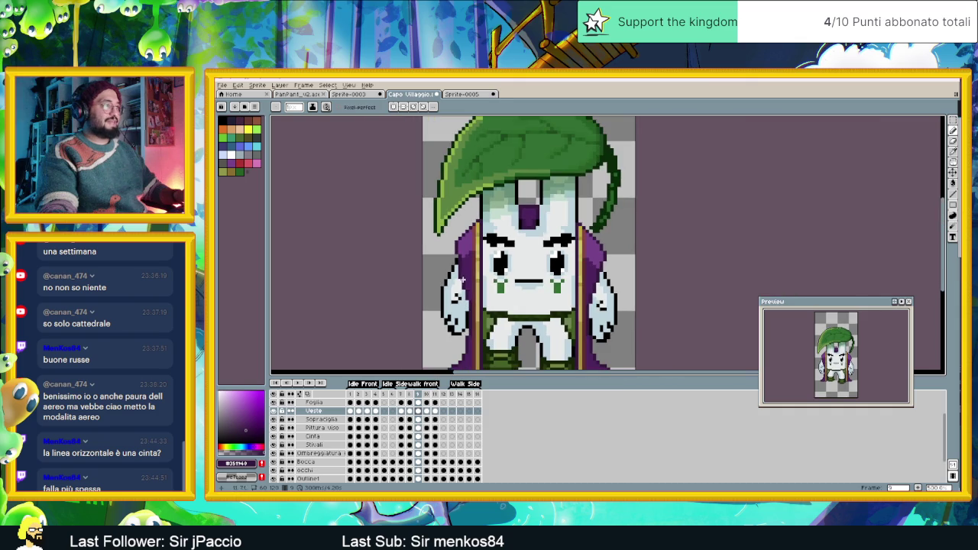
{"action": "scroll", "coordinate": [462, 203], "scroll_direction": "down", "scroll_amount": 1}
{"action": "scroll", "coordinate": [459, 195], "scroll_direction": "up", "scroll_amount": 2}
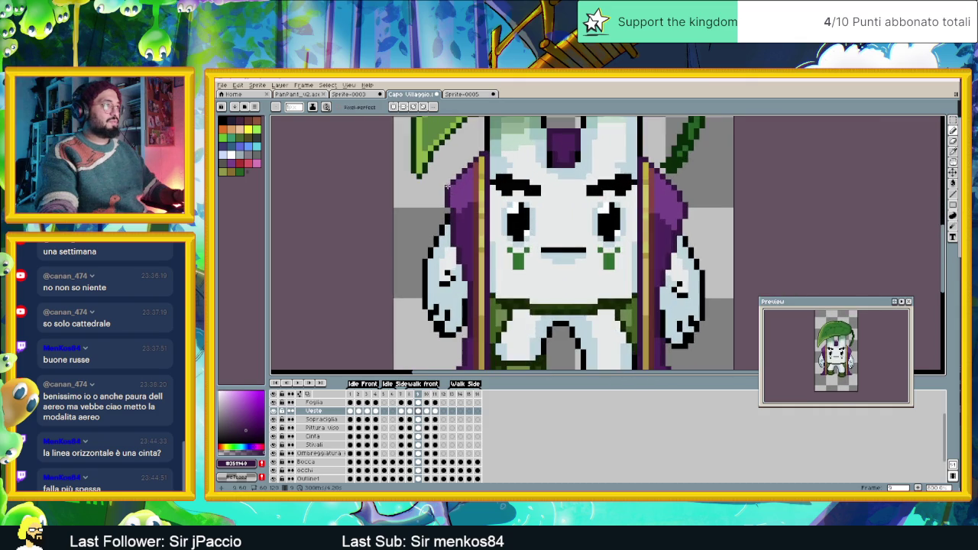
{"action": "scroll", "coordinate": [451, 190], "scroll_direction": "up", "scroll_amount": 1}
{"action": "scroll", "coordinate": [451, 189], "scroll_direction": "up", "scroll_amount": 1}
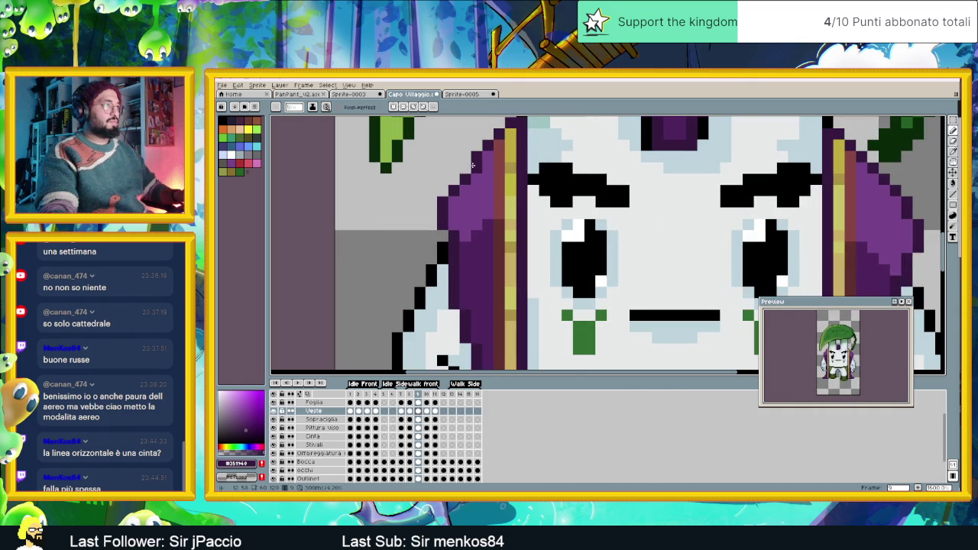
{"action": "scroll", "coordinate": [478, 214], "scroll_direction": "down", "scroll_amount": 2}
{"action": "scroll", "coordinate": [488, 223], "scroll_direction": "up", "scroll_amount": 2}
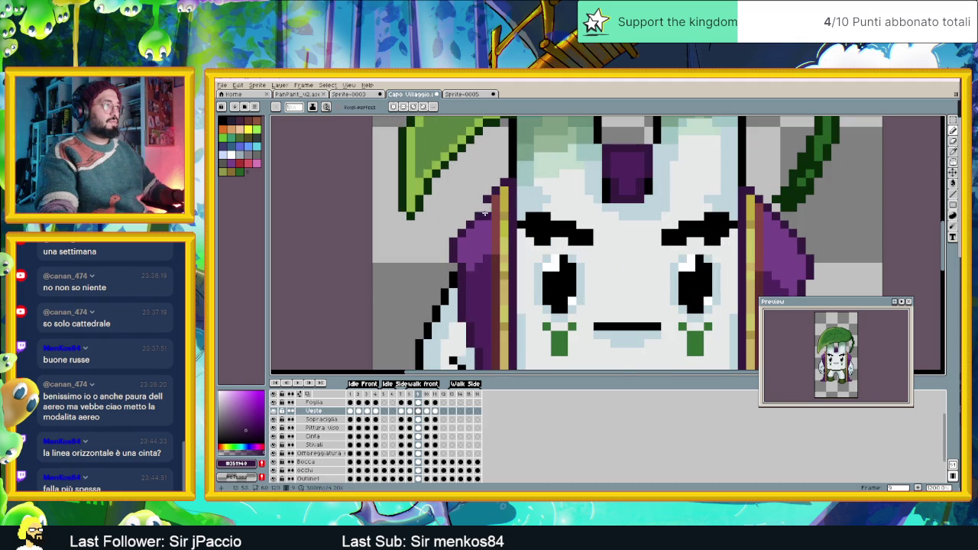
- Re-sample the dark purple near the cloak edge, then view frame 8's pose
{"action": "left_click", "coordinate": [492, 193], "text": "alt"}
{"action": "left_click", "coordinate": [493, 193], "text": "alt"}
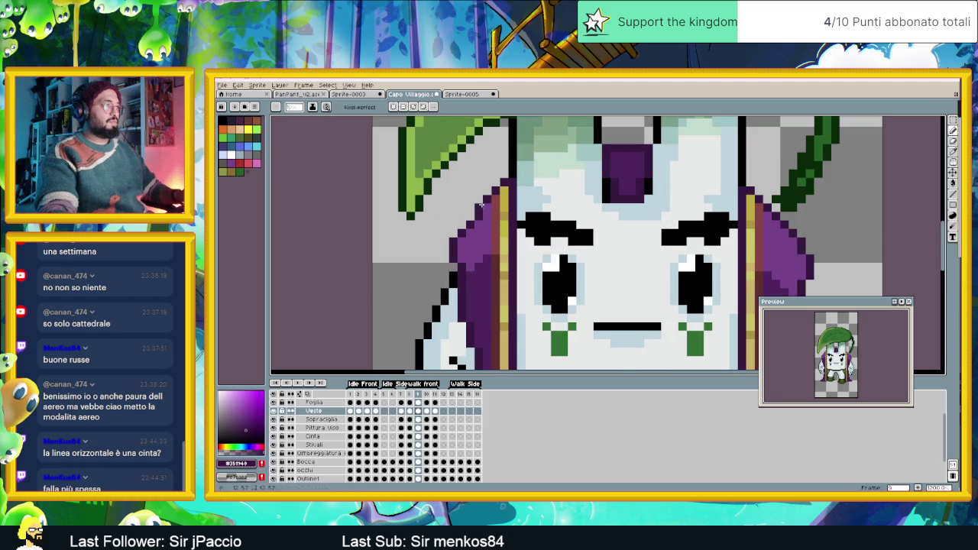
{"action": "scroll", "coordinate": [461, 224], "scroll_direction": "down", "scroll_amount": 1}
{"action": "scroll", "coordinate": [470, 236], "scroll_direction": "down", "scroll_amount": 1}
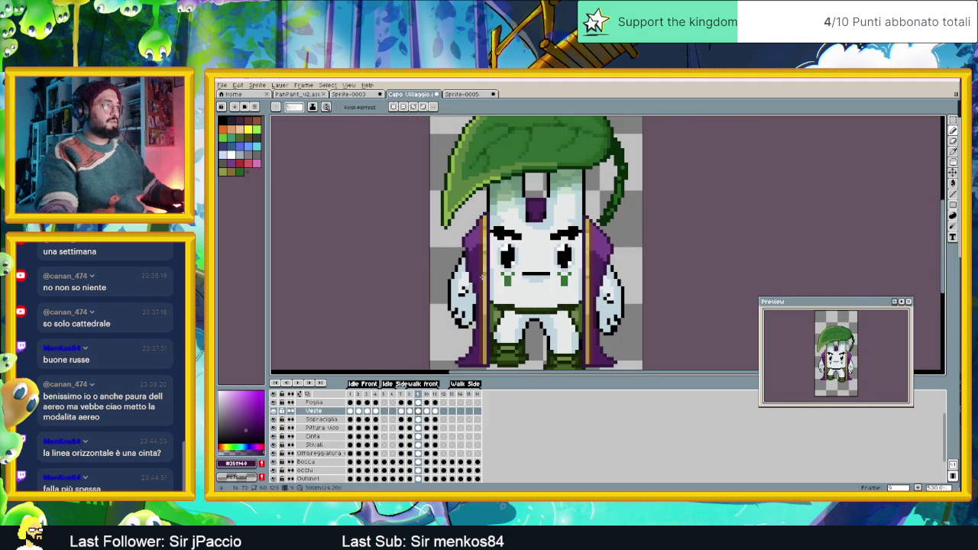
{"action": "scroll", "coordinate": [485, 187], "scroll_direction": "up", "scroll_amount": 1}
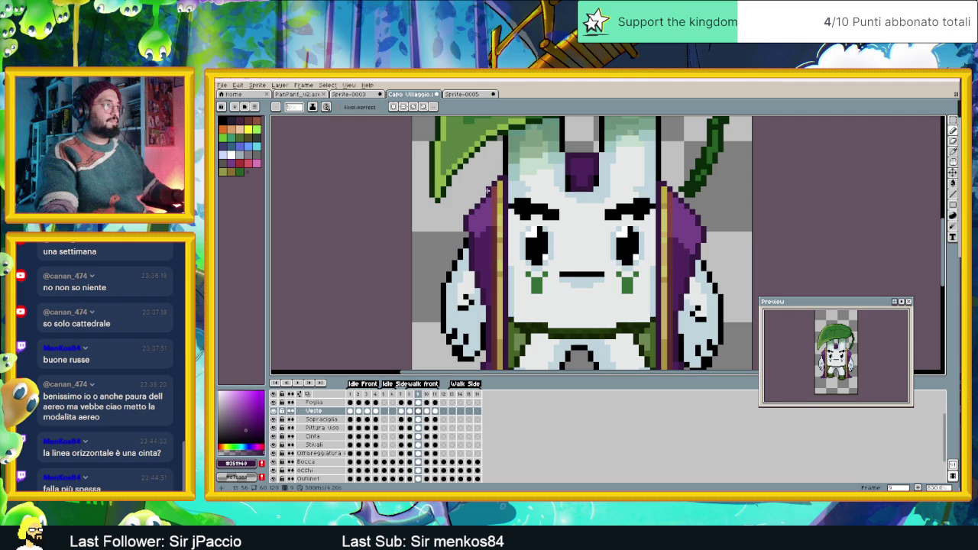
{"action": "scroll", "coordinate": [500, 284], "scroll_direction": "down", "scroll_amount": 1}
{"action": "scroll", "coordinate": [500, 284], "scroll_direction": "down", "scroll_amount": 1}
{"action": "left_click", "coordinate": [410, 395]}
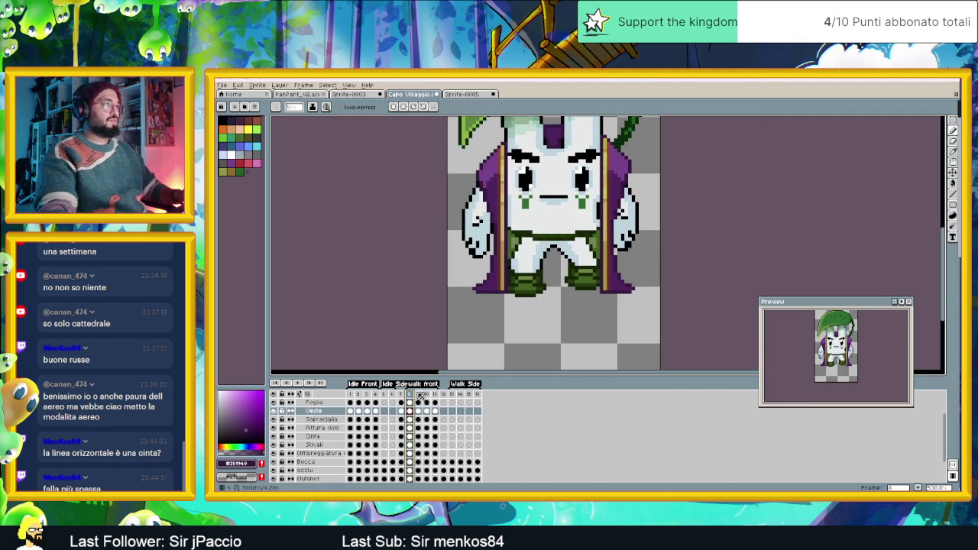
- On frame 9, eyedrop several cloak purples, including the darker #4d245d
{"action": "left_click", "coordinate": [420, 395]}
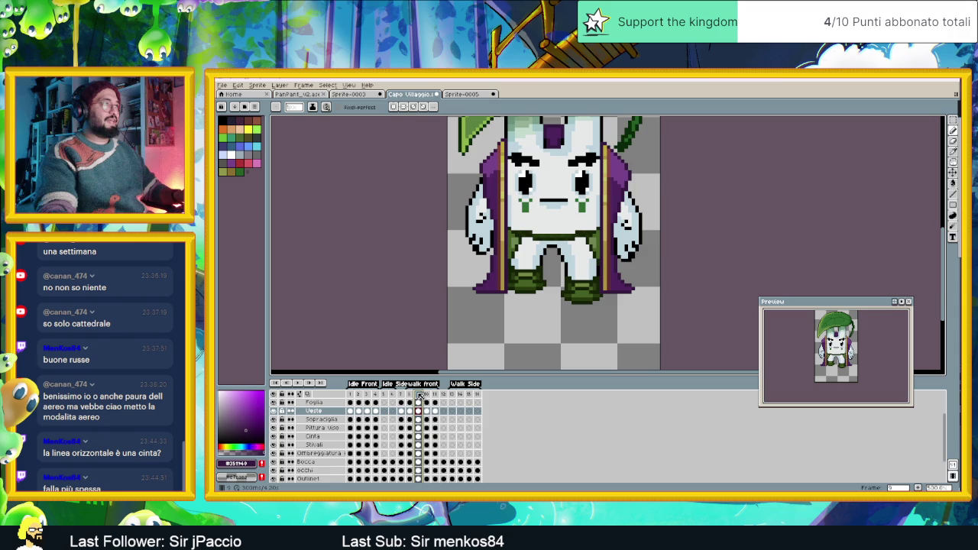
{"action": "scroll", "coordinate": [489, 155], "scroll_direction": "up", "scroll_amount": 4}
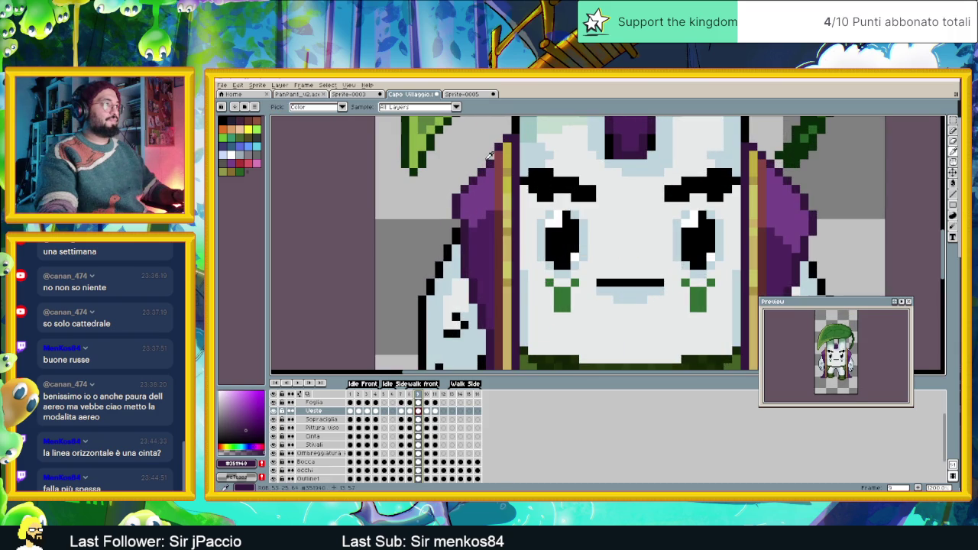
{"action": "scroll", "coordinate": [583, 231], "scroll_direction": "down", "scroll_amount": 4}
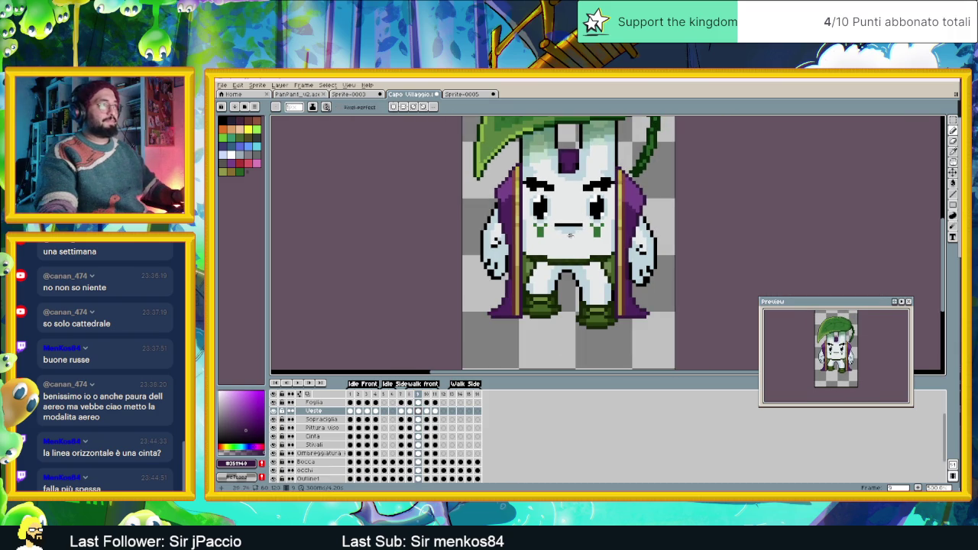
{"action": "scroll", "coordinate": [648, 193], "scroll_direction": "up", "scroll_amount": 2}
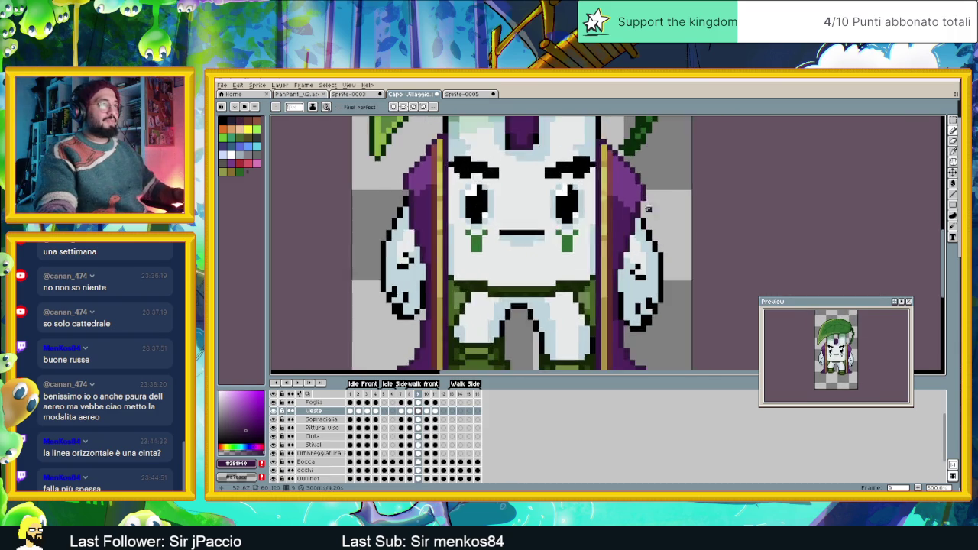
{"action": "scroll", "coordinate": [647, 193], "scroll_direction": "up", "scroll_amount": 2}
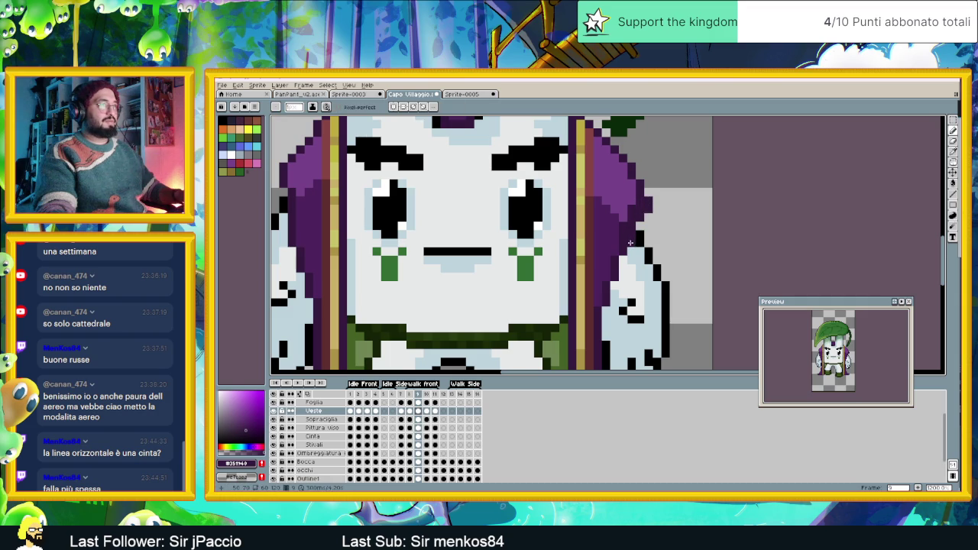
{"action": "left_click", "coordinate": [622, 227], "text": "alt"}
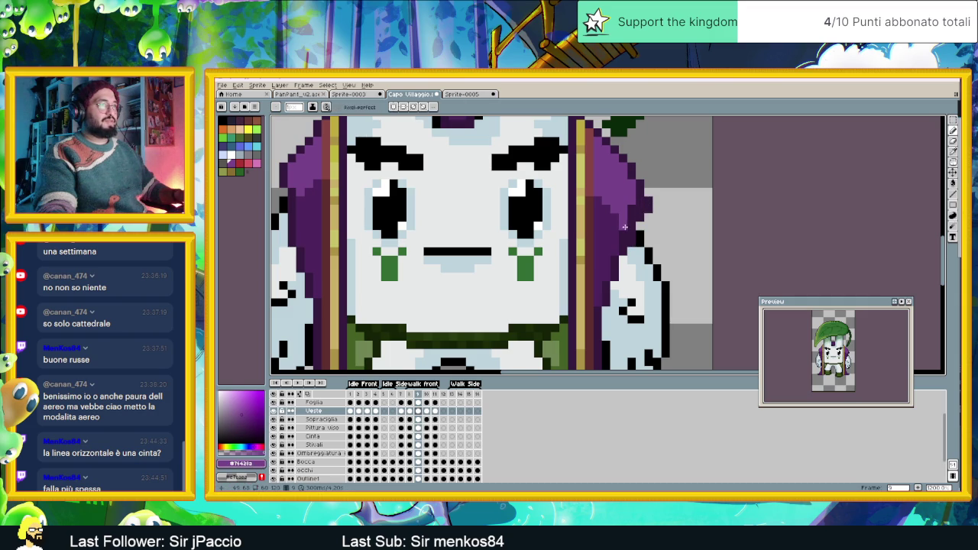
{"action": "left_click", "coordinate": [625, 227], "text": "alt"}
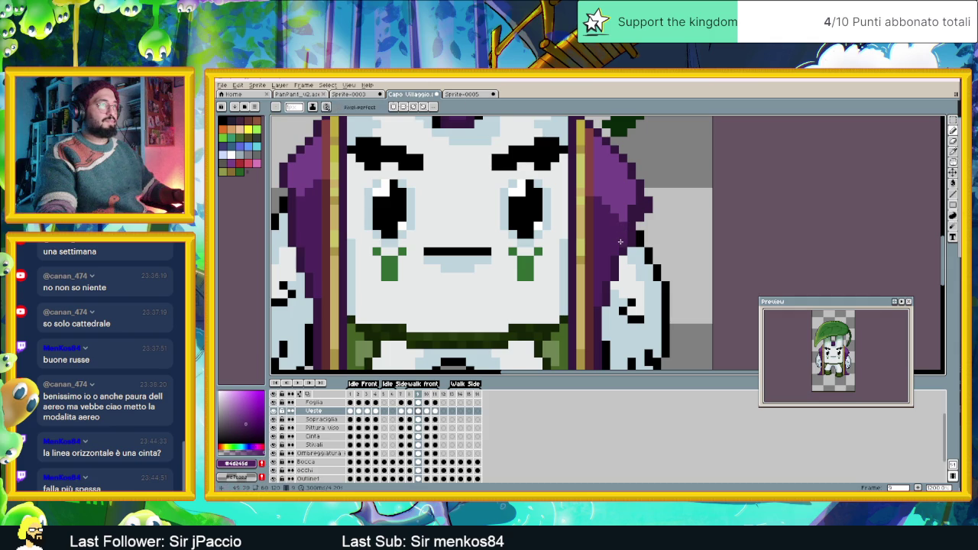
{"action": "left_click", "coordinate": [630, 212], "text": "alt"}
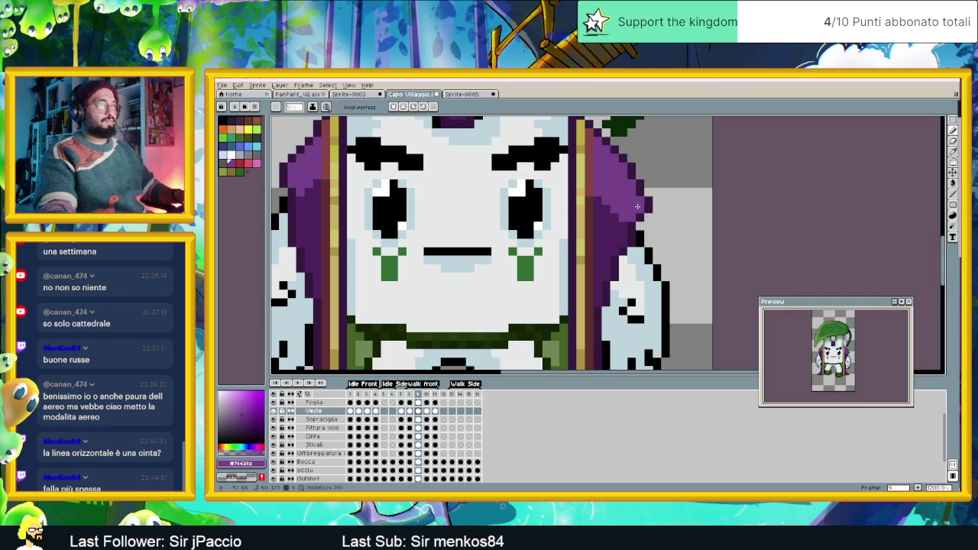
- Return to the Pencil holding the dark cloak purple and bring up frame 8
{"action": "scroll", "coordinate": [637, 207], "scroll_direction": "down", "scroll_amount": 2}
{"action": "scroll", "coordinate": [649, 205], "scroll_direction": "up", "scroll_amount": 2}
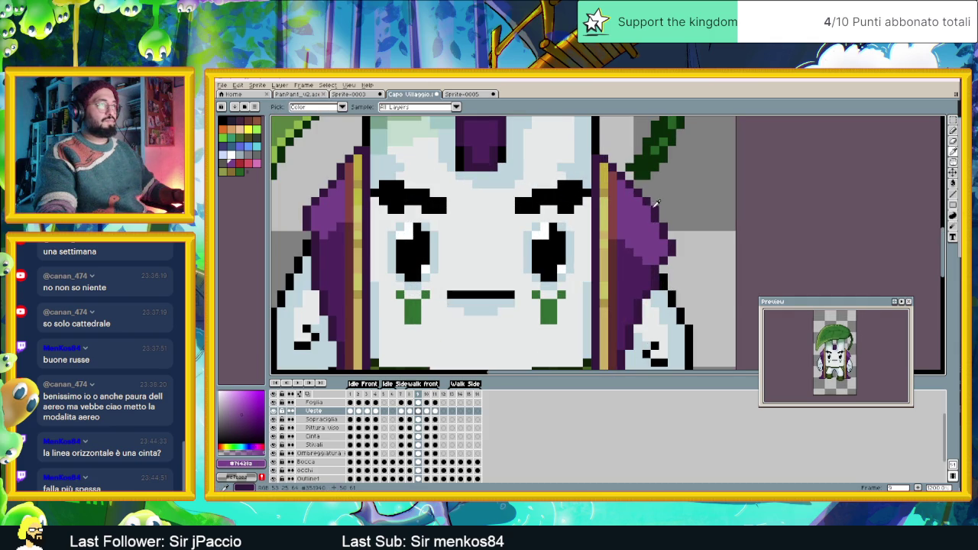
{"action": "key", "text": "alt"}
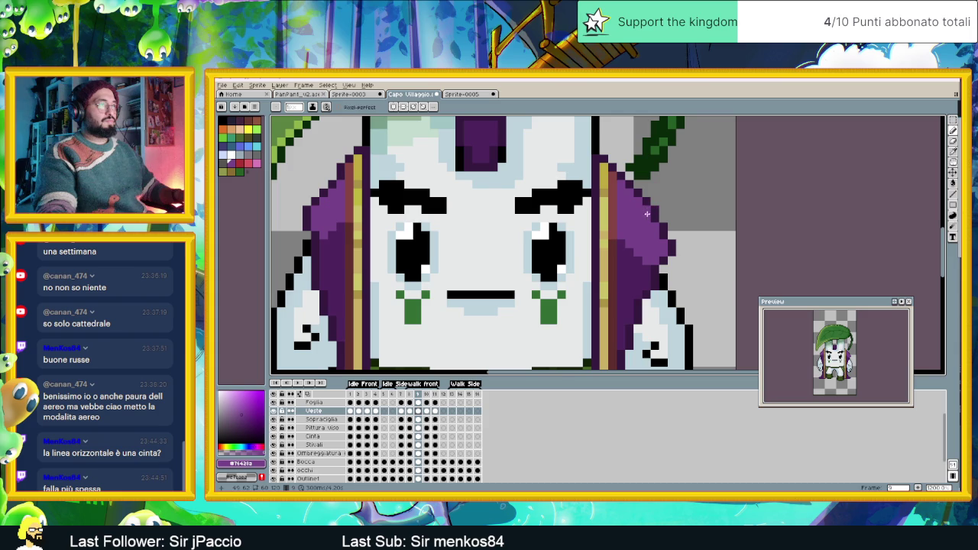
{"action": "left_click", "coordinate": [651, 210], "text": "alt"}
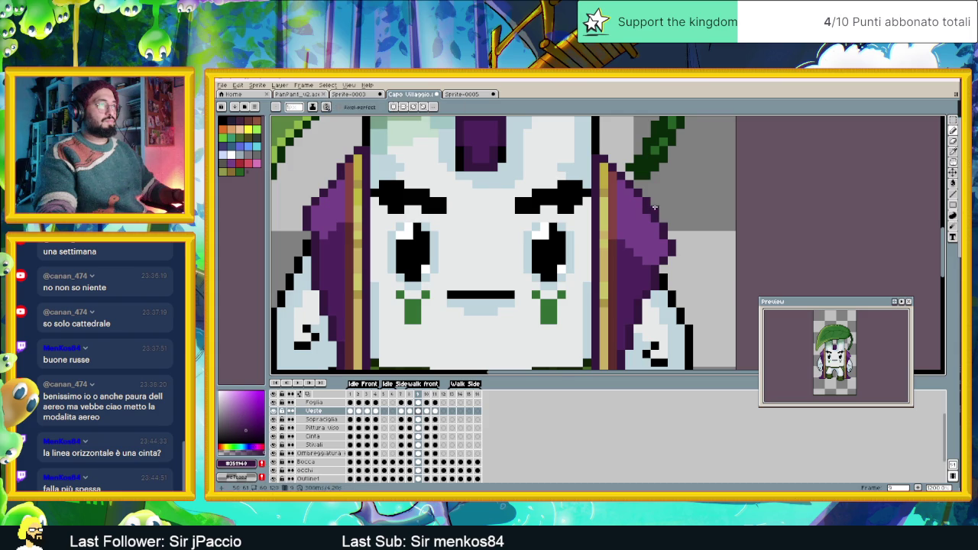
{"action": "scroll", "coordinate": [698, 260], "scroll_direction": "down", "scroll_amount": 2}
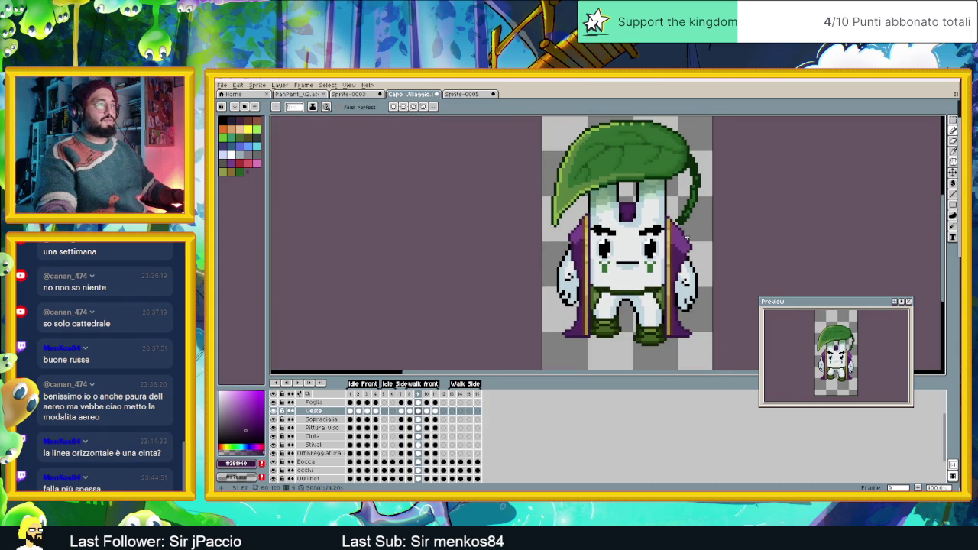
{"action": "left_click", "coordinate": [411, 411]}
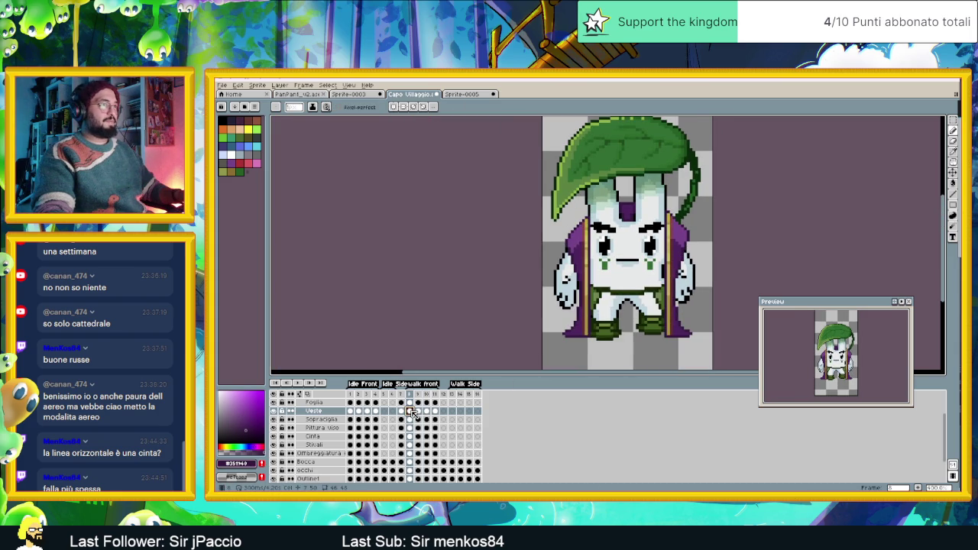
- Flip between frames 9, 10, 8 and 10 to compare cloak poses, ending on frame 11
{"action": "left_click", "coordinate": [418, 411]}
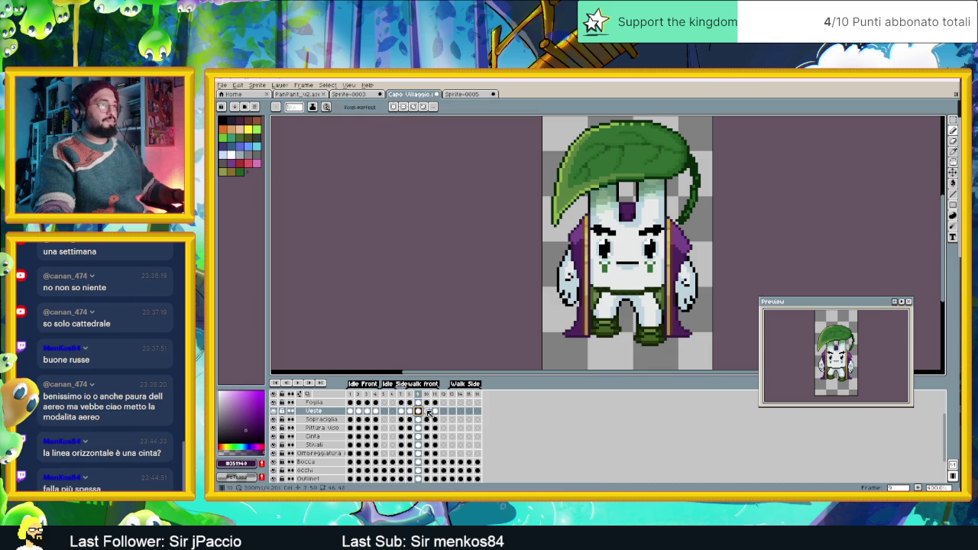
{"action": "left_click", "coordinate": [428, 411]}
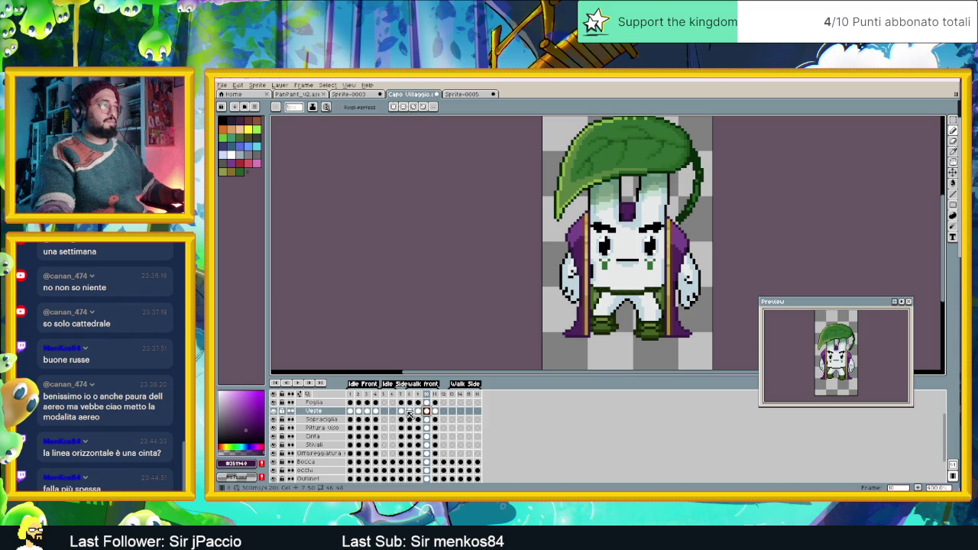
{"action": "left_click", "coordinate": [410, 411]}
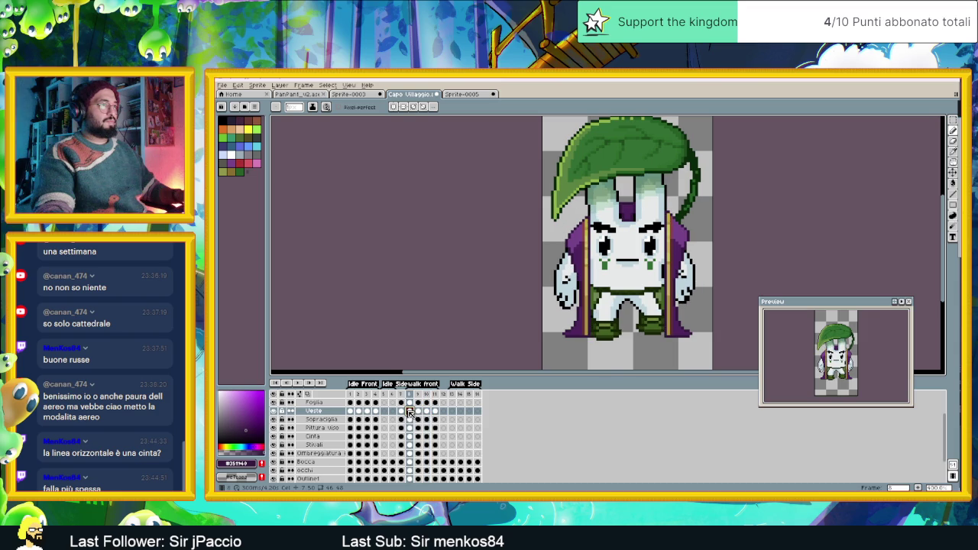
{"action": "left_click", "coordinate": [427, 411]}
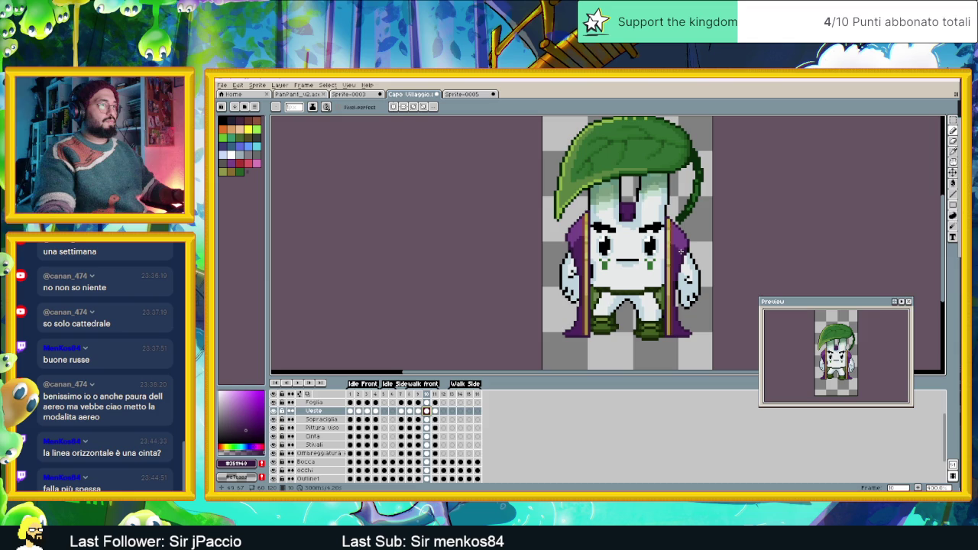
{"action": "left_click", "coordinate": [436, 411]}
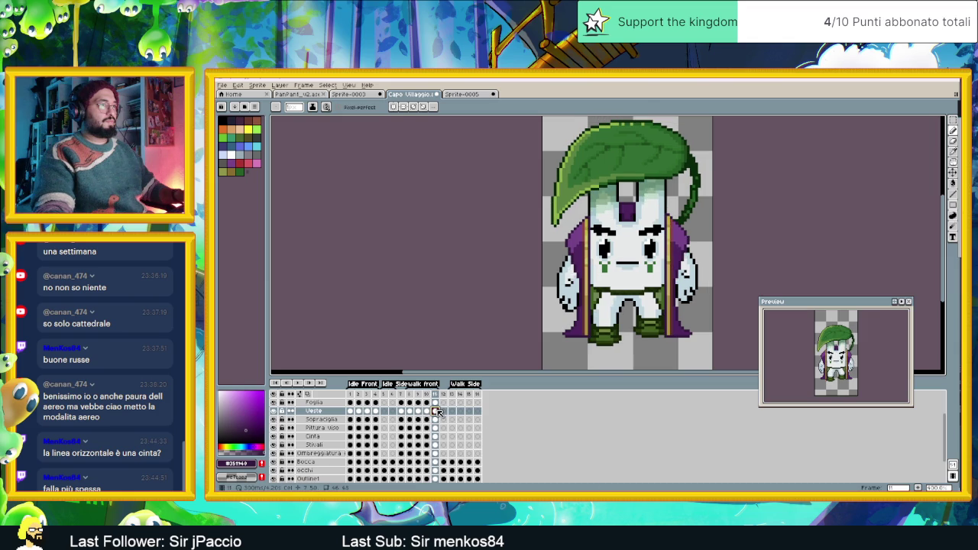
- Erase the stray purple pixels on the cape's right edge and recentre the character
{"action": "scroll", "coordinate": [676, 229], "scroll_direction": "up", "scroll_amount": 4}
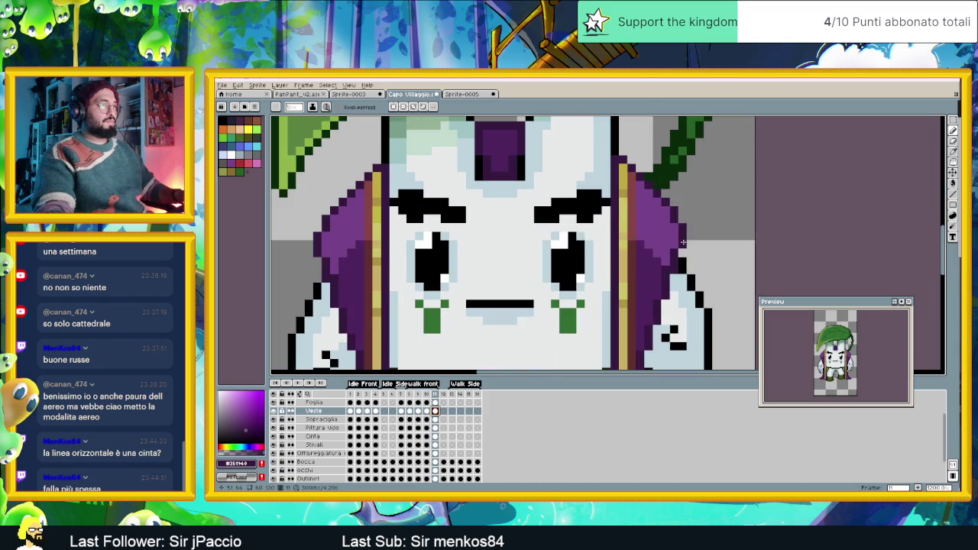
{"action": "left_click_drag", "start_coordinate": [674, 229], "coordinate": [673, 262]}
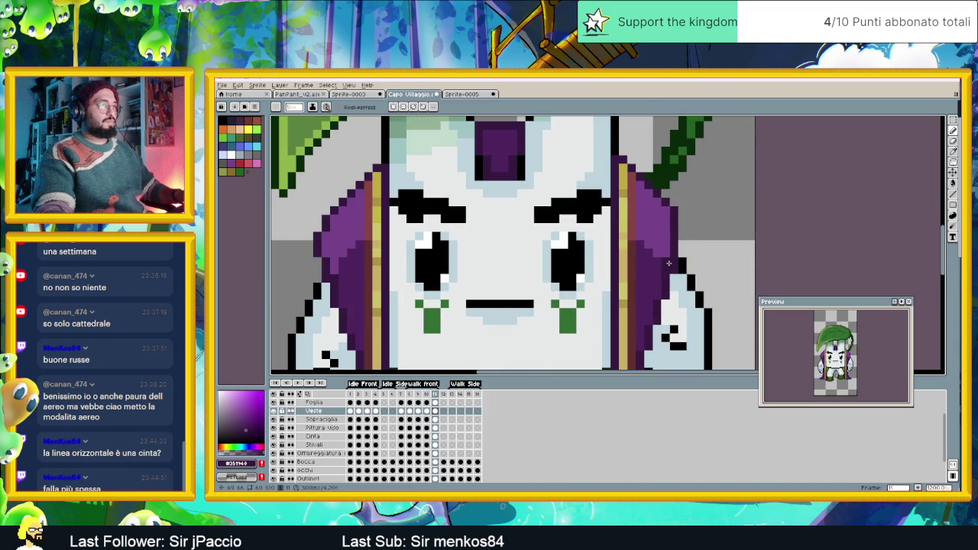
{"action": "scroll", "coordinate": [671, 266], "scroll_direction": "down", "scroll_amount": 2}
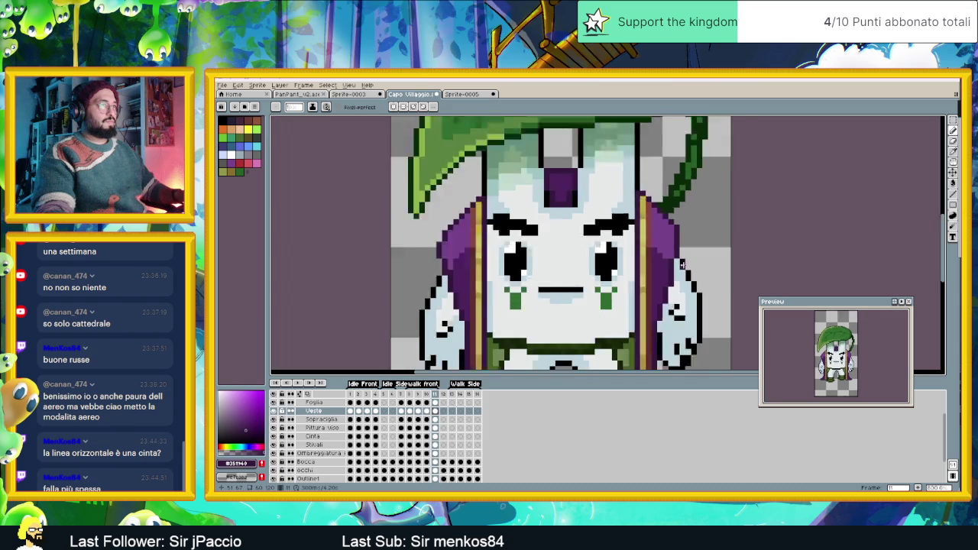
{"action": "scroll", "coordinate": [665, 283], "scroll_direction": "down", "scroll_amount": 2}
{"action": "left_click_drag", "start_coordinate": [561, 302], "coordinate": [581, 216]}
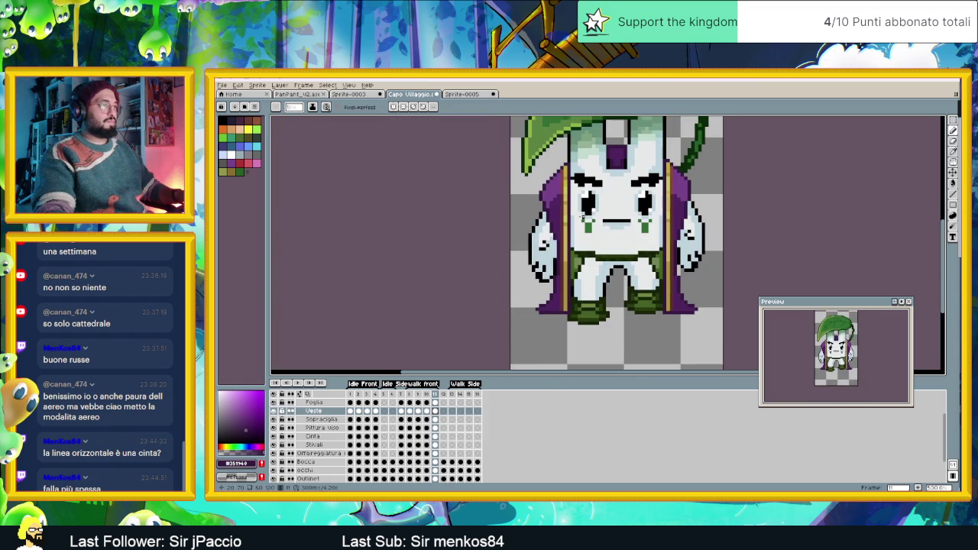
{"action": "scroll", "coordinate": [551, 229], "scroll_direction": "up", "scroll_amount": 1}
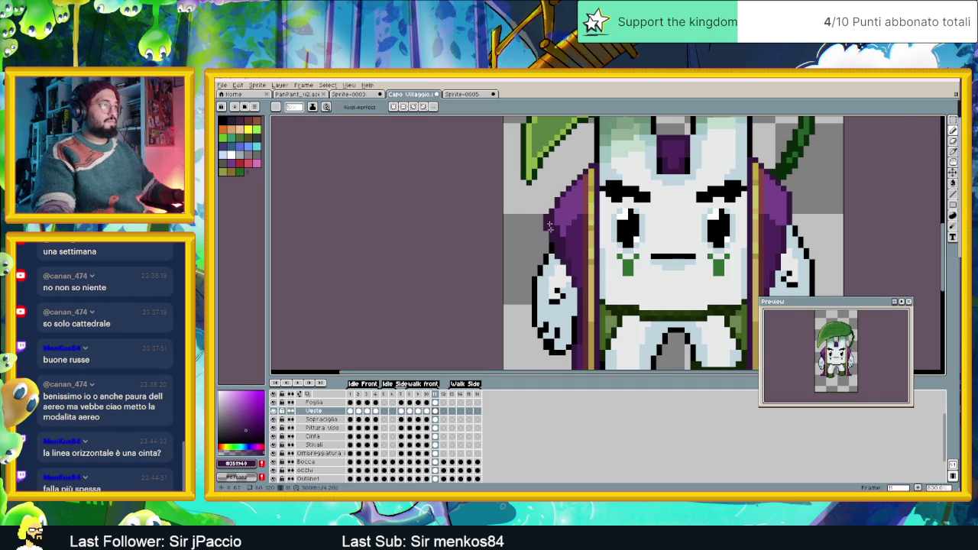
{"action": "scroll", "coordinate": [550, 237], "scroll_direction": "up", "scroll_amount": 1}
- Pick up the cape's purple and play the animation, stopping on frame 11
{"action": "left_click", "coordinate": [556, 220], "text": "alt"}
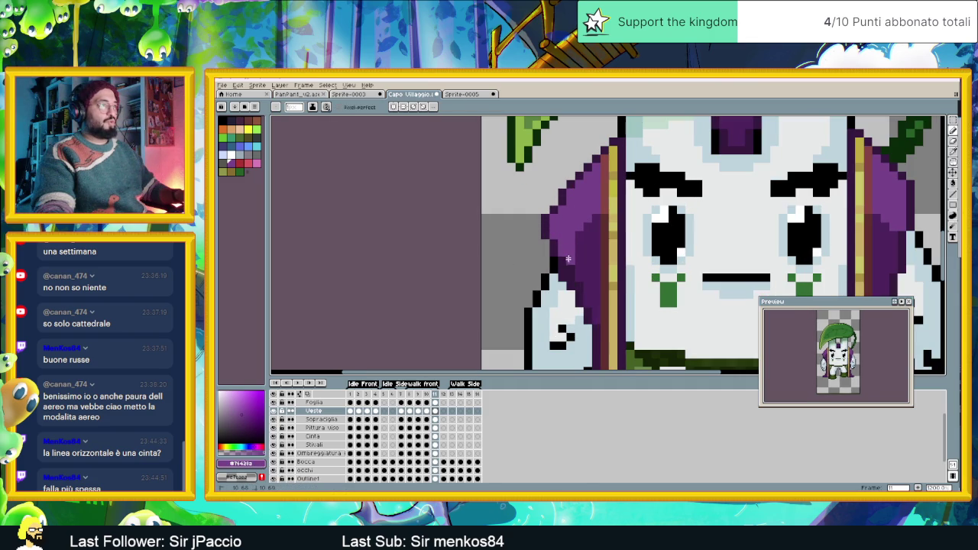
{"action": "scroll", "coordinate": [588, 287], "scroll_direction": "down", "scroll_amount": 3}
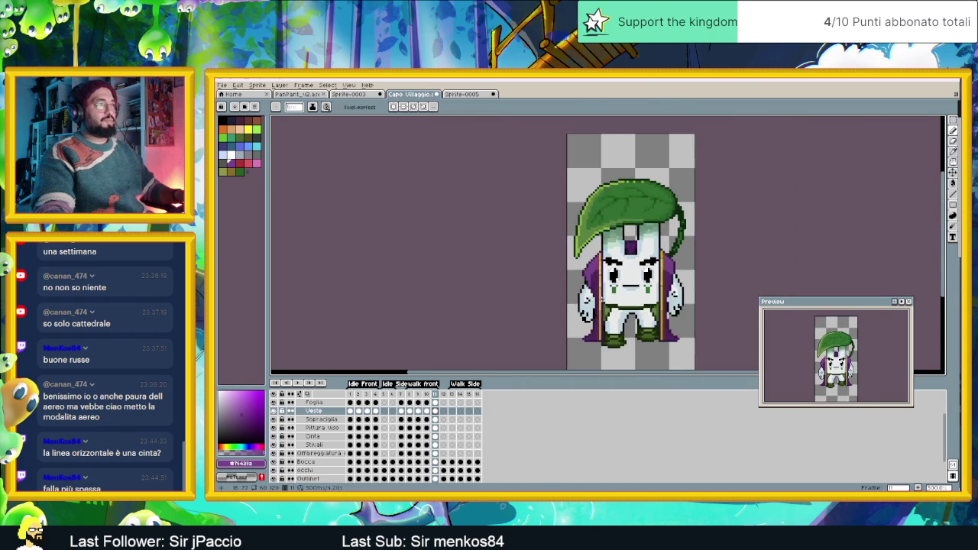
{"action": "key", "text": "minus"}
{"action": "key", "text": "plus"}
{"action": "key", "text": "plus"}
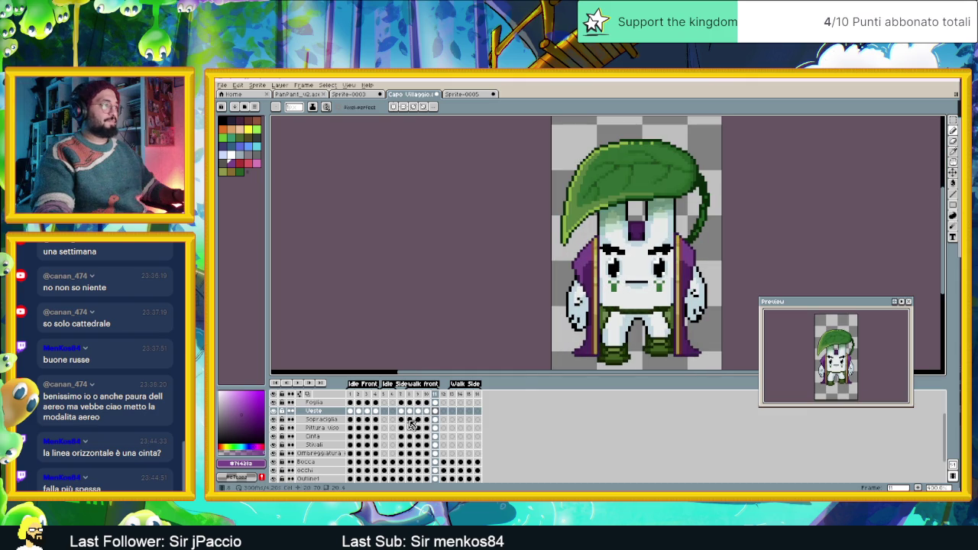
{"action": "left_click", "coordinate": [303, 383]}
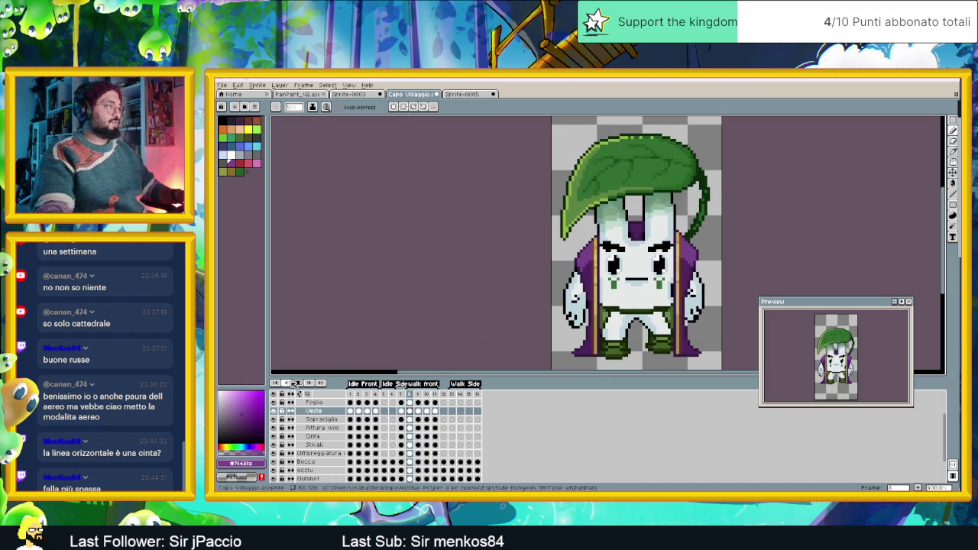
{"action": "left_click", "coordinate": [435, 411]}
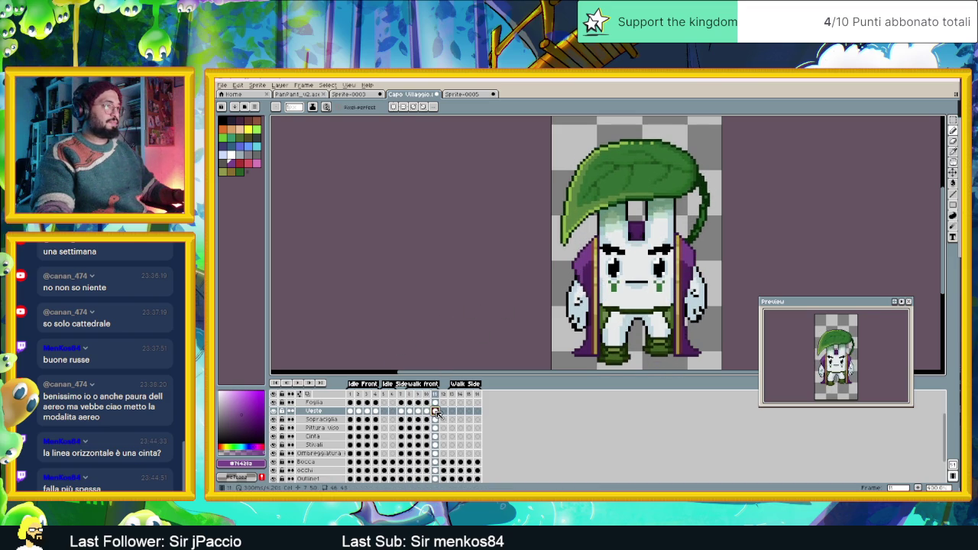
- Paint darker purple shading onto the cloak on frame 11
{"action": "scroll", "coordinate": [566, 287], "scroll_direction": "up", "scroll_amount": 2}
{"action": "left_click", "coordinate": [565, 287], "text": "alt"}
{"action": "left_click_drag", "start_coordinate": [540, 294], "coordinate": [539, 310]}
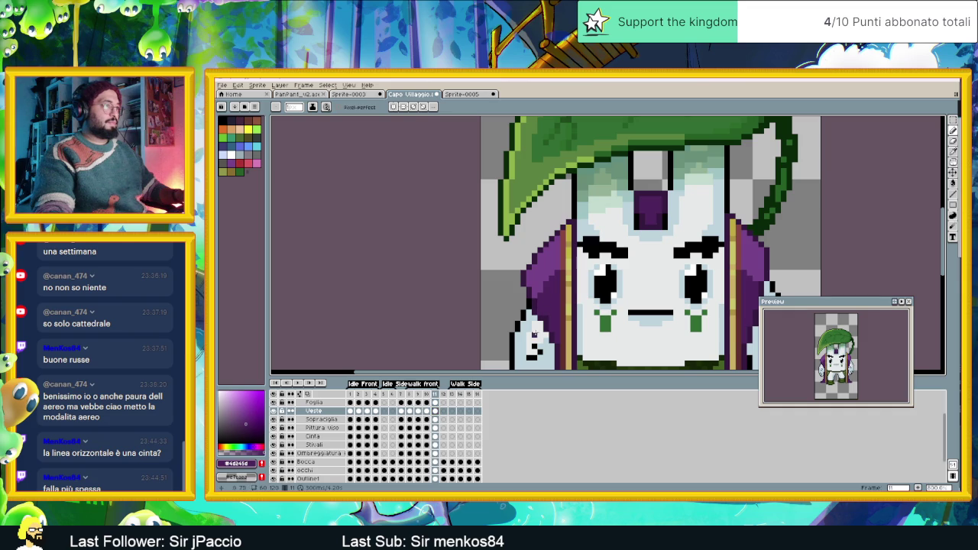
{"action": "scroll", "coordinate": [542, 298], "scroll_direction": "down", "scroll_amount": 1}
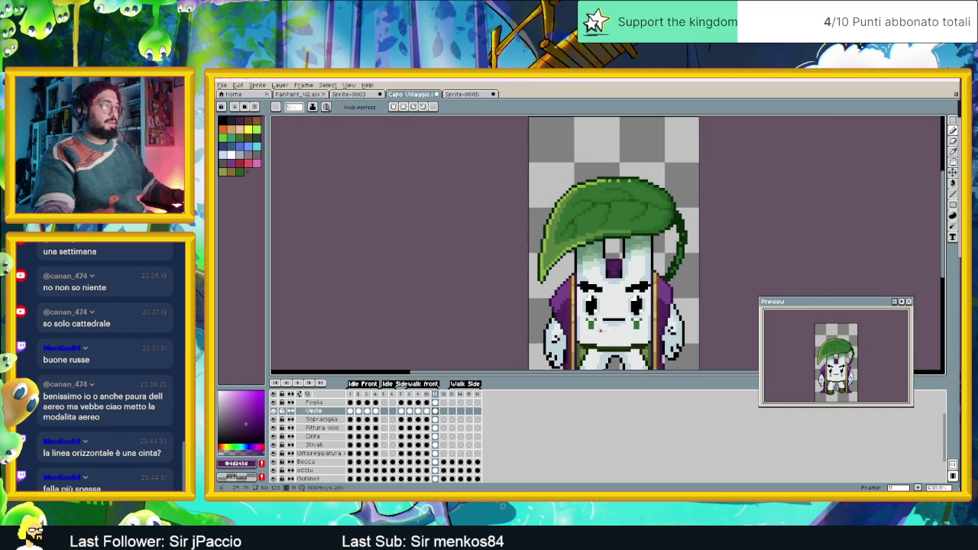
{"action": "scroll", "coordinate": [615, 328], "scroll_direction": "down", "scroll_amount": 1}
{"action": "scroll", "coordinate": [583, 290], "scroll_direction": "up", "scroll_amount": 2}
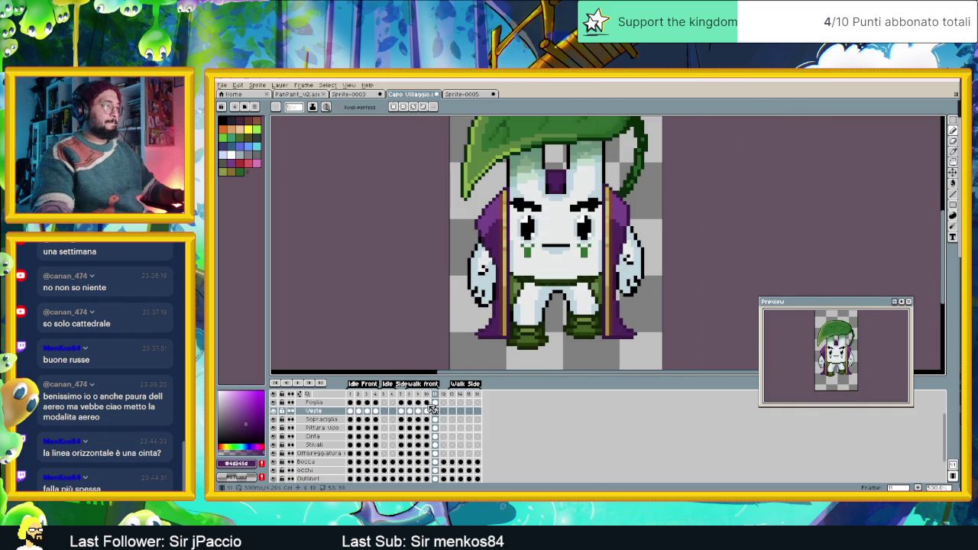
- On frame 8, sample the darkest cloak purple and select the Veste cel
{"action": "left_click", "coordinate": [410, 394]}
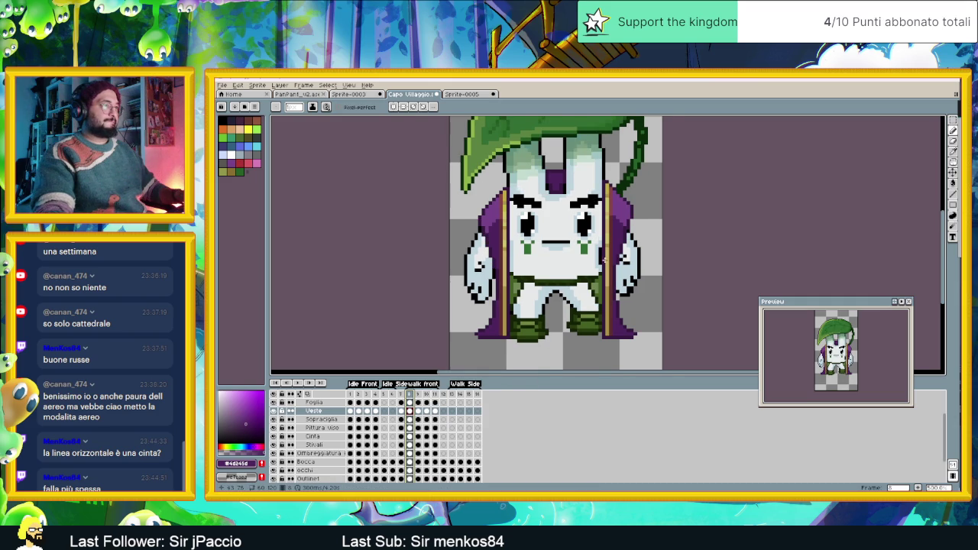
{"action": "scroll", "coordinate": [604, 285], "scroll_direction": "up", "scroll_amount": 1}
{"action": "left_click", "coordinate": [604, 289], "text": "alt"}
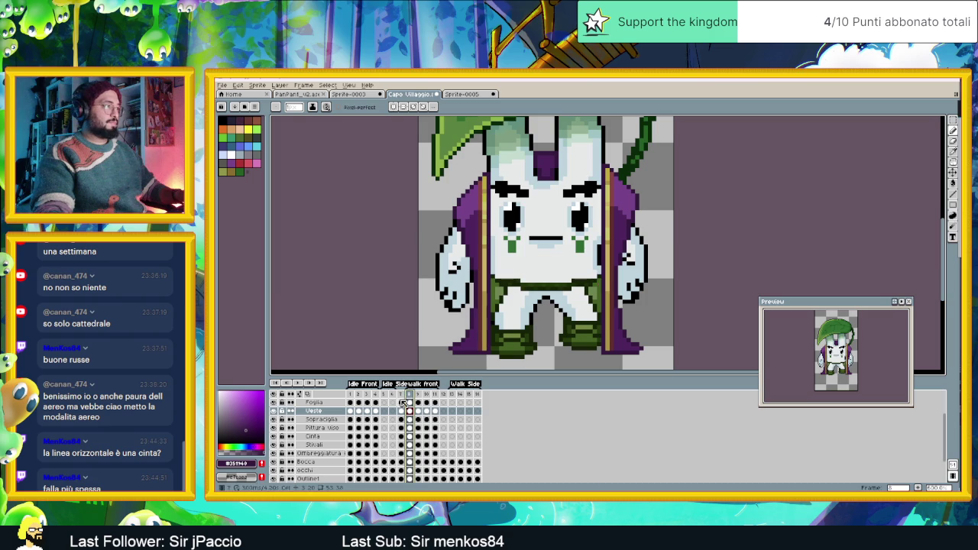
{"action": "left_click", "coordinate": [409, 411]}
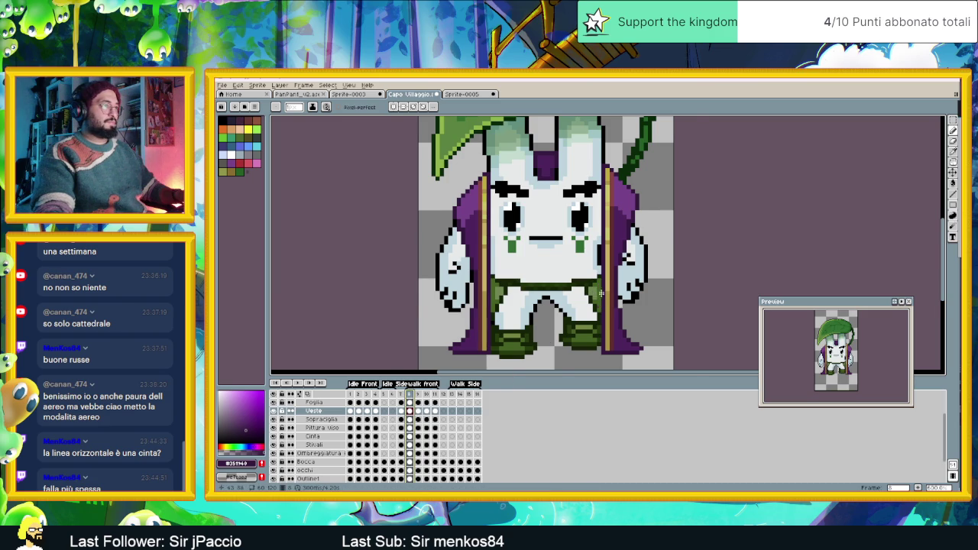
{"action": "scroll", "coordinate": [601, 298], "scroll_direction": "up", "scroll_amount": 1}
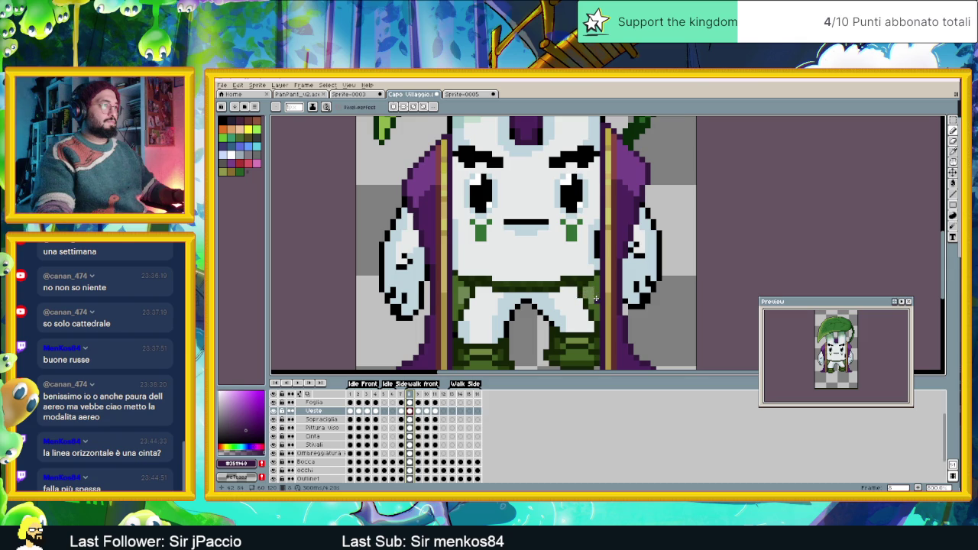
{"action": "scroll", "coordinate": [602, 290], "scroll_direction": "down", "scroll_amount": 1}
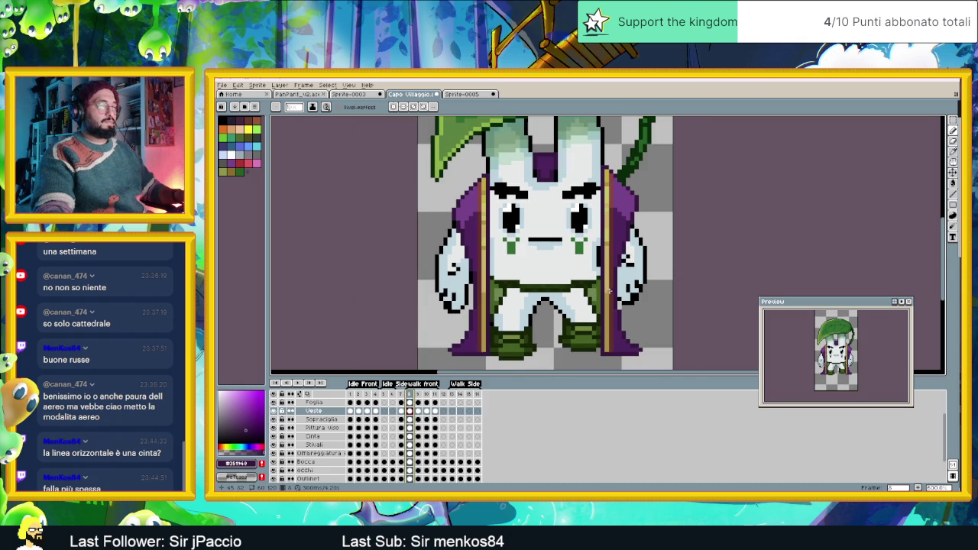
{"action": "scroll", "coordinate": [608, 294], "scroll_direction": "up", "scroll_amount": 1}
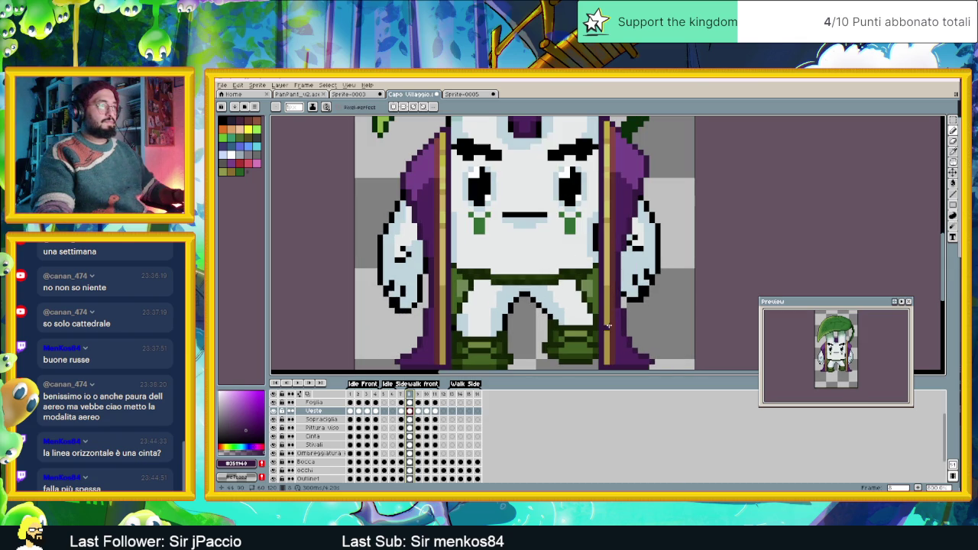
{"action": "left_click", "coordinate": [953, 120]}
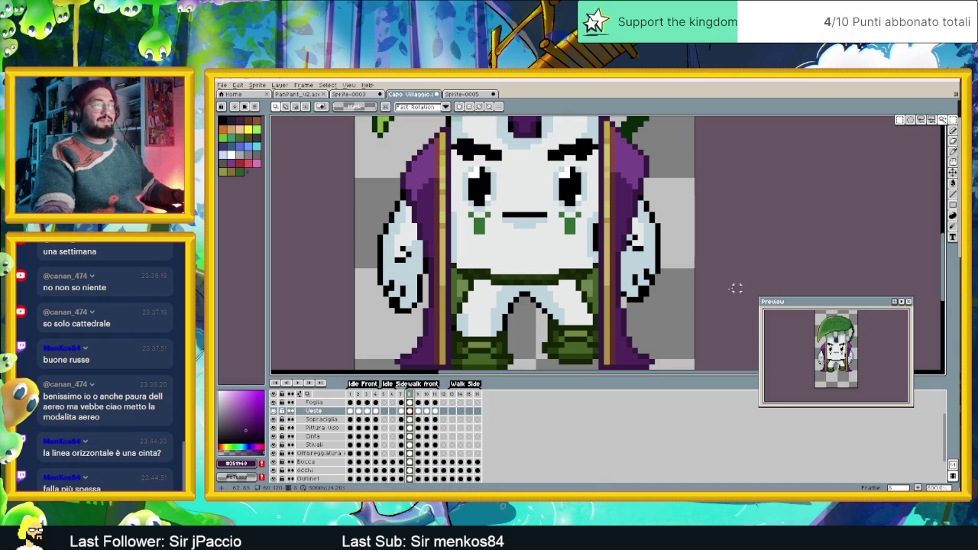
- Marquee-select the gold trim strip on the robe's right edge, then deselect
{"action": "left_click_drag", "start_coordinate": [633, 310], "coordinate": [628, 294]}
{"action": "left_click_drag", "start_coordinate": [593, 236], "coordinate": [609, 311]}
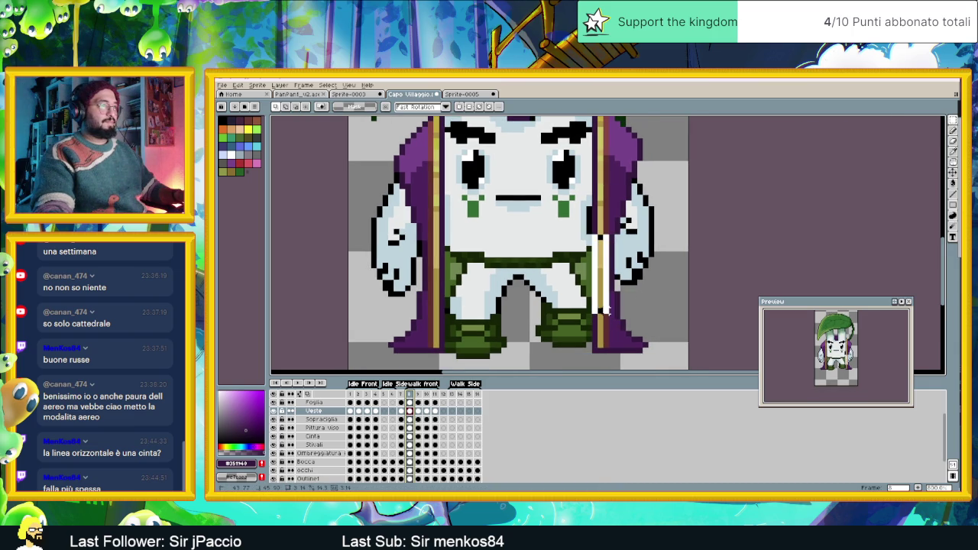
{"action": "left_click", "coordinate": [597, 294]}
{"action": "mouse_move", "coordinate": [590, 257]}
{"action": "left_mouse_down"}
{"action": "mouse_move", "coordinate": [611, 327]}
{"action": "mouse_move", "coordinate": [609, 313]}
{"action": "left_mouse_up"}
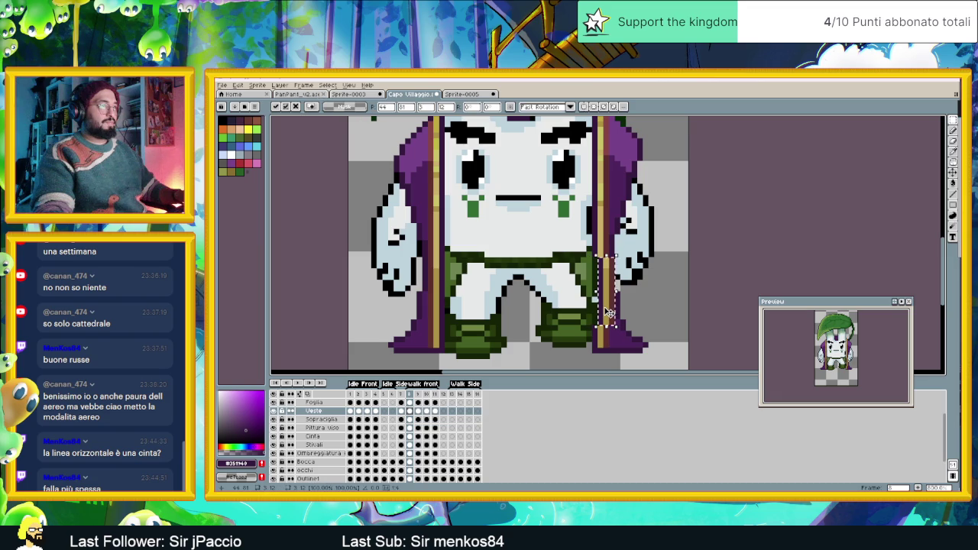
{"action": "key", "text": "ctrl+d"}
- Advance to walk-front frame 10
{"action": "scroll", "coordinate": [668, 321], "scroll_direction": "down", "scroll_amount": 1}
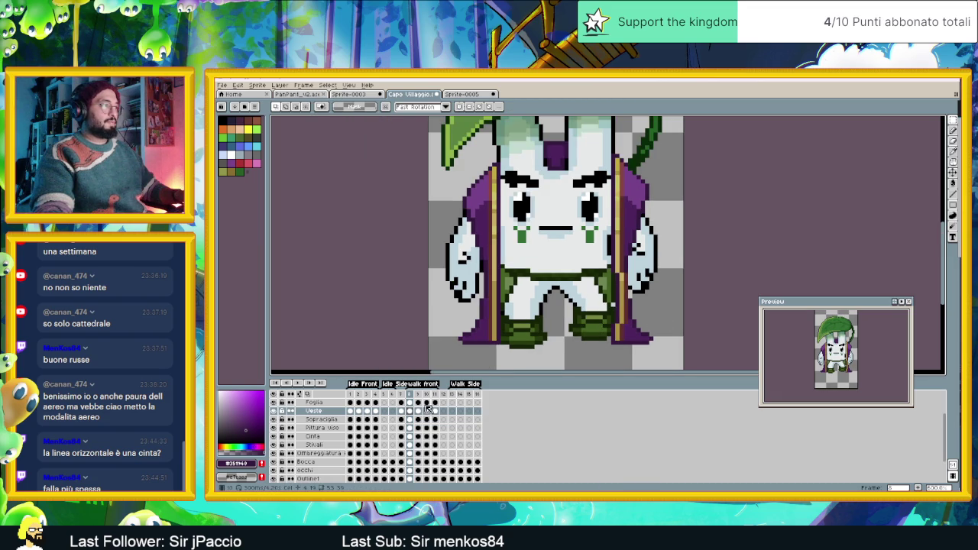
{"action": "key", "text": "Right"}
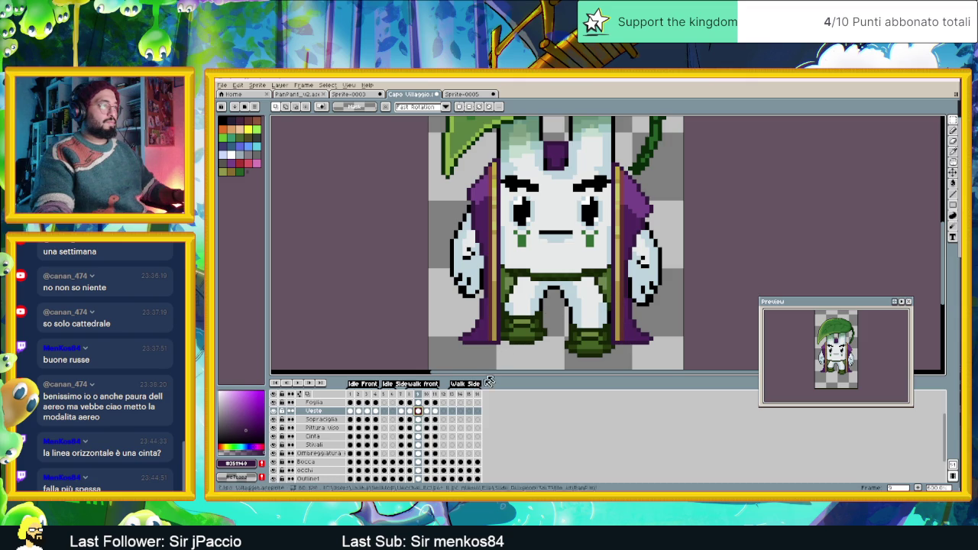
{"action": "left_click", "coordinate": [426, 412]}
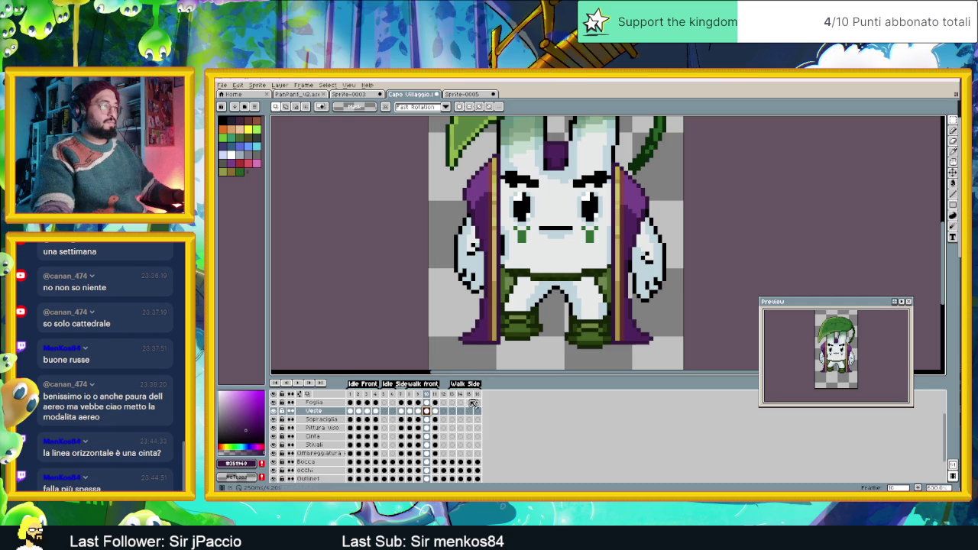
- Select the robe strip on frame 8's left side and move it onto frame 10
{"action": "left_click", "coordinate": [410, 411]}
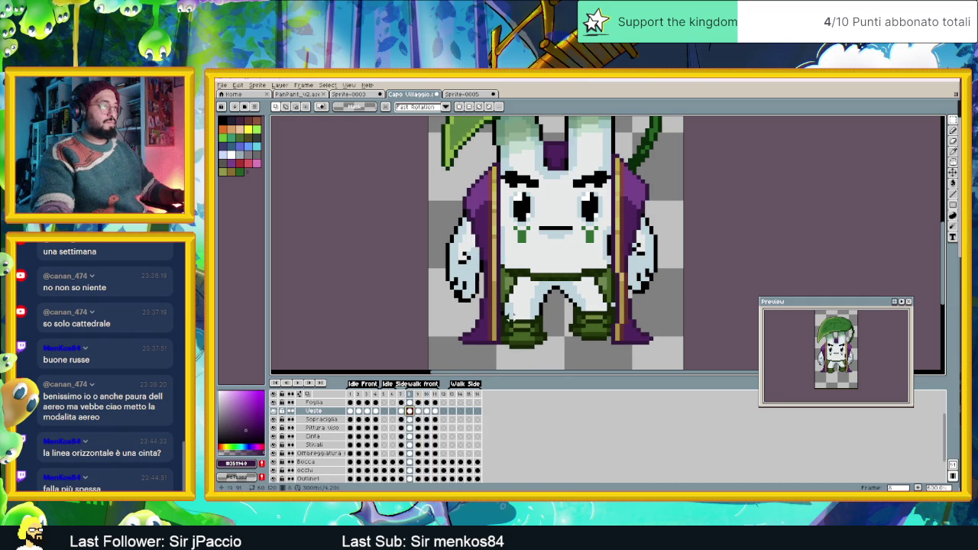
{"action": "left_click_drag", "start_coordinate": [498, 324], "coordinate": [489, 273]}
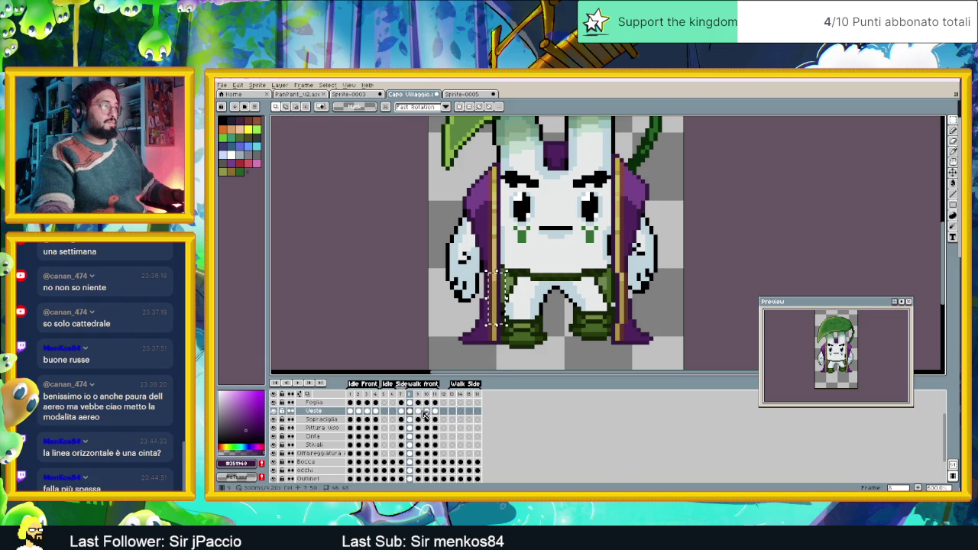
{"action": "left_click", "coordinate": [426, 411]}
{"action": "left_click", "coordinate": [498, 298]}
{"action": "left_click", "coordinate": [522, 296]}
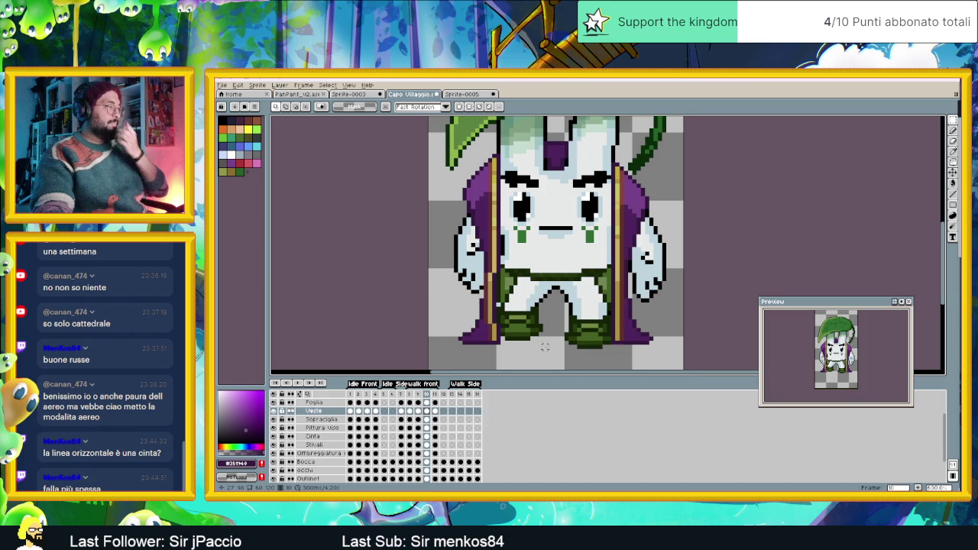
- Play the animation to check the changes, then return to frame 8
{"action": "scroll", "coordinate": [545, 346], "scroll_direction": "down", "scroll_amount": 1}
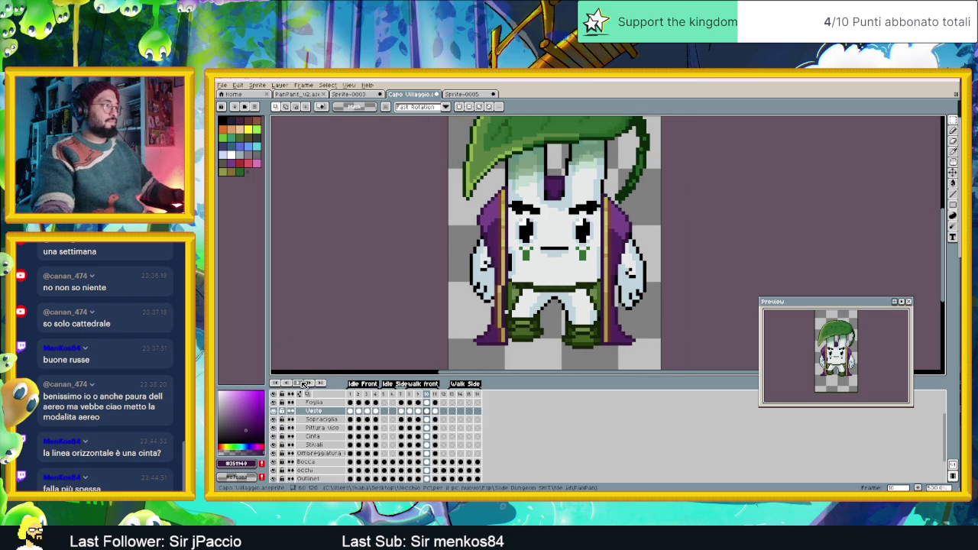
{"action": "left_click", "coordinate": [310, 383]}
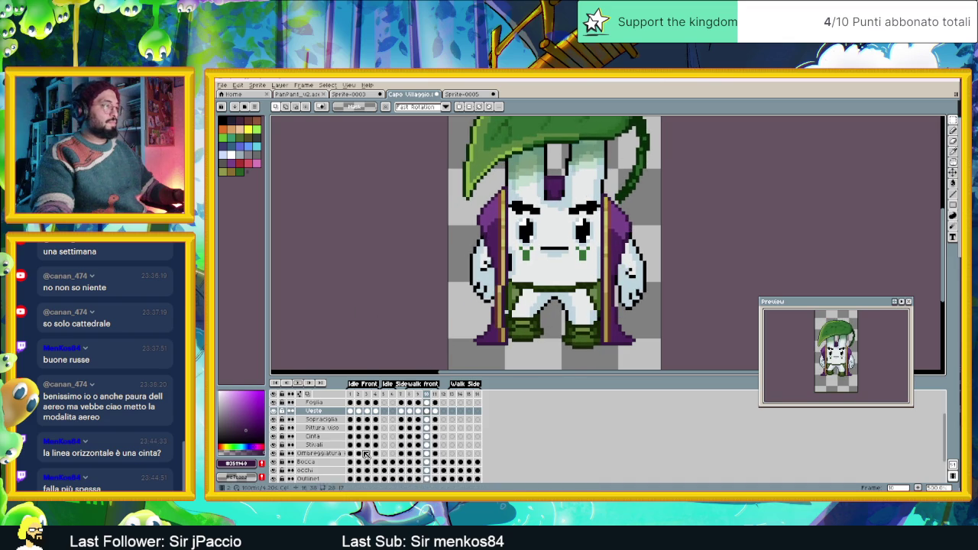
{"action": "left_click", "coordinate": [410, 412]}
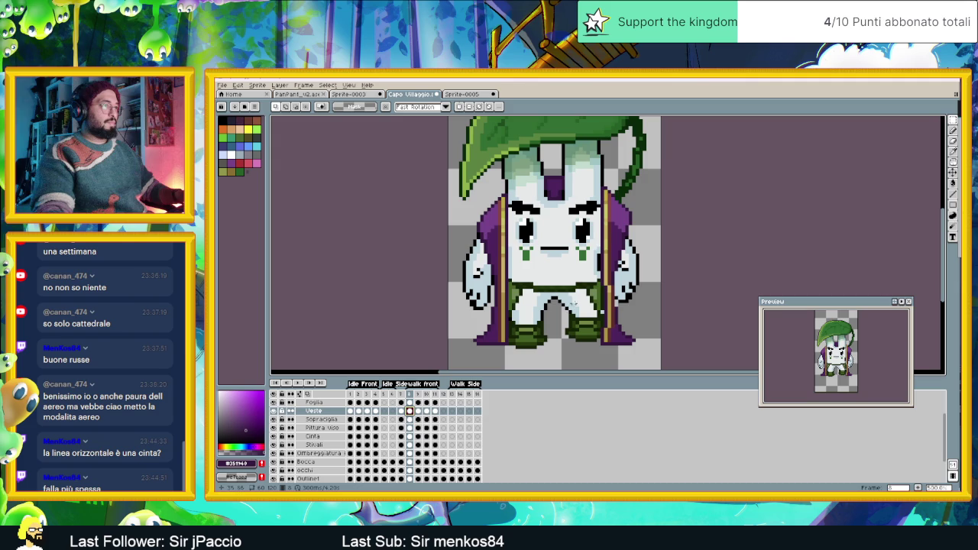
- Try a small marquee selection on the cloak, drop it, and recentre the character
{"action": "scroll", "coordinate": [597, 267], "scroll_direction": "up", "scroll_amount": 1}
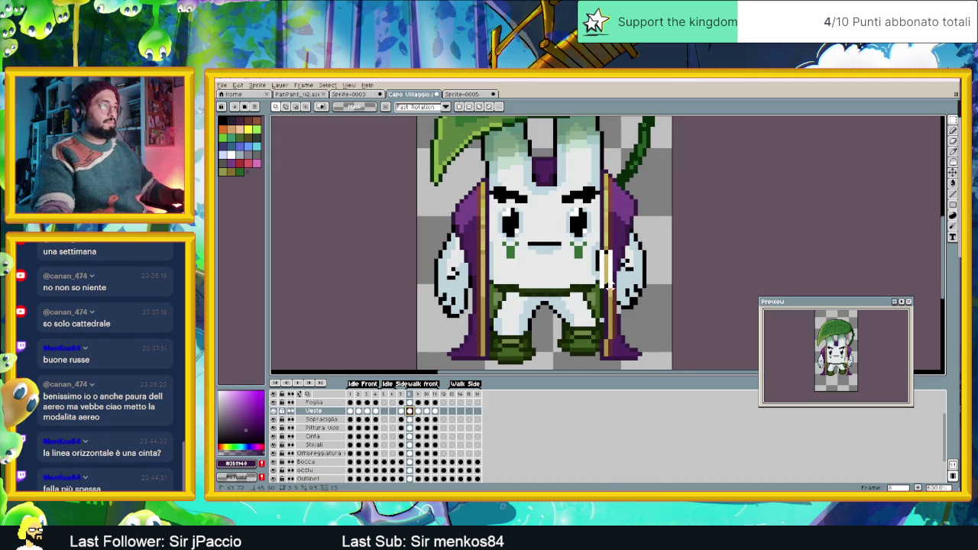
{"action": "left_click_drag", "start_coordinate": [600, 248], "coordinate": [614, 288]}
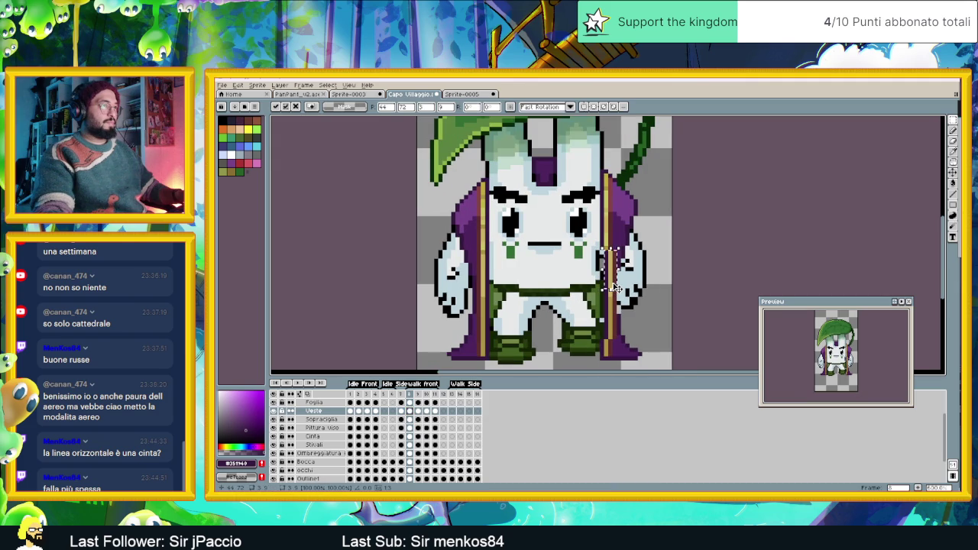
{"action": "key", "text": "ctrl+d"}
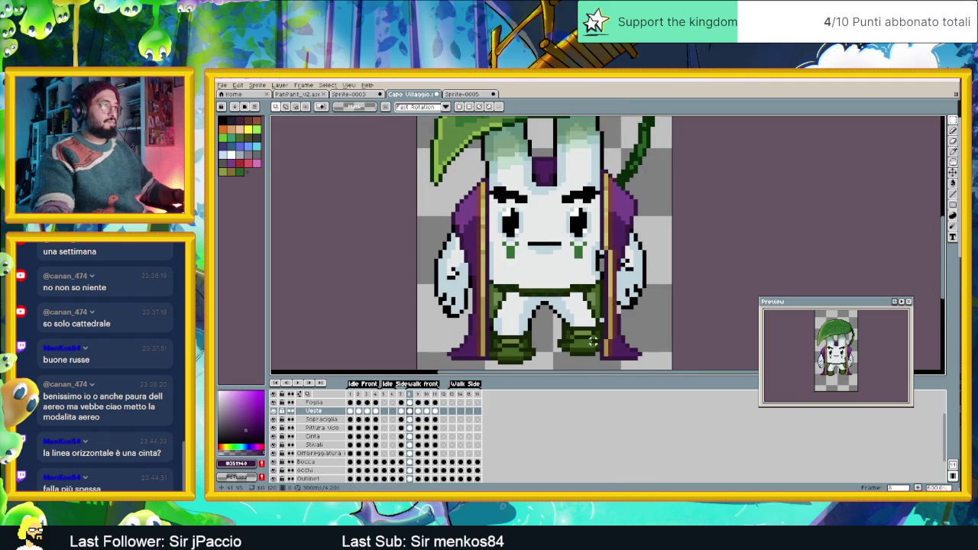
{"action": "left_click_drag", "start_coordinate": [490, 337], "coordinate": [503, 298]}
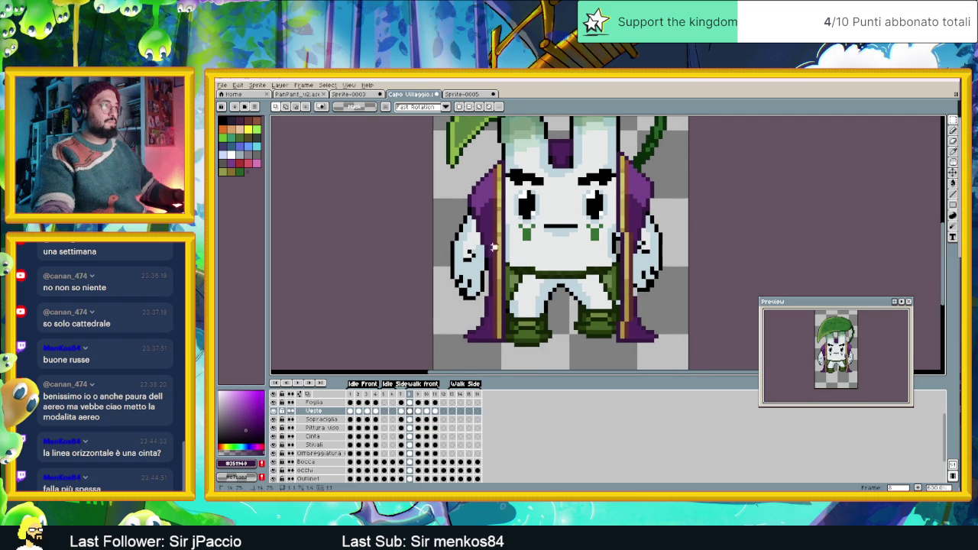
- Select the cloak's lower left edge beside the boot and nudge it one pixel right
{"action": "mouse_move", "coordinate": [491, 266]}
{"action": "left_mouse_down"}
{"action": "mouse_move", "coordinate": [504, 327]}
{"action": "mouse_move", "coordinate": [502, 301]}
{"action": "left_mouse_up"}
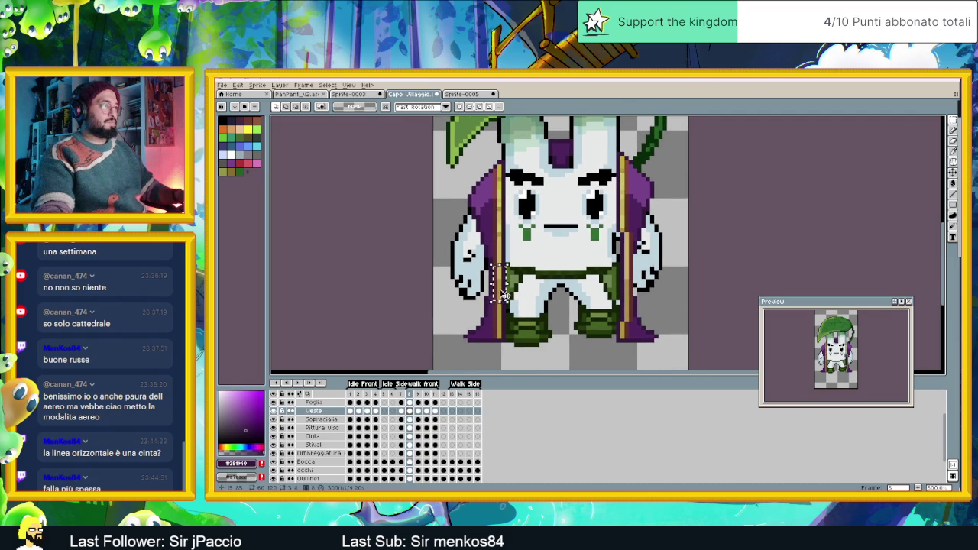
{"action": "left_click", "coordinate": [507, 295]}
{"action": "left_click", "coordinate": [499, 305]}
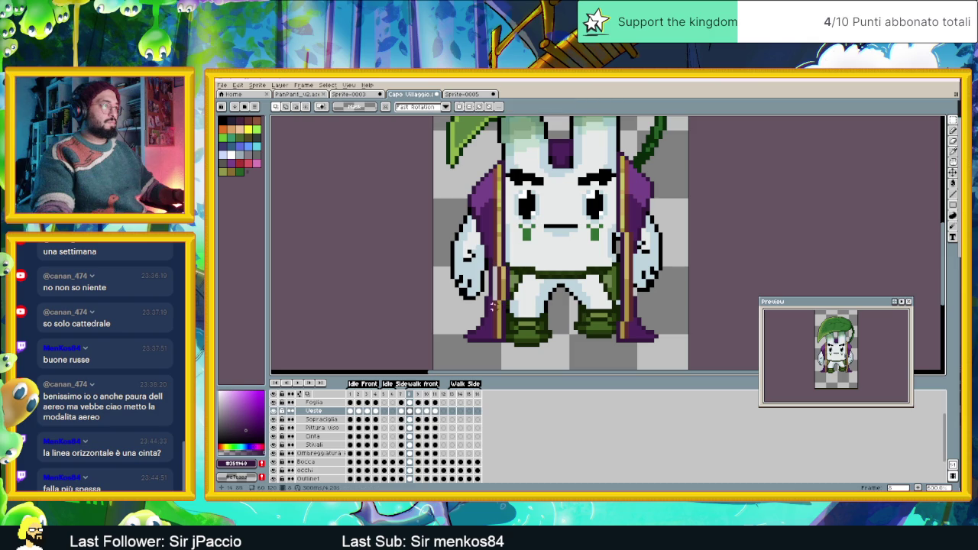
{"action": "left_click_drag", "start_coordinate": [491, 298], "coordinate": [509, 343]}
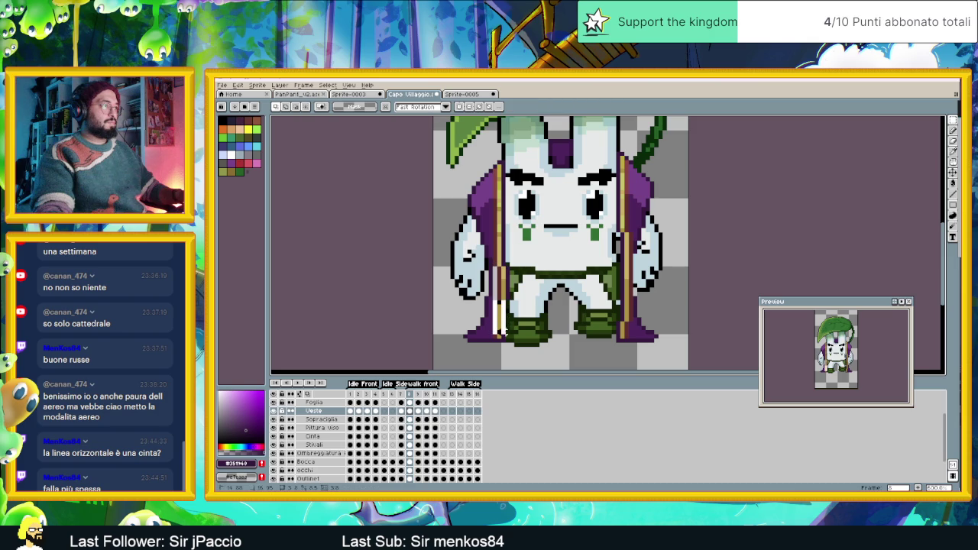
{"action": "left_click", "coordinate": [508, 343]}
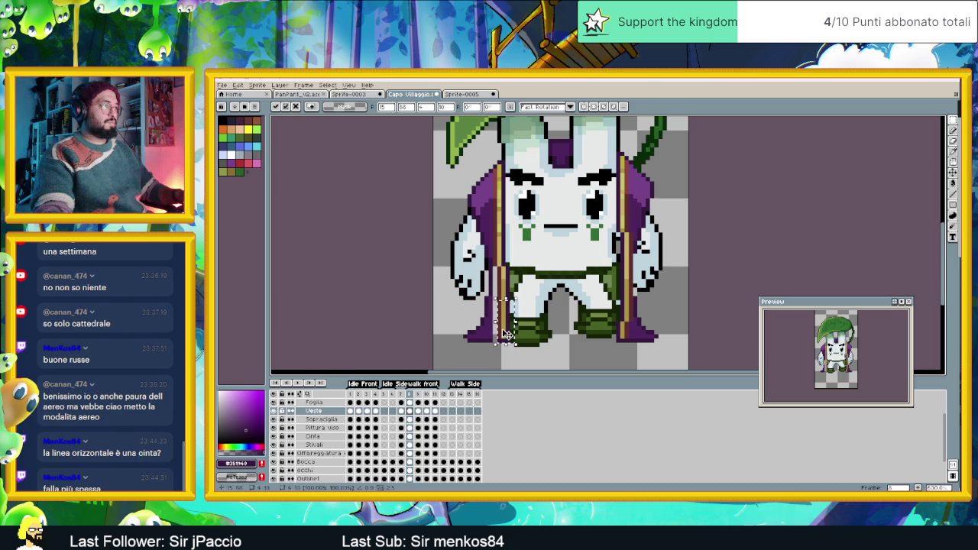
{"action": "key", "text": "Right"}
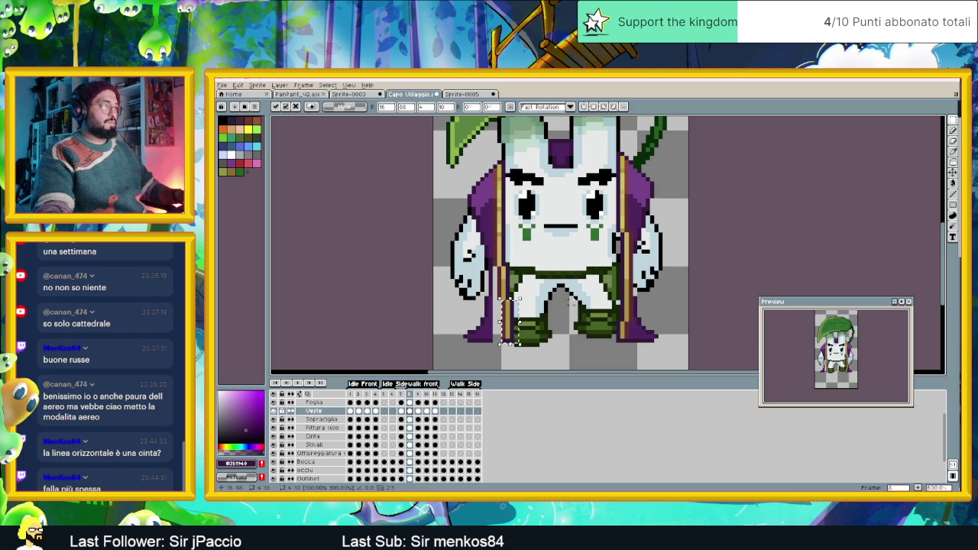
{"action": "key", "text": "Return"}
{"action": "scroll", "coordinate": [489, 328], "scroll_direction": "up", "scroll_amount": 1}
{"action": "scroll", "coordinate": [468, 327], "scroll_direction": "up", "scroll_amount": 1}
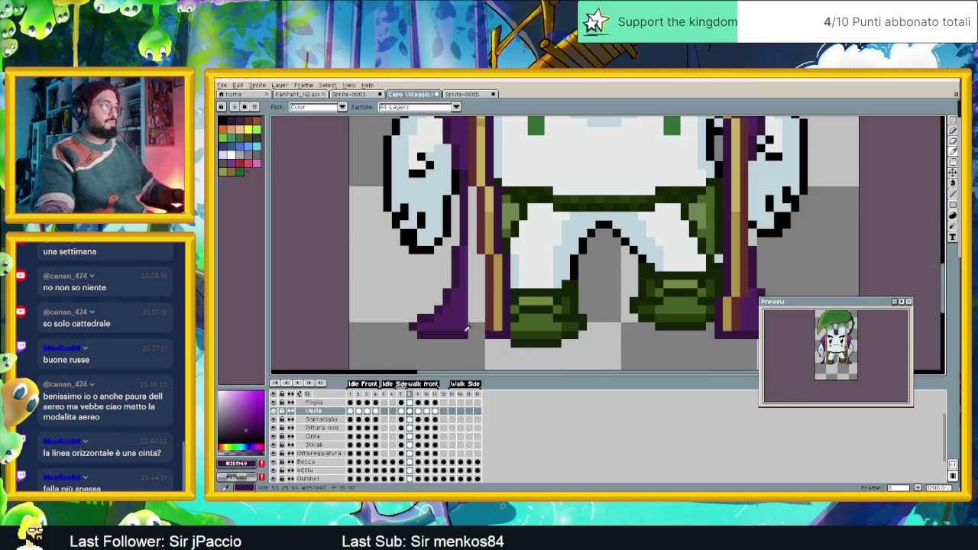
- Take the cloak's lighter purple as the colour and choose the Paint Bucket
{"action": "left_click", "coordinate": [950, 196]}
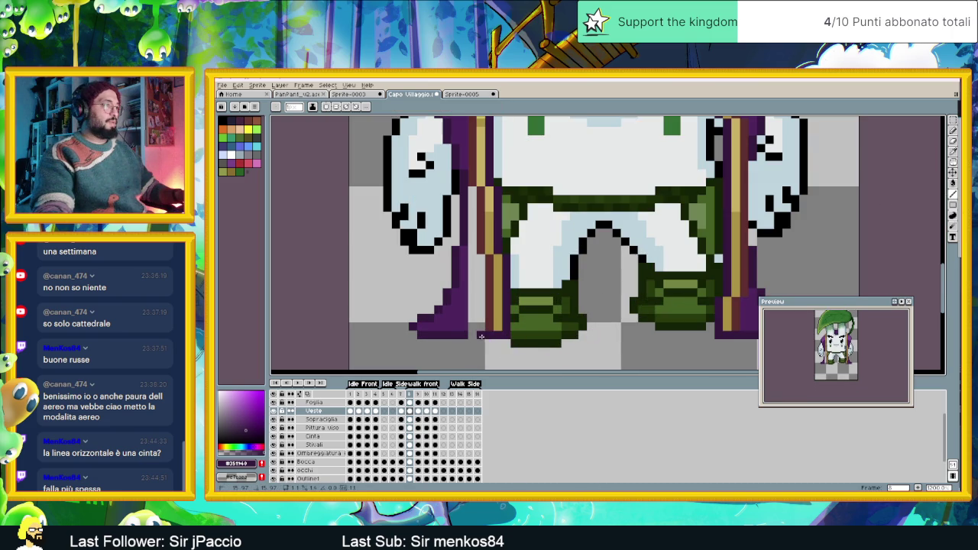
{"action": "left_click", "coordinate": [473, 285], "text": "alt"}
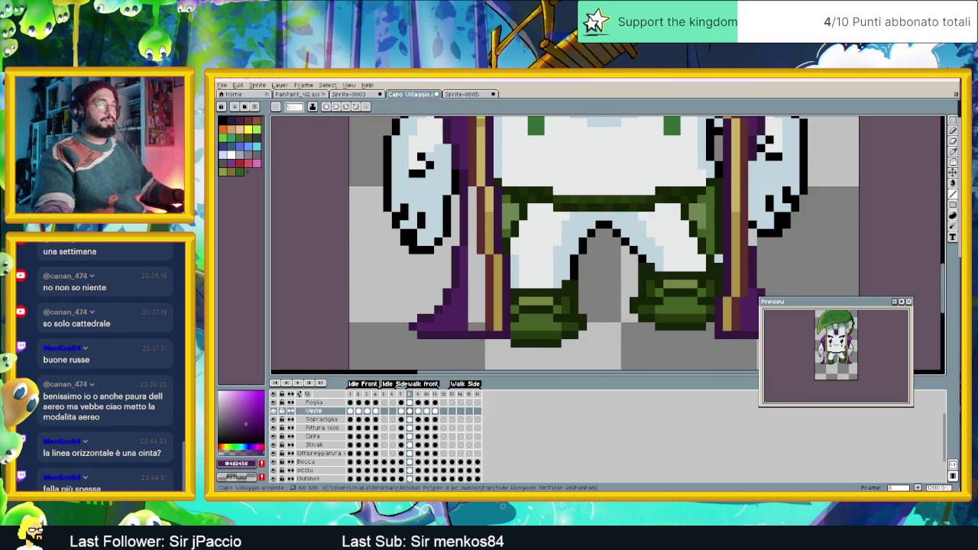
{"action": "left_click", "coordinate": [955, 189]}
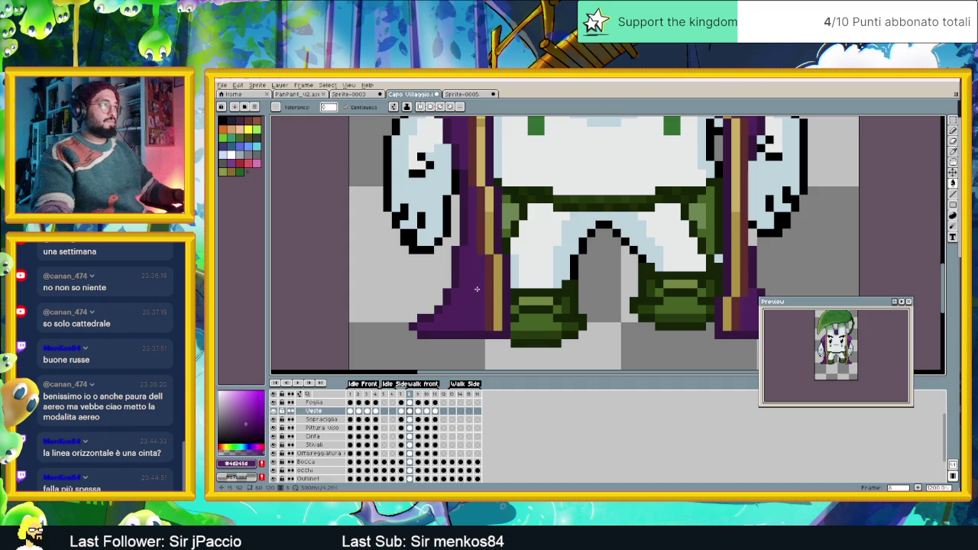
- Zoom out and step through frames 9 and 10
{"action": "scroll", "coordinate": [523, 324], "scroll_direction": "down", "scroll_amount": 1}
{"action": "scroll", "coordinate": [523, 323], "scroll_direction": "down", "scroll_amount": 1}
{"action": "scroll", "coordinate": [522, 328], "scroll_direction": "down", "scroll_amount": 1}
{"action": "left_click", "coordinate": [417, 411]}
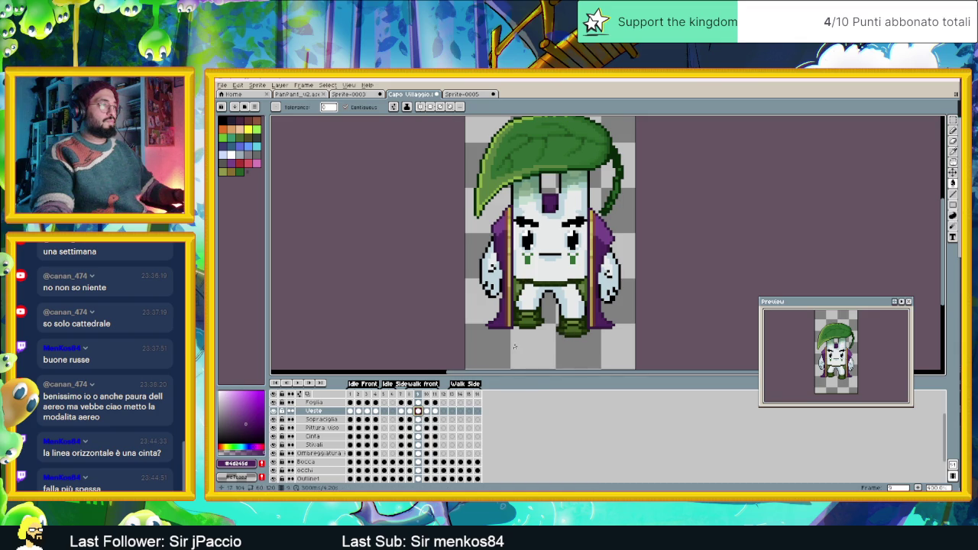
{"action": "left_click", "coordinate": [426, 410]}
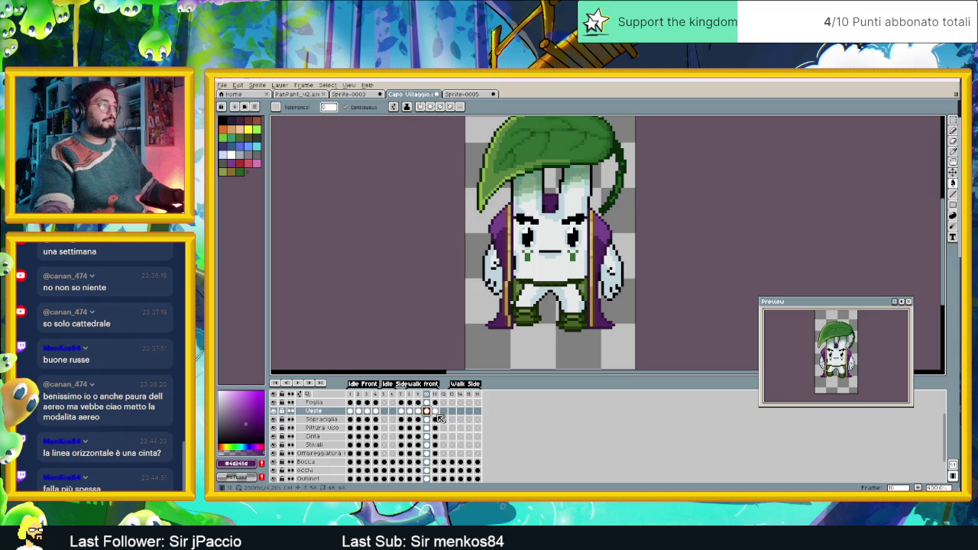
- Back on frame 8, marquee-select a section of the cloak's right side
{"action": "left_click", "coordinate": [411, 412]}
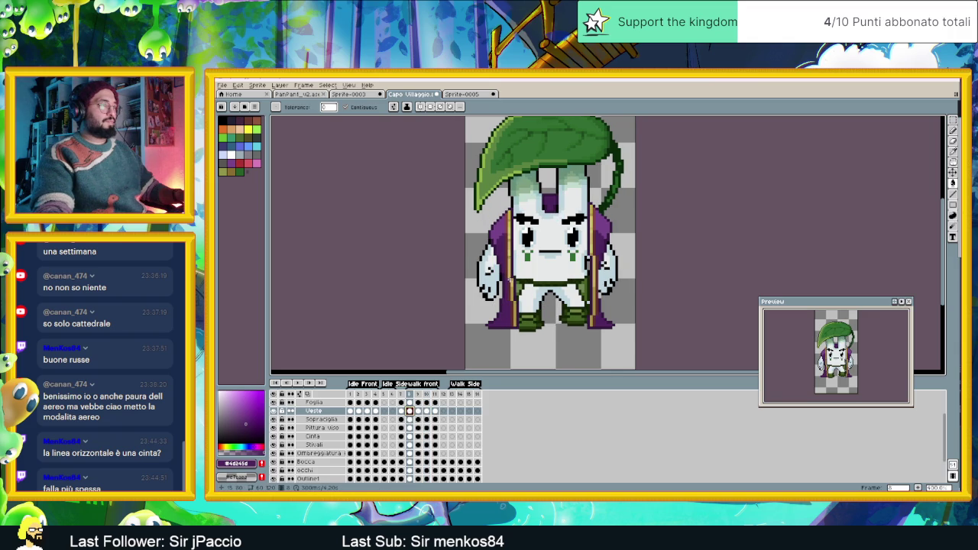
{"action": "scroll", "coordinate": [509, 279], "scroll_direction": "up", "scroll_amount": 1}
{"action": "left_click", "coordinate": [953, 120]}
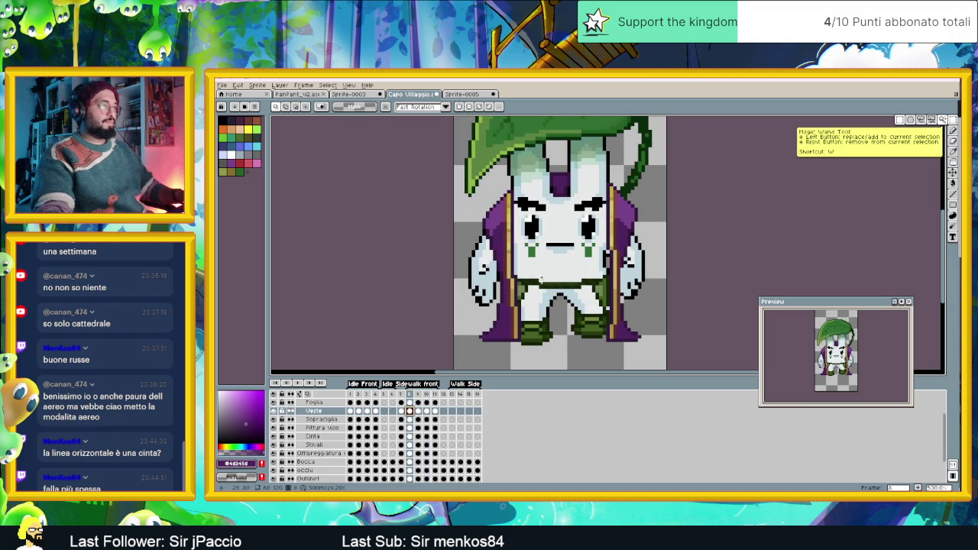
{"action": "mouse_move", "coordinate": [602, 281]}
{"action": "left_mouse_down"}
{"action": "mouse_move", "coordinate": [616, 304]}
{"action": "mouse_move", "coordinate": [606, 295]}
{"action": "left_mouse_up"}
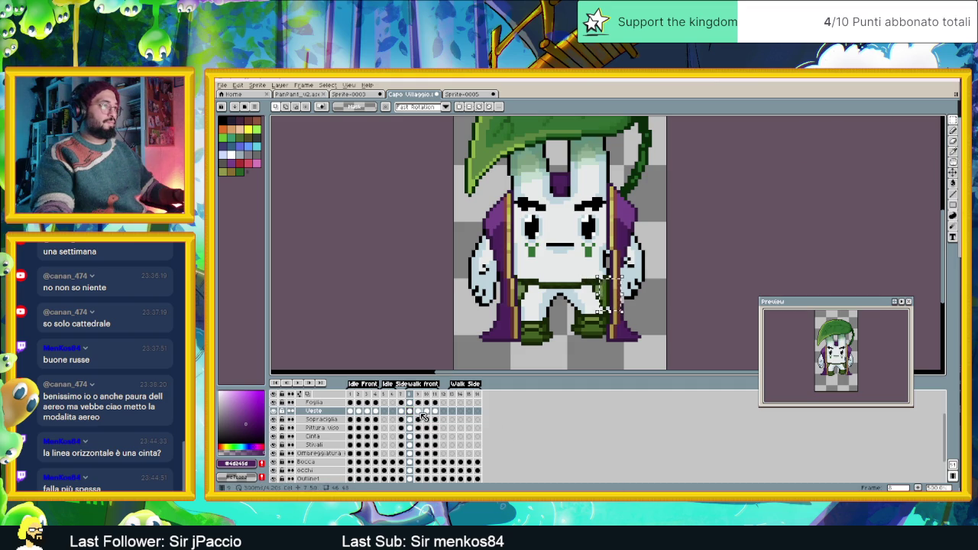
- Carry the selection to frame 10, transform it, then test-select the cloak's bottom right edge
{"action": "left_click", "coordinate": [420, 412]}
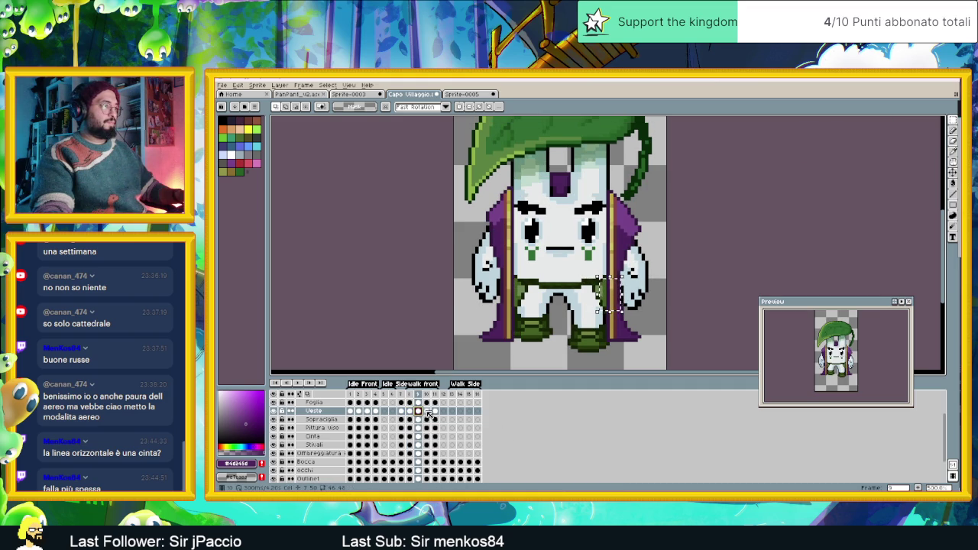
{"action": "left_click", "coordinate": [427, 412]}
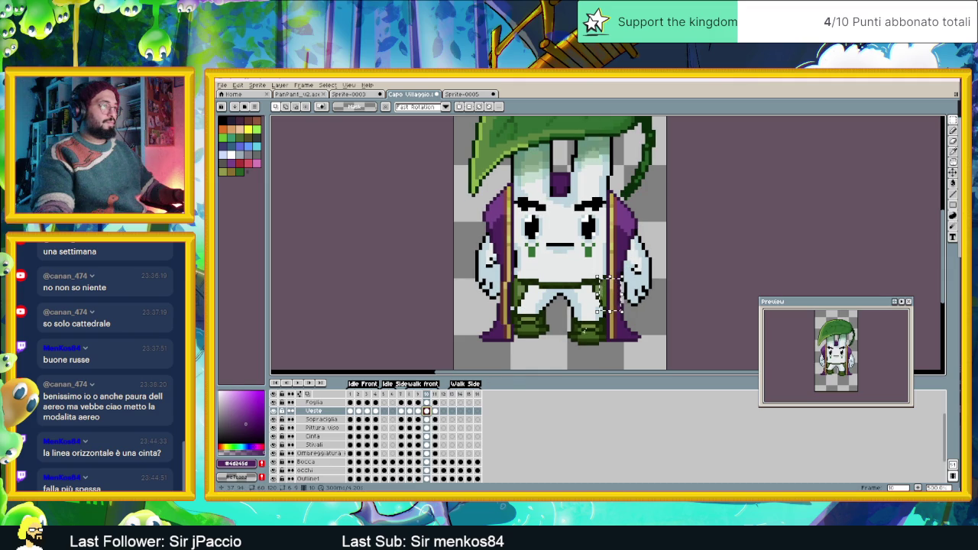
{"action": "left_click", "coordinate": [614, 304]}
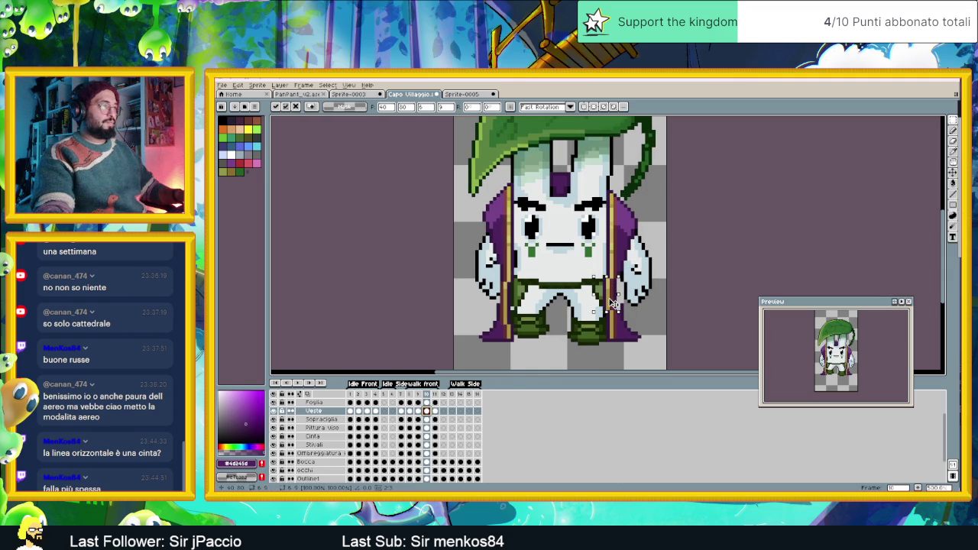
{"action": "key", "text": "ctrl+d"}
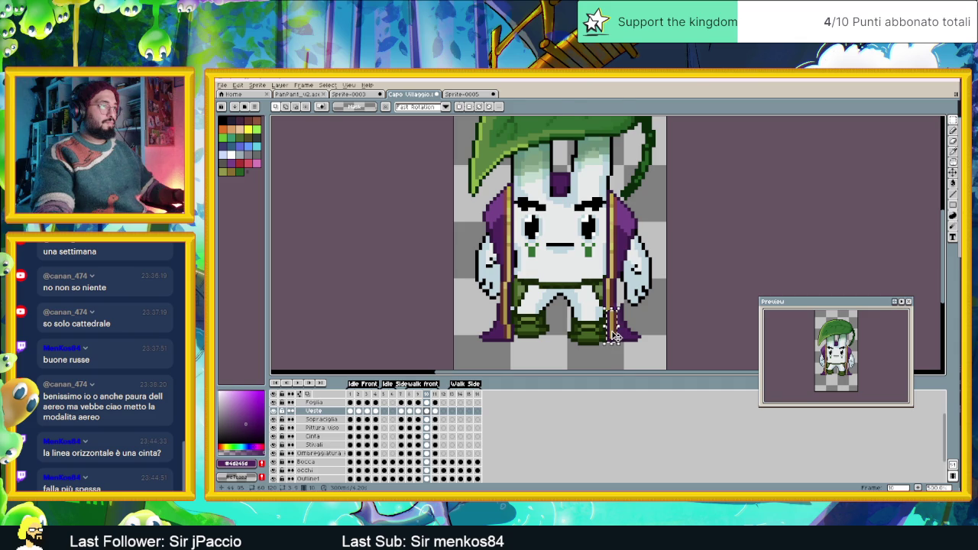
{"action": "left_click_drag", "start_coordinate": [602, 309], "coordinate": [615, 345]}
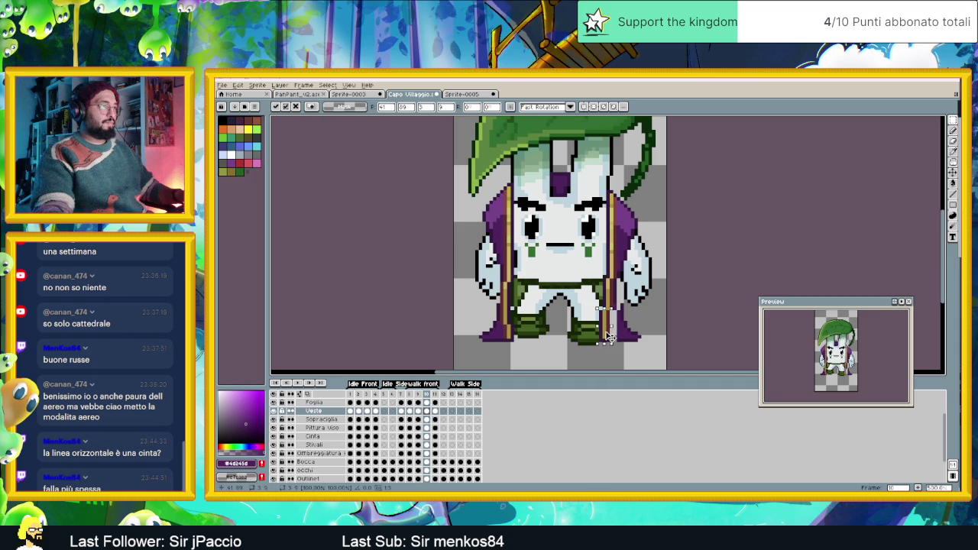
{"action": "key", "text": "ctrl+d"}
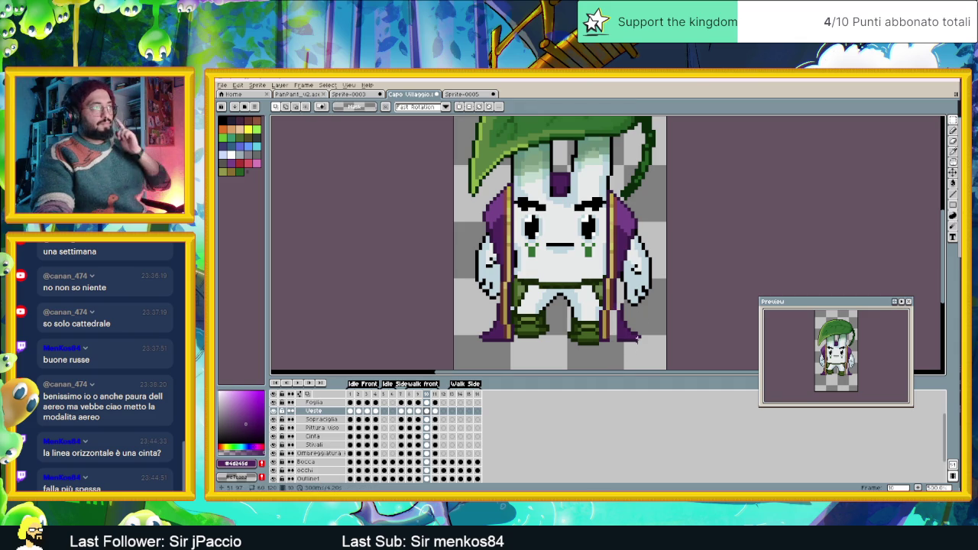